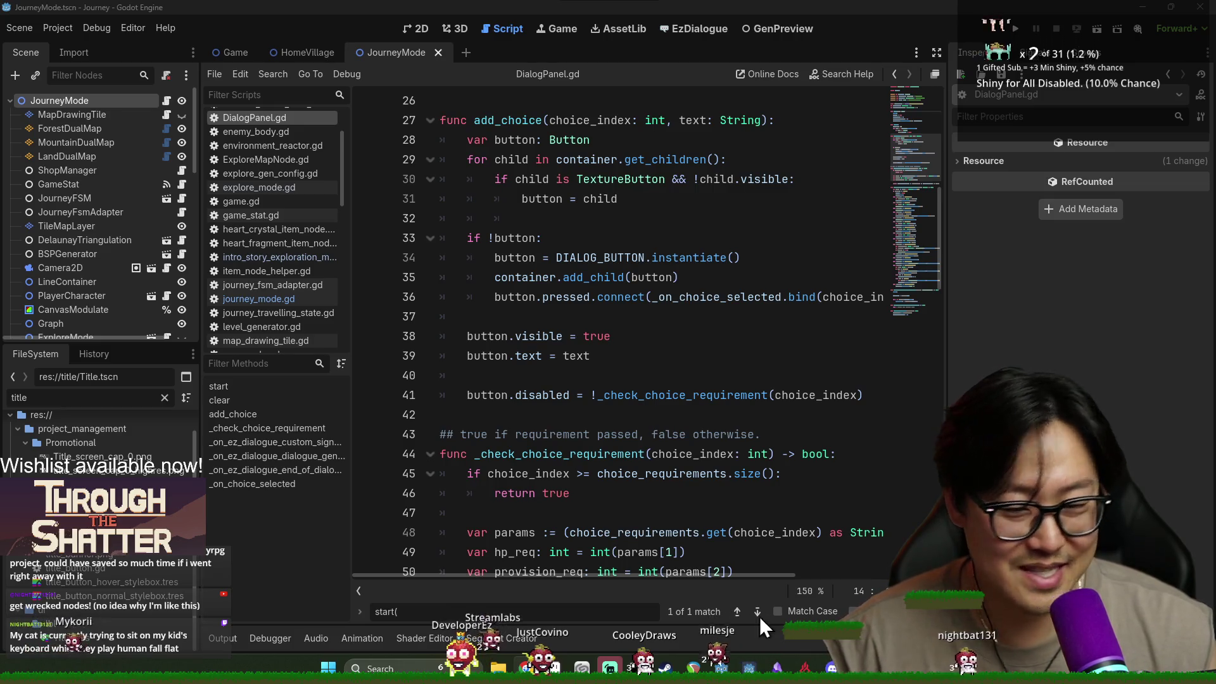
Dismiss the search bar, collapse the script list, and switch to journey_mode.gd from the Scene dock.
{"action": "left_click", "coordinate": [573, 493]}
{"action": "key", "text": "Escape"}
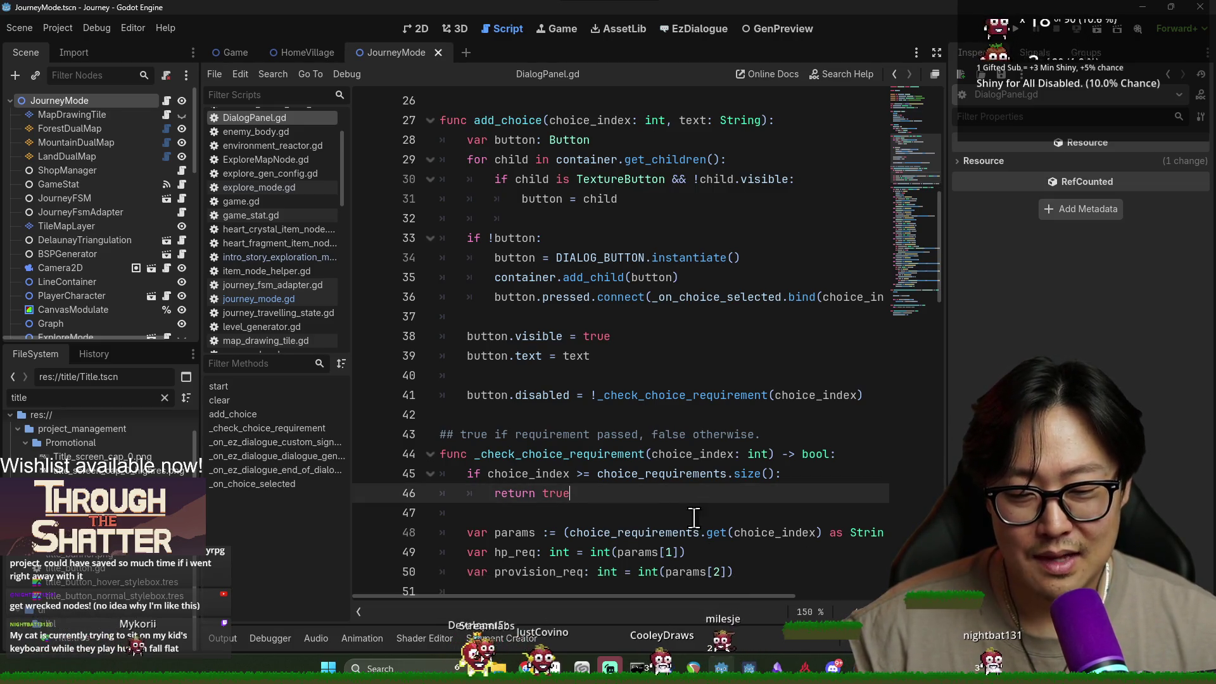
{"action": "scroll", "coordinate": [637, 466], "scroll_direction": "down", "scroll_amount": 3}
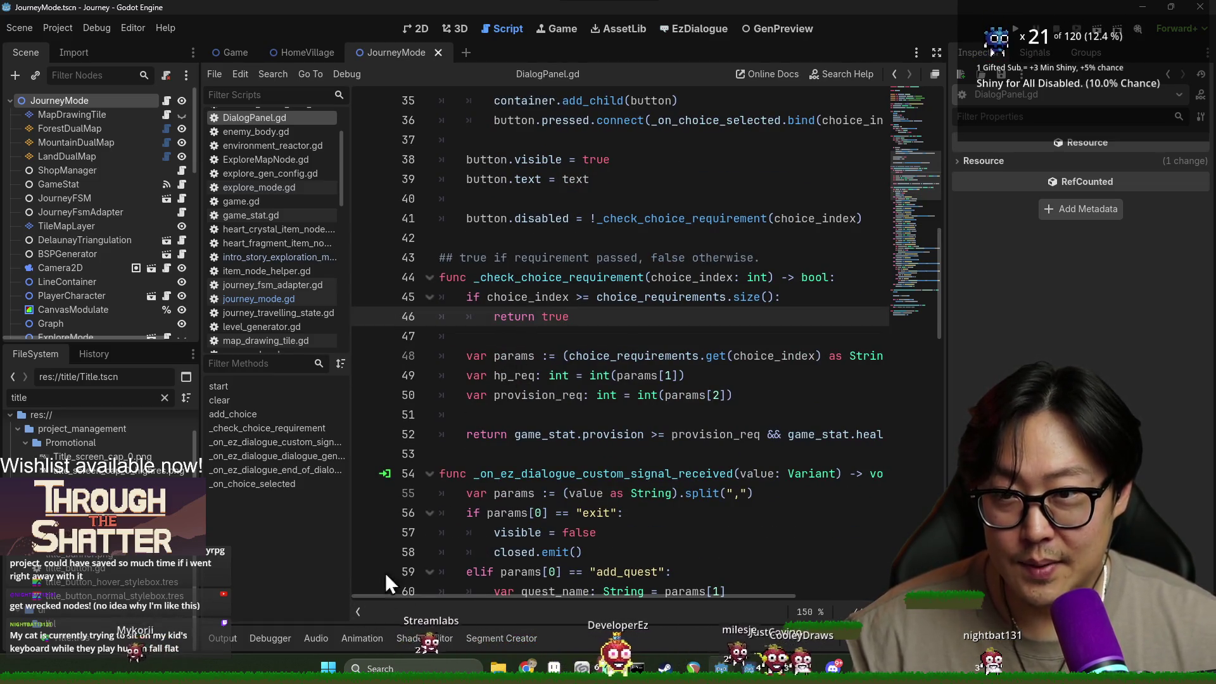
{"action": "left_click", "coordinate": [358, 612]}
{"action": "left_click", "coordinate": [166, 100]}
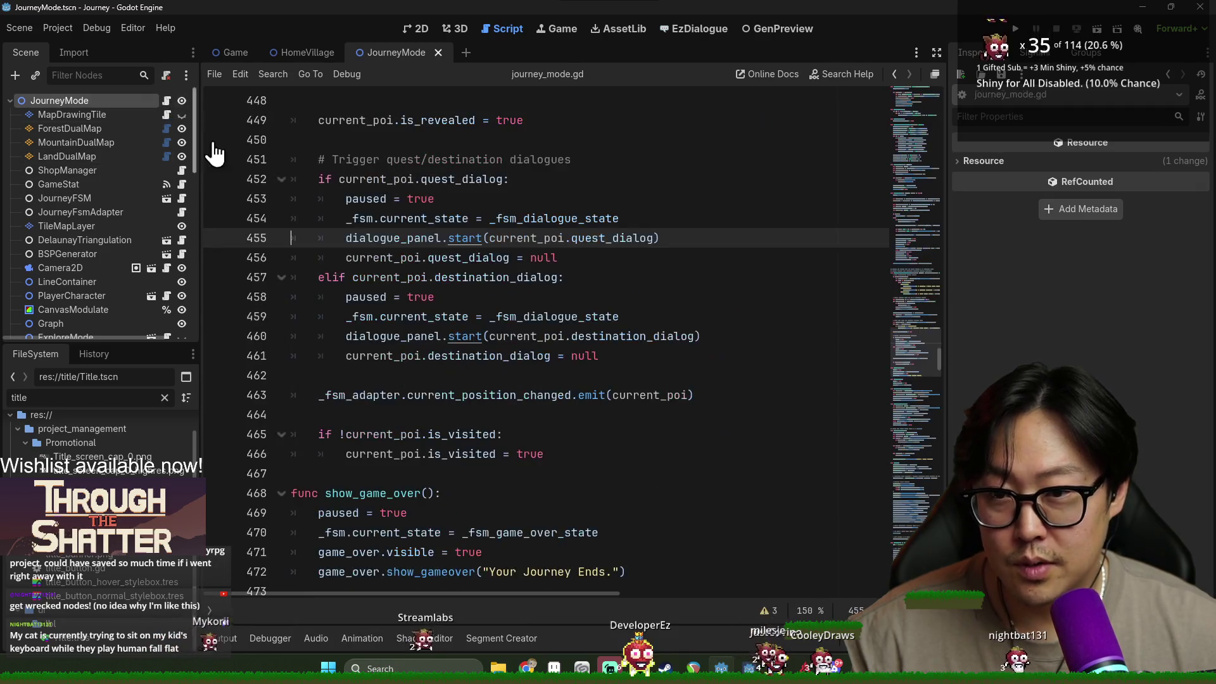
{"action": "scroll", "coordinate": [631, 346], "scroll_direction": "up", "scroll_amount": 6}
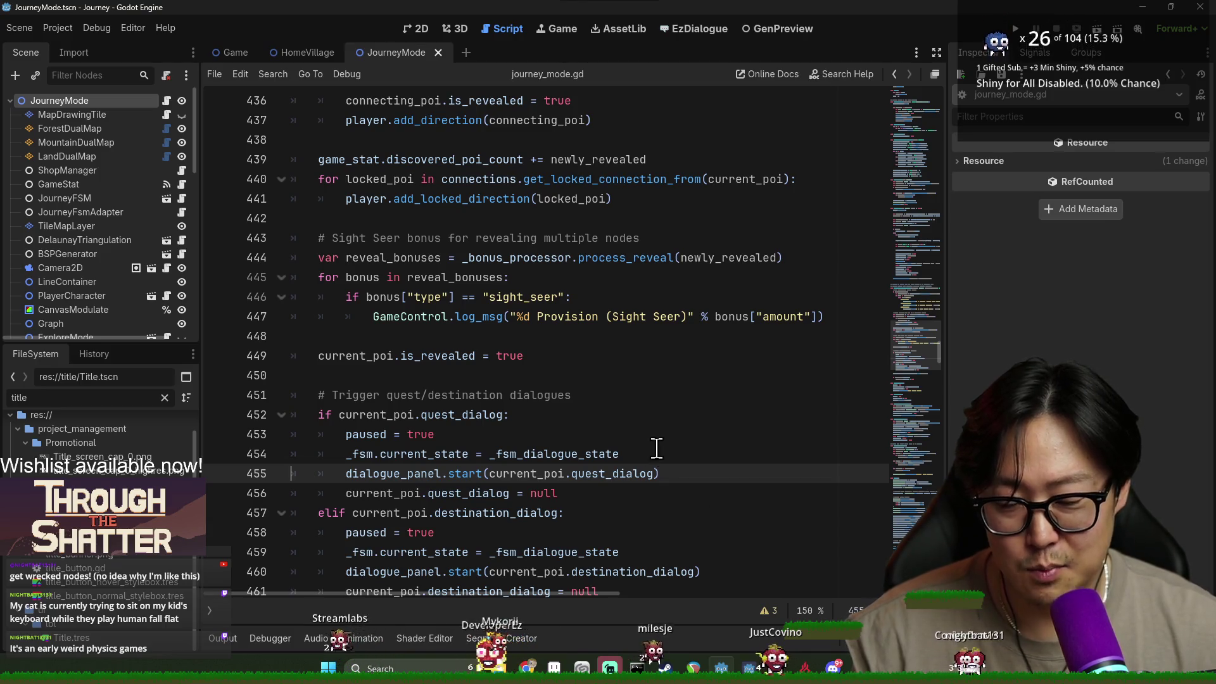
{"action": "scroll", "coordinate": [499, 416], "scroll_direction": "up", "scroll_amount": 2}
{"action": "scroll", "coordinate": [500, 417], "scroll_direction": "up", "scroll_amount": 1}
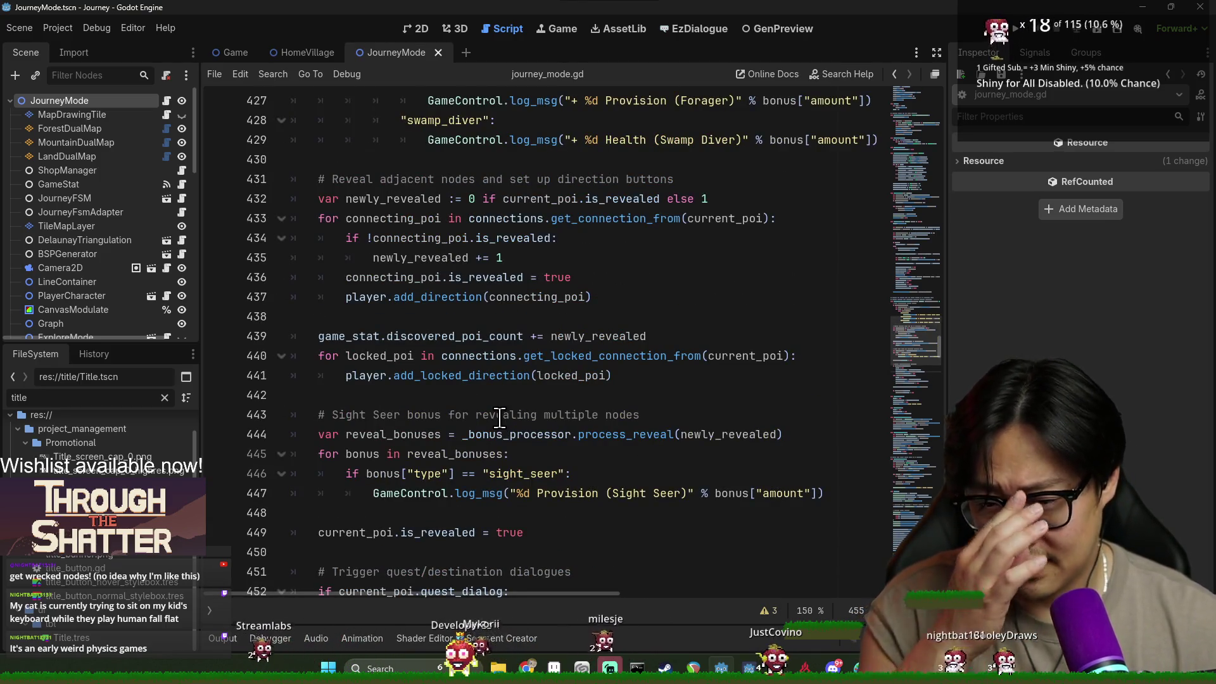
{"action": "scroll", "coordinate": [537, 415], "scroll_direction": "up", "scroll_amount": 14}
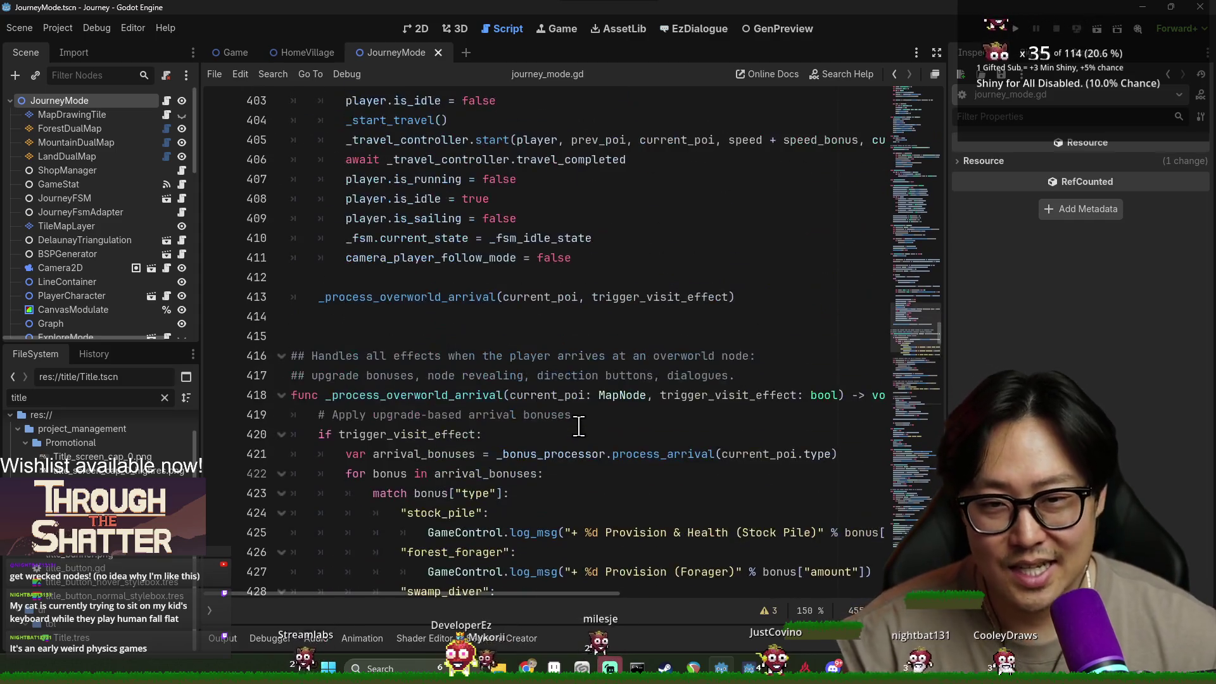
{"action": "scroll", "coordinate": [473, 396], "scroll_direction": "up", "scroll_amount": 12}
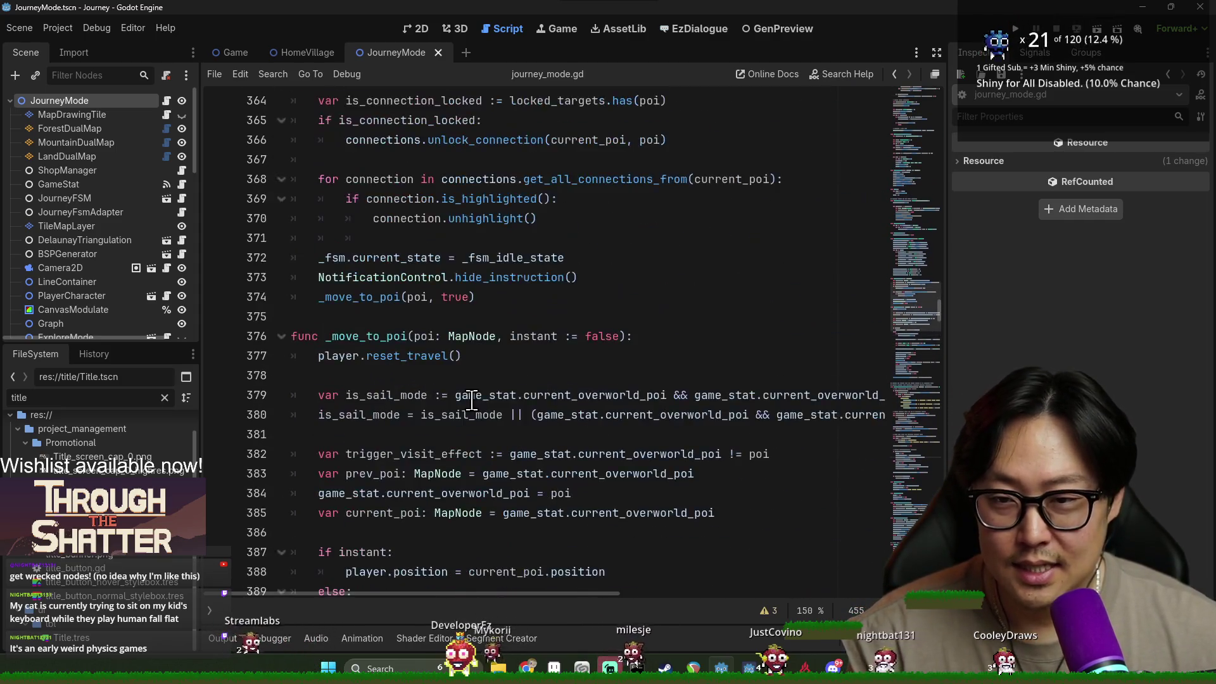
{"action": "scroll", "coordinate": [444, 348], "scroll_direction": "down", "scroll_amount": 20}
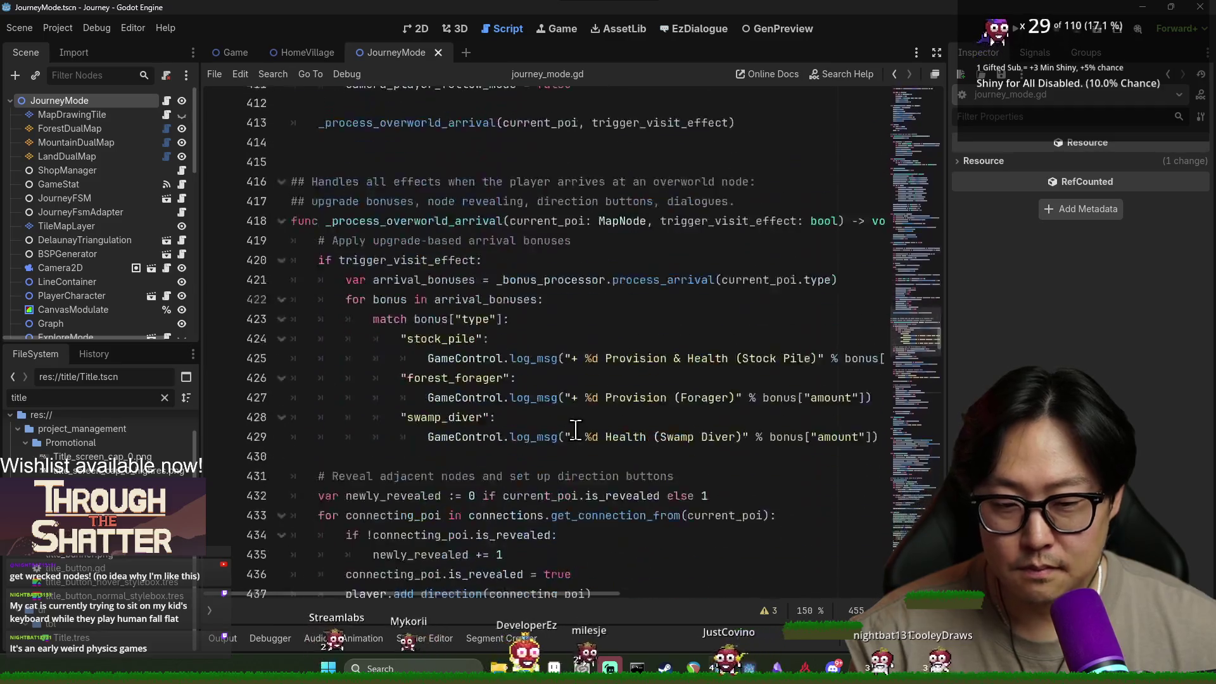
{"action": "scroll", "coordinate": [469, 377], "scroll_direction": "up", "scroll_amount": 12}
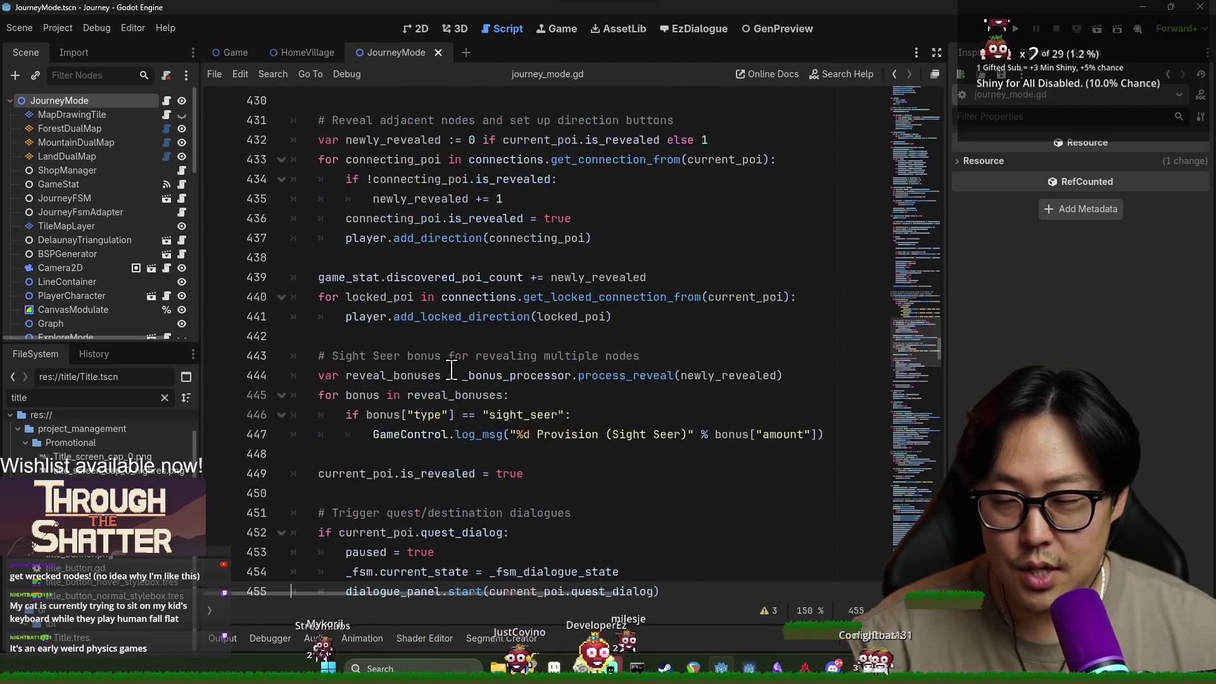
{"action": "left_click", "coordinate": [451, 374]}
{"action": "key", "text": "ctrl+f"}
{"action": "type", "text": "enter"}
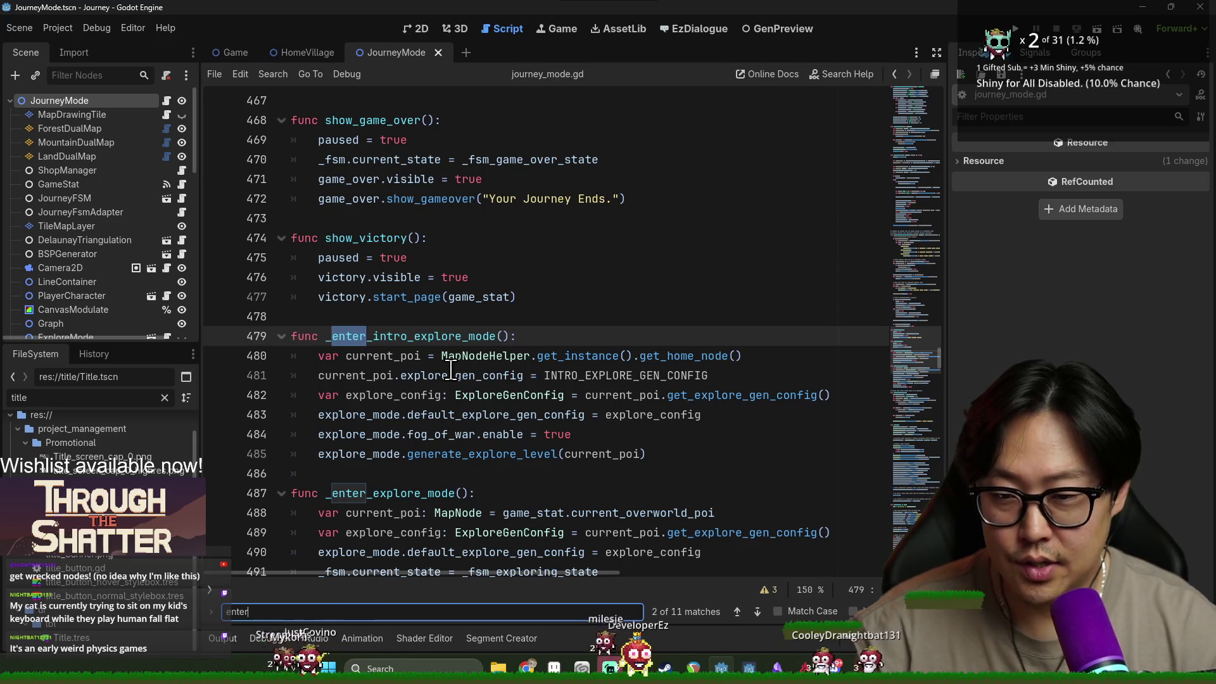
{"action": "double_click", "coordinate": [447, 335]}
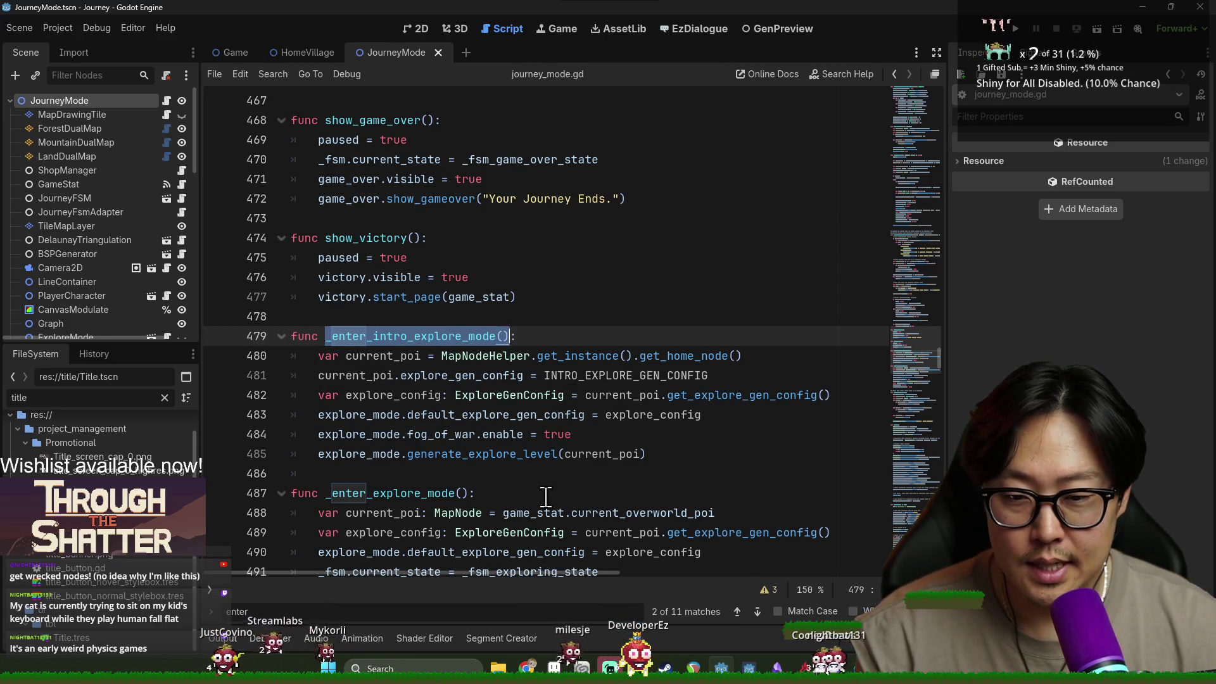
{"action": "scroll", "coordinate": [633, 479], "scroll_direction": "up", "scroll_amount": 7}
{"action": "left_click_drag", "start_coordinate": [938, 351], "coordinate": [918, 101]}
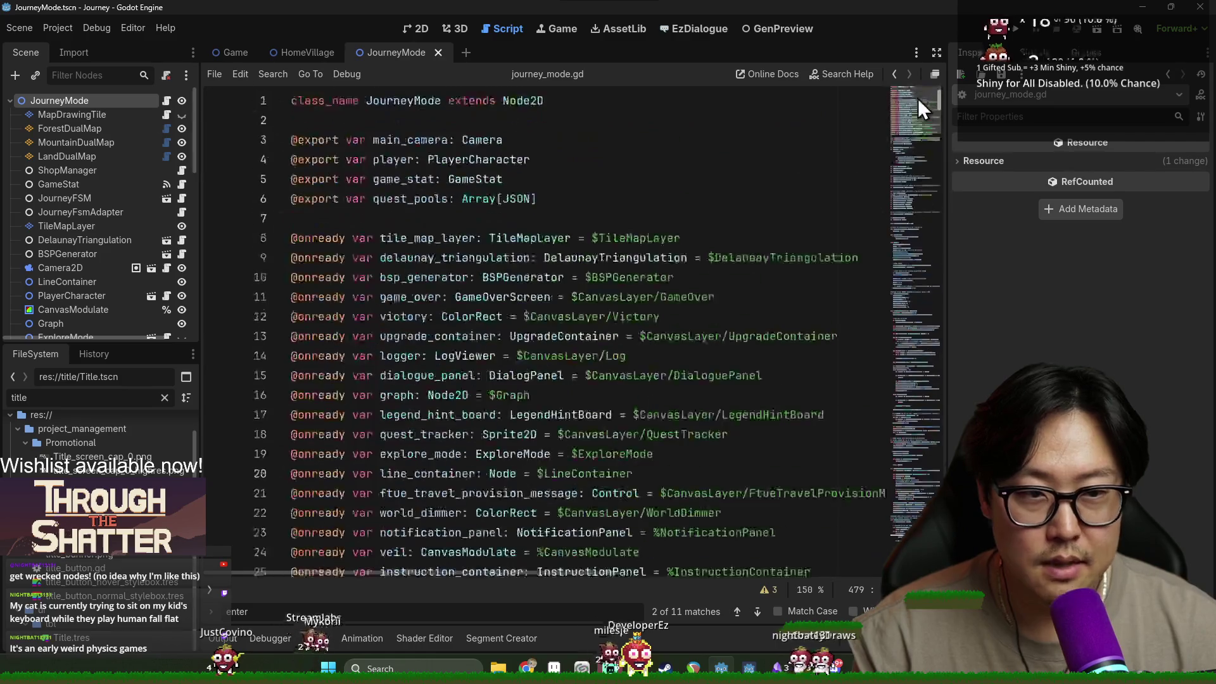
Search journey_mode.gd for 'start(' and review the VfxControl.main_veil, paused and _fsm lines 84–86.
{"action": "scroll", "coordinate": [427, 316], "scroll_direction": "down", "scroll_amount": 14}
{"action": "scroll", "coordinate": [427, 316], "scroll_direction": "down", "scroll_amount": 5}
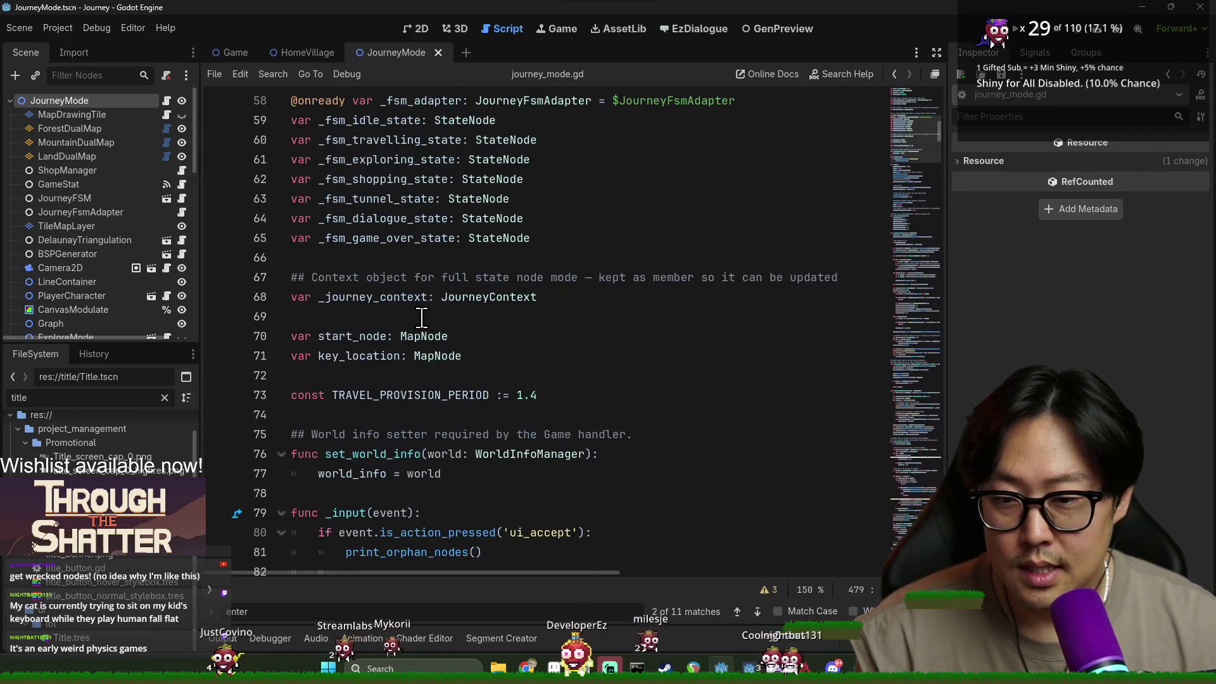
{"action": "left_click", "coordinate": [421, 319]}
{"action": "key", "text": "ctrl+f"}
{"action": "type", "text": "start("}
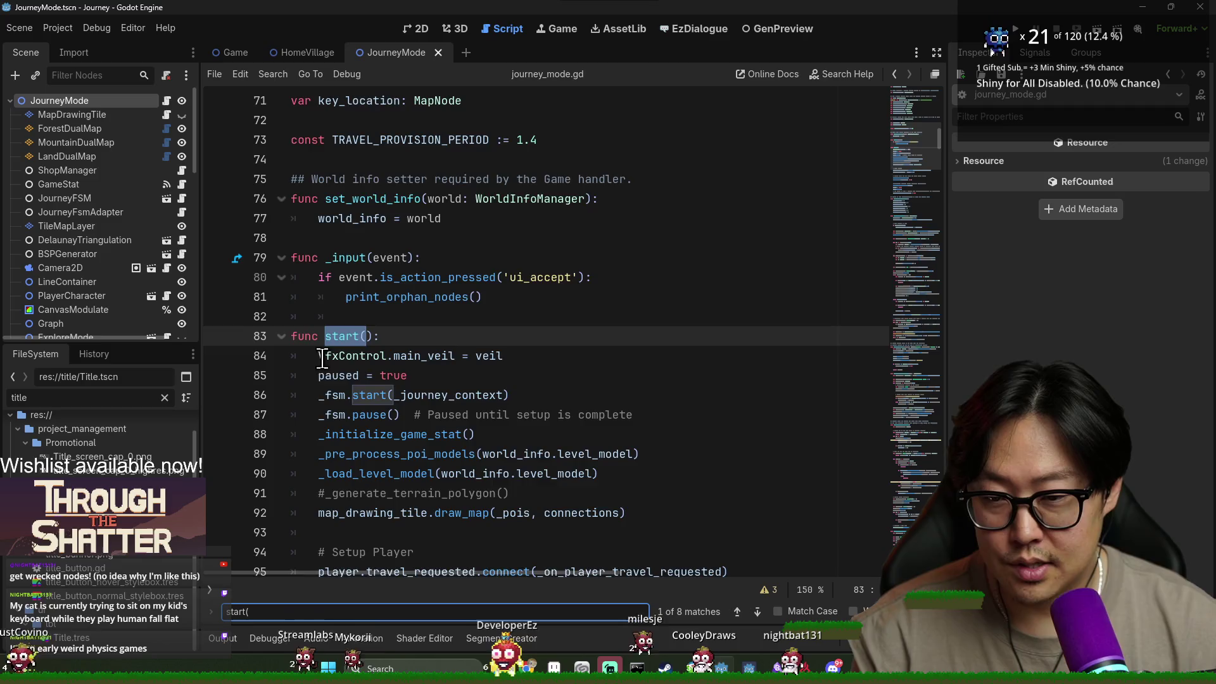
{"action": "scroll", "coordinate": [421, 319], "scroll_direction": "down", "scroll_amount": 3}
{"action": "double_click", "coordinate": [355, 179]}
{"action": "double_click", "coordinate": [445, 180]}
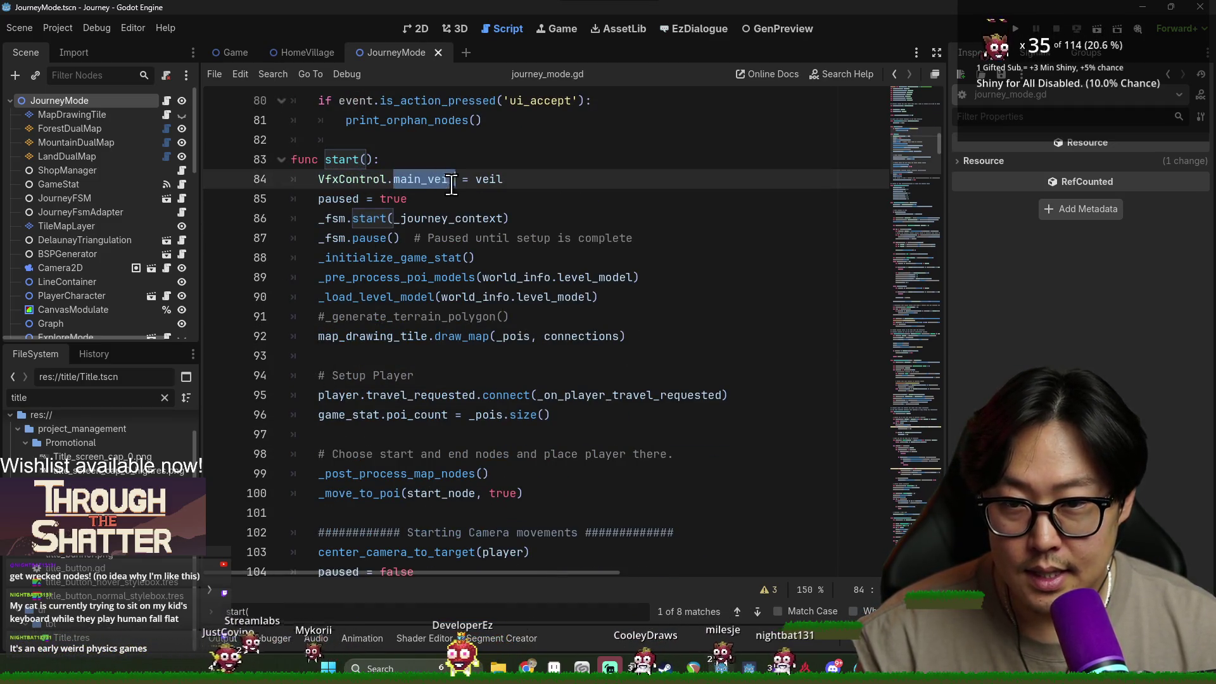
{"action": "double_click", "coordinate": [345, 179]}
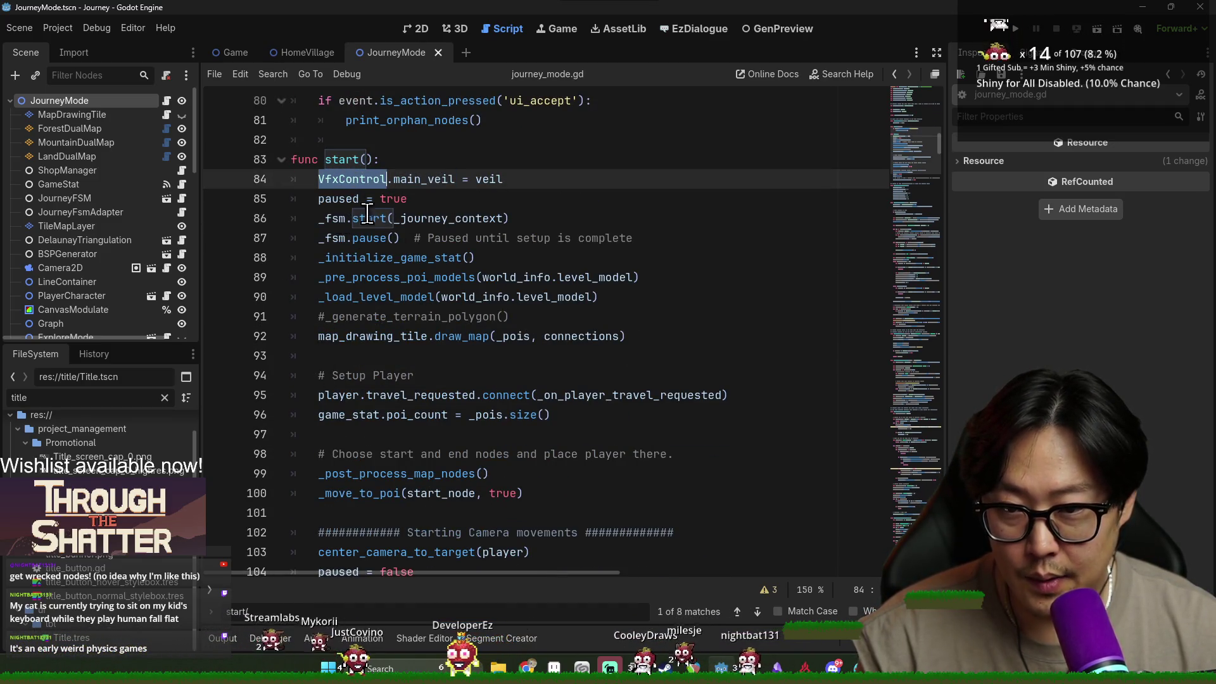
{"action": "double_click", "coordinate": [349, 198]}
{"action": "double_click", "coordinate": [332, 218]}
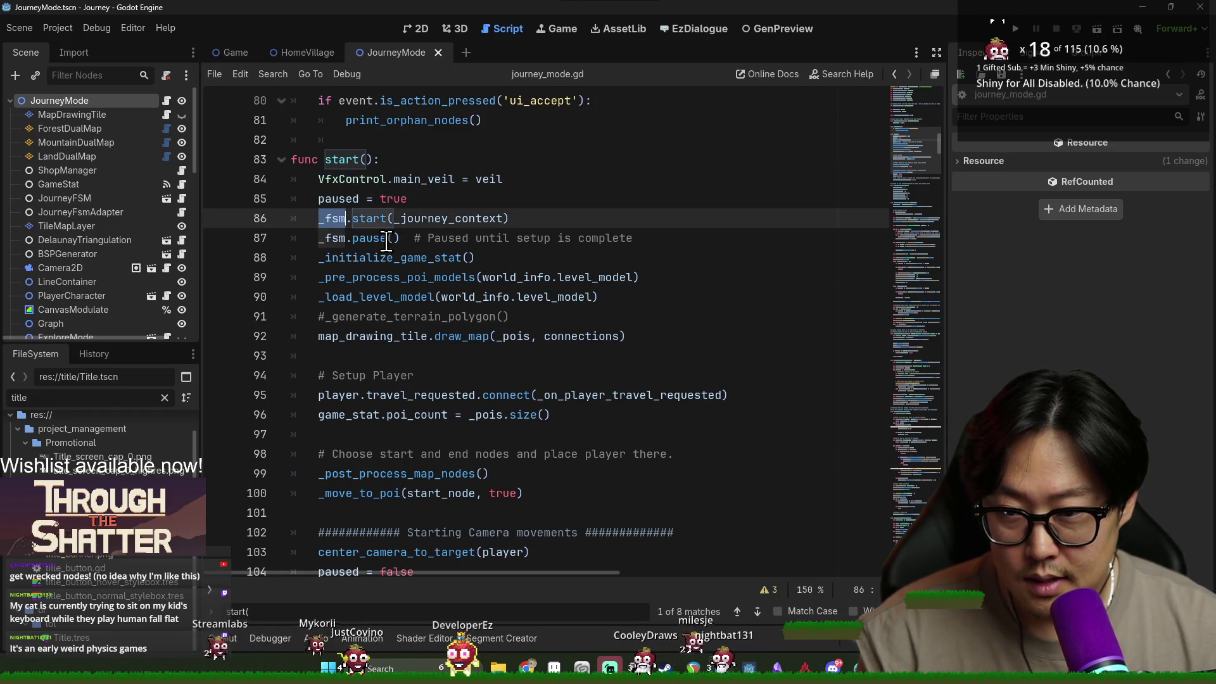
Follow _fsm.start into state_machine.gd and jump to the starting_state declaration.
{"action": "left_click", "coordinate": [371, 222], "text": "ctrl"}
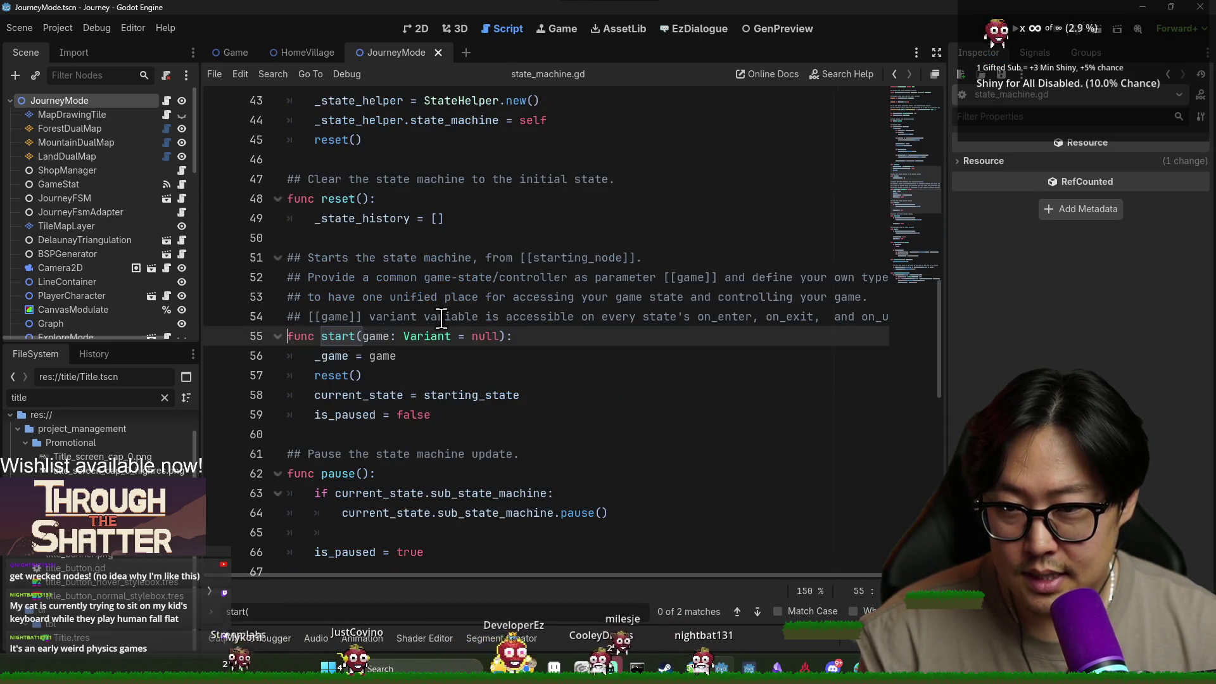
{"action": "double_click", "coordinate": [392, 396]}
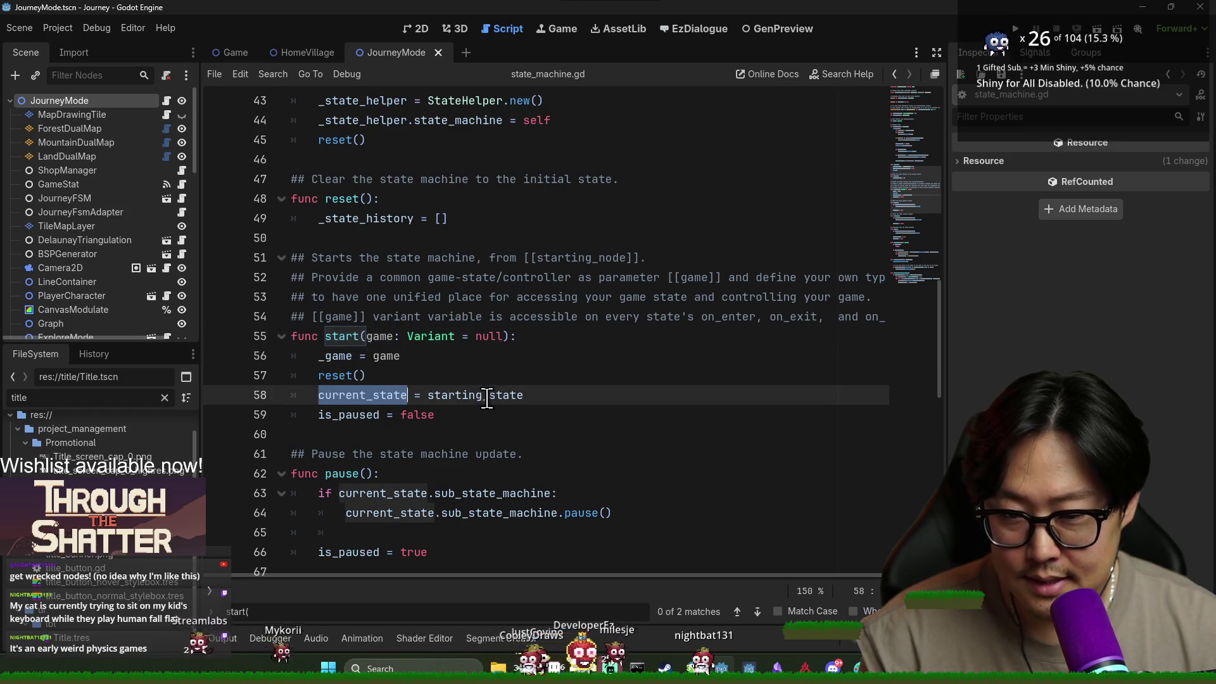
{"action": "left_click", "coordinate": [453, 396], "text": "ctrl"}
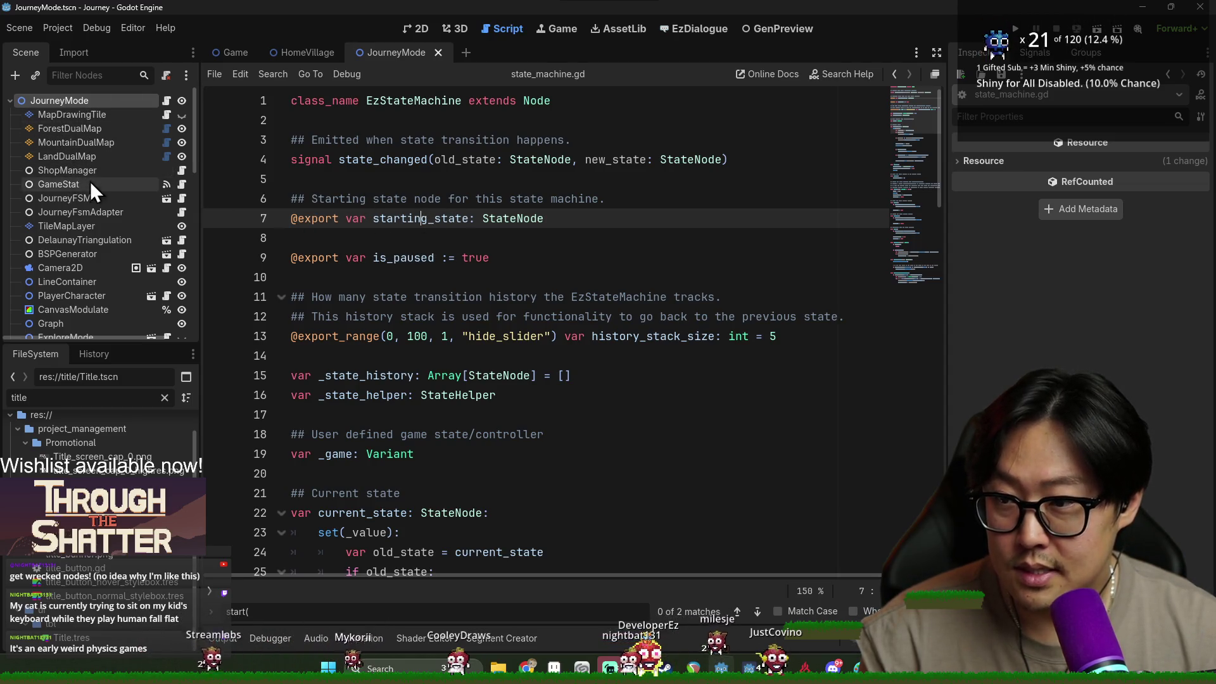
Inspect the JourneyFSM and JourneyFsmAdapter nodes' properties, ending on JourneyFSM.
{"action": "left_click", "coordinate": [102, 199]}
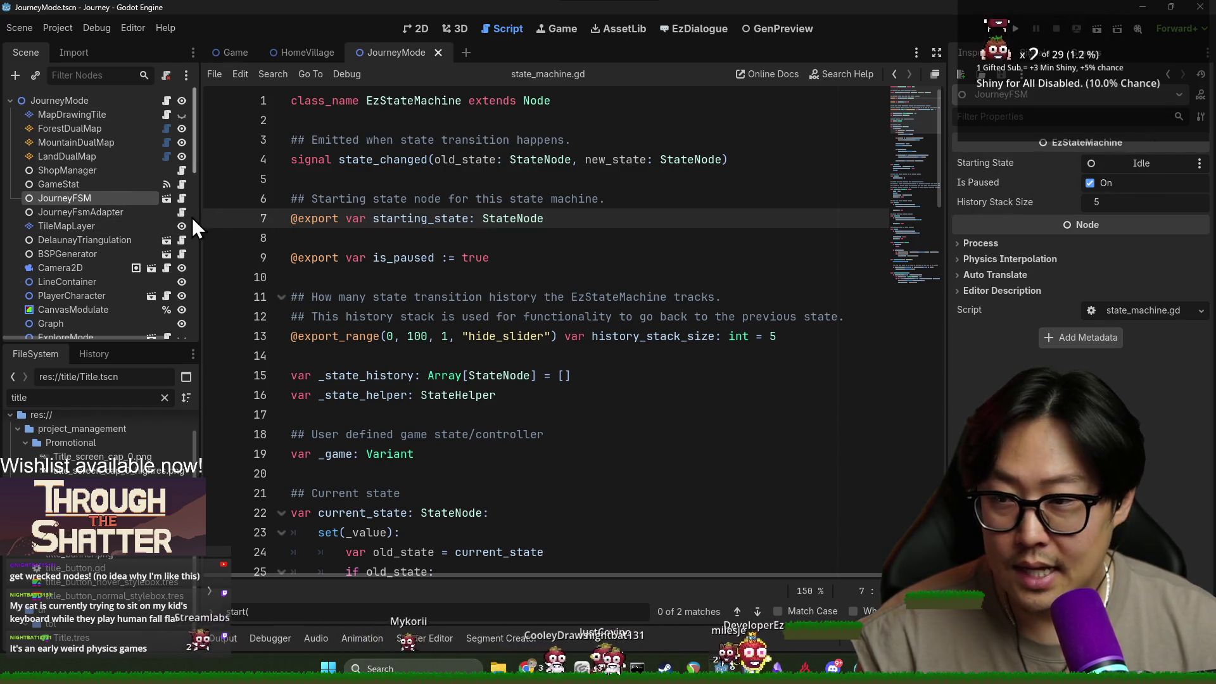
{"action": "left_click", "coordinate": [126, 214]}
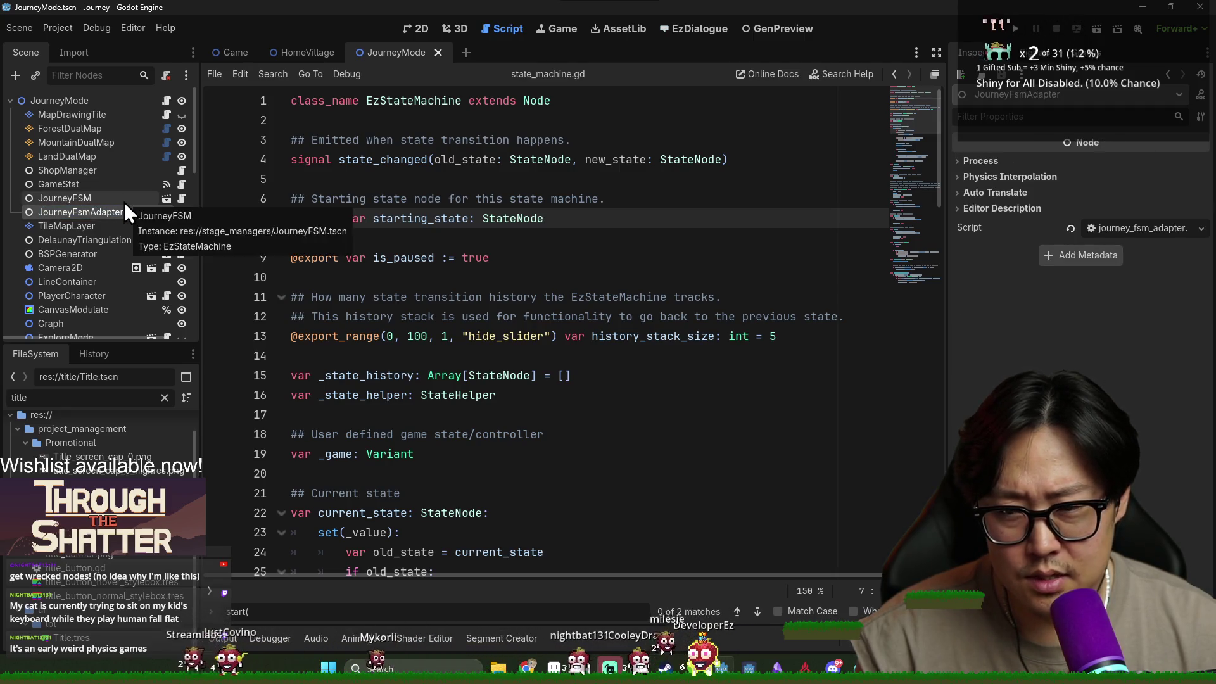
{"action": "left_click", "coordinate": [124, 203]}
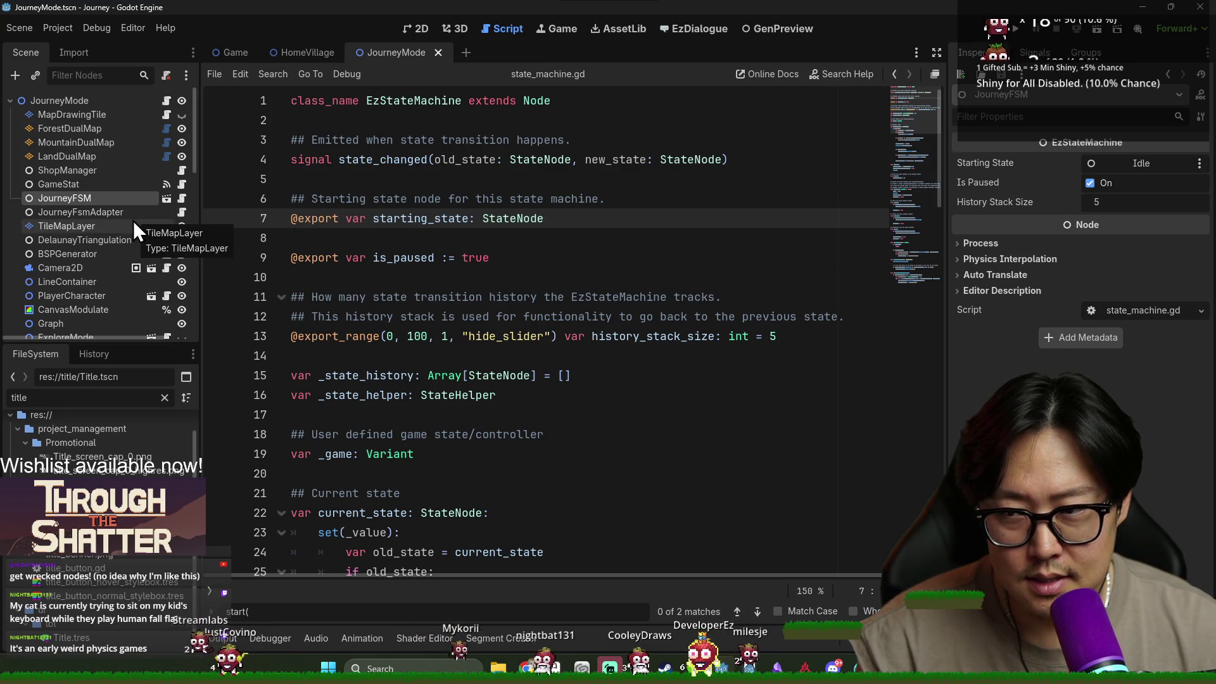
Go back to journey_mode.gd and jump to the _initialize_game_stat definition.
{"action": "left_click", "coordinate": [167, 101]}
{"action": "left_click", "coordinate": [370, 239]}
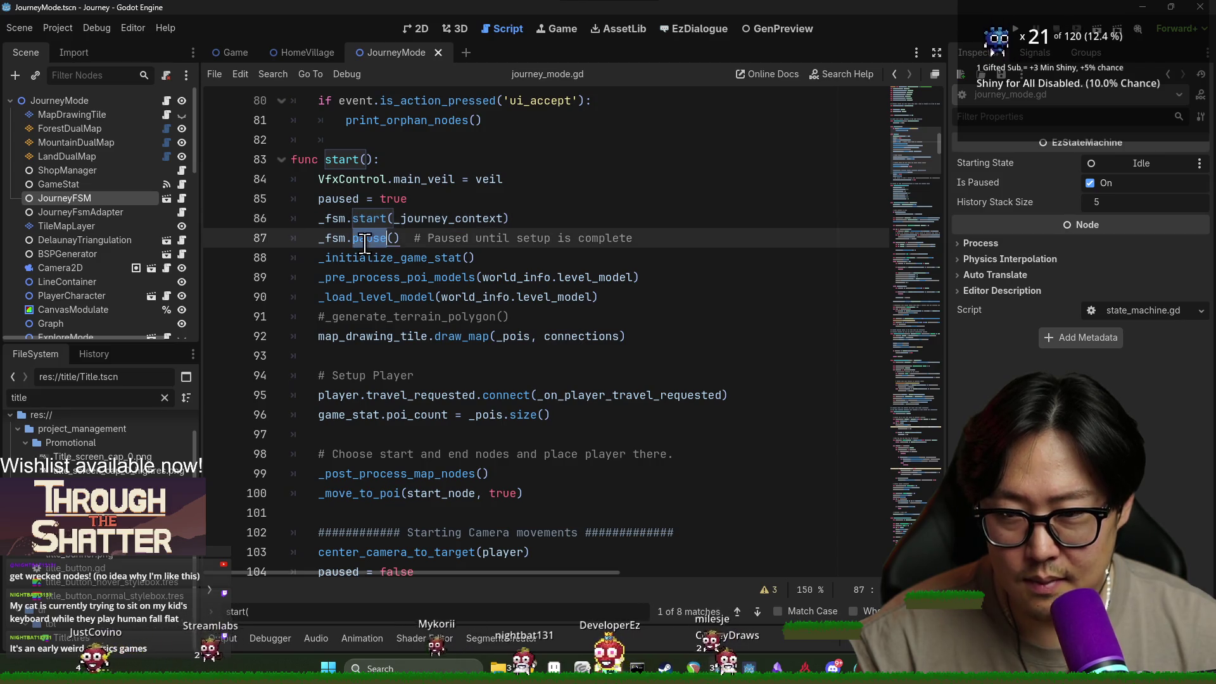
{"action": "left_click", "coordinate": [345, 260]}
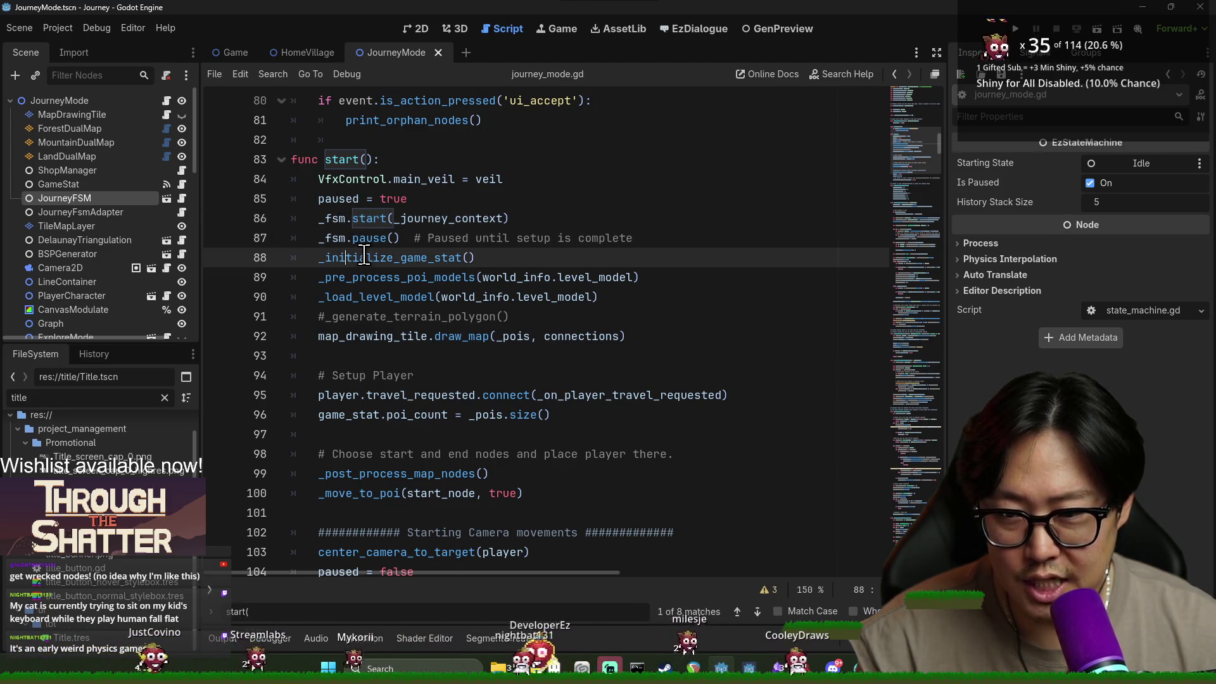
{"action": "key", "text": "ctrl"}
{"action": "left_click", "coordinate": [378, 269], "text": "ctrl"}
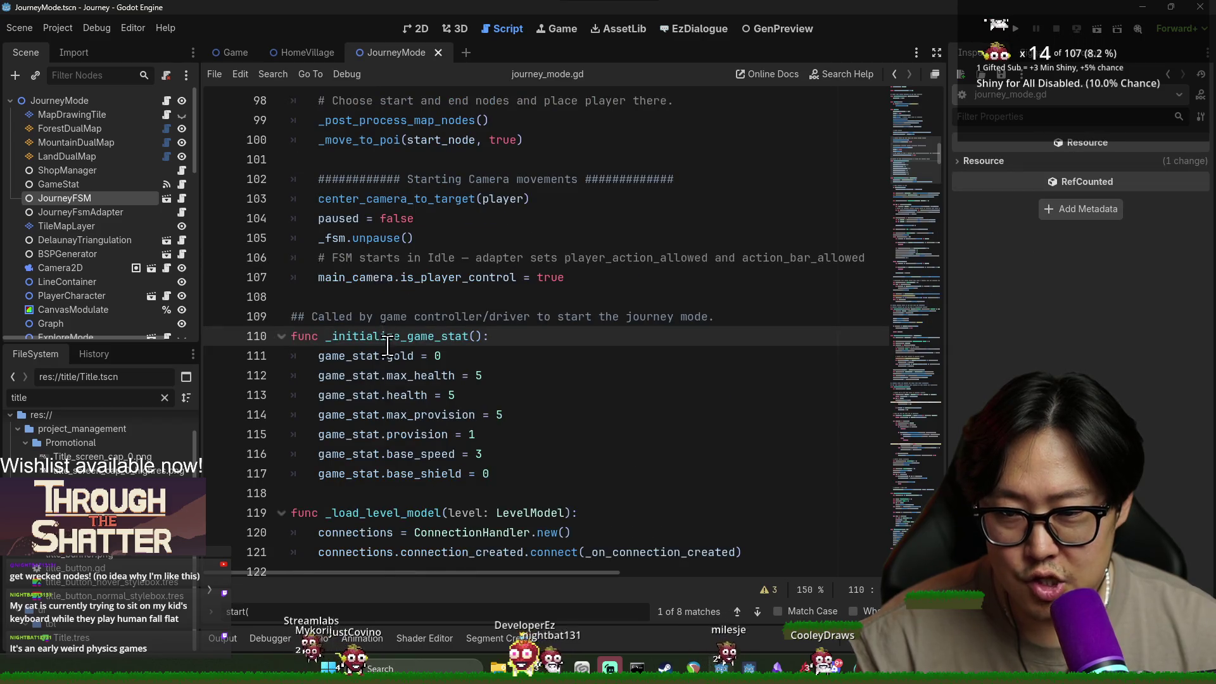
{"action": "scroll", "coordinate": [340, 188], "scroll_direction": "down", "scroll_amount": 4}
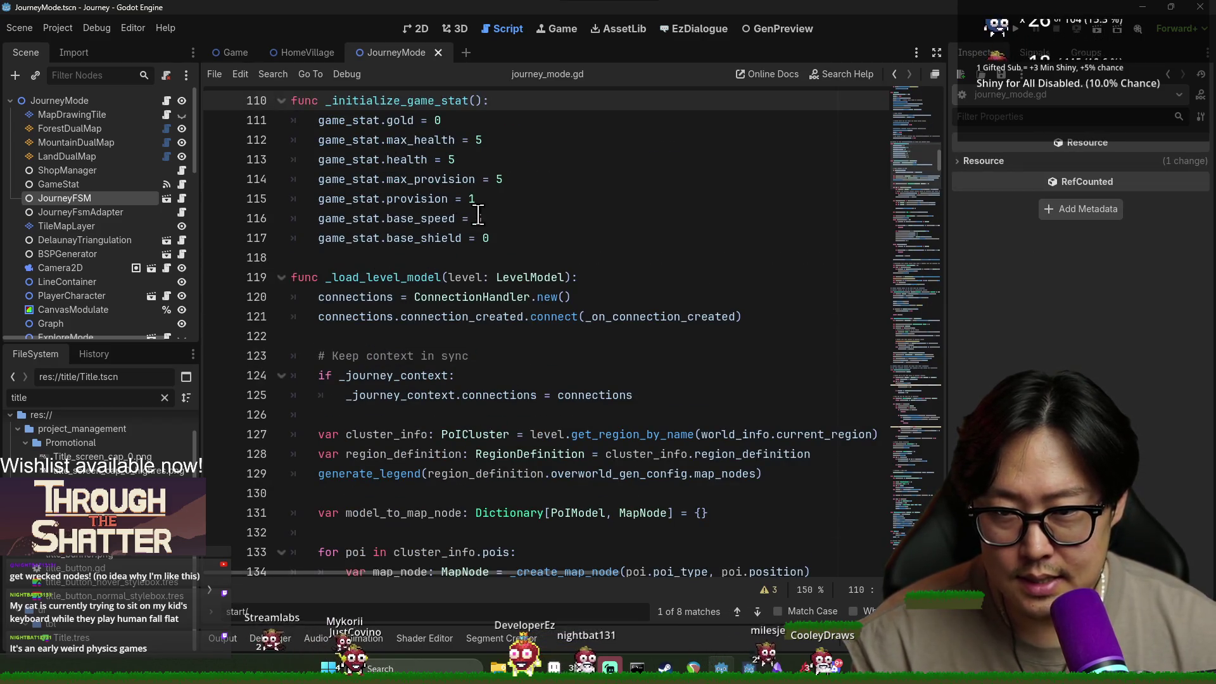
Set the starting health to 5 in _initialize_game_stat and save.
{"action": "left_click", "coordinate": [633, 199]}
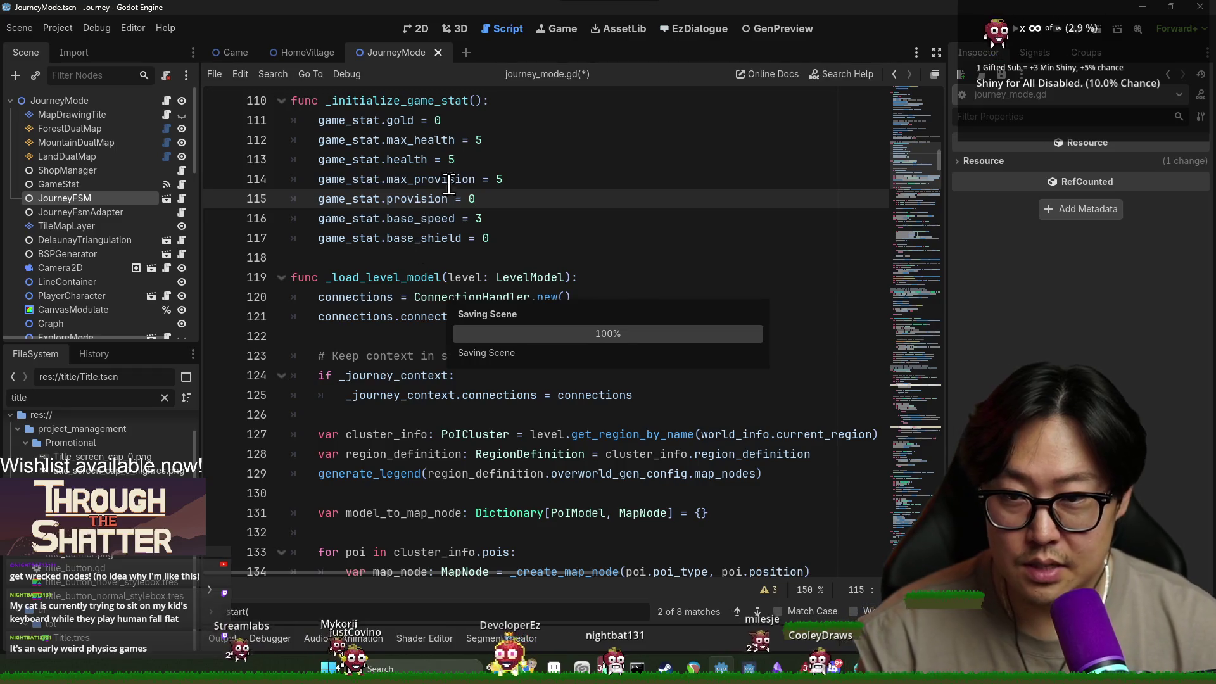
{"action": "left_click", "coordinate": [562, 188]}
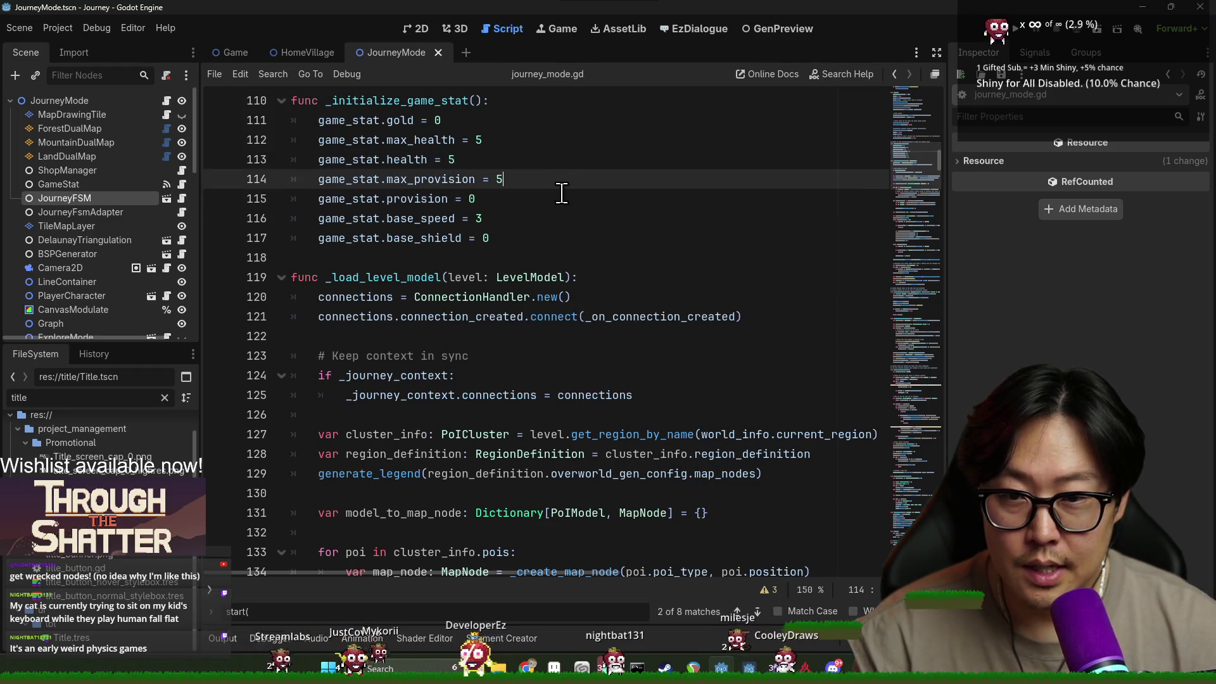
{"action": "left_click", "coordinate": [515, 157]}
{"action": "left_click", "coordinate": [520, 180]}
{"action": "key", "text": "BackSpace"}
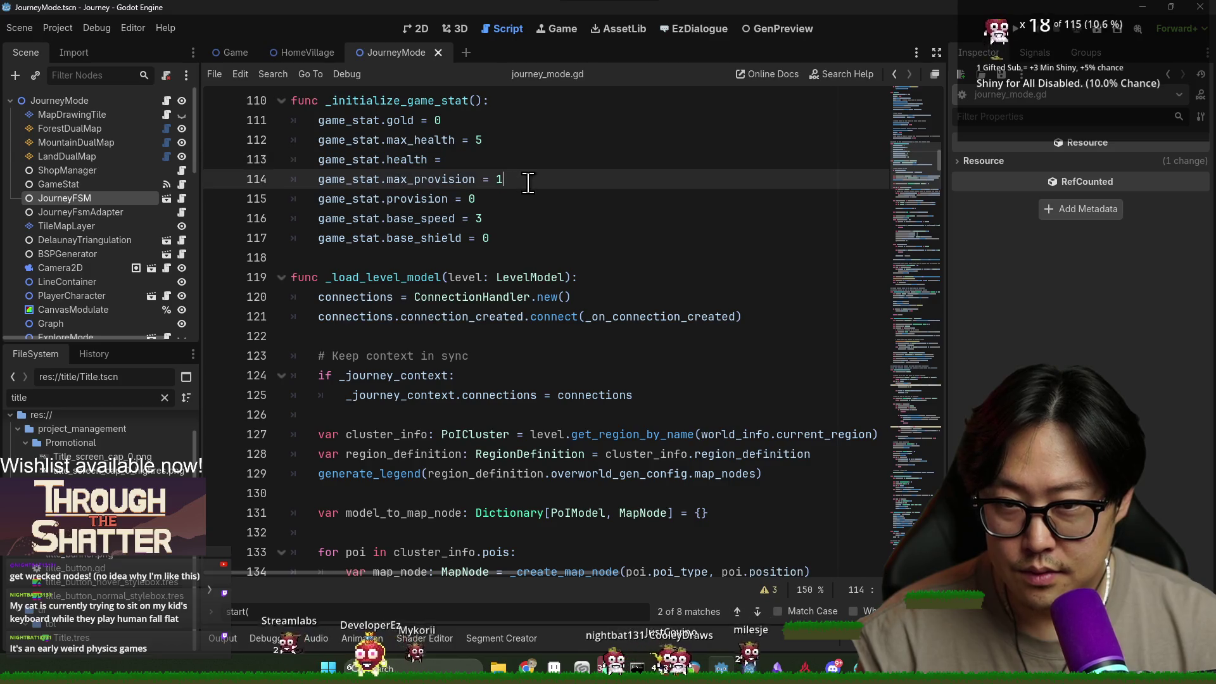
{"action": "type", "text": "3"}
{"action": "left_click", "coordinate": [537, 162]}
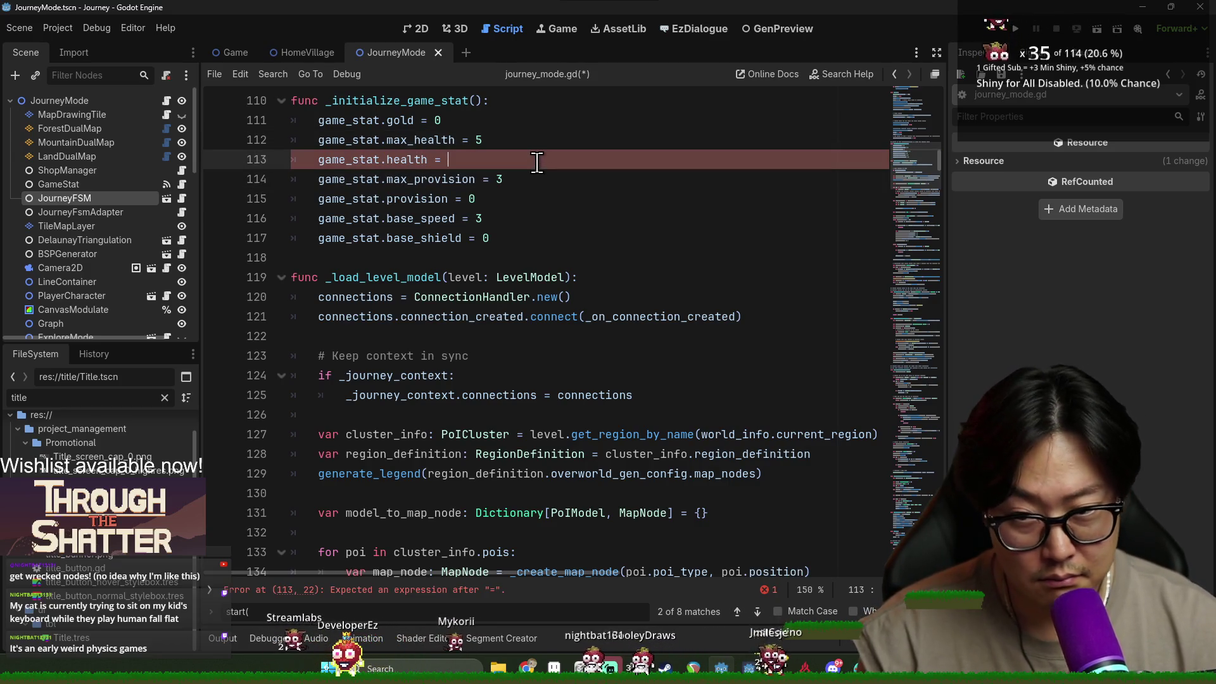
{"action": "type", "text": "5"}
{"action": "key", "text": "ctrl+s"}
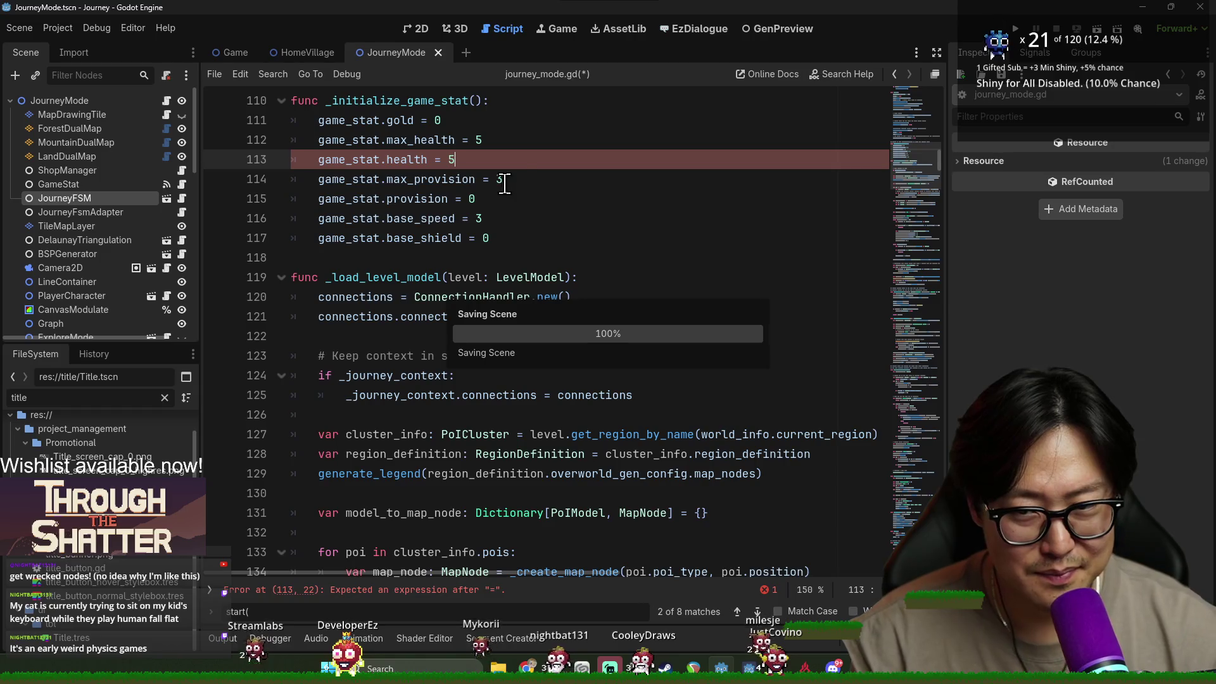
Change max_provision from 1 to 3 and save the script.
{"action": "left_click", "coordinate": [524, 179]}
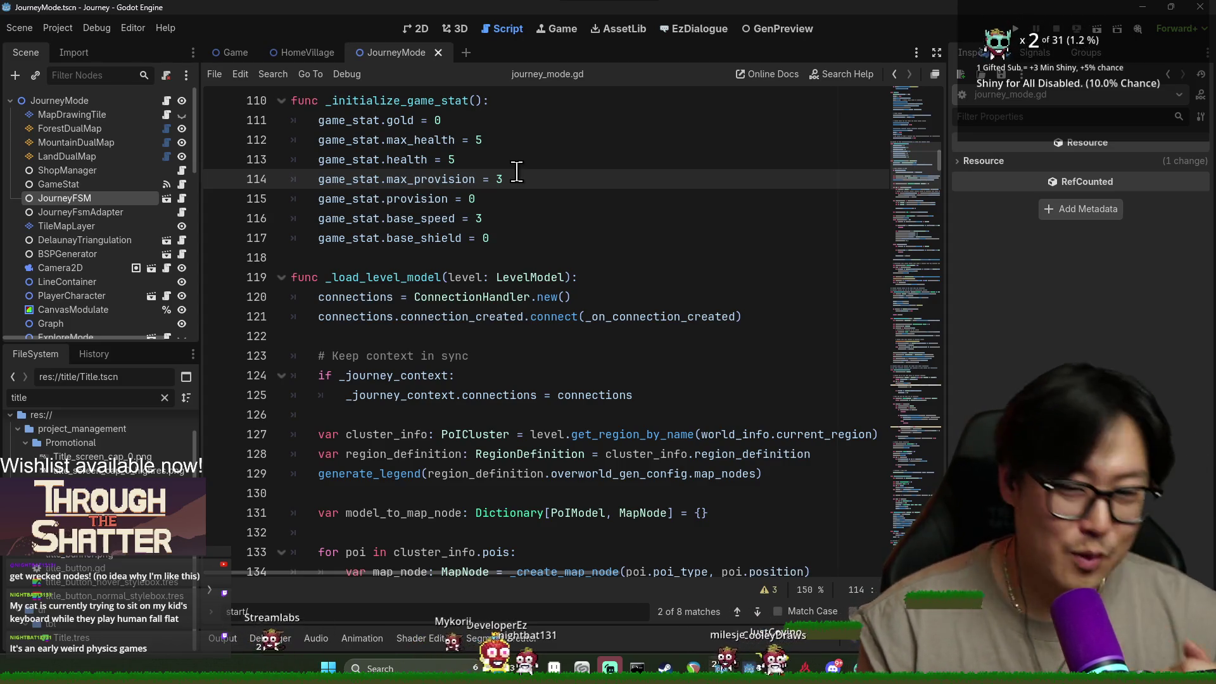
{"action": "type", "text": "1"}
{"action": "key", "text": "ctrl+s"}
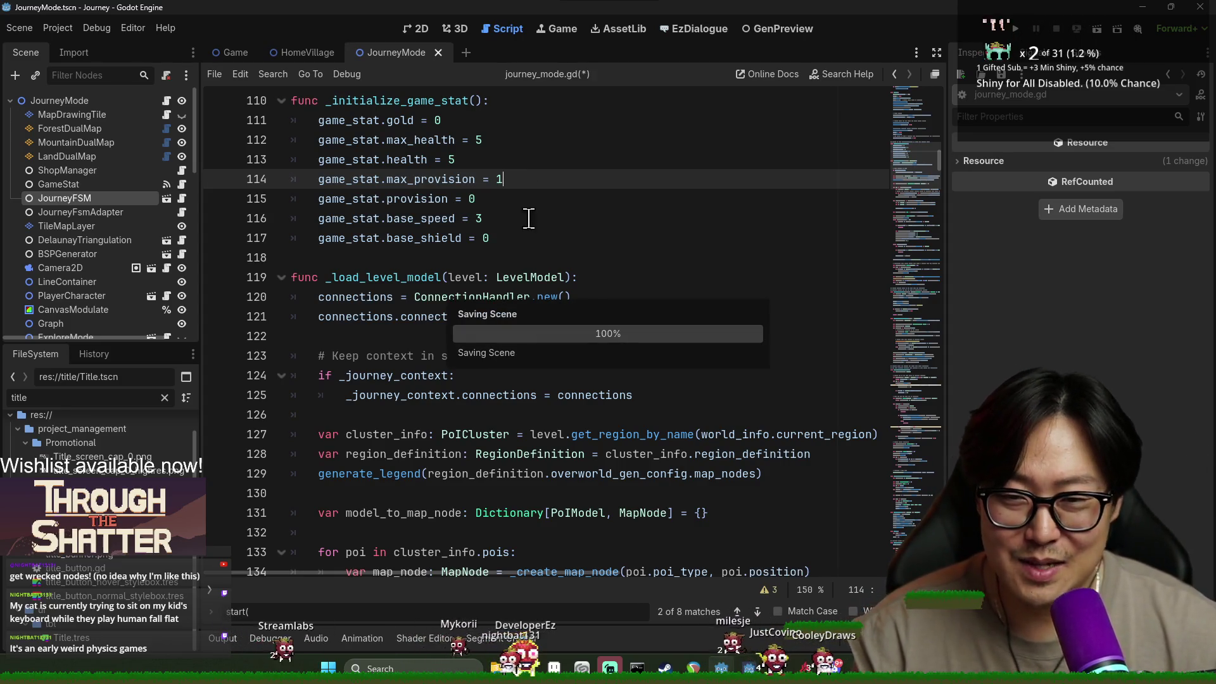
{"action": "left_click", "coordinate": [665, 275]}
{"action": "left_click", "coordinate": [477, 173]}
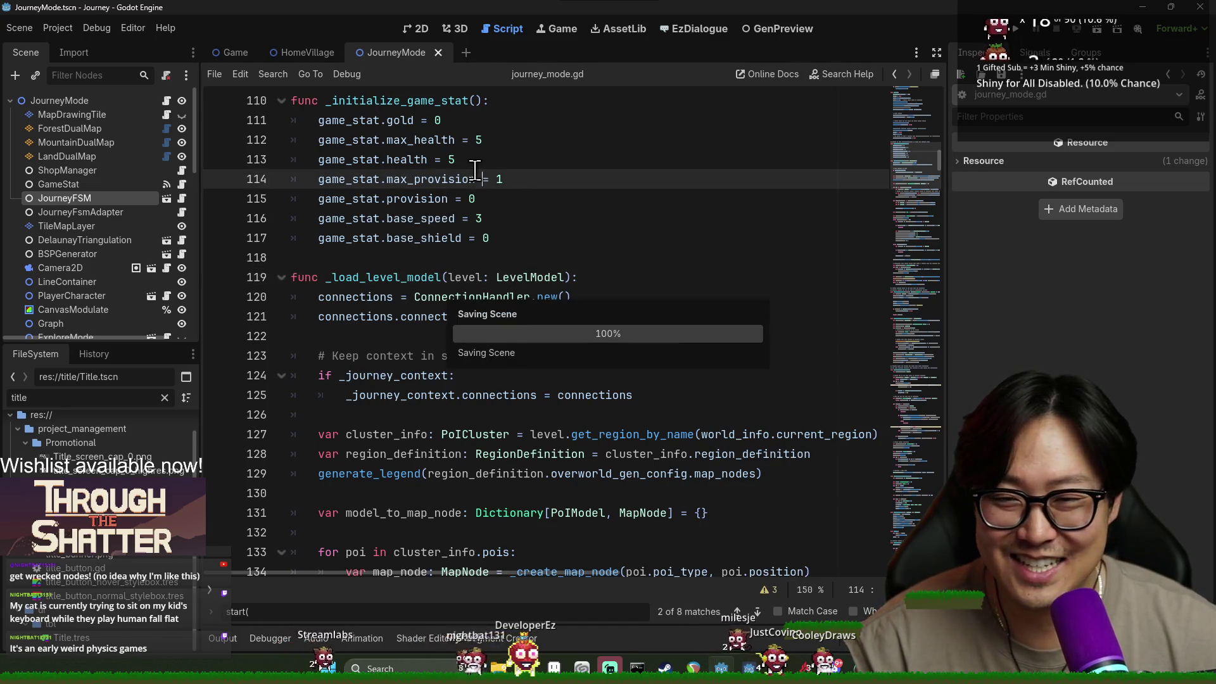
{"action": "left_click", "coordinate": [583, 204]}
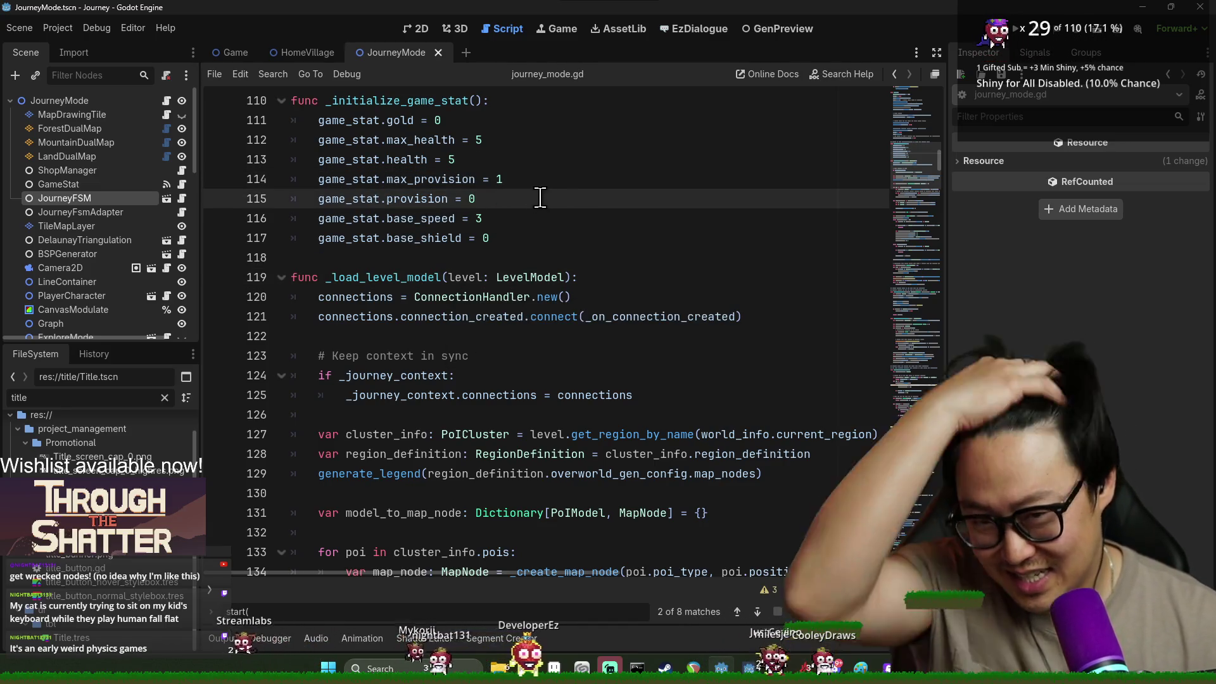
{"action": "left_click", "coordinate": [516, 180]}
{"action": "key", "text": "BackSpace"}
{"action": "type", "text": "3"}
{"action": "key", "text": "ctrl+s"}
Review the provision and base_speed values, save again, and search for _initialize_game_stat.
{"action": "double_click", "coordinate": [418, 198]}
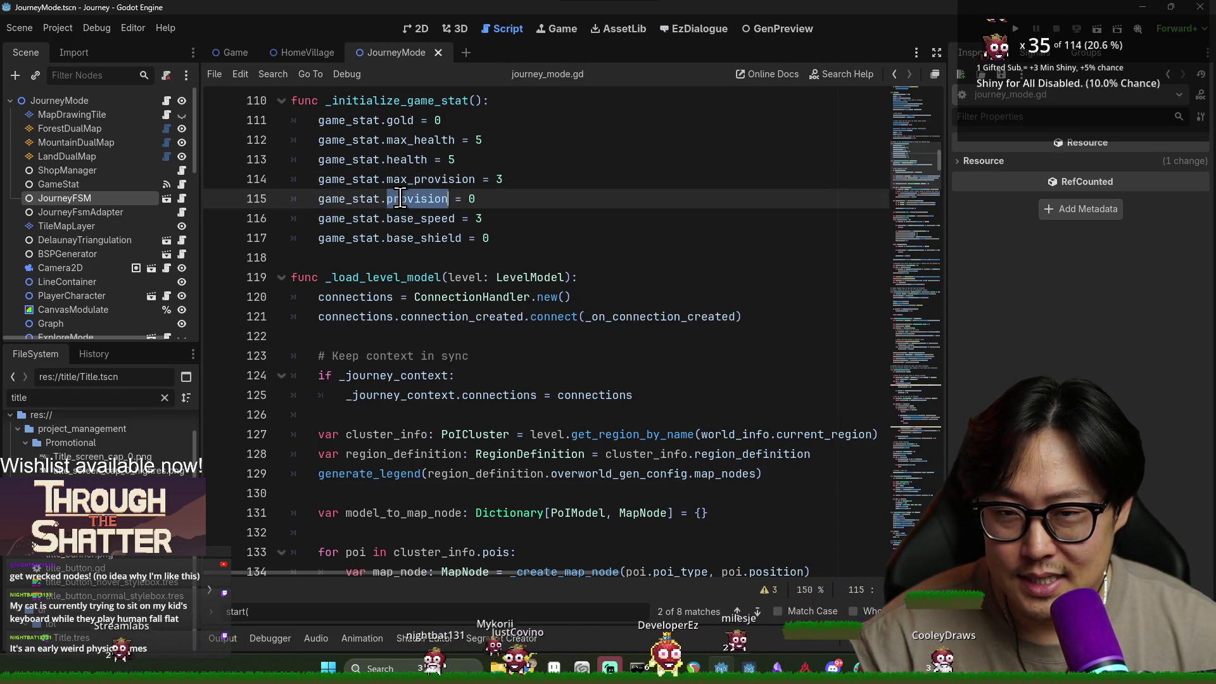
{"action": "left_click", "coordinate": [475, 198]}
{"action": "double_click", "coordinate": [479, 218]}
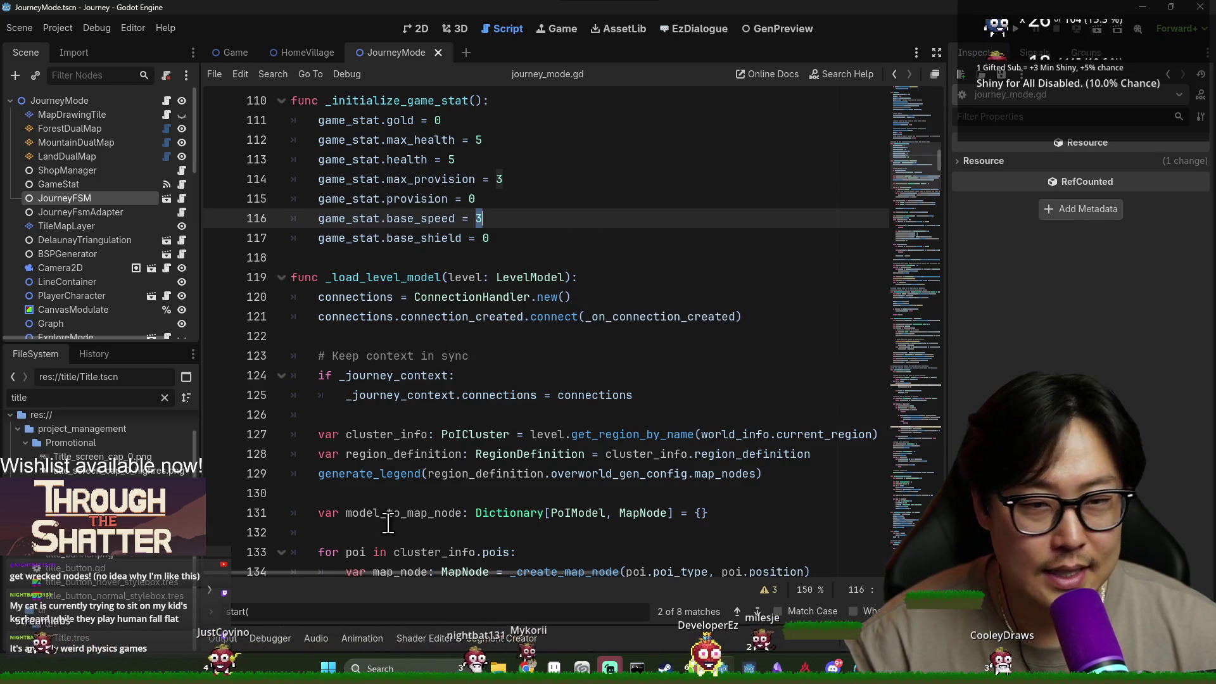
{"action": "key", "text": "ctrl+s"}
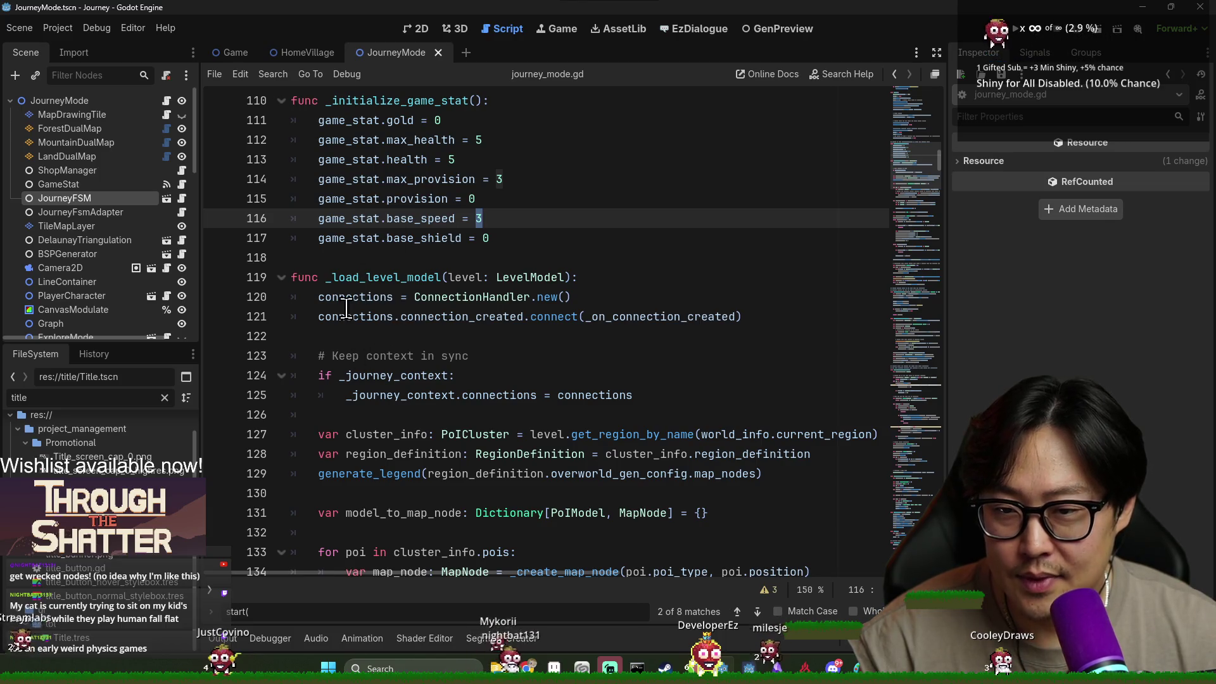
{"action": "key", "text": "ctrl+s"}
{"action": "scroll", "coordinate": [443, 285], "scroll_direction": "up", "scroll_amount": 1}
{"action": "double_click", "coordinate": [399, 159]}
{"action": "key", "text": "ctrl+f"}
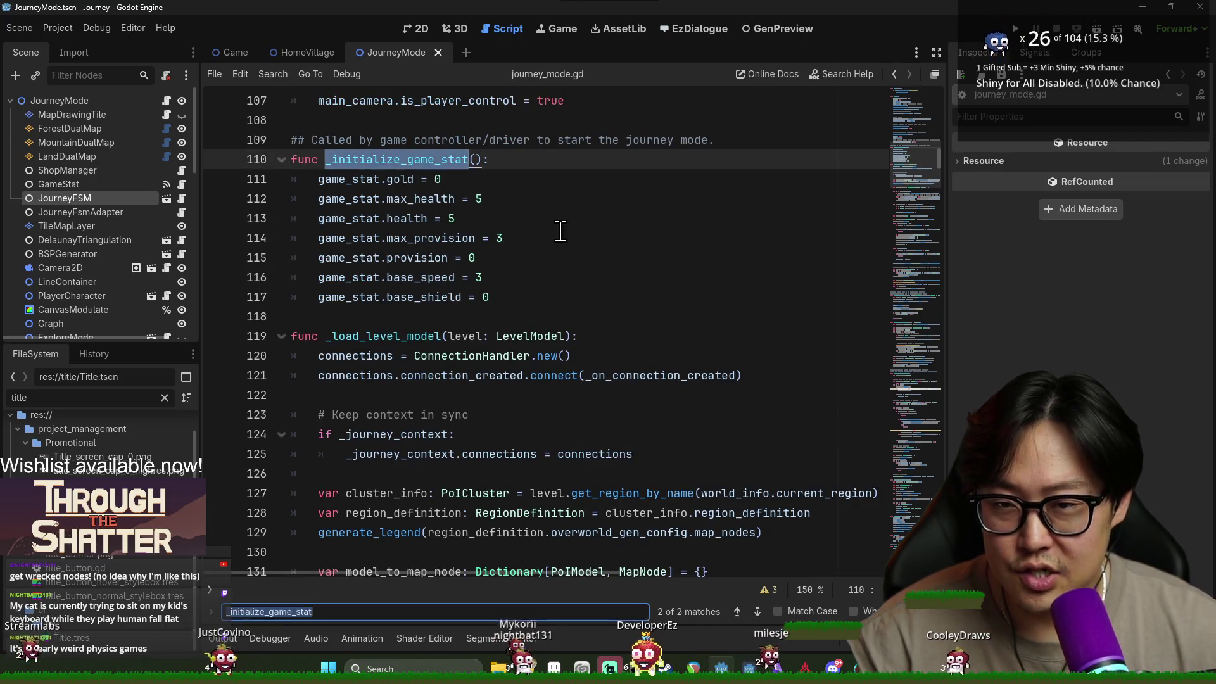
Inspect the _pre_process_poi_models definition, then return to its call in start().
{"action": "key", "text": "Return"}
{"action": "double_click", "coordinate": [401, 355]}
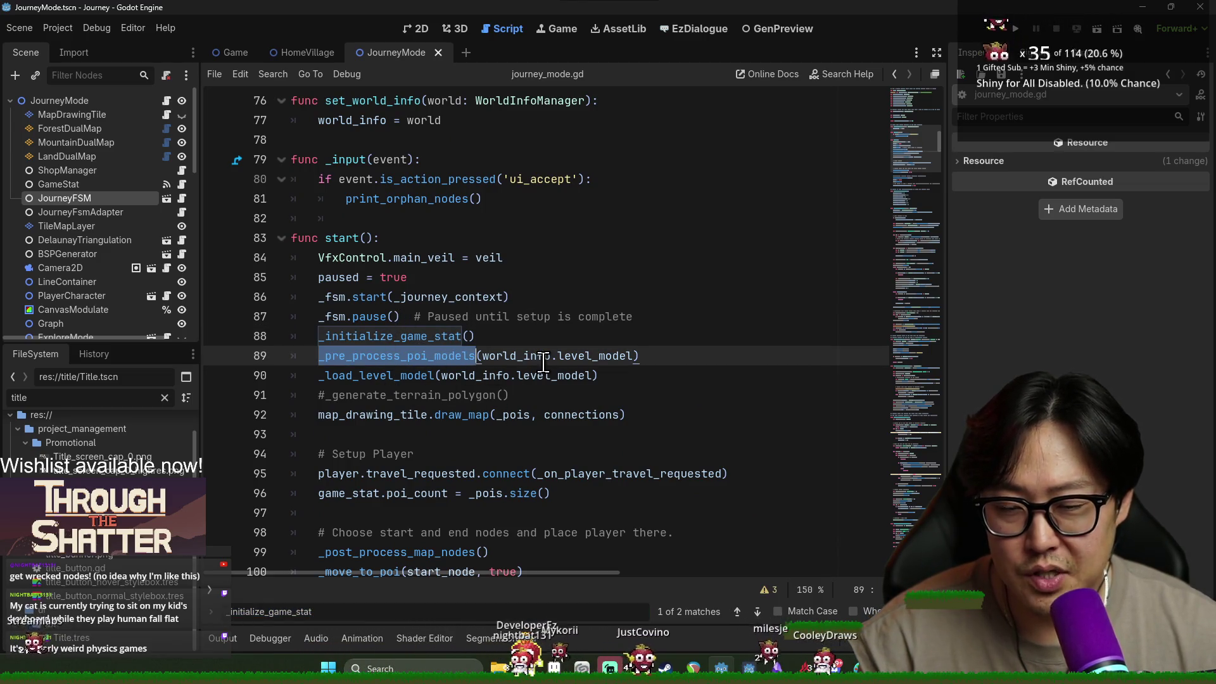
{"action": "left_click", "coordinate": [375, 356], "text": "ctrl"}
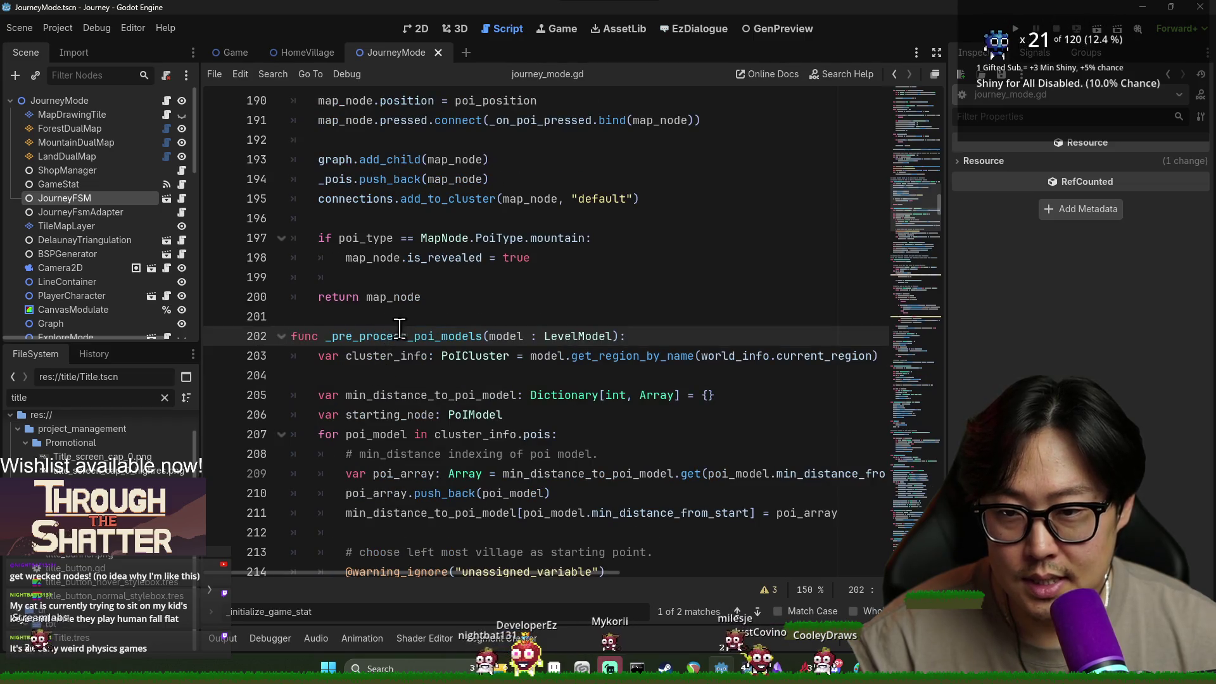
{"action": "scroll", "coordinate": [419, 361], "scroll_direction": "down", "scroll_amount": 4}
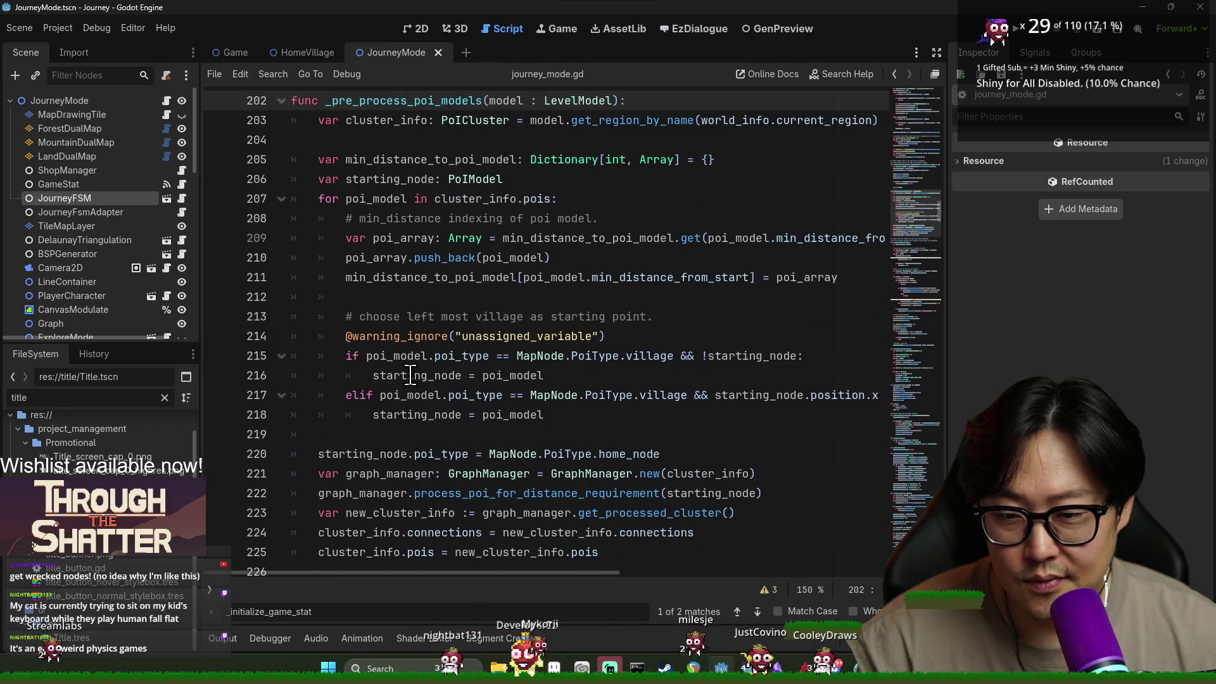
{"action": "scroll", "coordinate": [360, 324], "scroll_direction": "up", "scroll_amount": 3}
{"action": "double_click", "coordinate": [399, 277]}
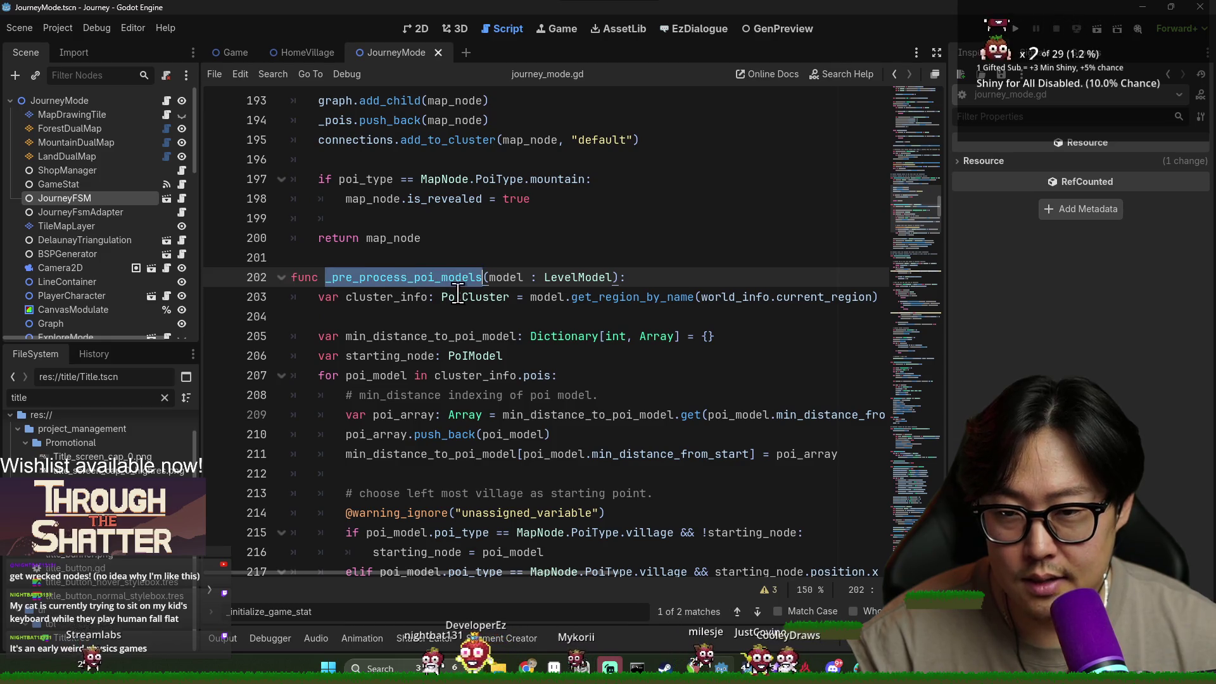
{"action": "key", "text": "ctrl+f"}
{"action": "key", "text": "Return"}
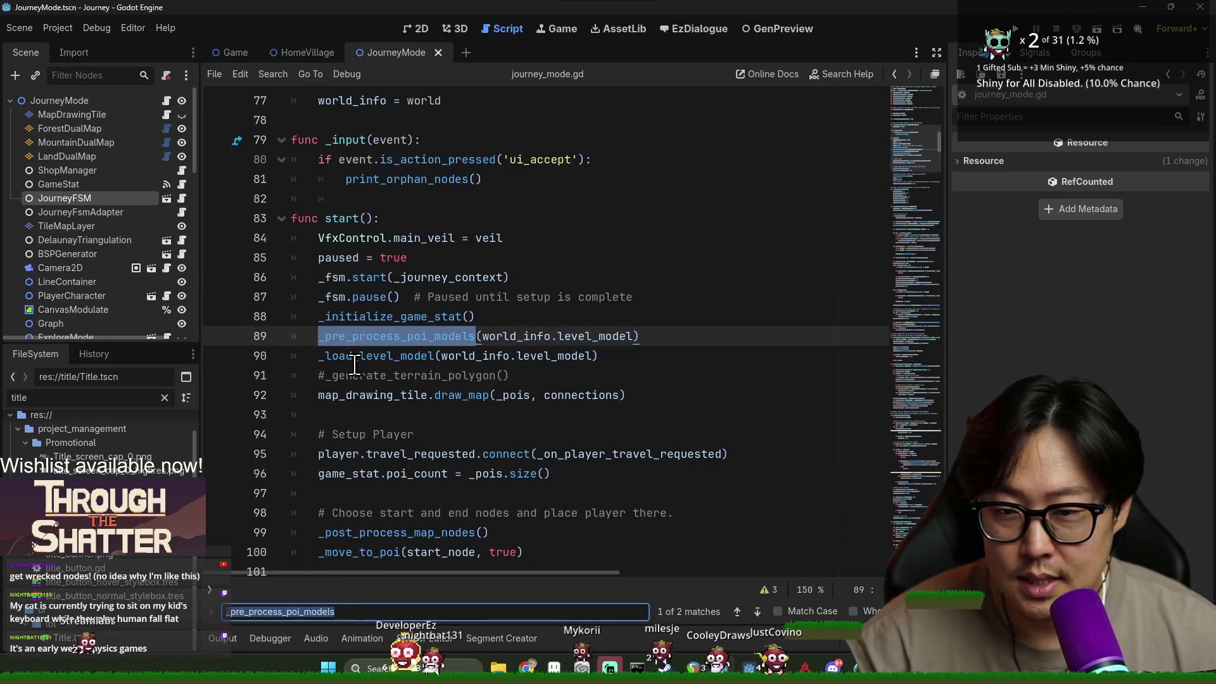
Delete the commented-out #_generate_terrain_polygon() line from start().
{"action": "double_click", "coordinate": [359, 352]}
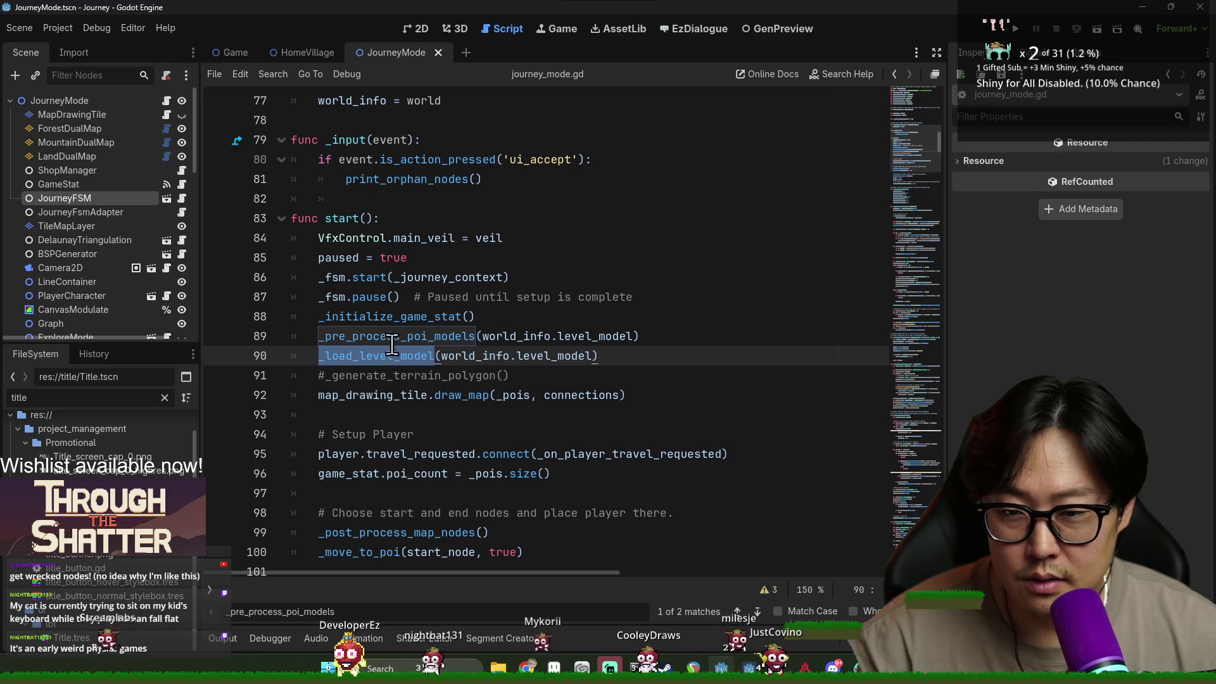
{"action": "double_click", "coordinate": [359, 378]}
{"action": "triple_click", "coordinate": [359, 377]}
{"action": "key", "text": "BackSpace"}
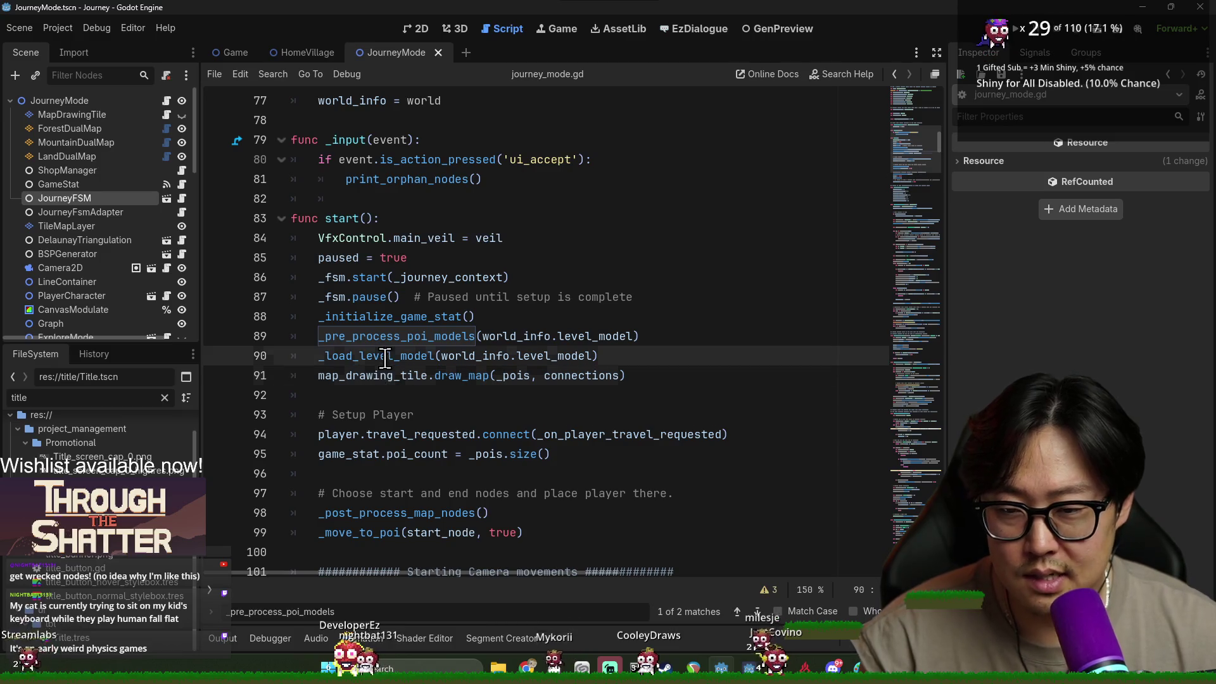
Review the map_drawing_tile draw_map line and the player line below it.
{"action": "key", "text": "Up"}
{"action": "key", "text": "Up"}
{"action": "key", "text": "Up"}
{"action": "triple_click", "coordinate": [362, 375]}
{"action": "double_click", "coordinate": [362, 375]}
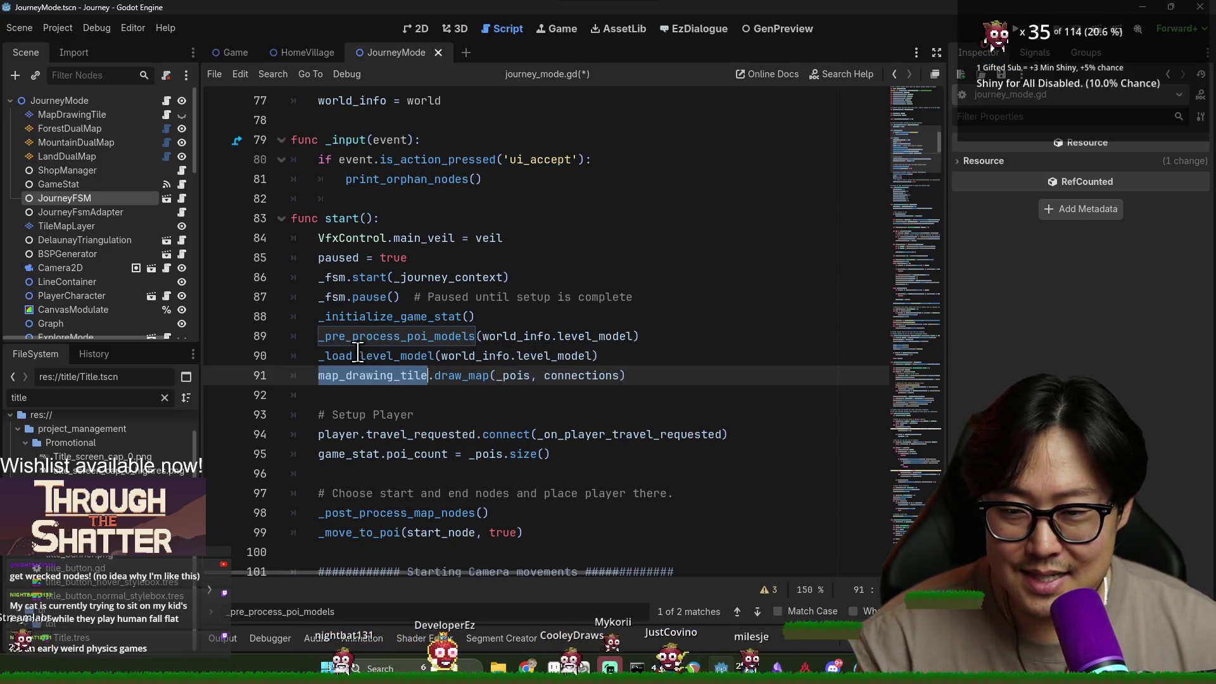
{"action": "triple_click", "coordinate": [387, 375]}
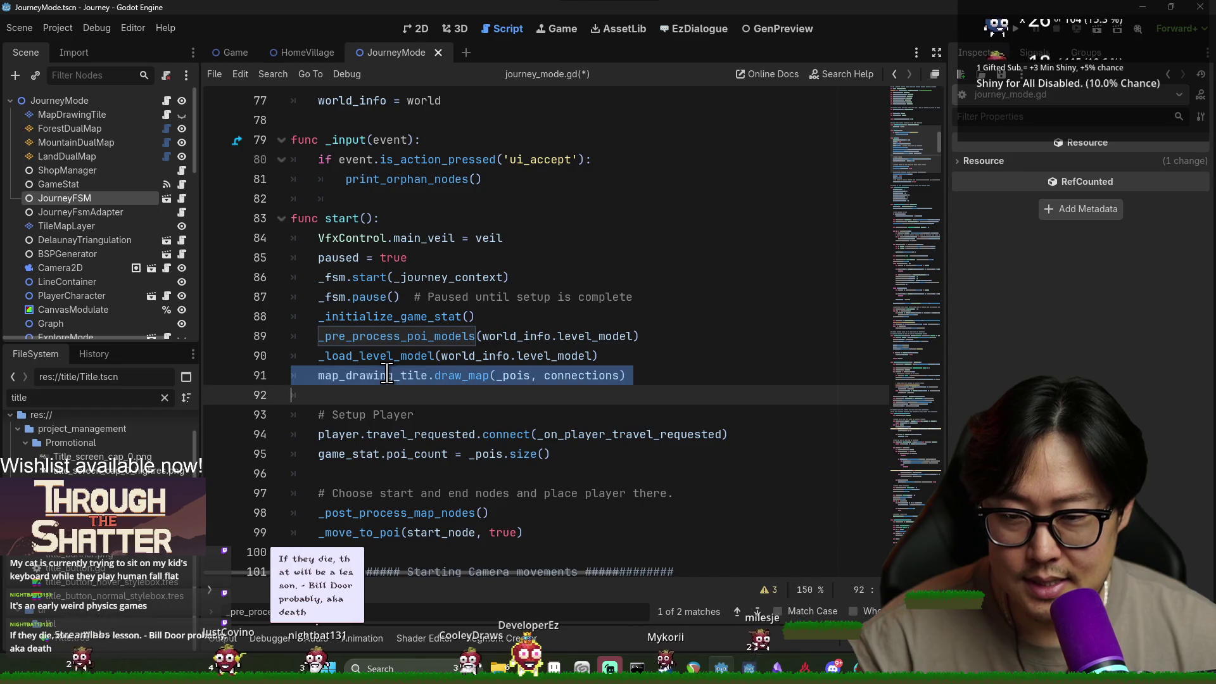
{"action": "double_click", "coordinate": [386, 375]}
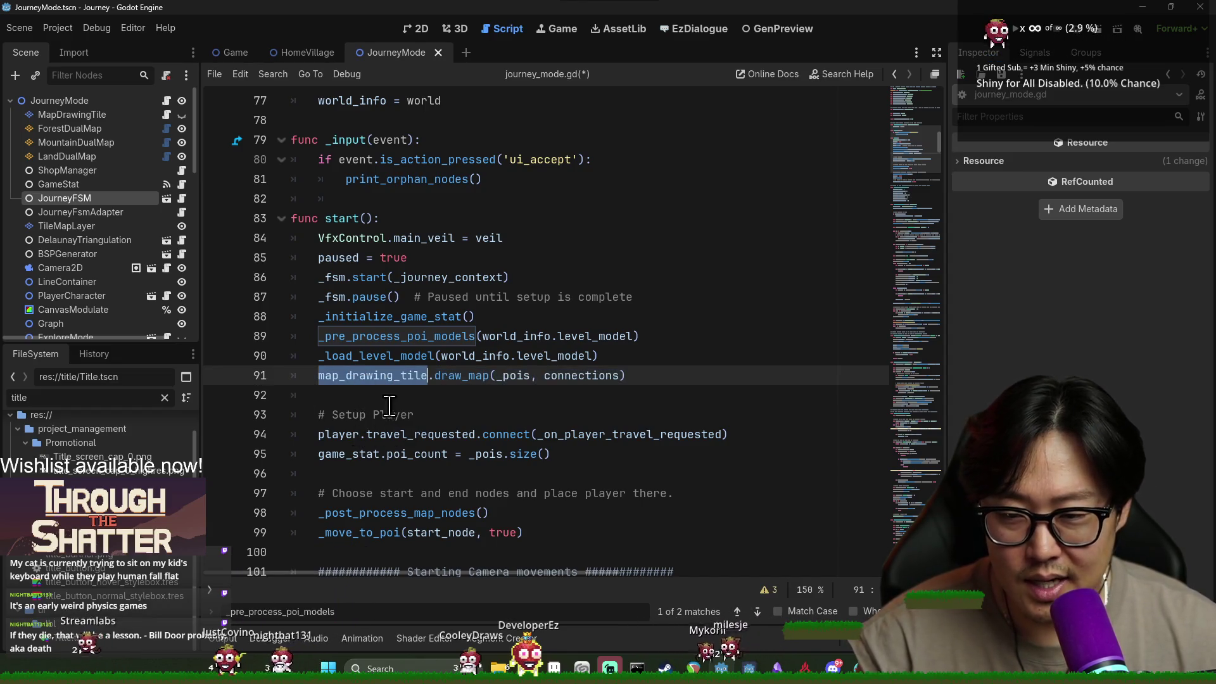
{"action": "double_click", "coordinate": [358, 436]}
Open vfx_control.gd from the VfxControl.main_veil reference on line 84.
{"action": "scroll", "coordinate": [367, 393], "scroll_direction": "down", "scroll_amount": 2}
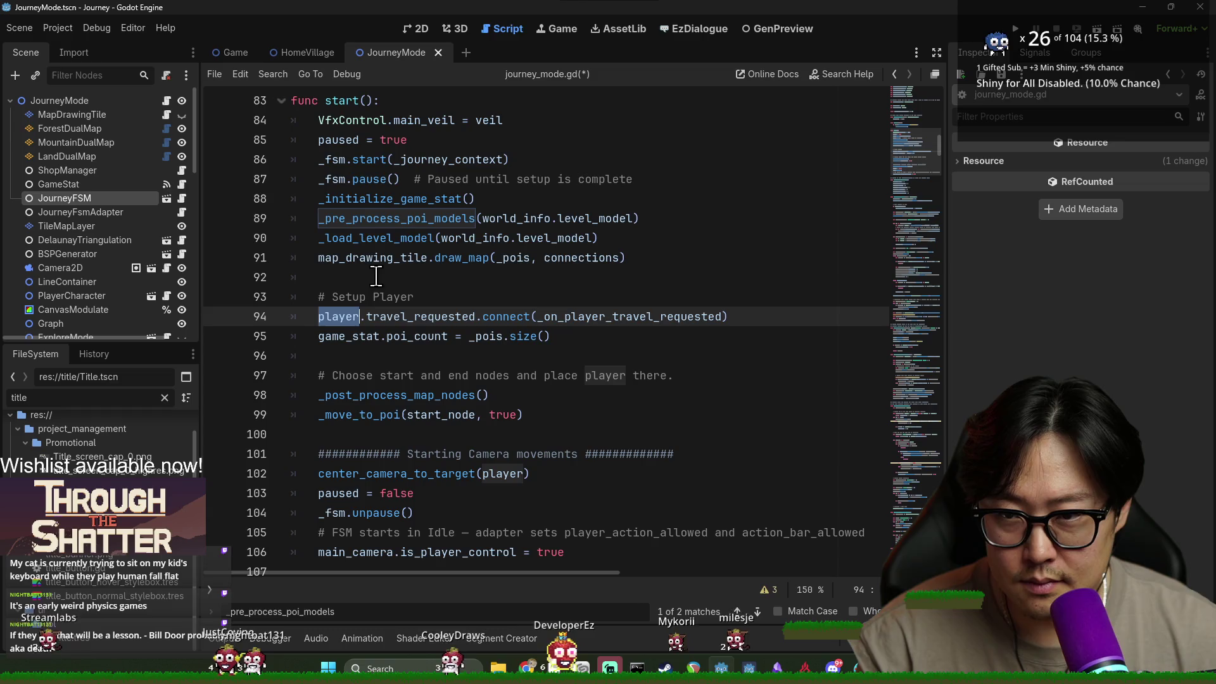
{"action": "double_click", "coordinate": [370, 121]}
{"action": "key", "text": "shift+Right"}
{"action": "key", "text": "shift+Right"}
{"action": "key", "text": "shift+Right"}
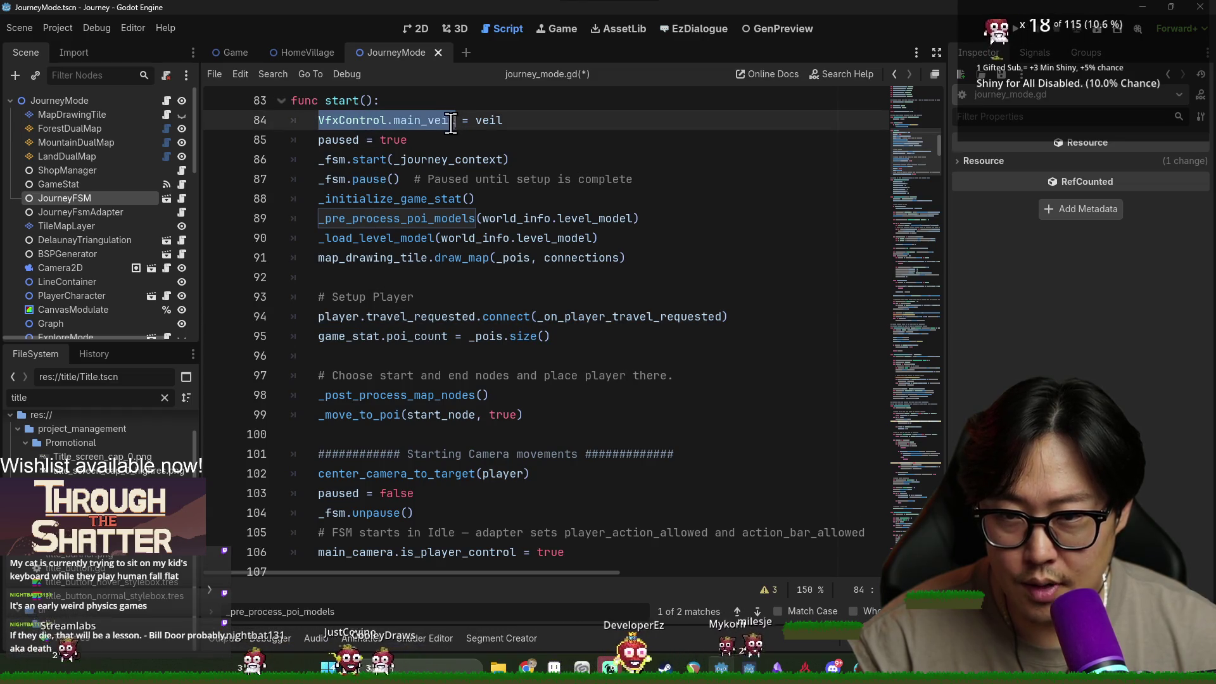
{"action": "left_click", "coordinate": [367, 120], "text": "ctrl"}
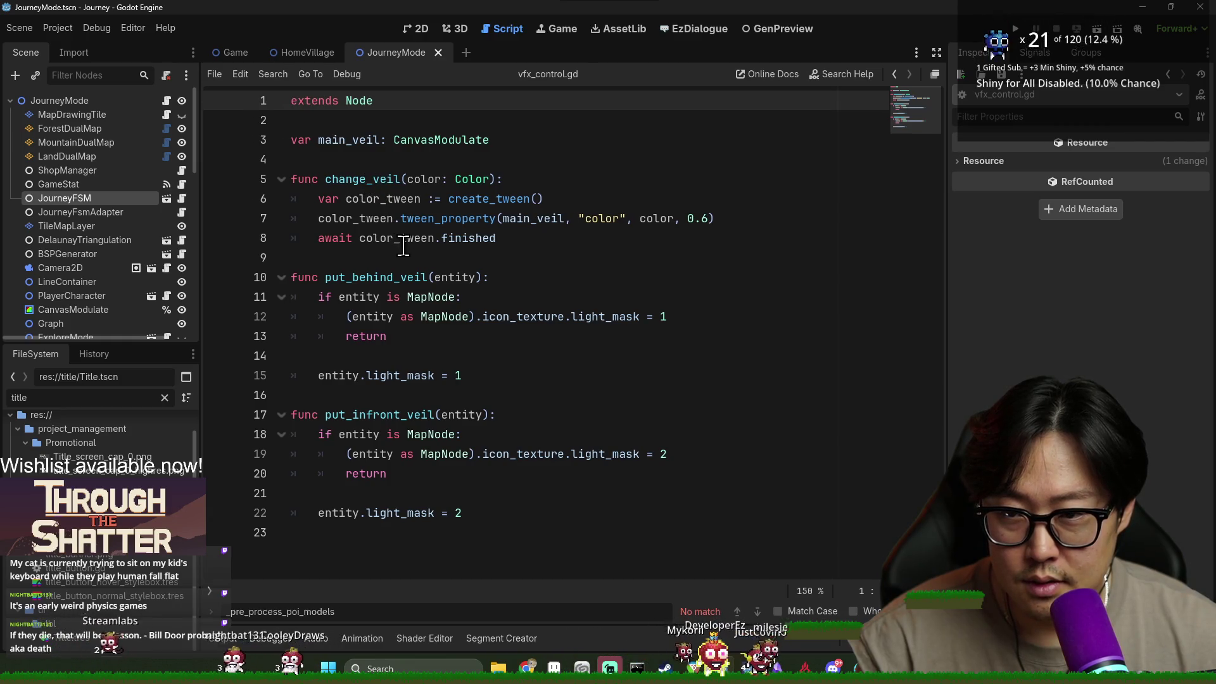
{"action": "left_click", "coordinate": [359, 142]}
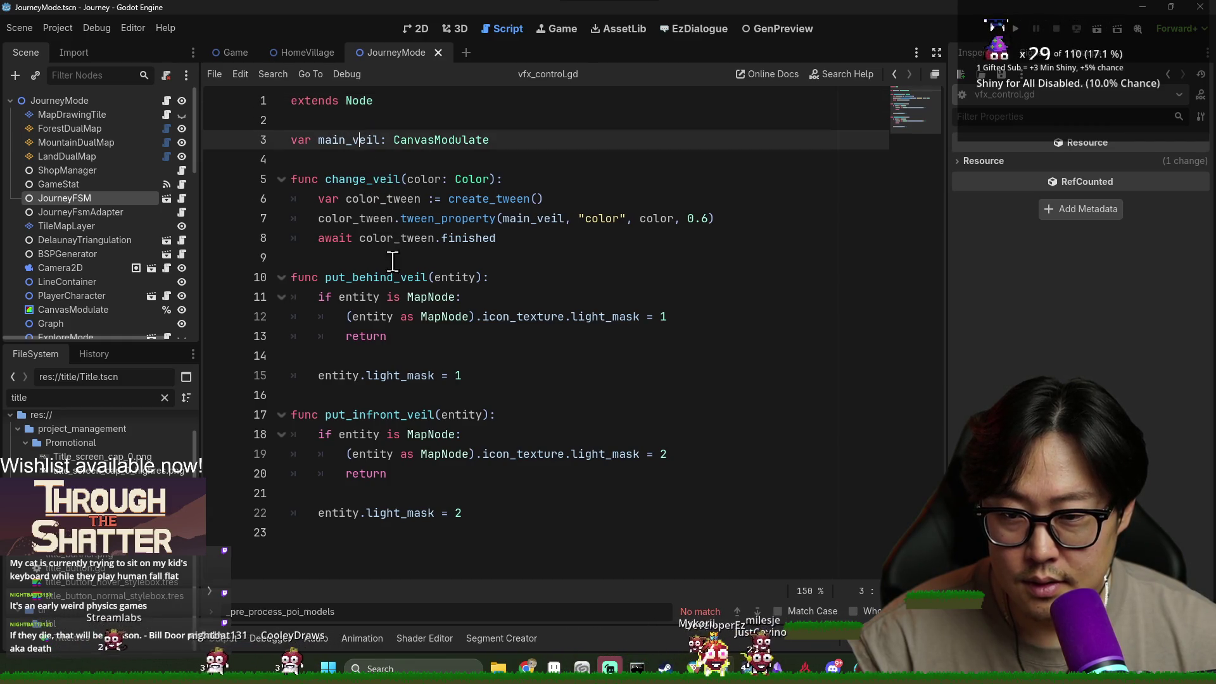
{"action": "double_click", "coordinate": [400, 417]}
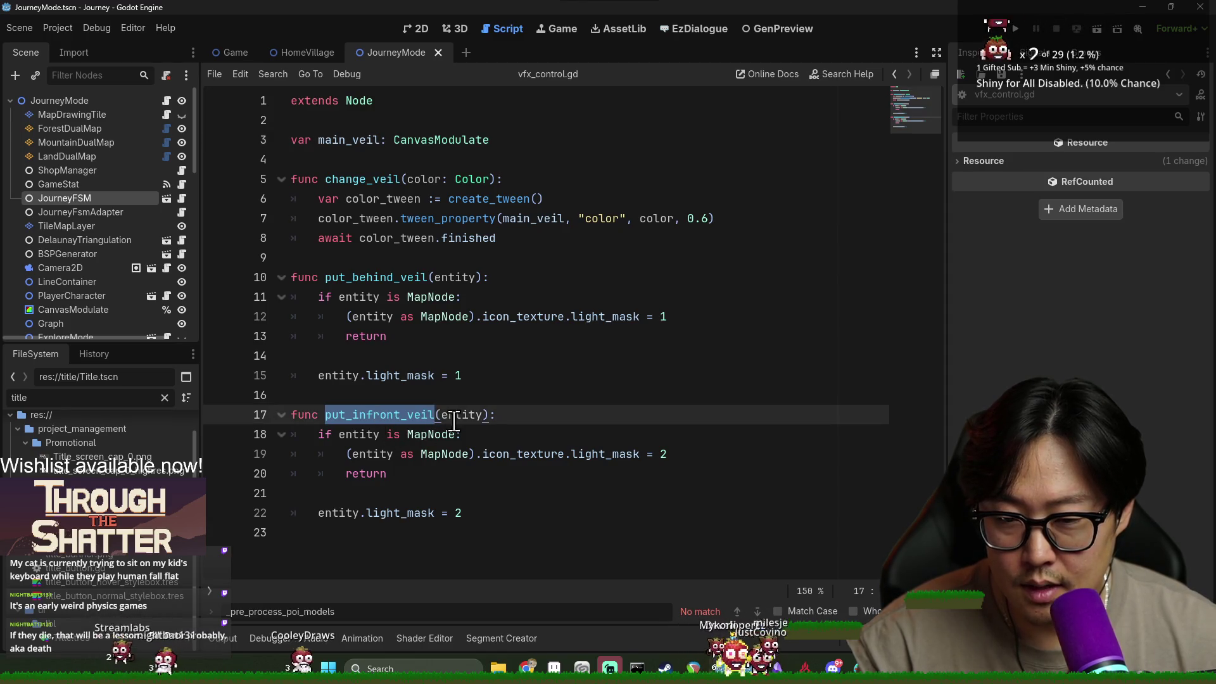
{"action": "double_click", "coordinate": [404, 279]}
{"action": "double_click", "coordinate": [370, 179]}
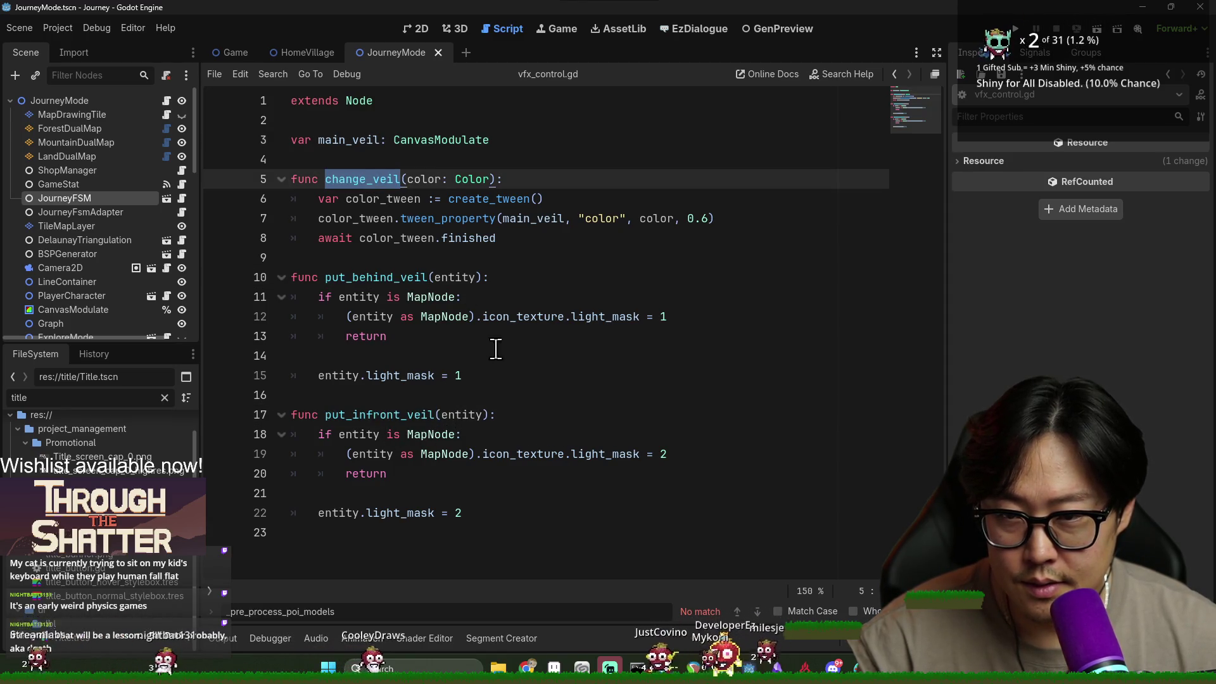
{"action": "key", "text": "alt+Left"}
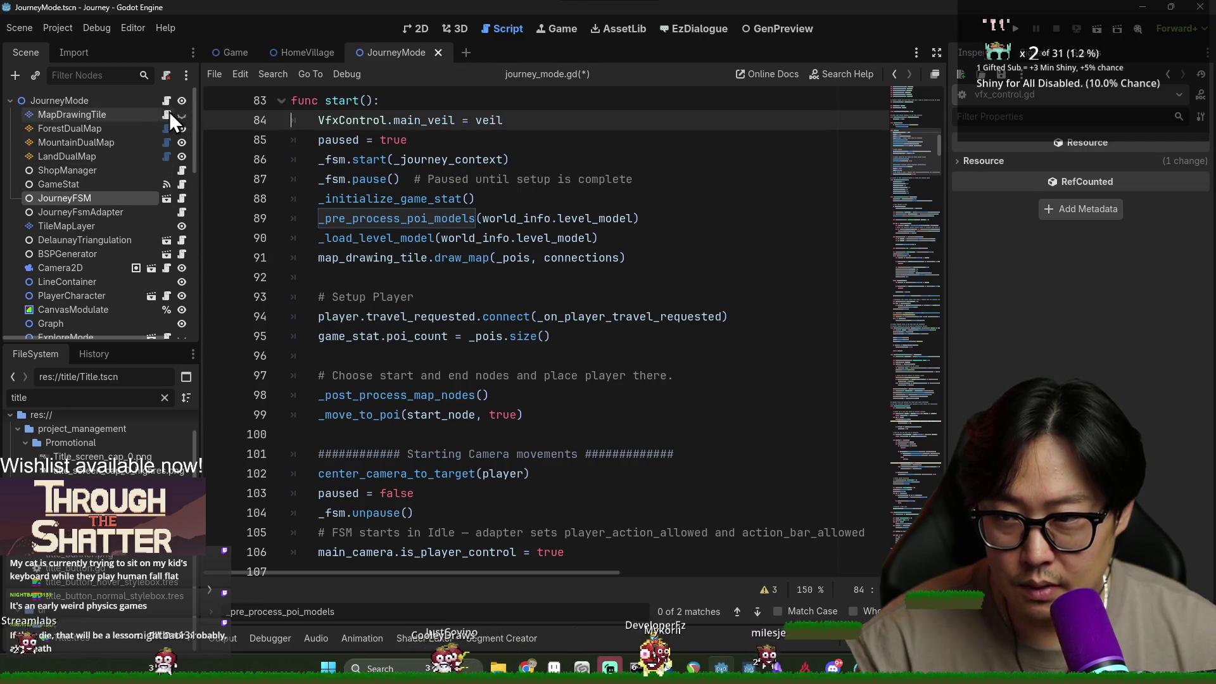
{"action": "scroll", "coordinate": [456, 366], "scroll_direction": "up", "scroll_amount": 1}
{"action": "double_click", "coordinate": [352, 179]}
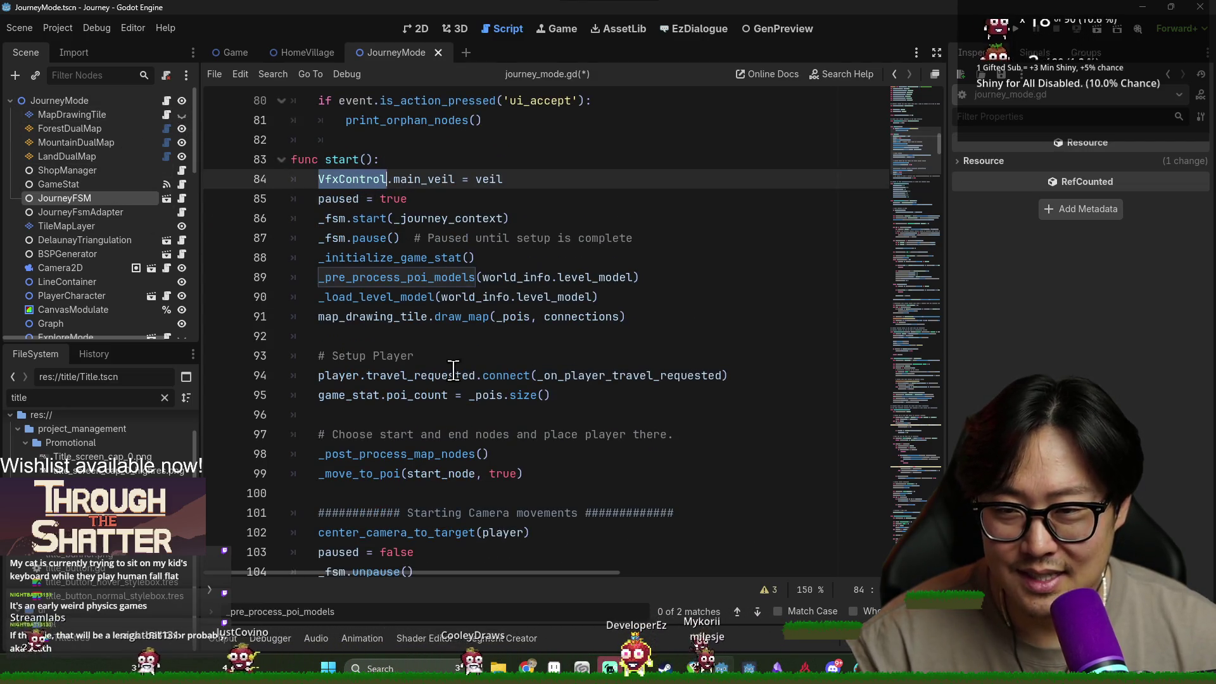
{"action": "scroll", "coordinate": [456, 366], "scroll_direction": "down", "scroll_amount": 2}
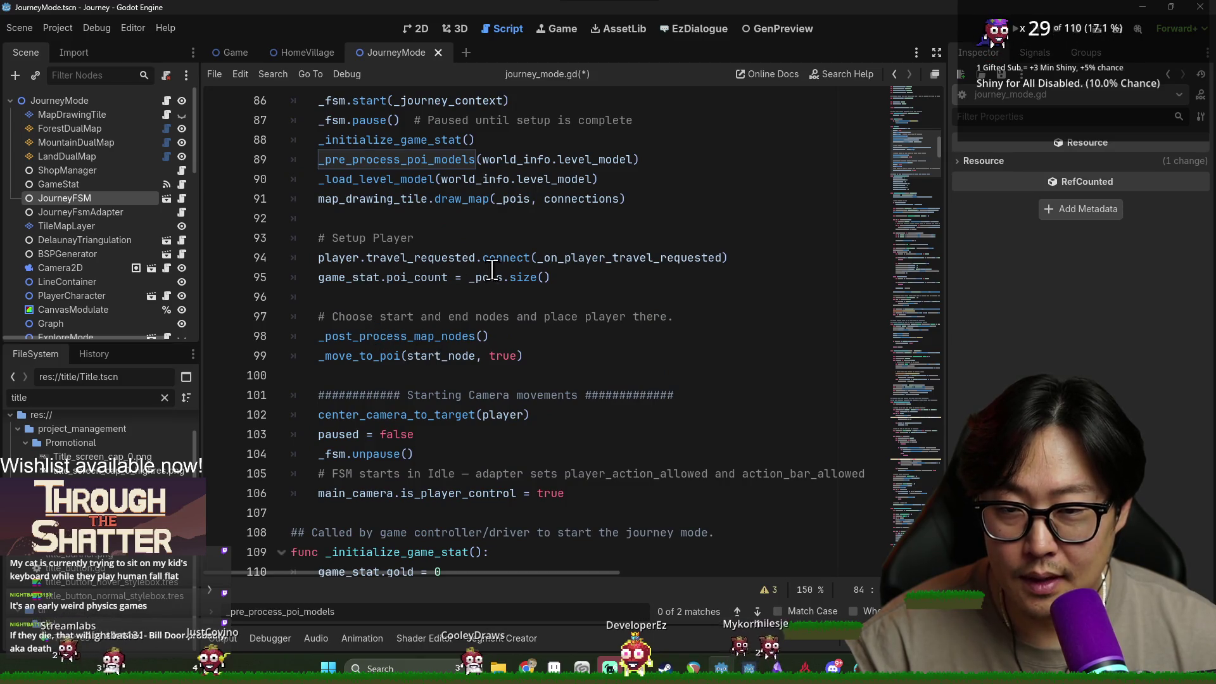
{"action": "scroll", "coordinate": [492, 273], "scroll_direction": "up", "scroll_amount": 2}
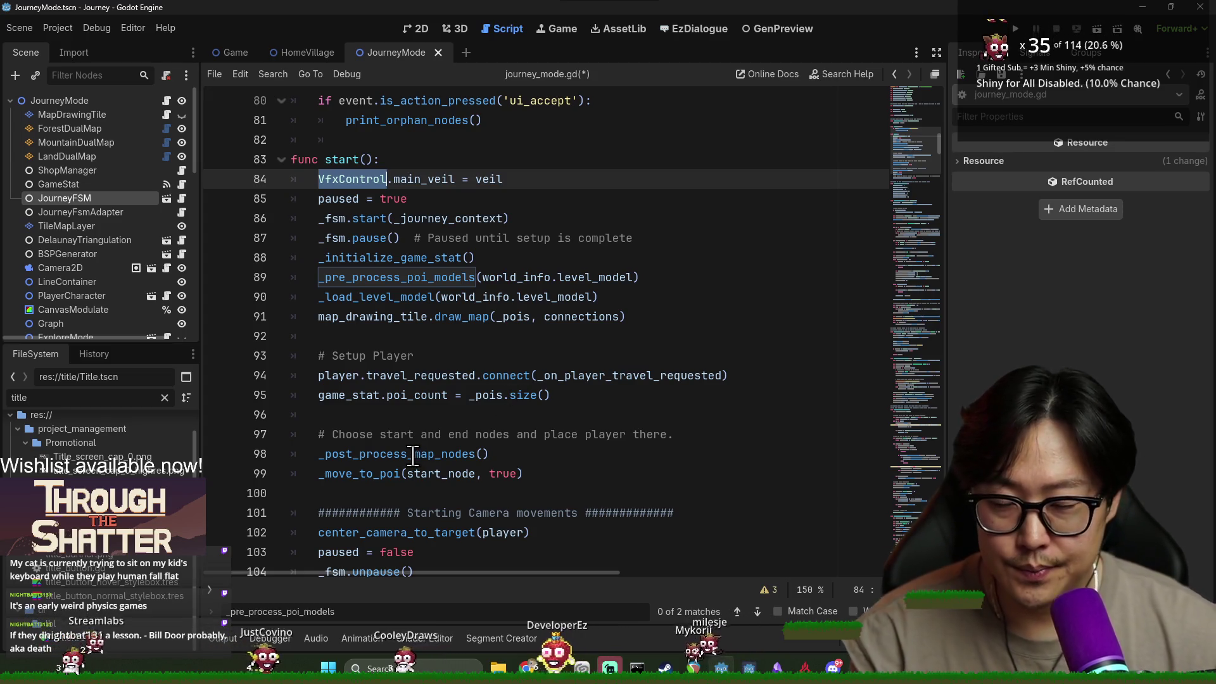
{"action": "mouse_move", "coordinate": [412, 455]}
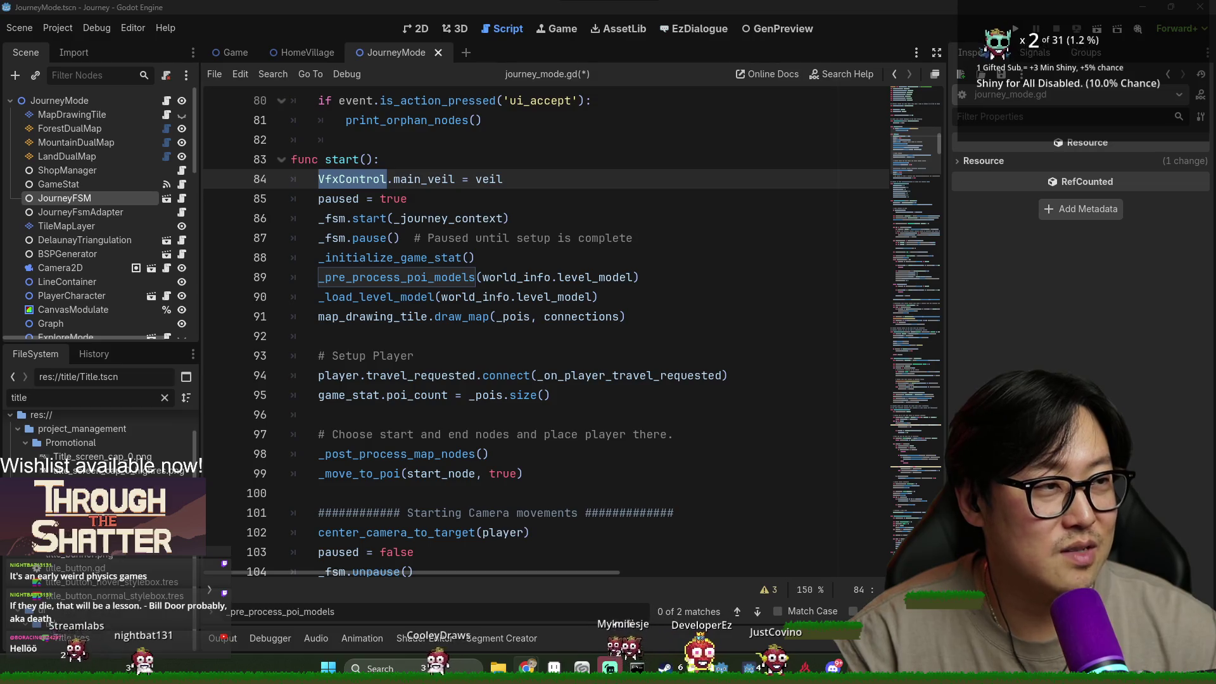
{"action": "key", "text": "alt+Tab"}
Maximize the YouTube Studio window to check stream analytics, then return to Godot.
{"action": "mouse_move", "coordinate": [550, 145]}
{"action": "left_mouse_down"}
{"action": "mouse_move", "coordinate": [332, 24]}
{"action": "mouse_move", "coordinate": [332, 3]}
{"action": "left_mouse_up"}
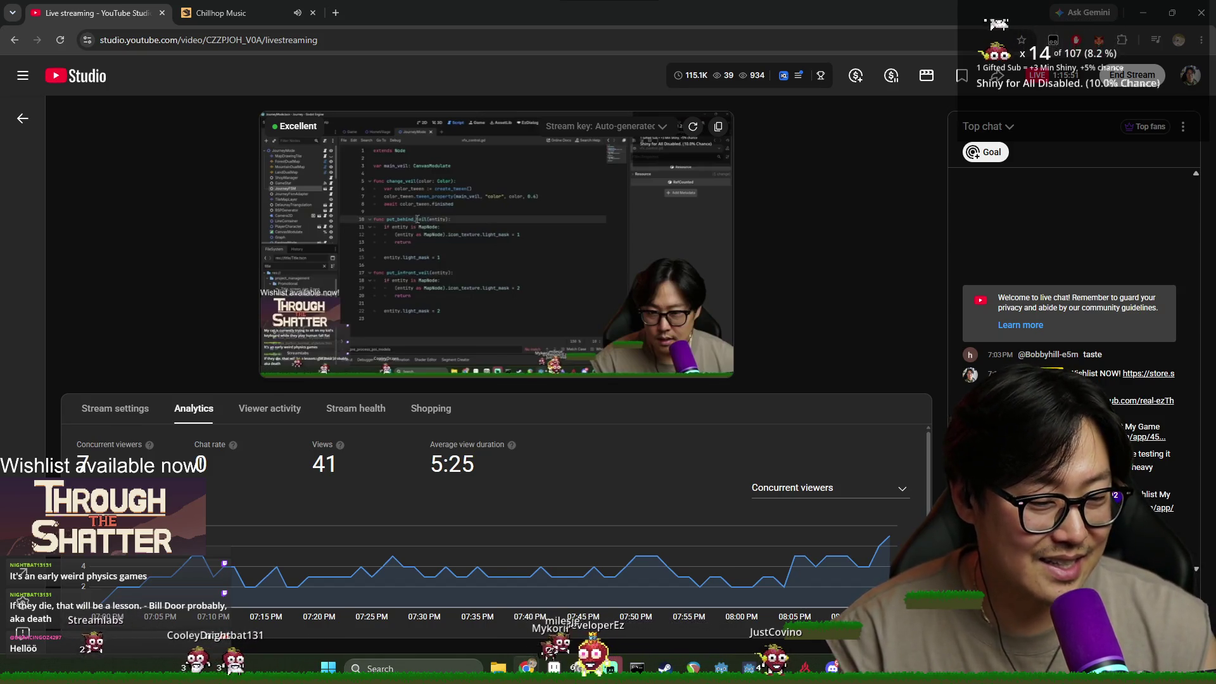
{"action": "key", "text": "alt+Tab"}
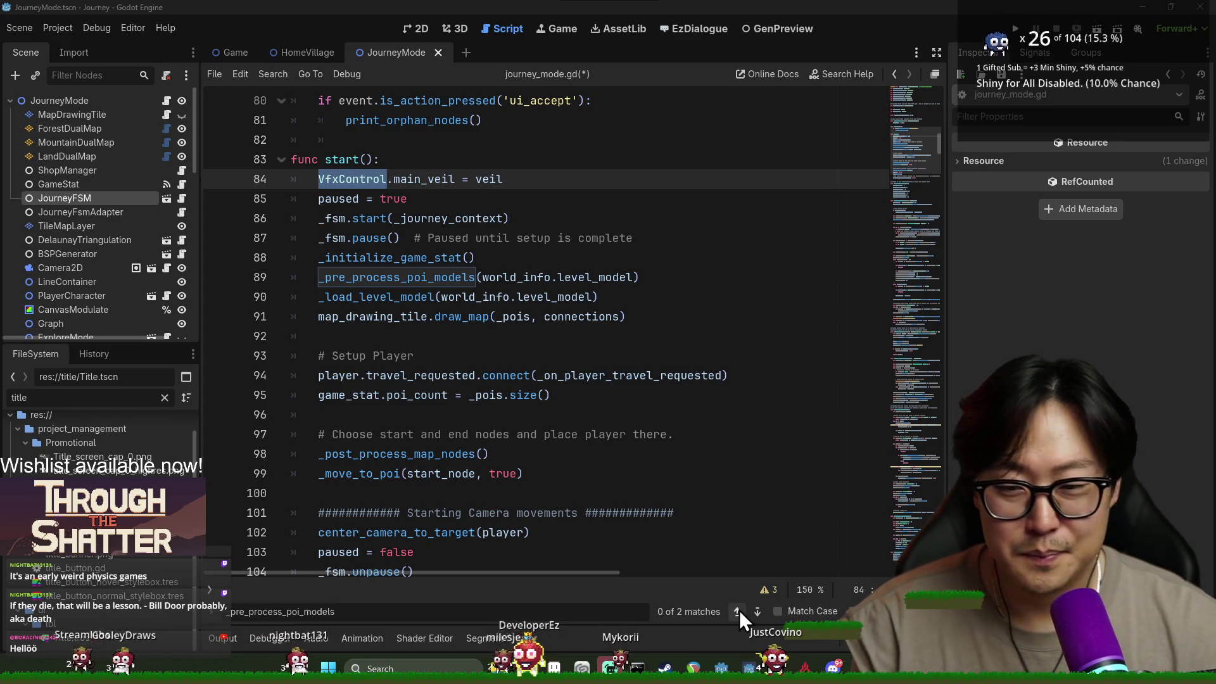
Save the scene and journey_mode.gd.
{"action": "left_click", "coordinate": [550, 277]}
{"action": "key", "text": "ctrl+s"}
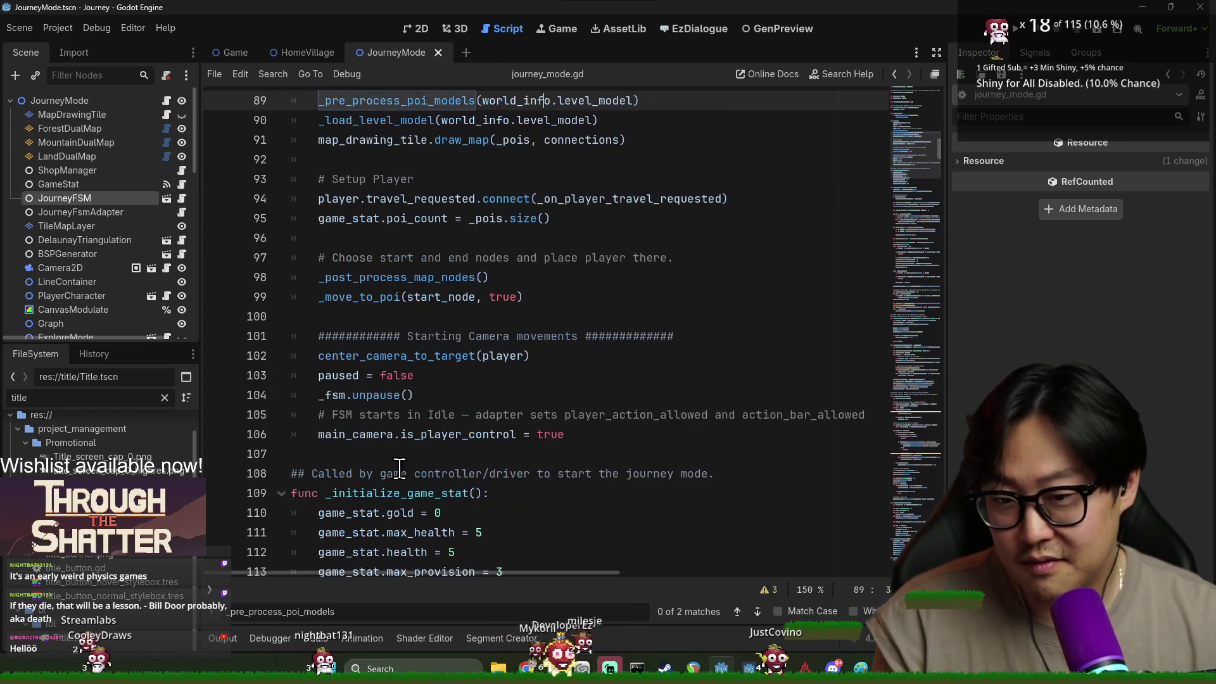
{"action": "scroll", "coordinate": [353, 370], "scroll_direction": "up", "scroll_amount": 3}
{"action": "scroll", "coordinate": [352, 355], "scroll_direction": "down", "scroll_amount": 2}
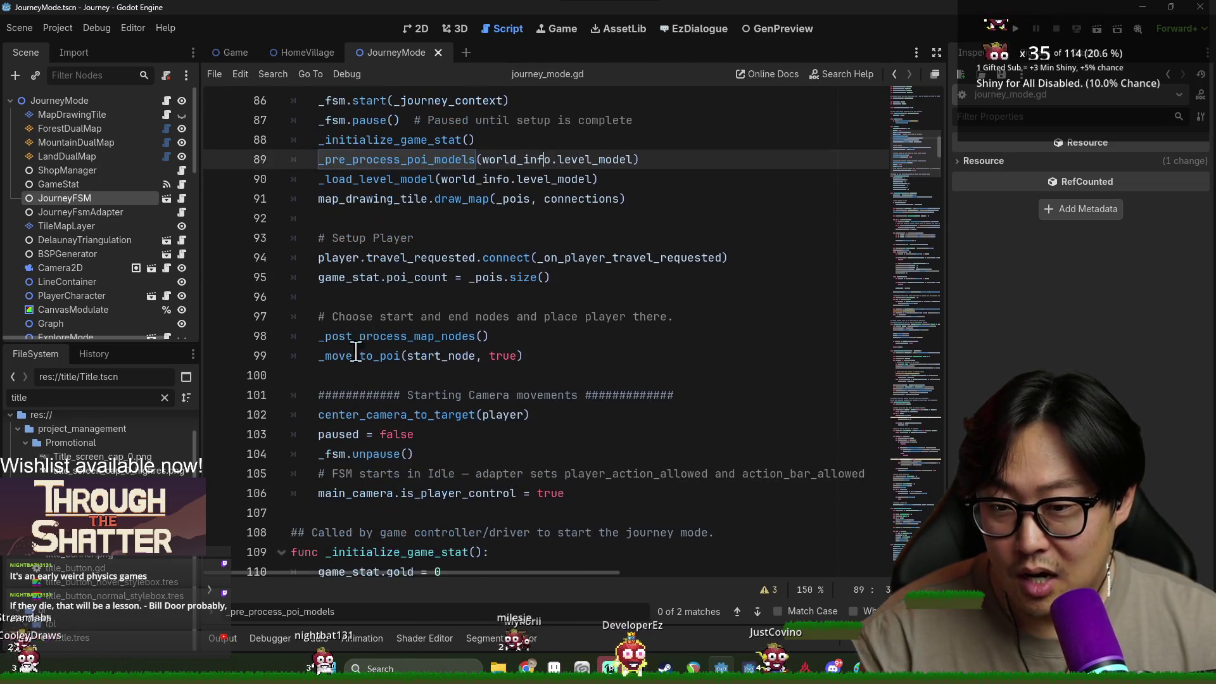
Review the _post_process_map_nodes, _move_to_poi, center_camera_to_target and paused lines in start().
{"action": "left_click", "coordinate": [350, 337]}
{"action": "double_click", "coordinate": [350, 337]}
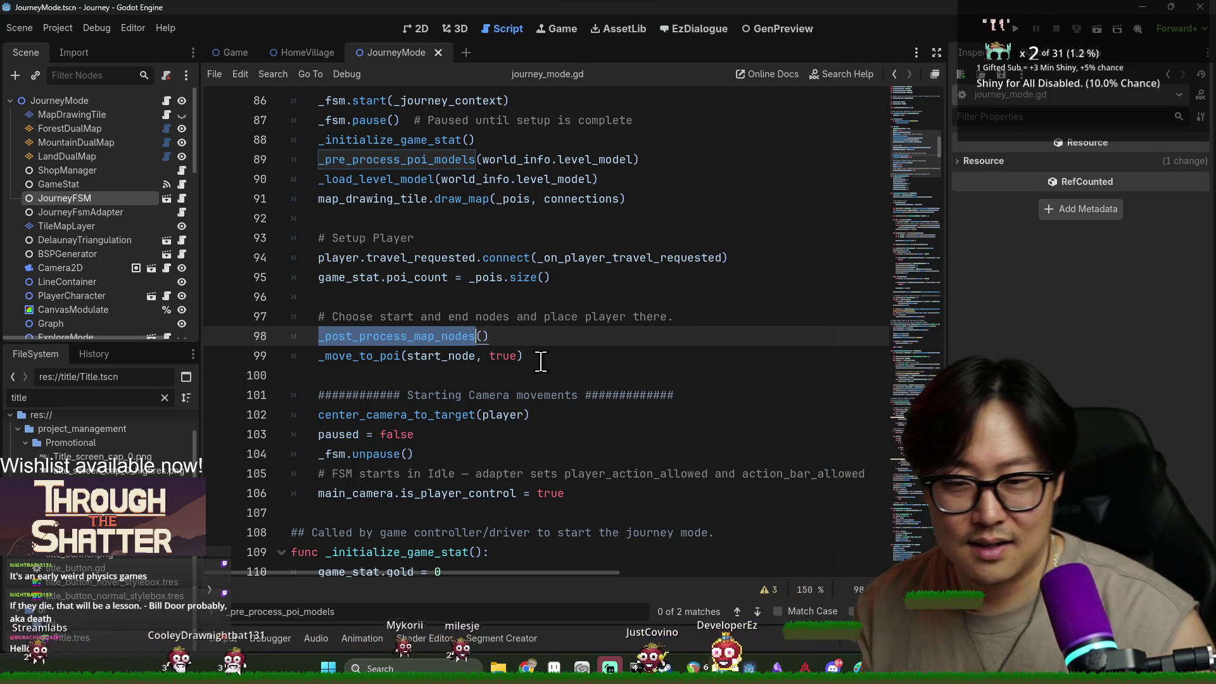
{"action": "double_click", "coordinate": [385, 356]}
{"action": "double_click", "coordinate": [371, 413]}
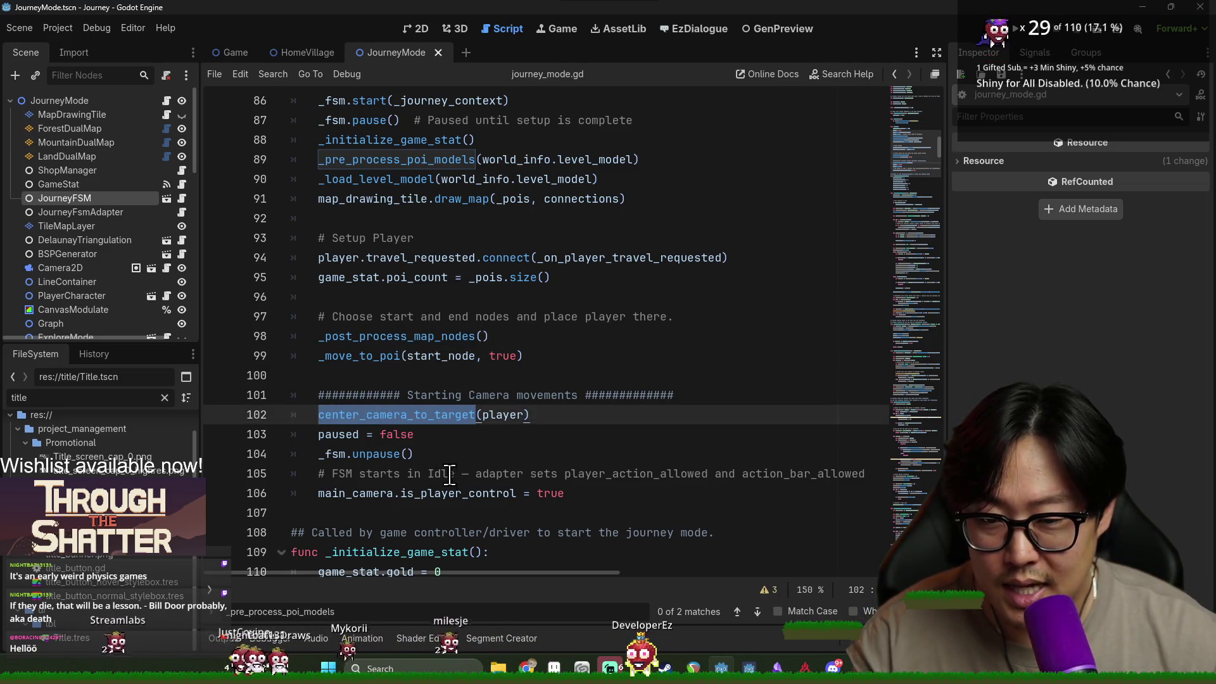
{"action": "double_click", "coordinate": [483, 420]}
{"action": "double_click", "coordinate": [519, 416]}
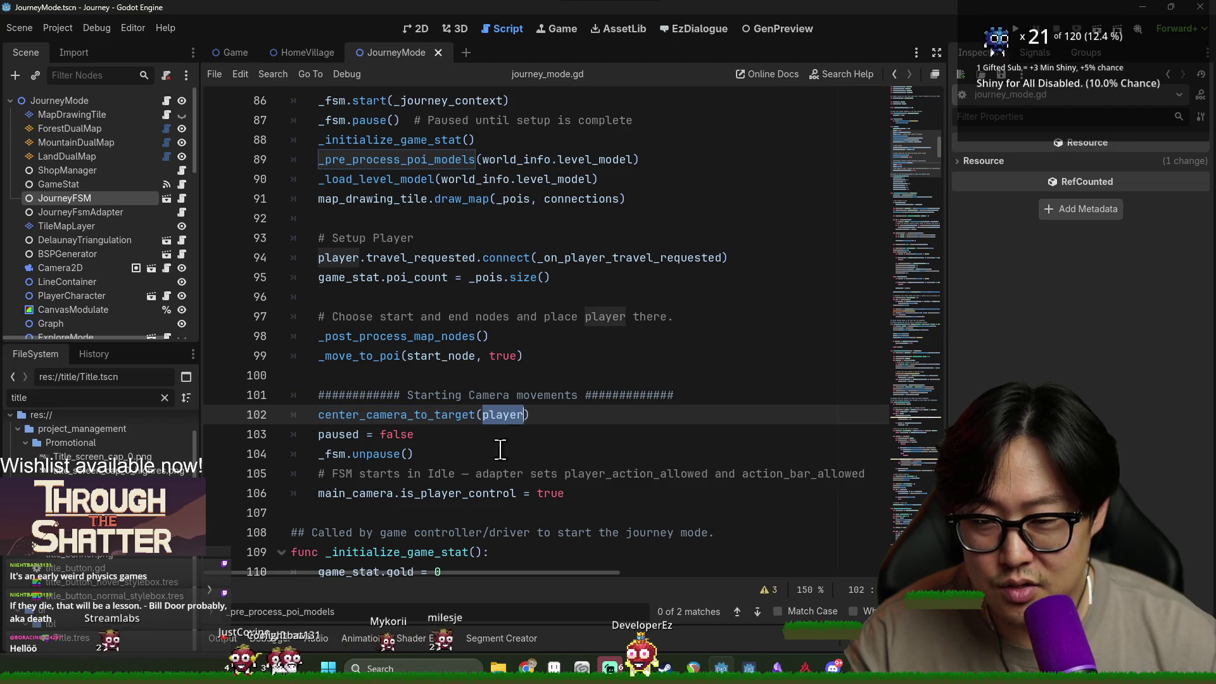
{"action": "double_click", "coordinate": [345, 415]}
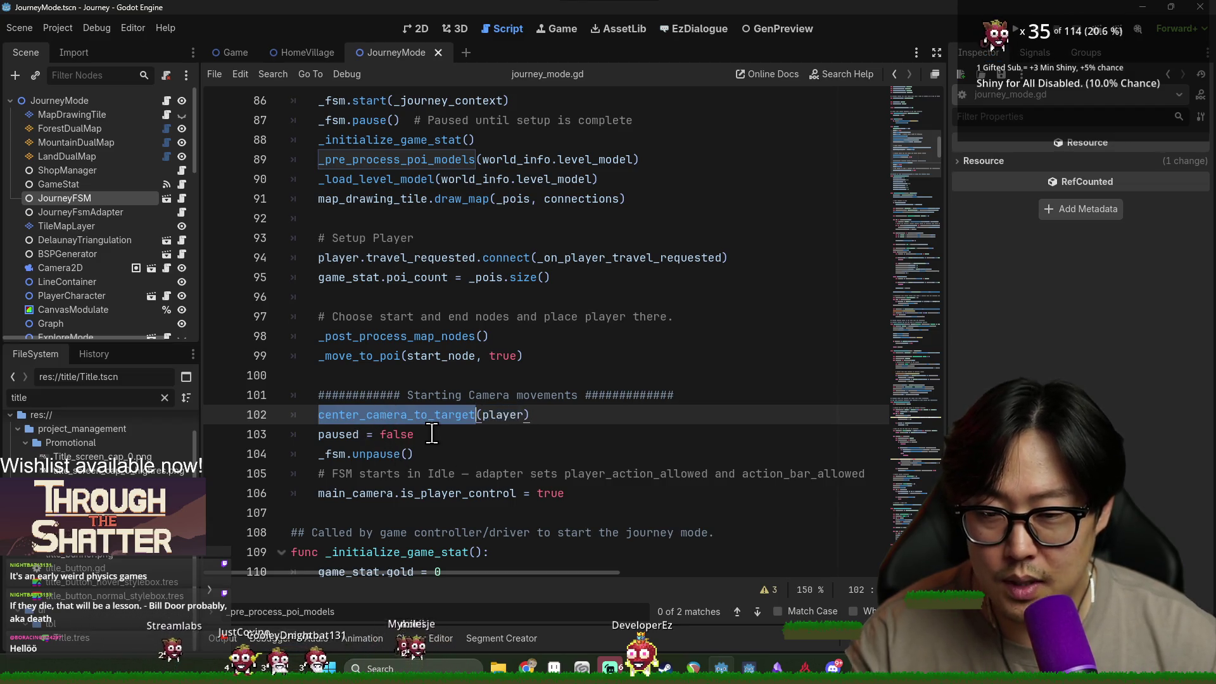
{"action": "double_click", "coordinate": [349, 434]}
{"action": "key", "text": "Home"}
{"action": "key", "text": "Home"}
{"action": "key", "text": "shift+Up"}
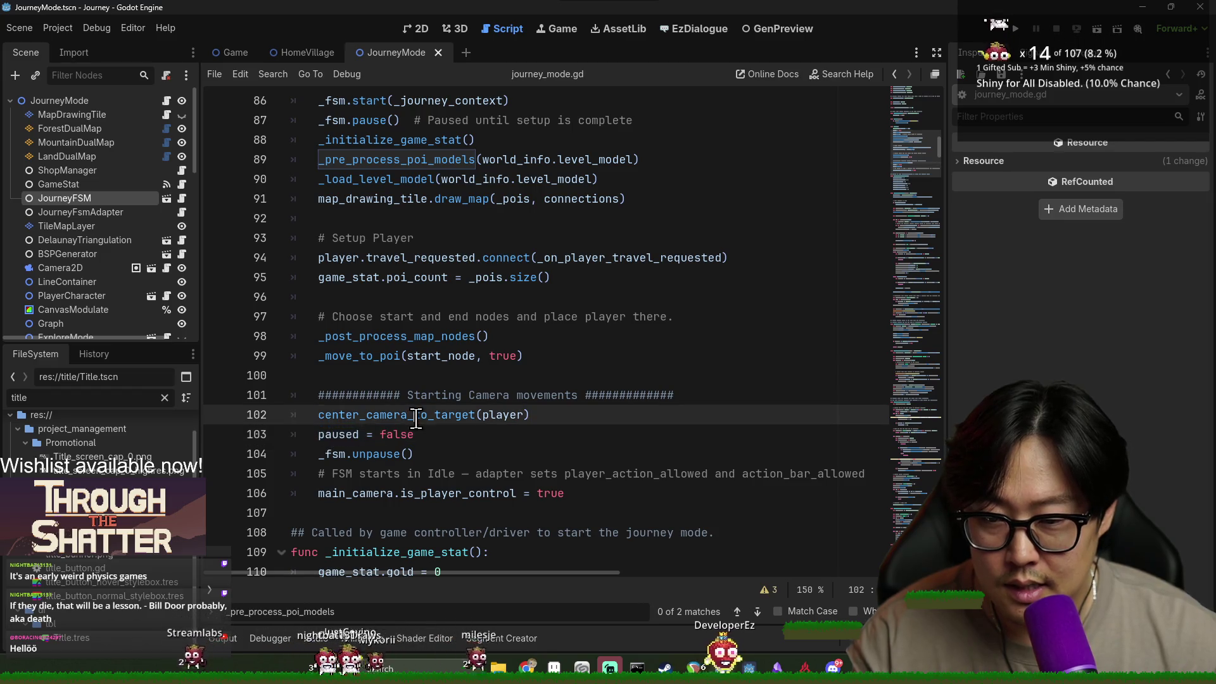
{"action": "key", "text": "Home"}
{"action": "key", "text": "shift+Down"}
{"action": "key", "text": "shift+End"}
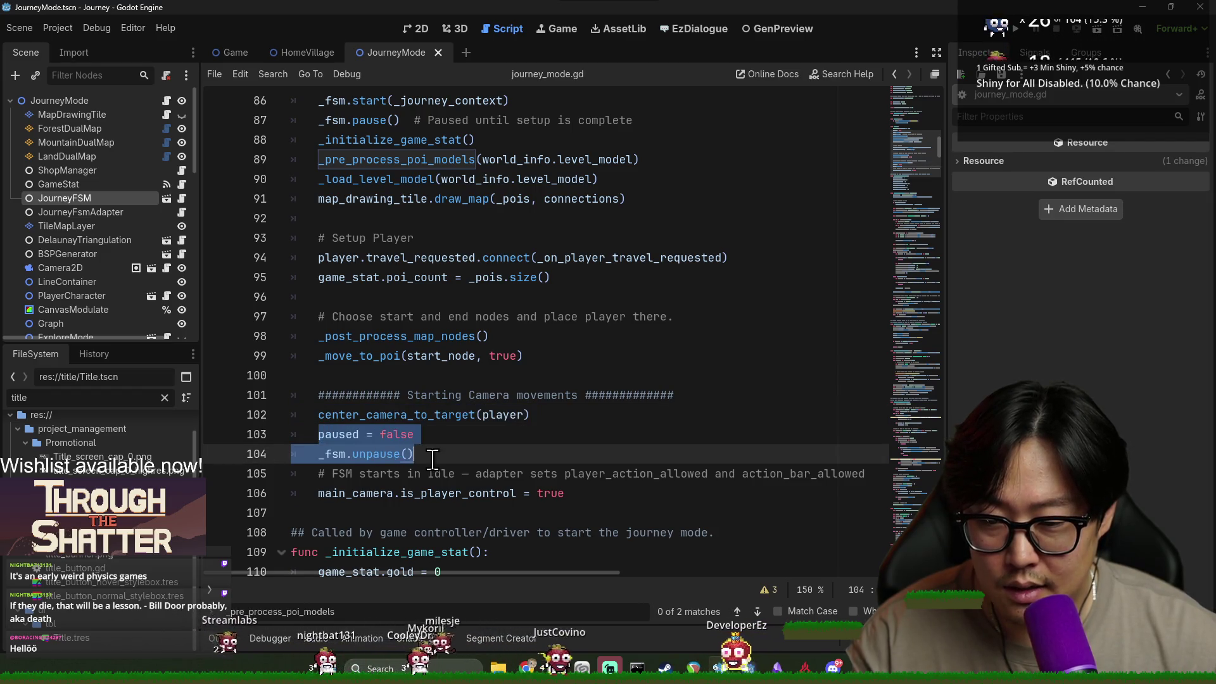
Look over the main_camera.is_player_control line 106 and the _fsm.unpause() line.
{"action": "left_click", "coordinate": [457, 492]}
{"action": "double_click", "coordinate": [458, 492]}
{"action": "double_click", "coordinate": [337, 496]}
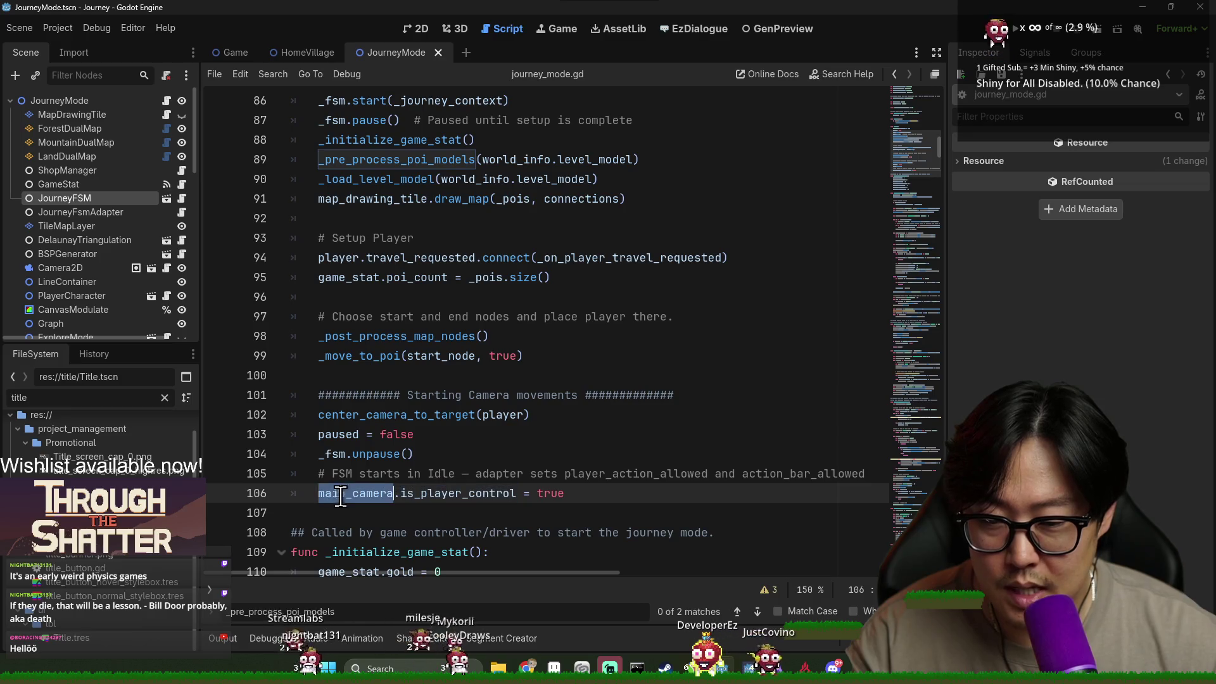
{"action": "left_click", "coordinate": [311, 415]}
{"action": "key", "text": "Up"}
{"action": "key", "text": "Up"}
{"action": "left_click", "coordinate": [355, 434]}
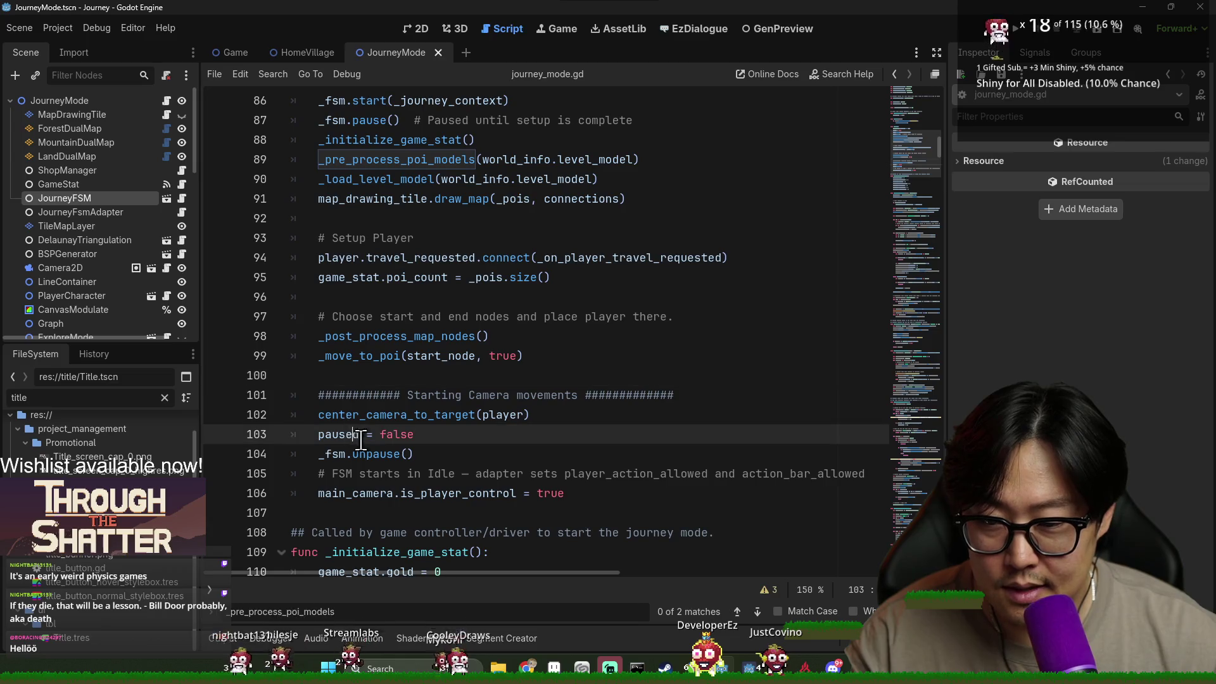
{"action": "left_click", "coordinate": [367, 457]}
{"action": "scroll", "coordinate": [323, 415], "scroll_direction": "down", "scroll_amount": 1}
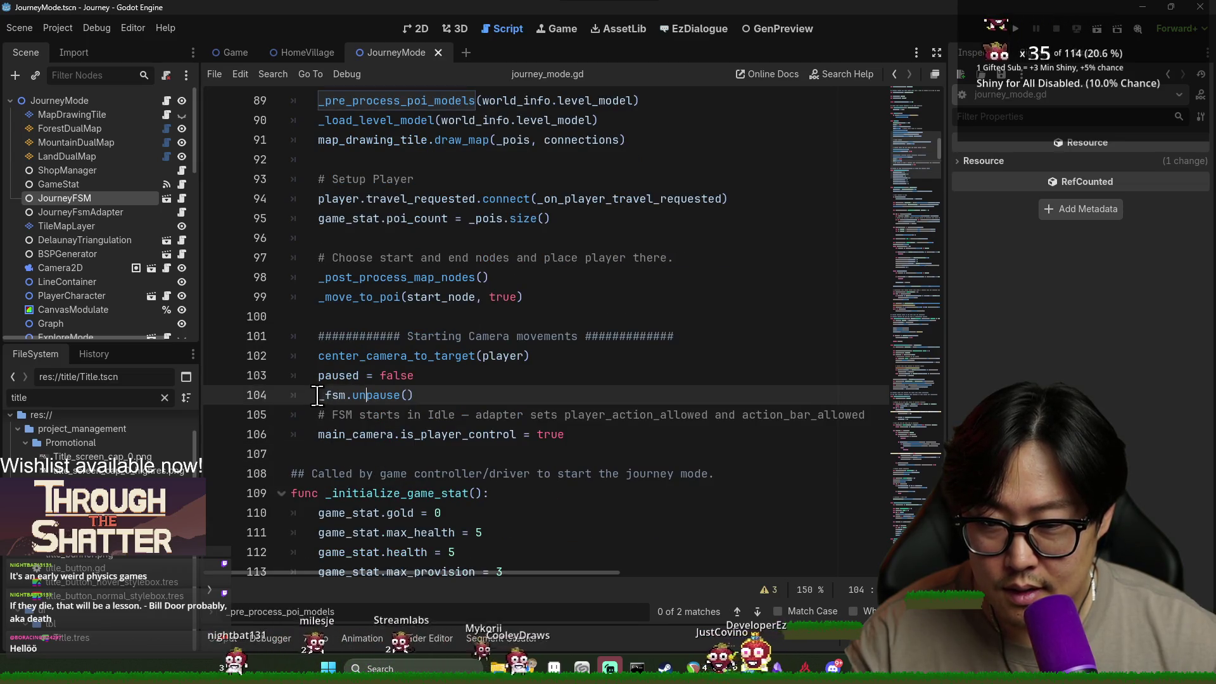
{"action": "triple_click", "coordinate": [509, 434]}
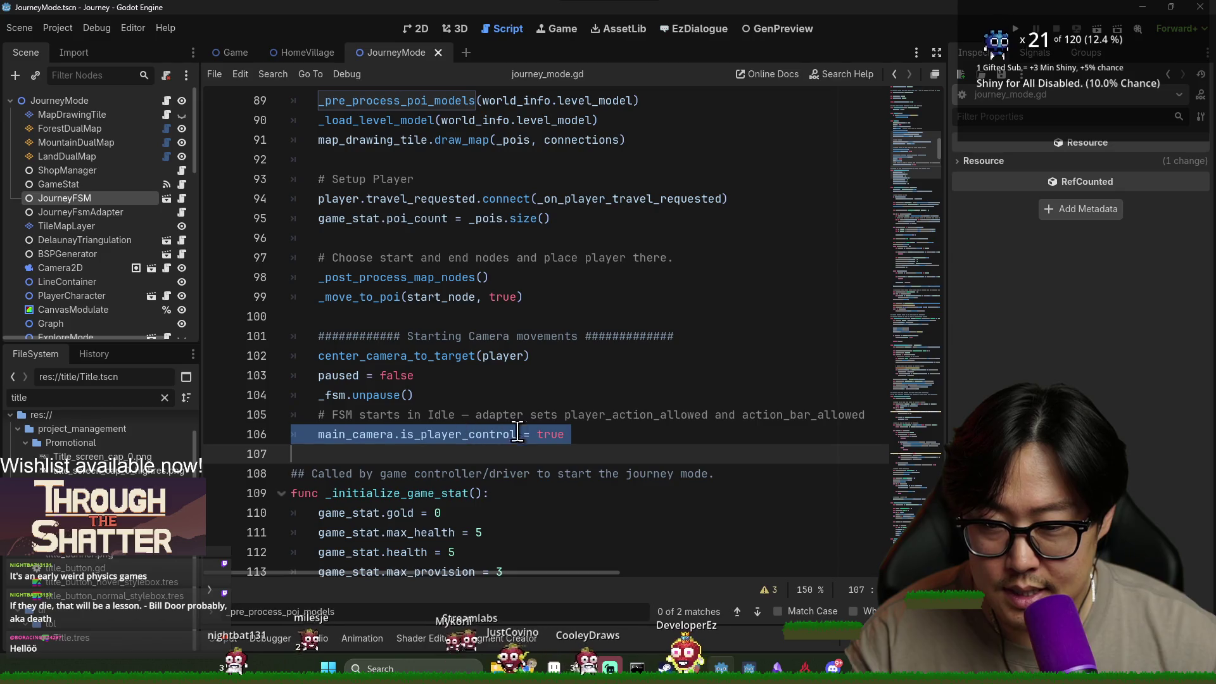
{"action": "scroll", "coordinate": [508, 434], "scroll_direction": "down", "scroll_amount": 1}
{"action": "scroll", "coordinate": [359, 208], "scroll_direction": "up", "scroll_amount": 2}
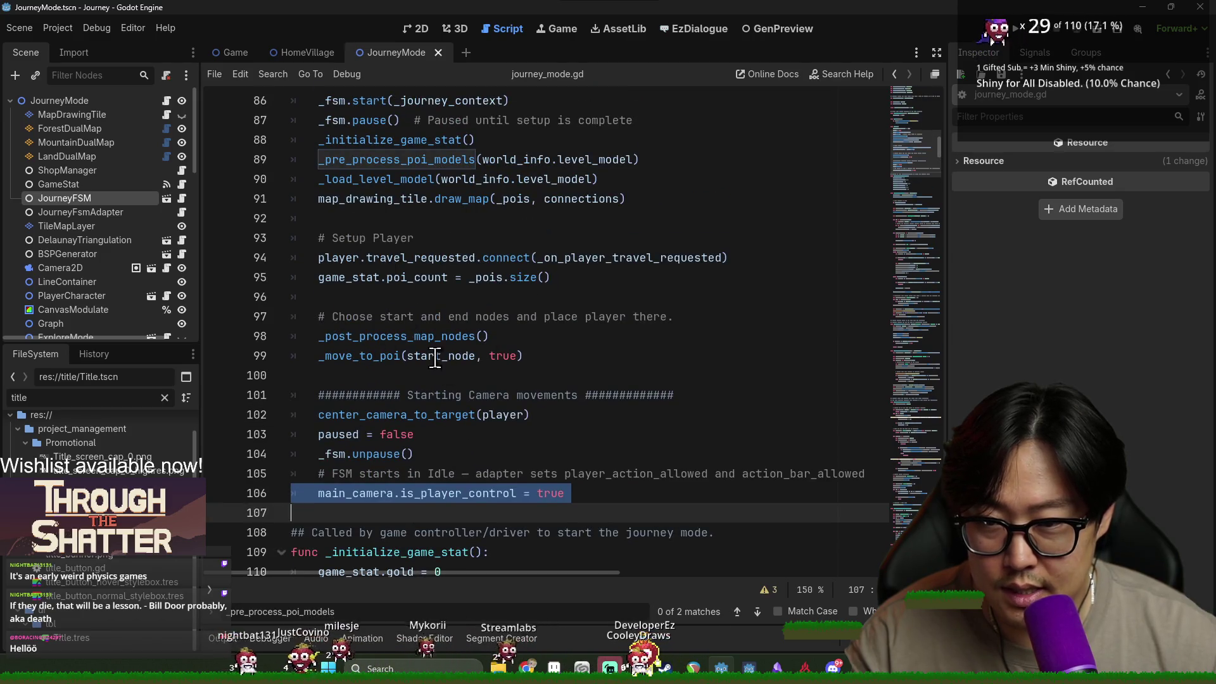
Insert a new indented line after the _move_to_poi call on line 99.
{"action": "left_click", "coordinate": [599, 496]}
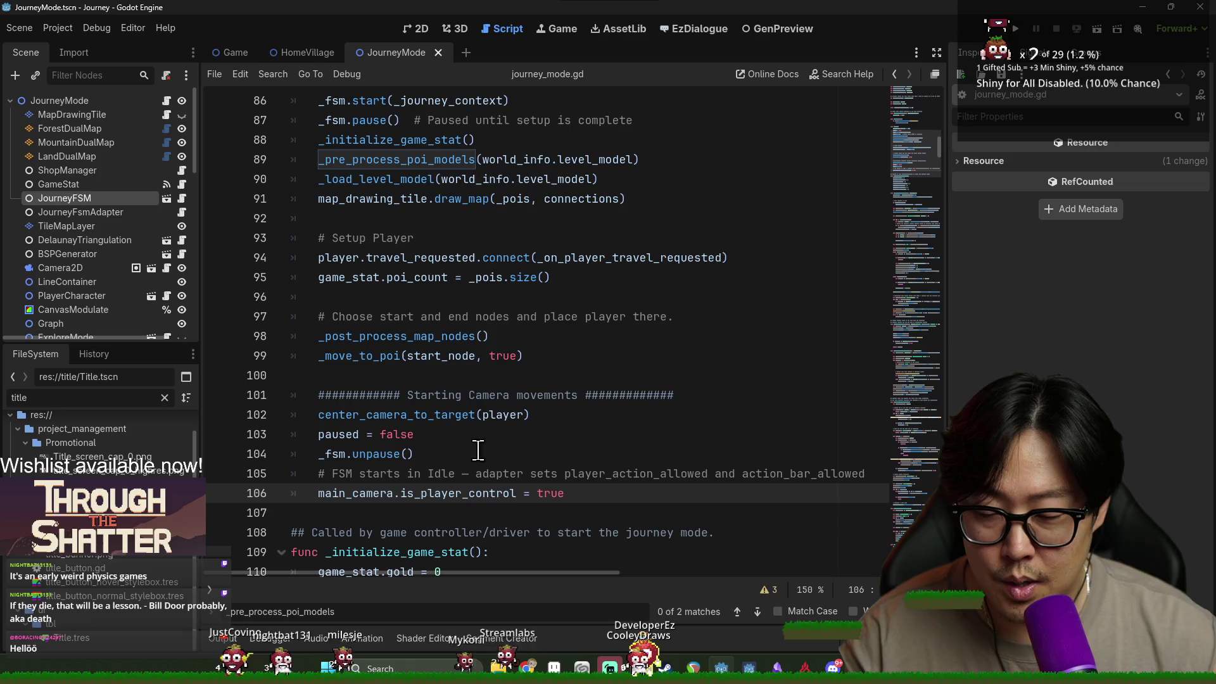
{"action": "left_click", "coordinate": [570, 415]}
{"action": "left_click", "coordinate": [612, 372]}
{"action": "left_click", "coordinate": [589, 355]}
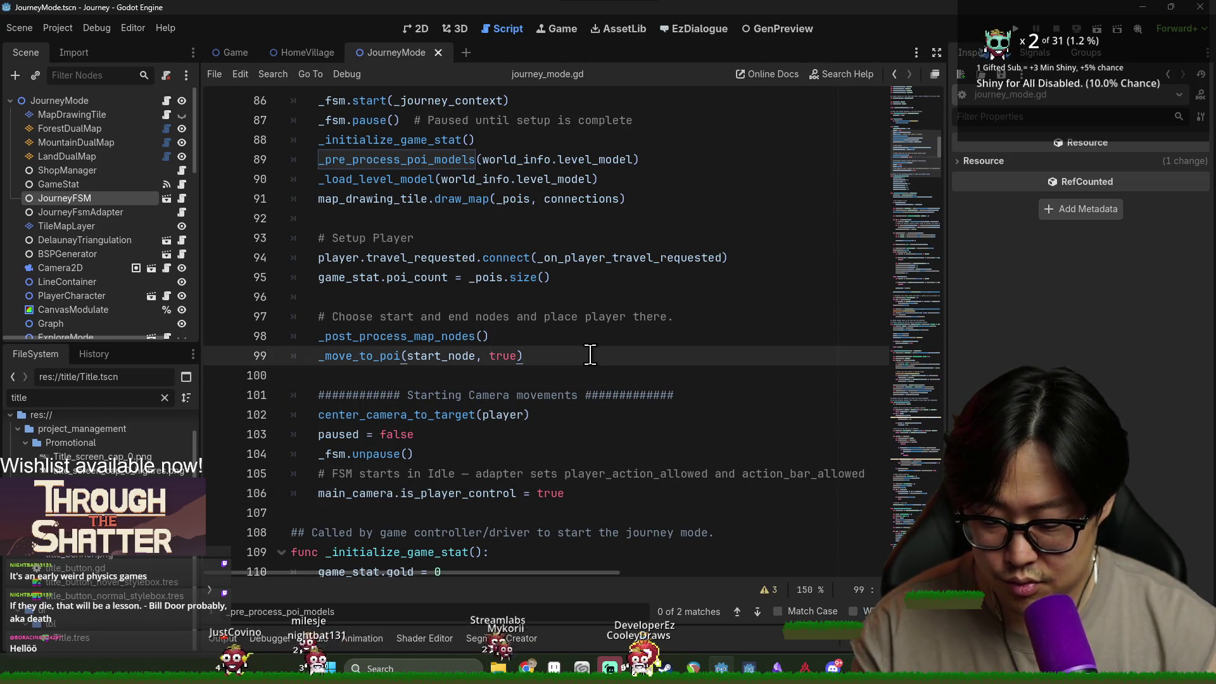
{"action": "key", "text": "Return"}
{"action": "key", "text": "Return"}
{"action": "scroll", "coordinate": [590, 354], "scroll_direction": "up", "scroll_amount": 20}
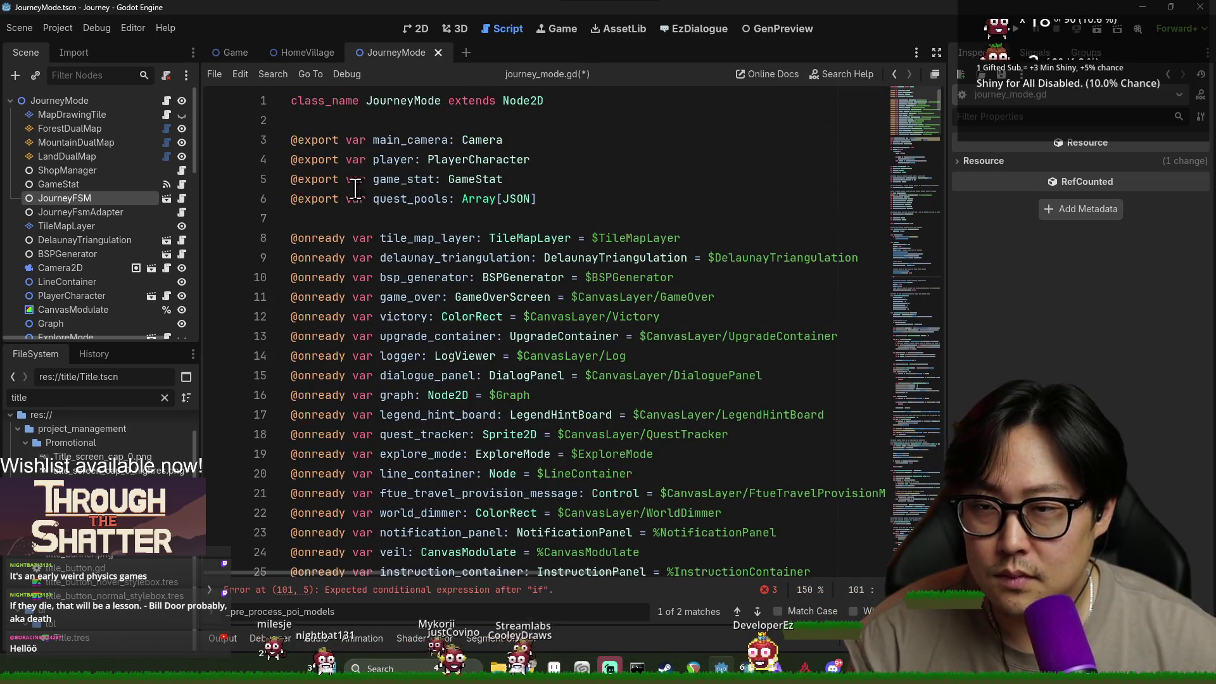
Open the Title.tscn scene from the FileSystem dock.
{"action": "scroll", "coordinate": [356, 189], "scroll_direction": "down", "scroll_amount": 5}
{"action": "double_click", "coordinate": [116, 399]}
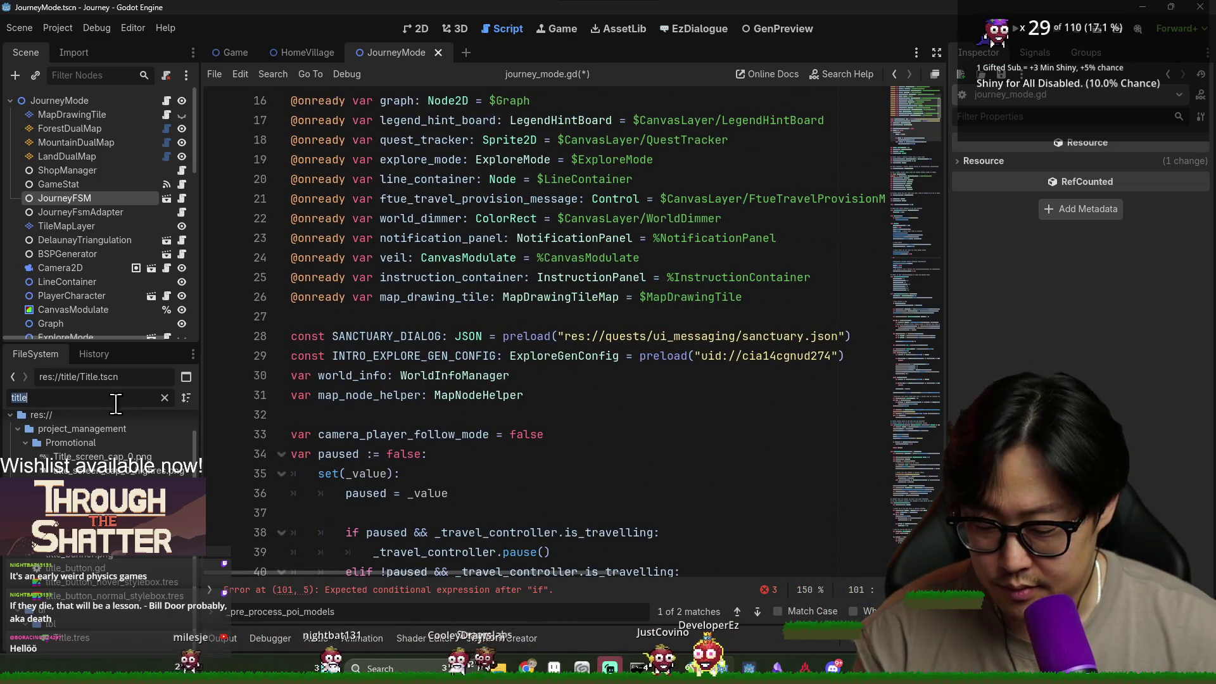
{"action": "left_click", "coordinate": [116, 404]}
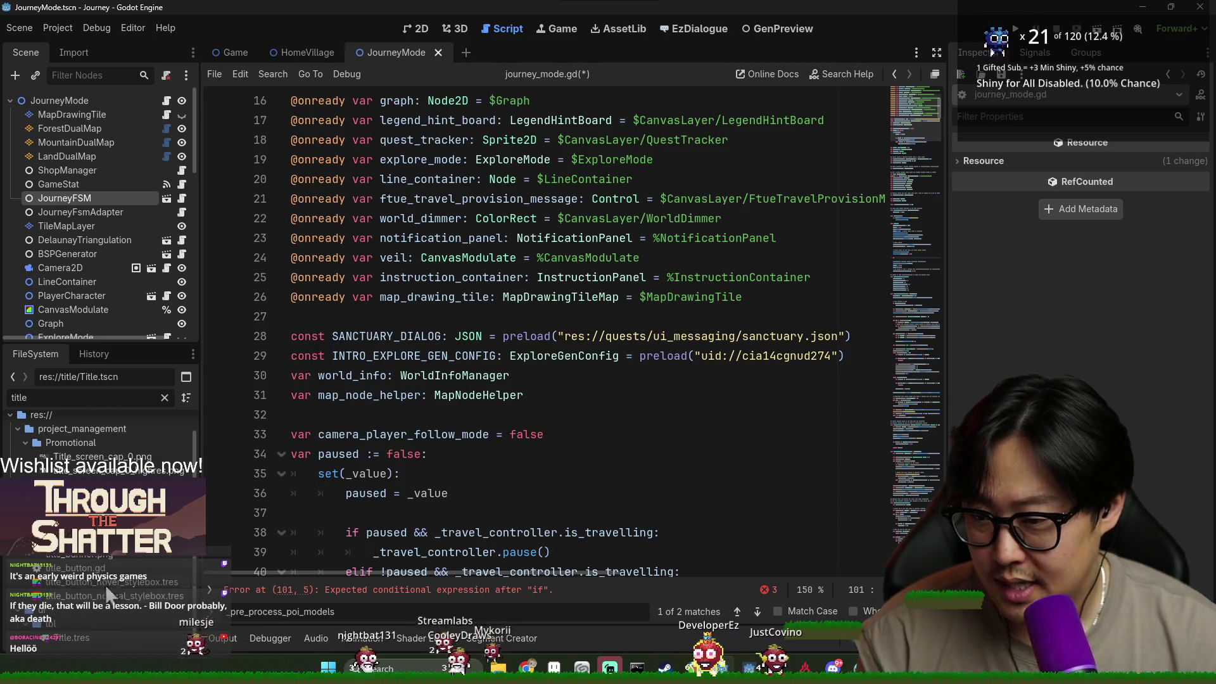
{"action": "double_click", "coordinate": [115, 556]}
{"action": "scroll", "coordinate": [415, 207], "scroll_direction": "up", "scroll_amount": 15}
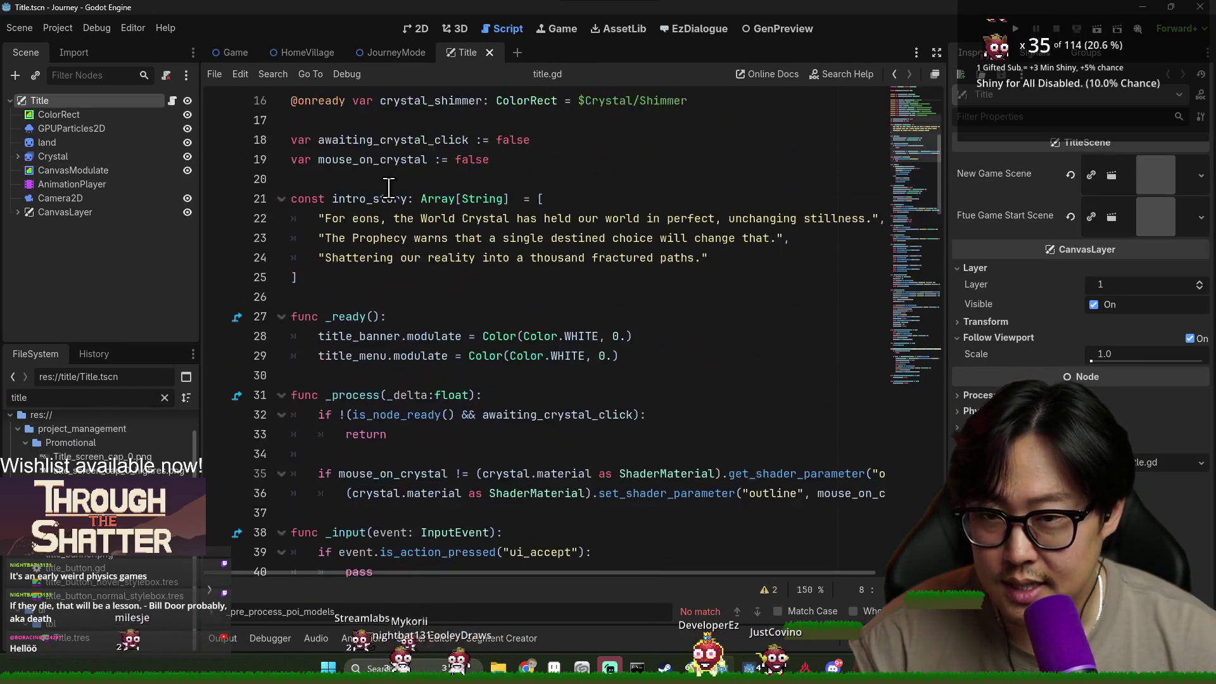
Search title.gd for 'config', peek at the GameConfigSave script, and return to title.gd.
{"action": "left_click", "coordinate": [415, 205]}
{"action": "type", "text": "config"}
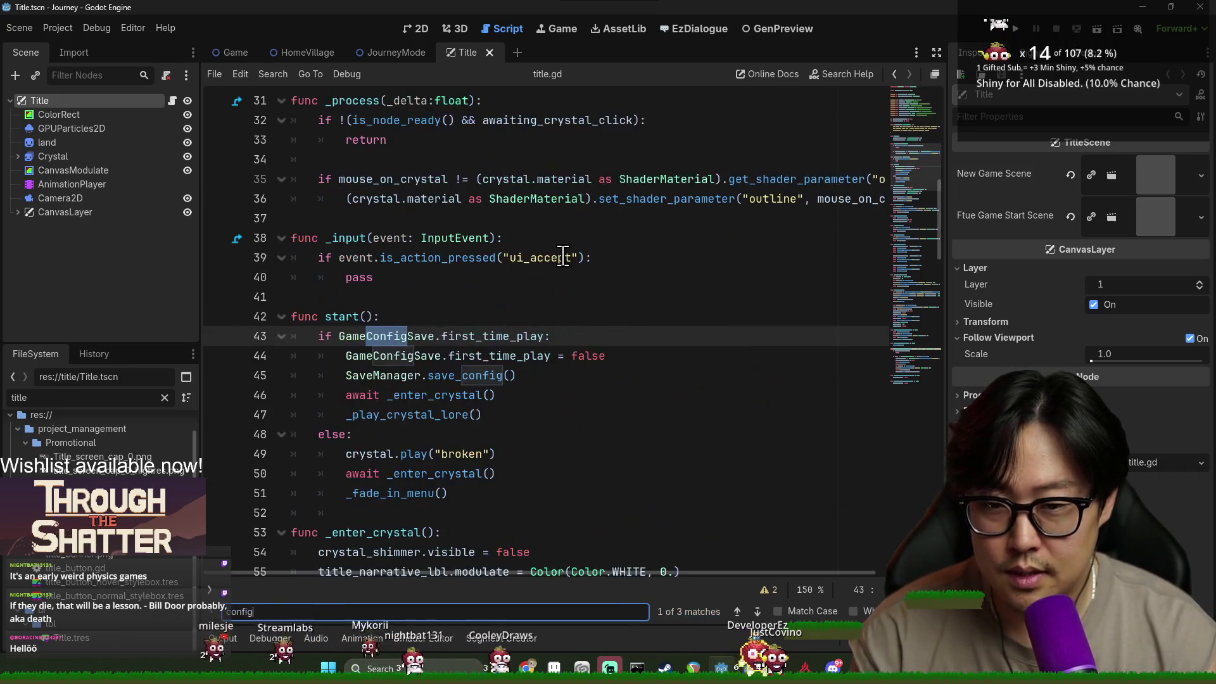
{"action": "left_click", "coordinate": [393, 336], "text": "ctrl"}
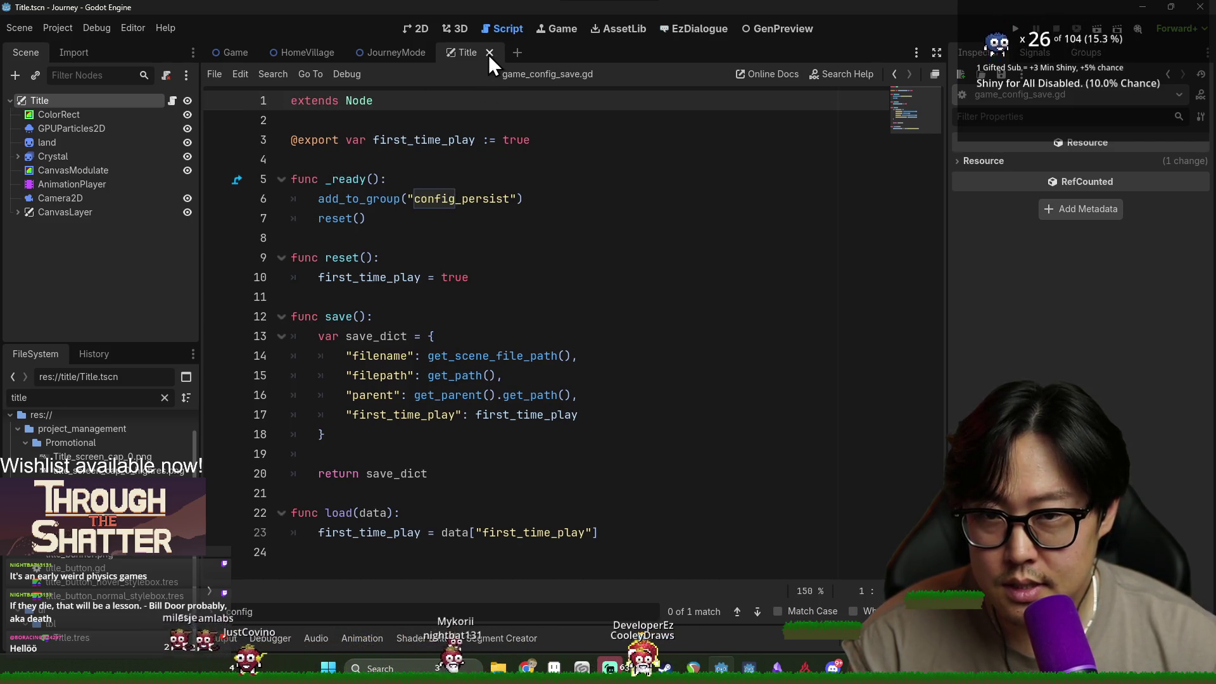
{"action": "left_click", "coordinate": [172, 101]}
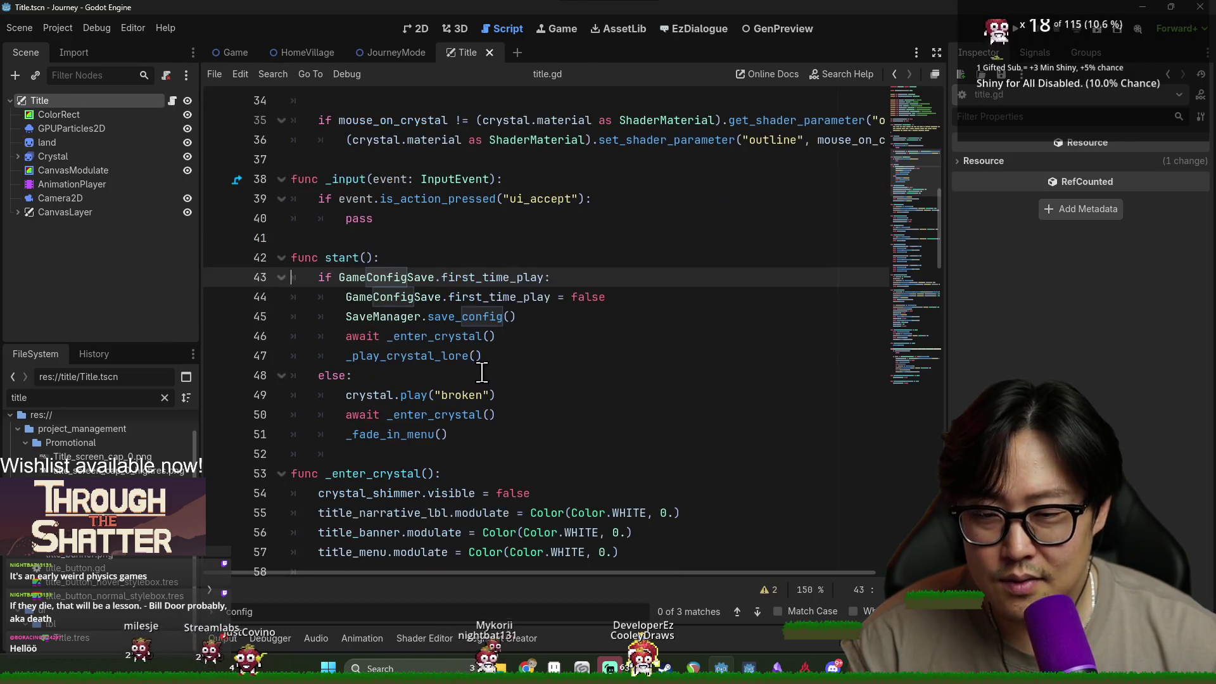
Check the SaveManager.save_config call, then open game_config_save.gd via GameConfigSave on line 43.
{"action": "left_click", "coordinate": [435, 317]}
{"action": "double_click", "coordinate": [406, 317]}
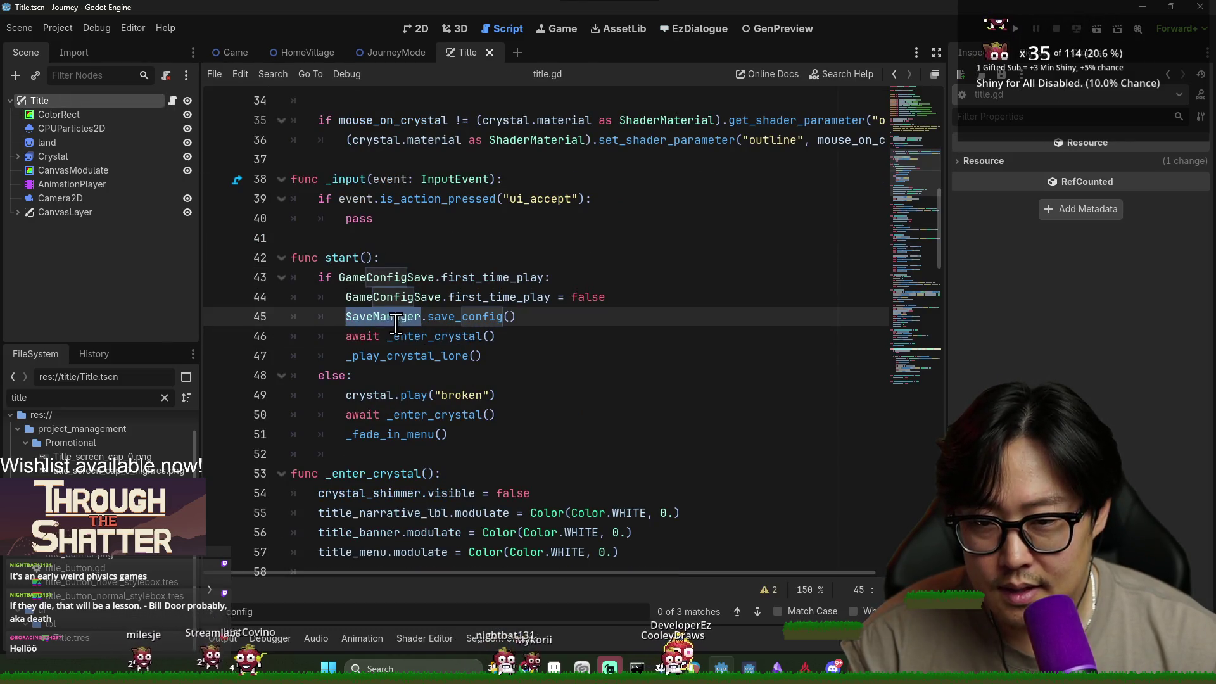
{"action": "double_click", "coordinate": [444, 316]}
{"action": "left_click", "coordinate": [406, 317]}
{"action": "double_click", "coordinate": [390, 277]}
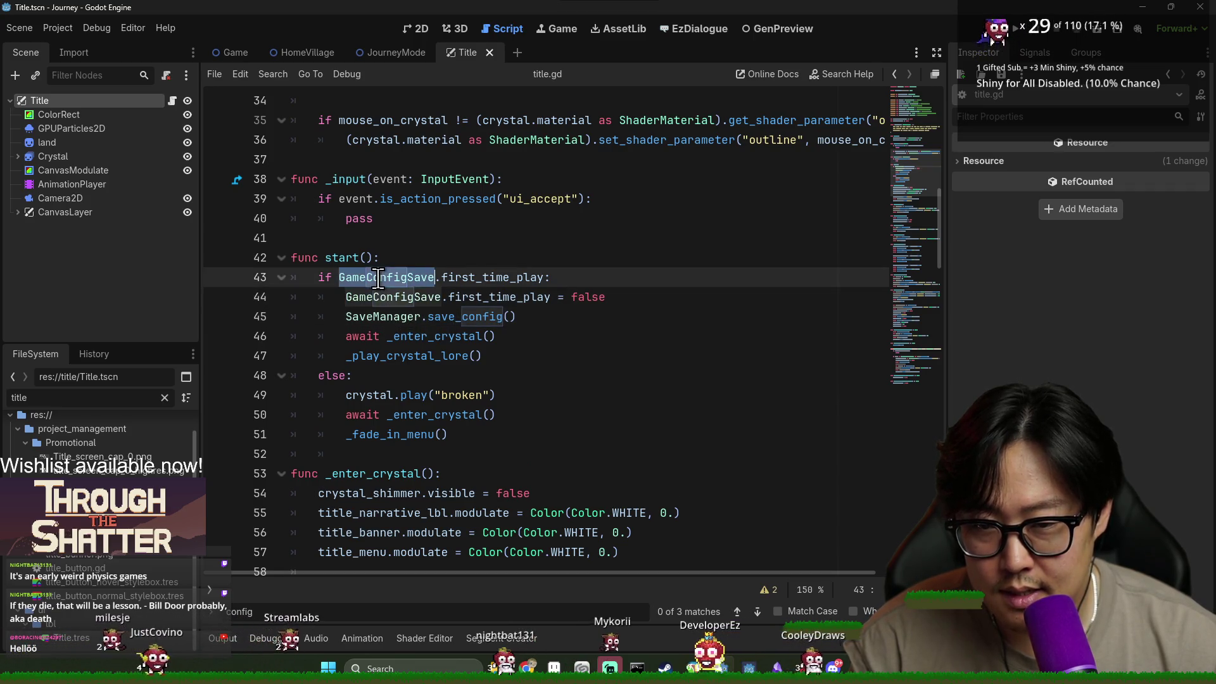
{"action": "left_click", "coordinate": [412, 278], "text": "ctrl"}
Highlight every use of first_time_play and go to its line 3 declaration.
{"action": "double_click", "coordinate": [418, 140]}
{"action": "left_click", "coordinate": [418, 140]}
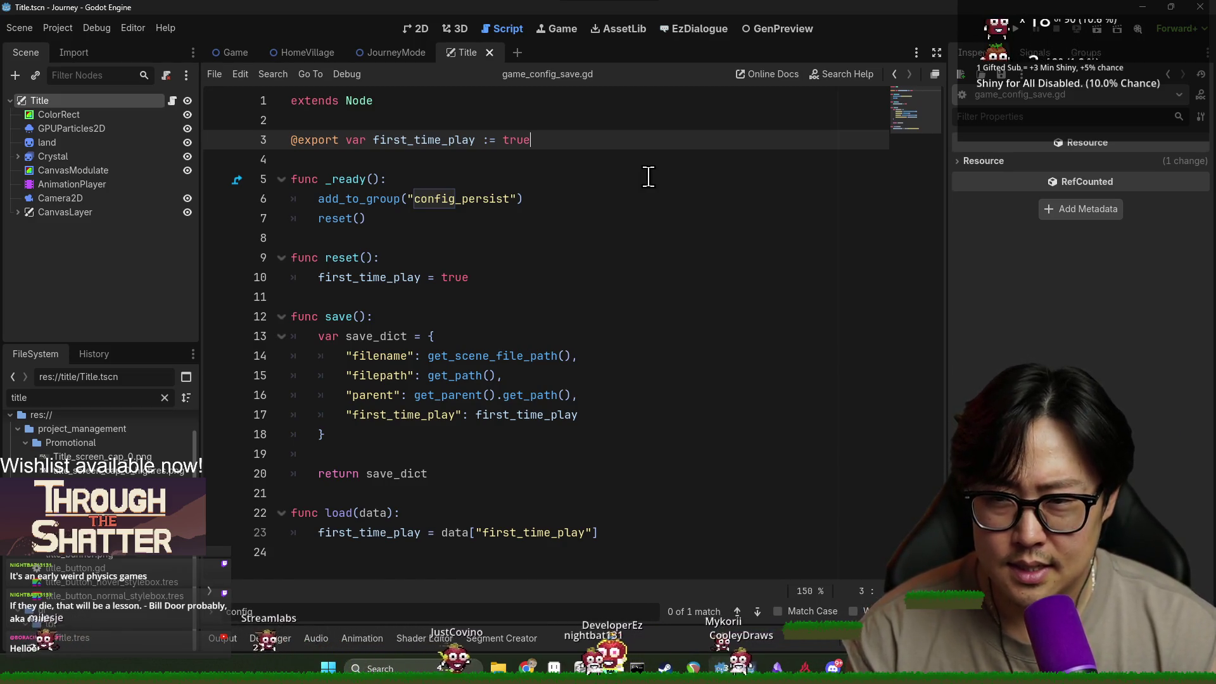
{"action": "double_click", "coordinate": [433, 145]}
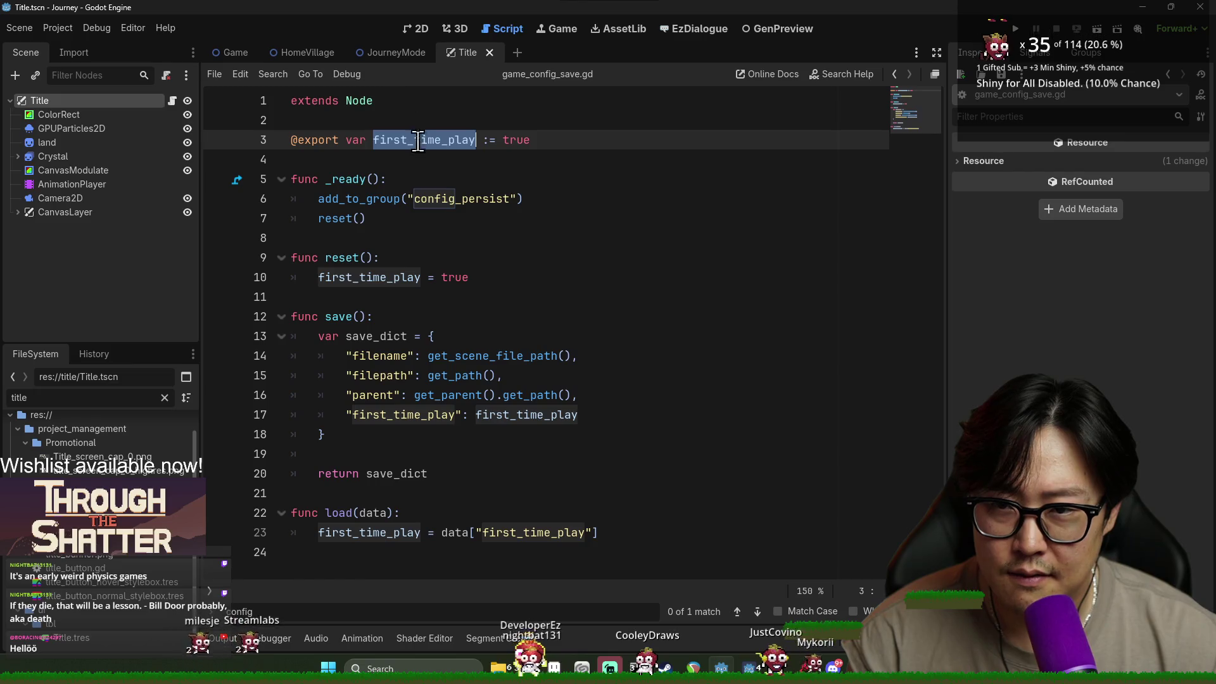
{"action": "left_click", "coordinate": [567, 144]}
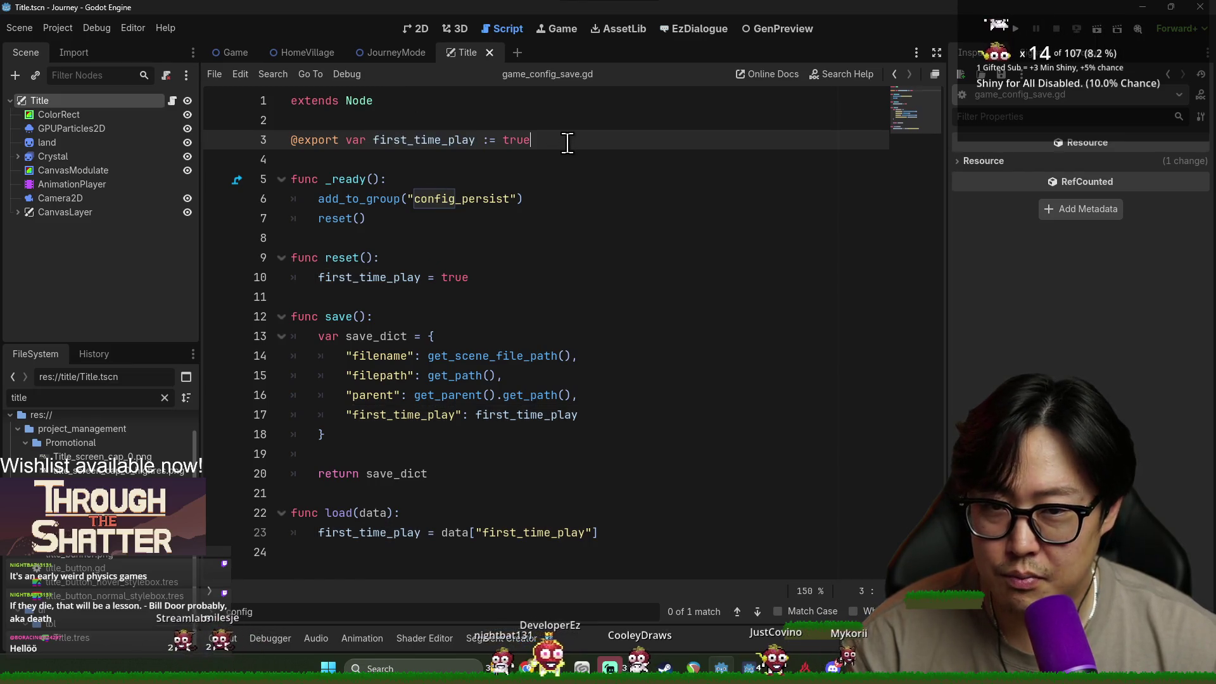
{"action": "key", "text": "Return"}
{"action": "type", "text": "ort var intro_tutorial_"}
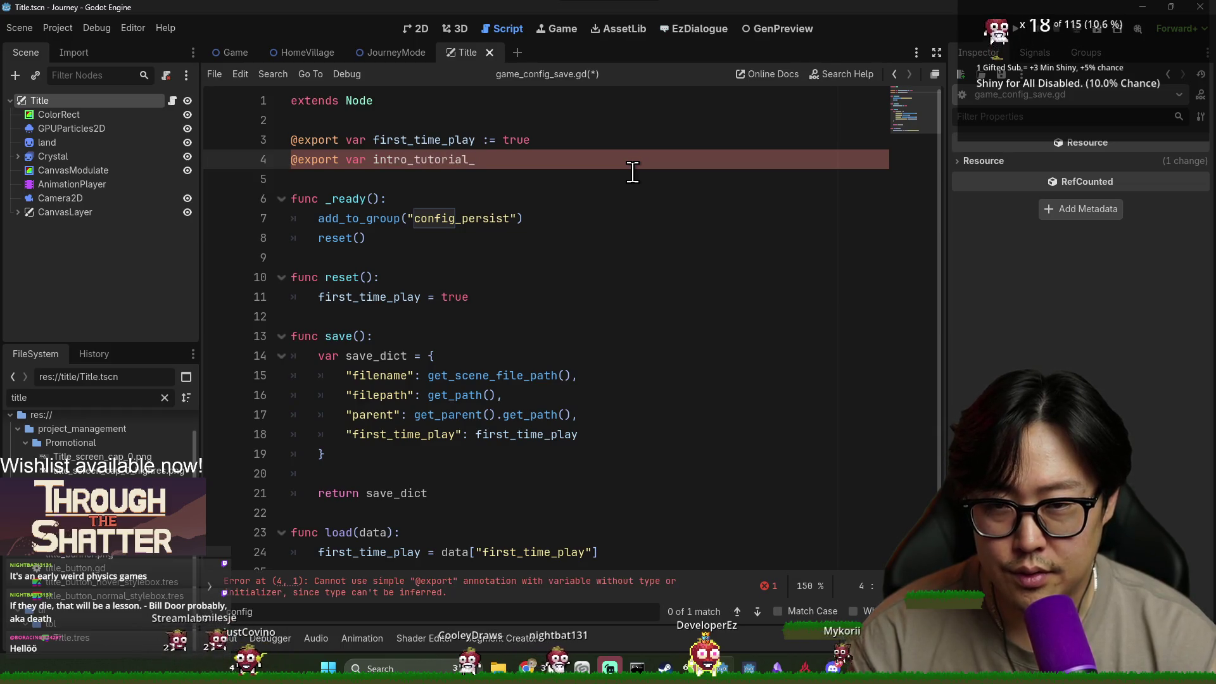
{"action": "type", "text": "d:"}
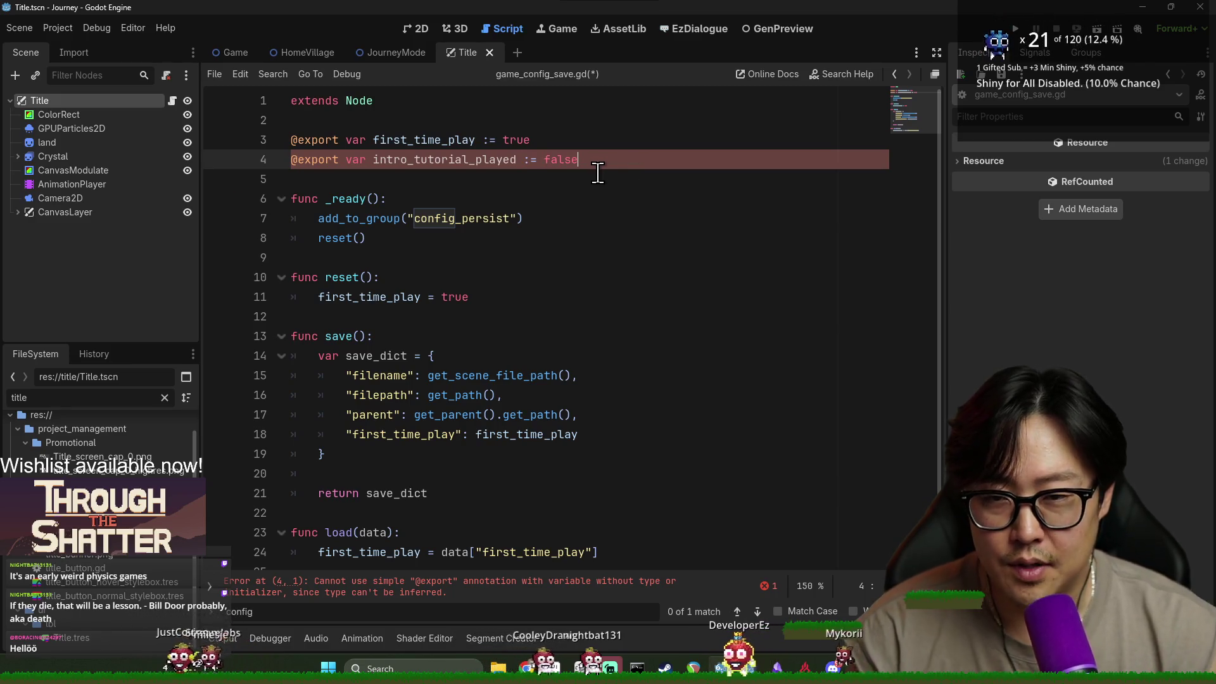
Add an "intro_tutorial_played": intro_tutorial_played entry to save_dict and save the script.
{"action": "double_click", "coordinate": [443, 160]}
{"action": "key", "text": "ctrl+c"}
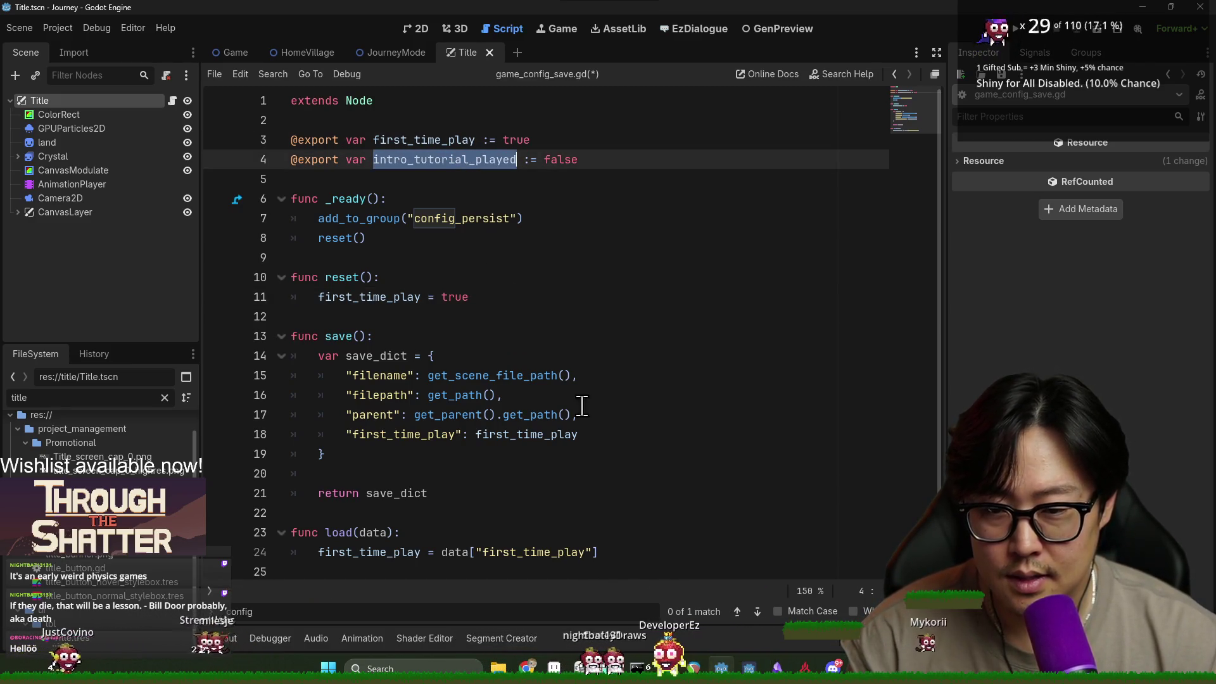
{"action": "left_click", "coordinate": [619, 420]}
{"action": "left_click", "coordinate": [593, 437]}
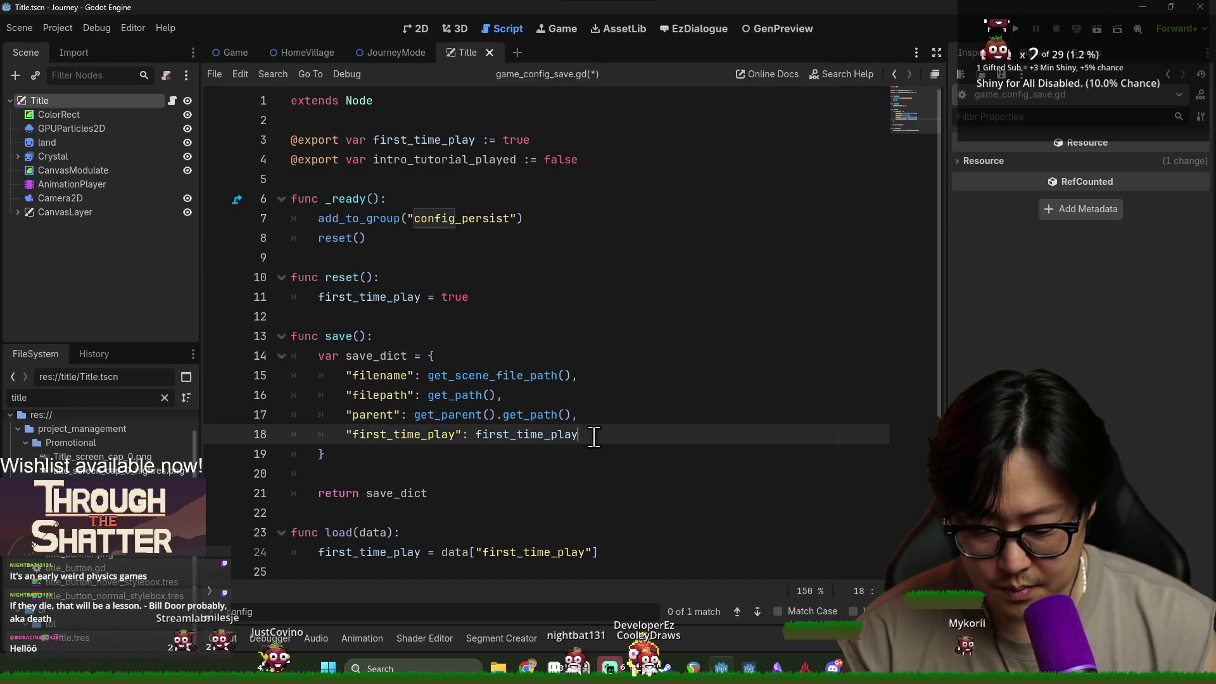
{"action": "type", "text": ","}
{"action": "key", "text": "Return"}
{"action": "key", "text": "ctrl+v"}
{"action": "key", "text": "ctrl+z"}
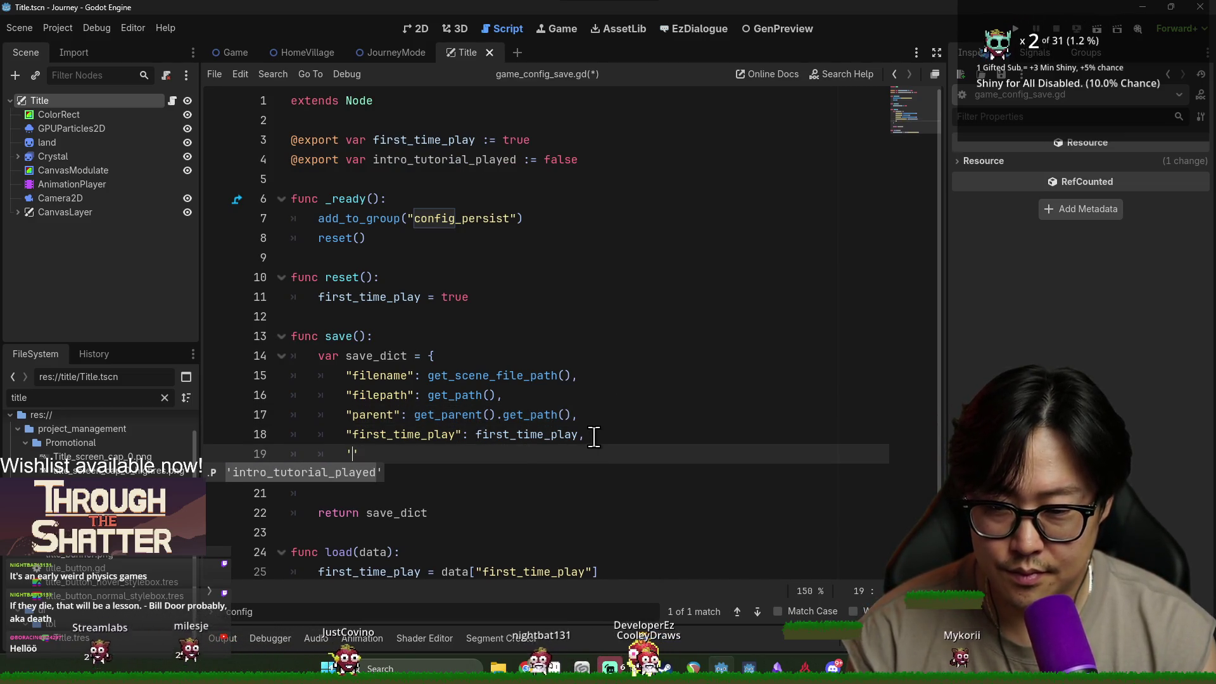
{"action": "type", "text": "\""}
{"action": "key", "text": "ctrl+v"}
{"action": "type", "text": ": intro_tutorial_played"}
{"action": "scroll", "coordinate": [524, 440], "scroll_direction": "down", "scroll_amount": 1}
{"action": "key", "text": "ctrl+s"}
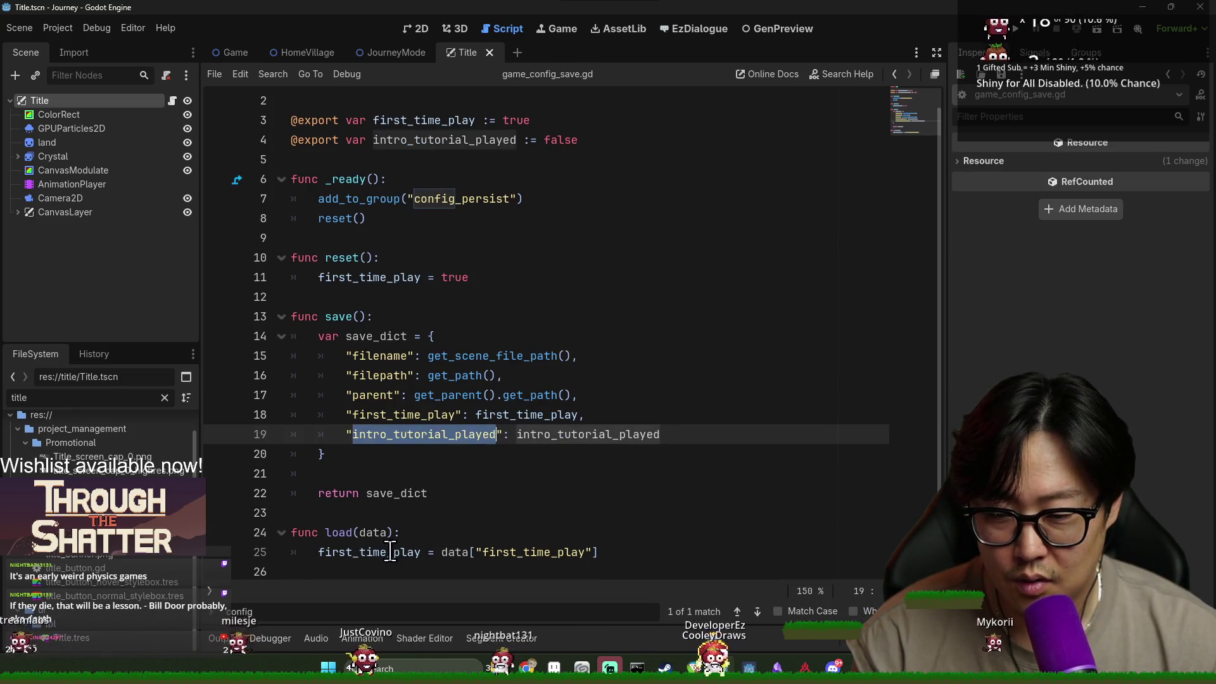
Load intro_tutorial_played from data in load(), alongside first_time_play, and save.
{"action": "double_click", "coordinate": [392, 552]}
{"action": "double_click", "coordinate": [526, 434]}
{"action": "left_click", "coordinate": [633, 552]}
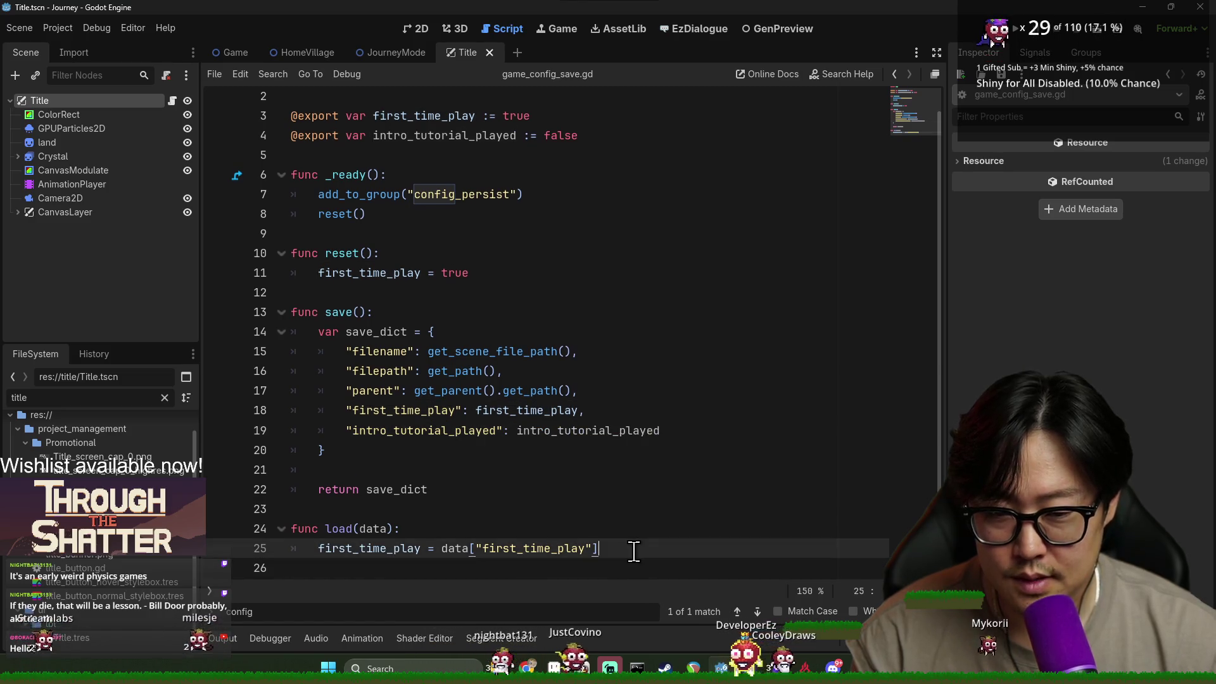
{"action": "key", "text": "Return"}
{"action": "key", "text": "ctrl+v"}
{"action": "scroll", "coordinate": [434, 426], "scroll_direction": "down", "scroll_amount": 1}
{"action": "left_click", "coordinate": [423, 415]}
{"action": "left_click", "coordinate": [518, 552]}
{"action": "key", "text": "BackSpace"}
{"action": "type", "text": "ata["}
{"action": "key", "text": "ctrl+s"}
Dismiss the find bar and go back to journey_mode.gd.
{"action": "left_click", "coordinate": [488, 435]}
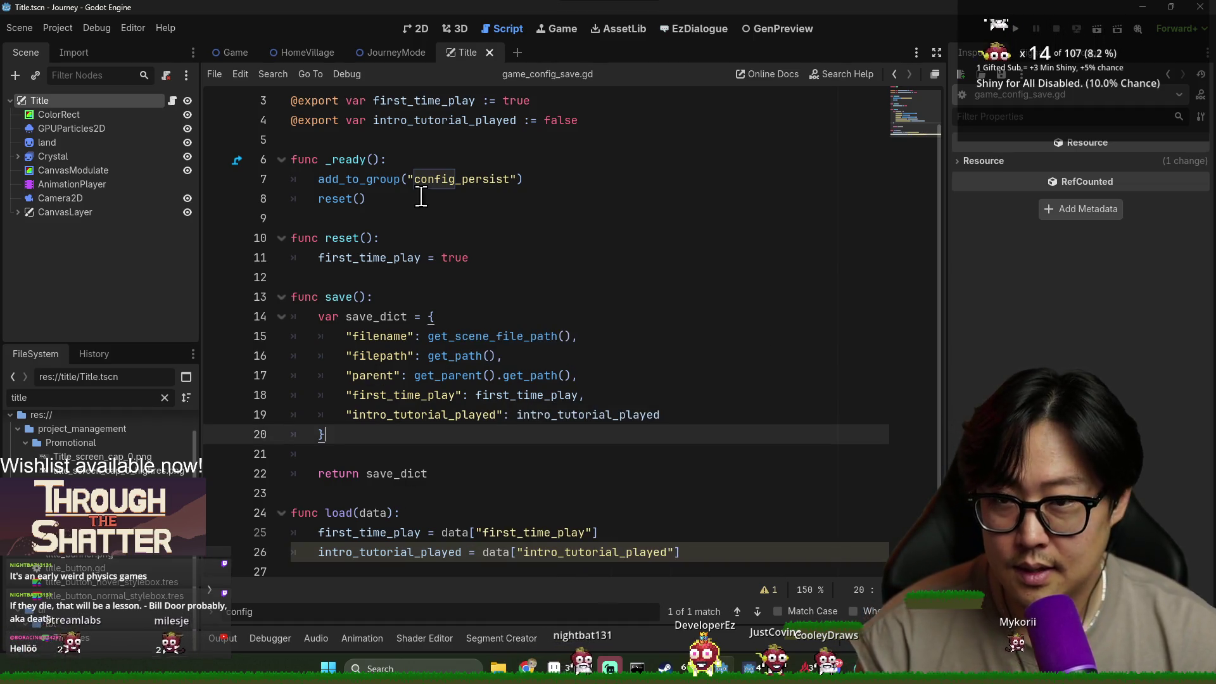
{"action": "key", "text": "Escape"}
{"action": "left_click", "coordinate": [557, 313]}
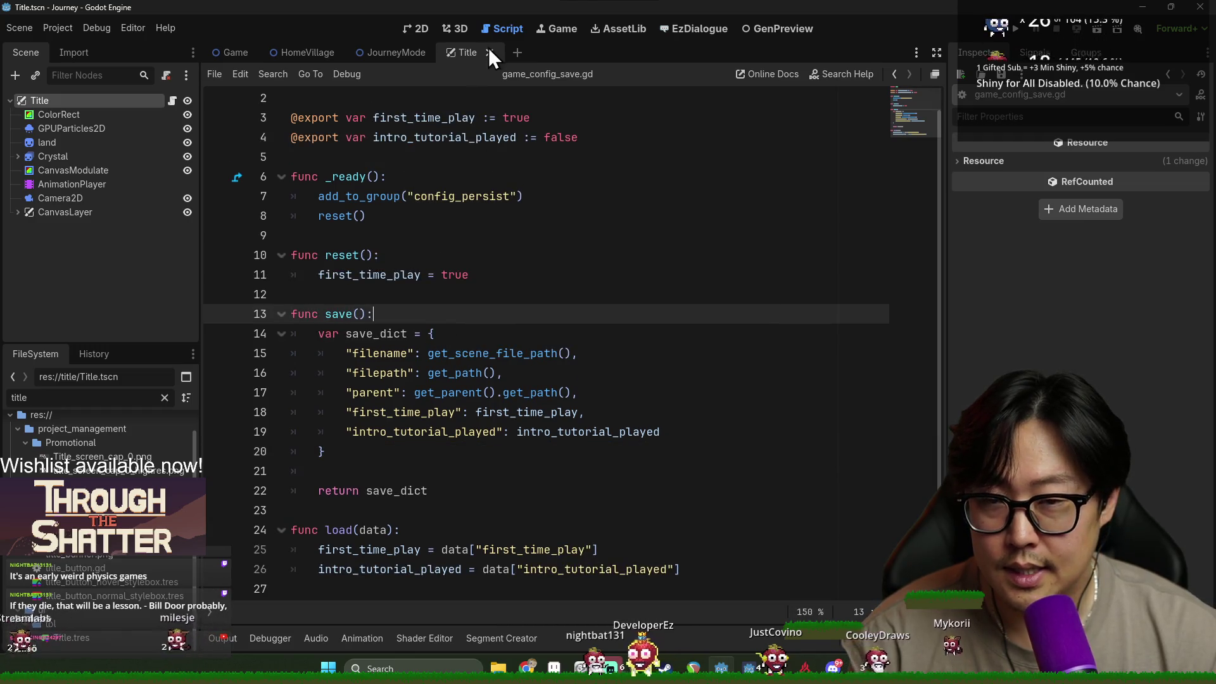
{"action": "left_click", "coordinate": [490, 52]}
Begin the line-101 condition with SaveManager and open its script definition.
{"action": "scroll", "coordinate": [457, 379], "scroll_direction": "down", "scroll_amount": 10}
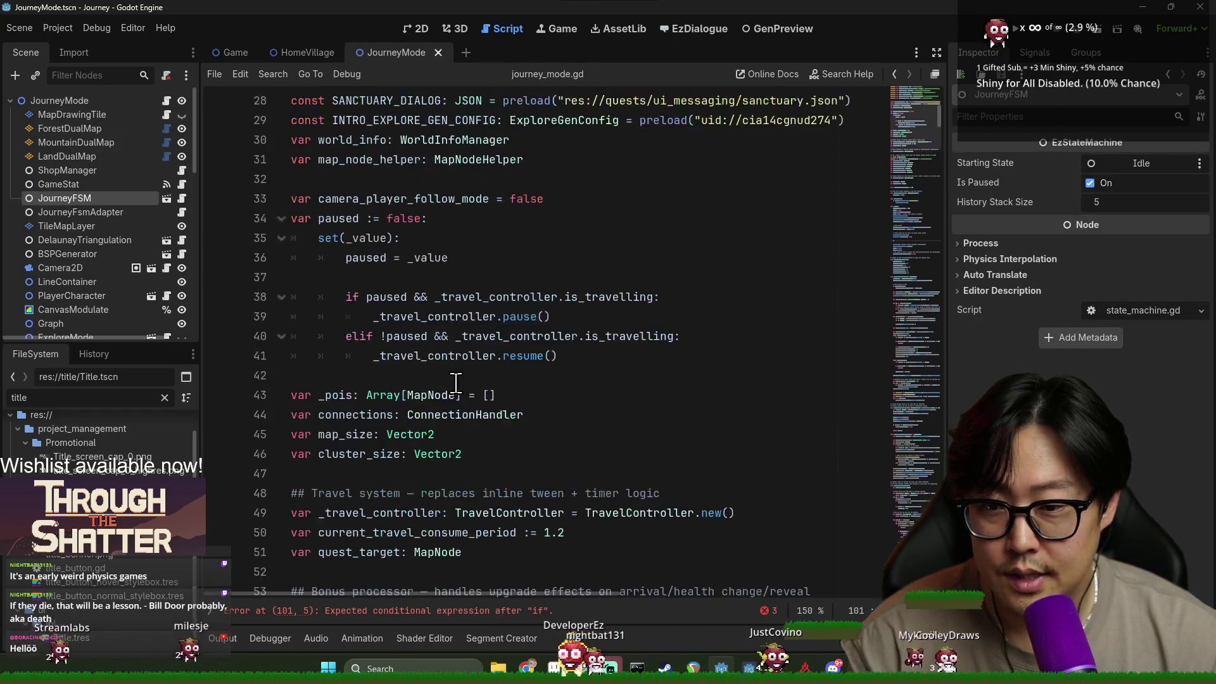
{"action": "scroll", "coordinate": [458, 379], "scroll_direction": "down", "scroll_amount": 15}
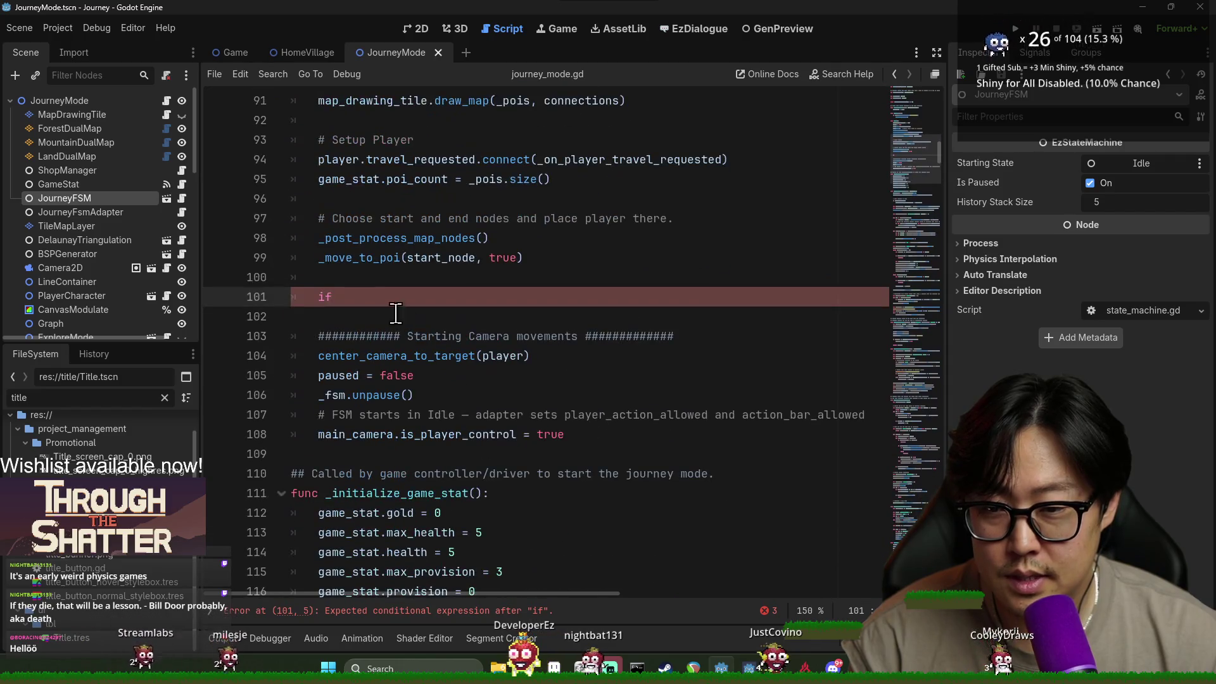
{"action": "type", "text": " sa"}
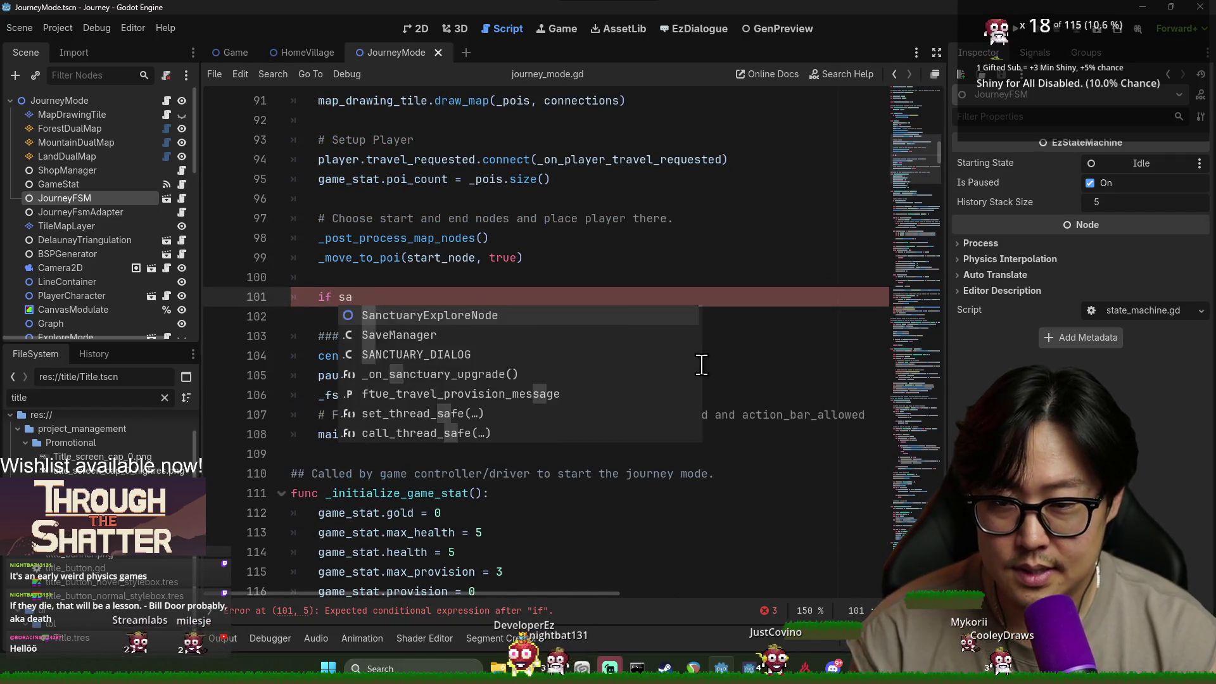
{"action": "key", "text": "BackSpace"}
{"action": "type", "text": "Save"}
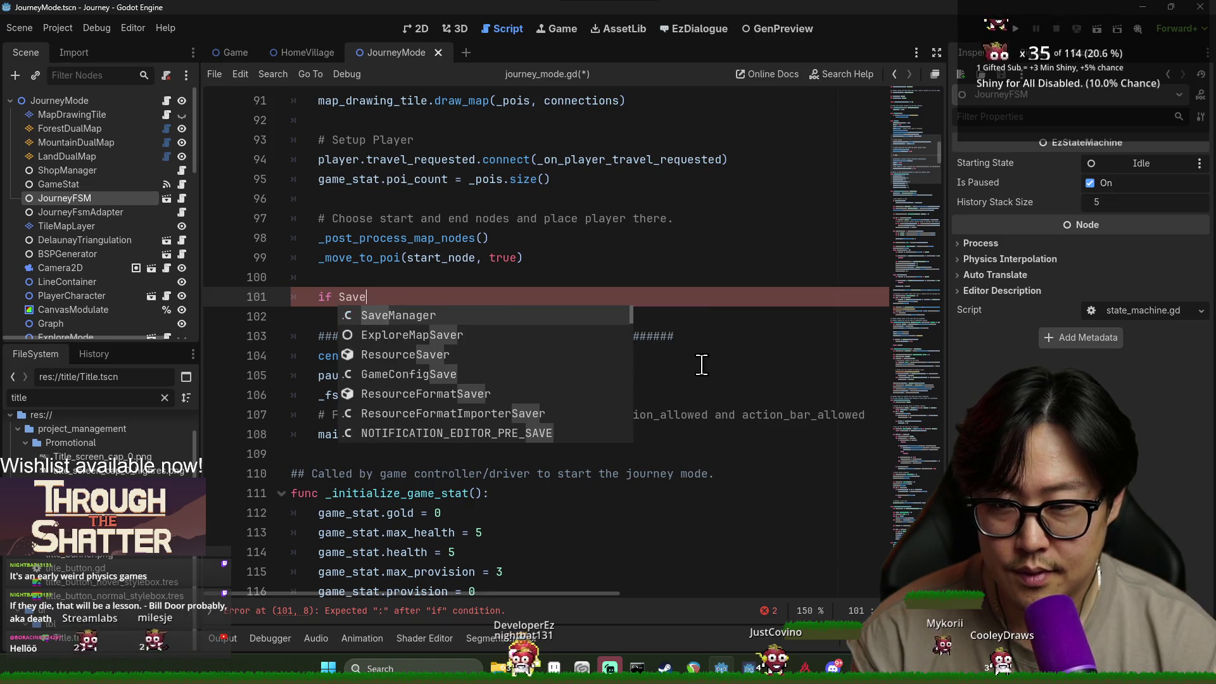
{"action": "key", "text": "Return"}
{"action": "type", "text": "."}
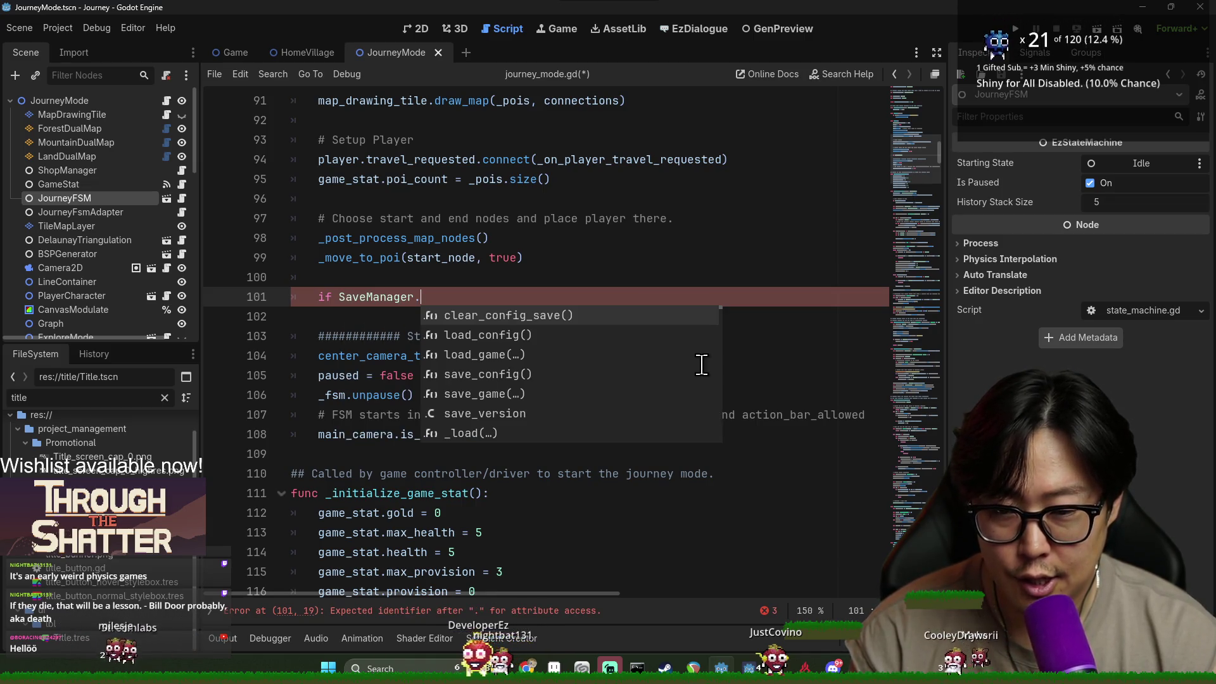
{"action": "left_click", "coordinate": [390, 296], "text": "ctrl"}
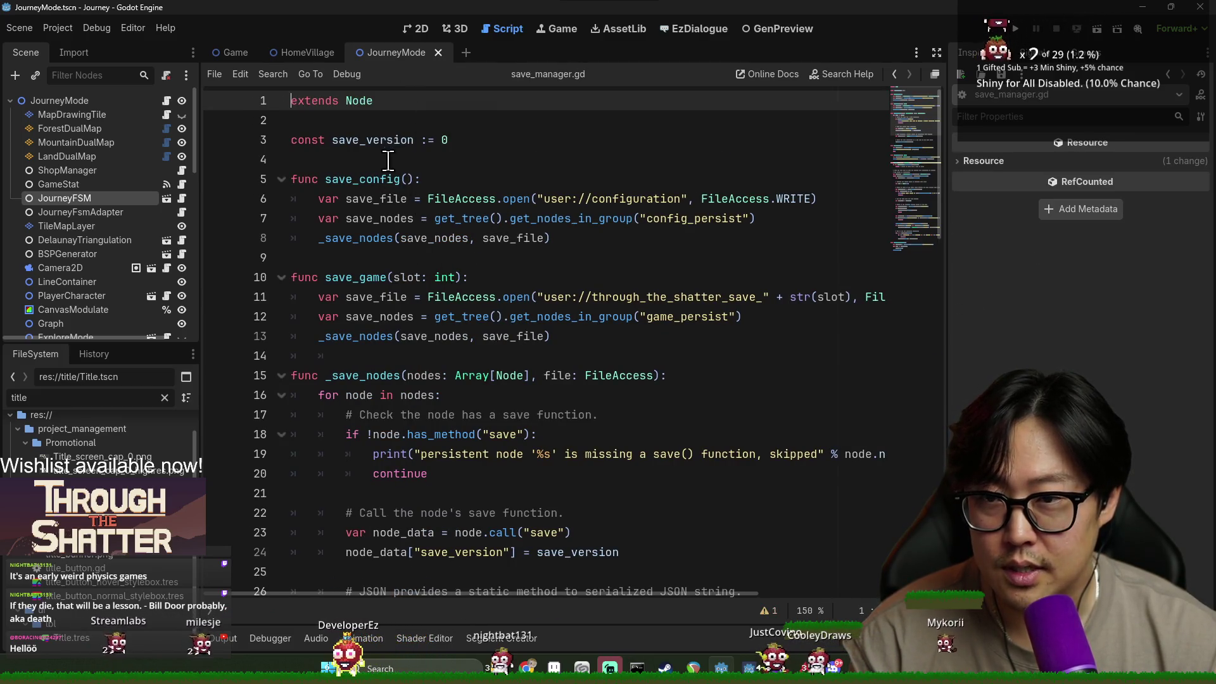
Review SaveManager's save_config and load_config, and GameConfigSave usages in title.gd's start().
{"action": "double_click", "coordinate": [373, 181]}
{"action": "scroll", "coordinate": [361, 199], "scroll_direction": "down", "scroll_amount": 5}
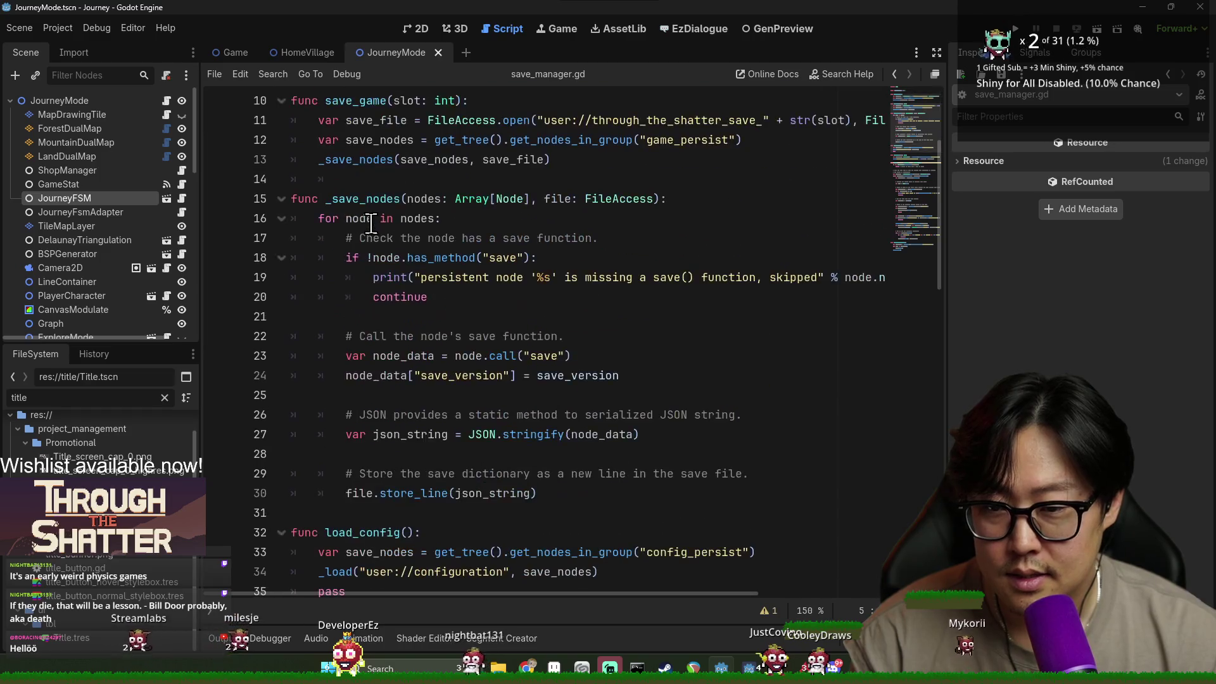
{"action": "left_click", "coordinate": [382, 415]}
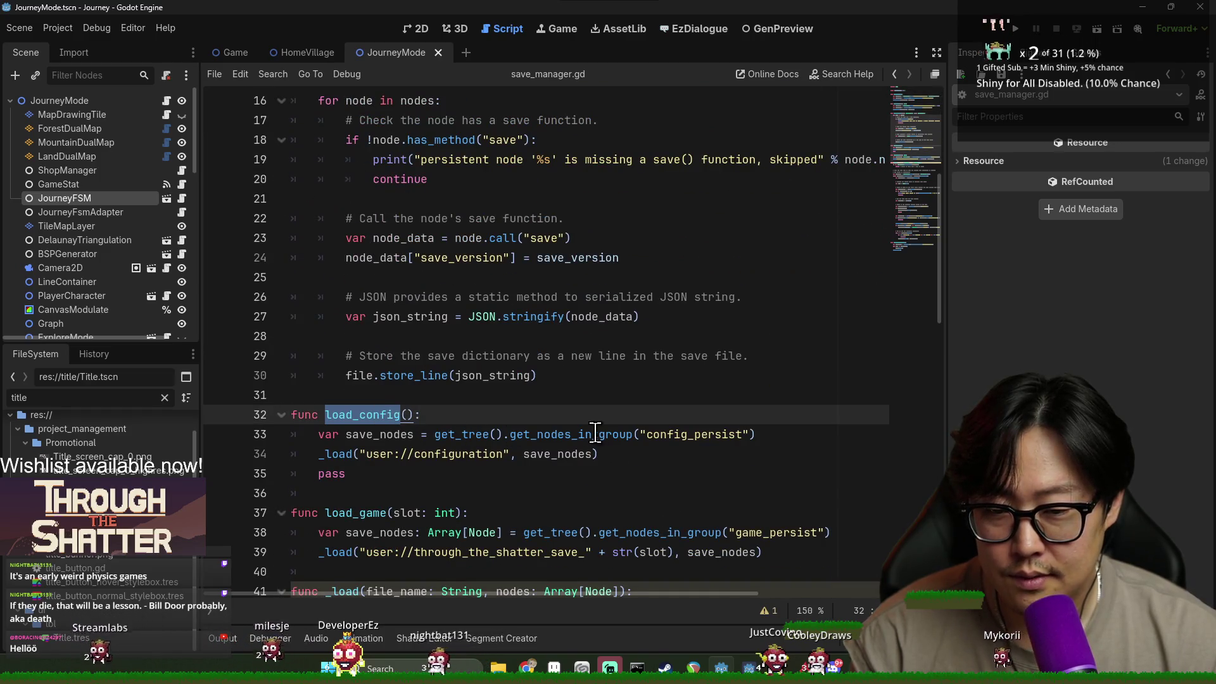
{"action": "double_click", "coordinate": [690, 434]}
{"action": "scroll", "coordinate": [391, 342], "scroll_direction": "up", "scroll_amount": 4}
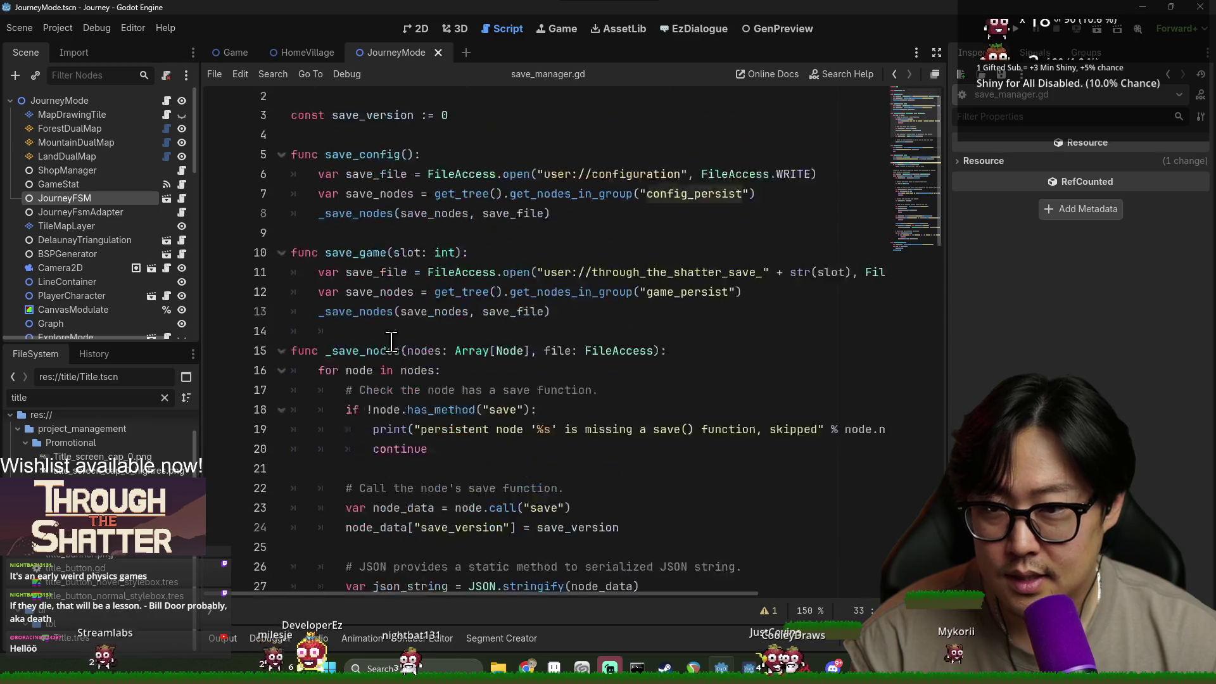
{"action": "scroll", "coordinate": [391, 342], "scroll_direction": "up", "scroll_amount": 1}
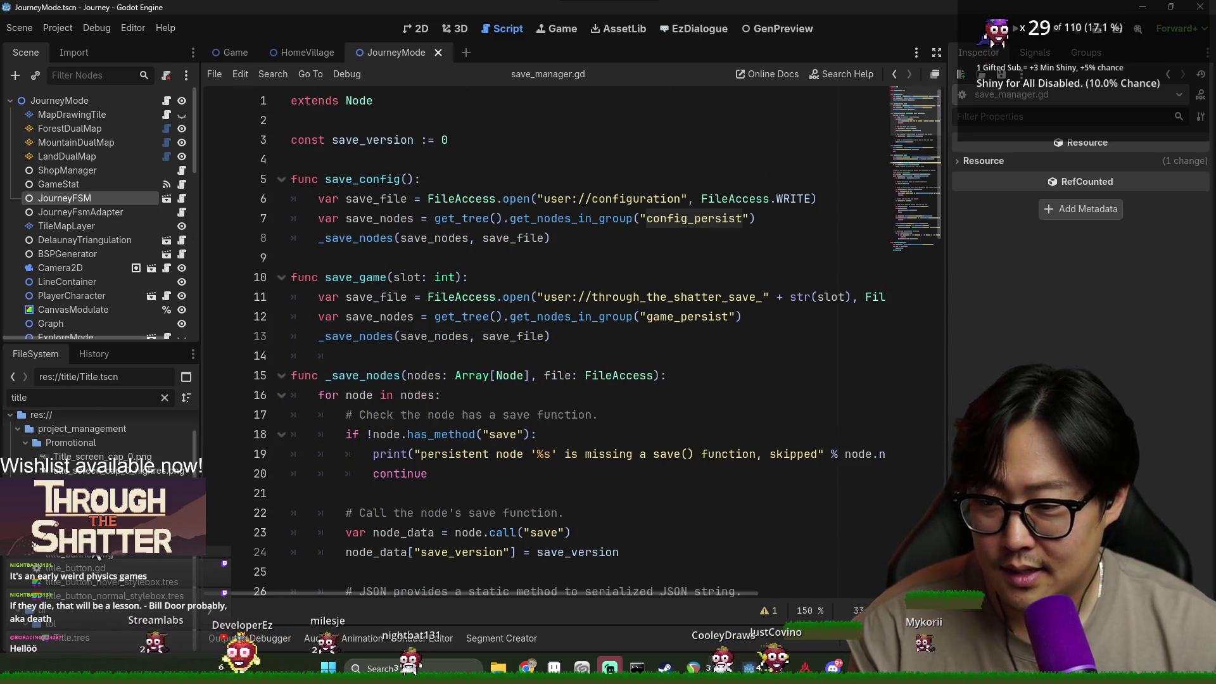
{"action": "double_click", "coordinate": [82, 488]}
{"action": "key", "text": "ctrl+d"}
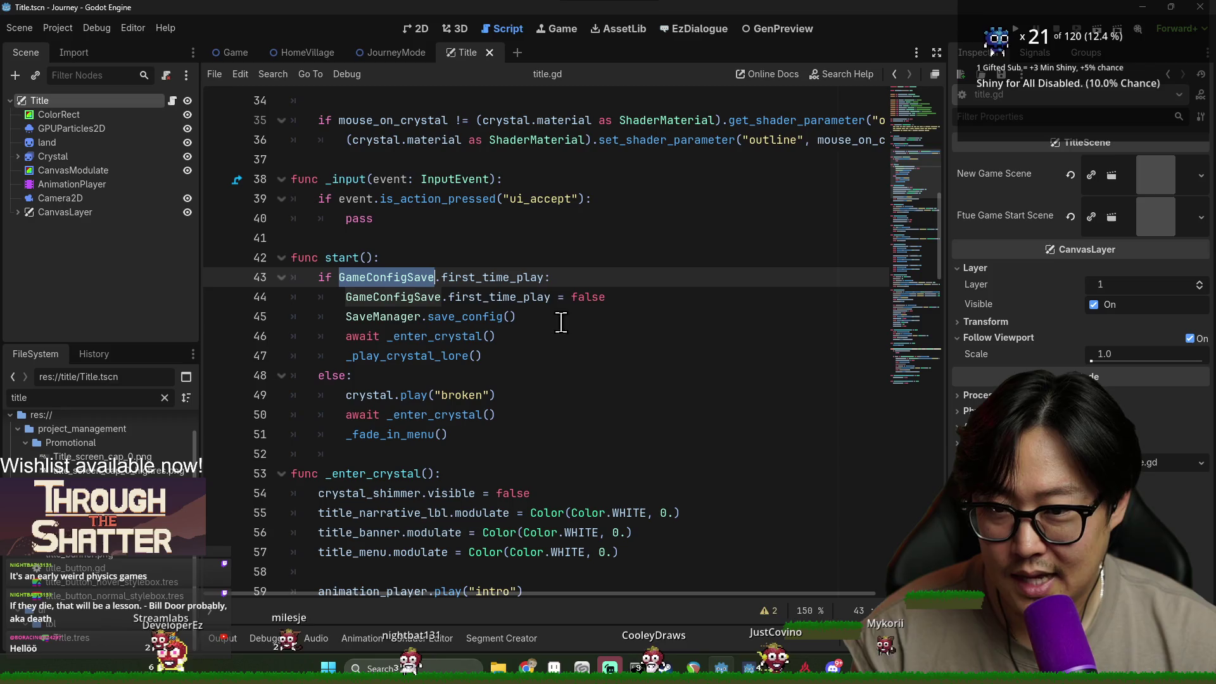
{"action": "left_click", "coordinate": [465, 317], "text": "ctrl"}
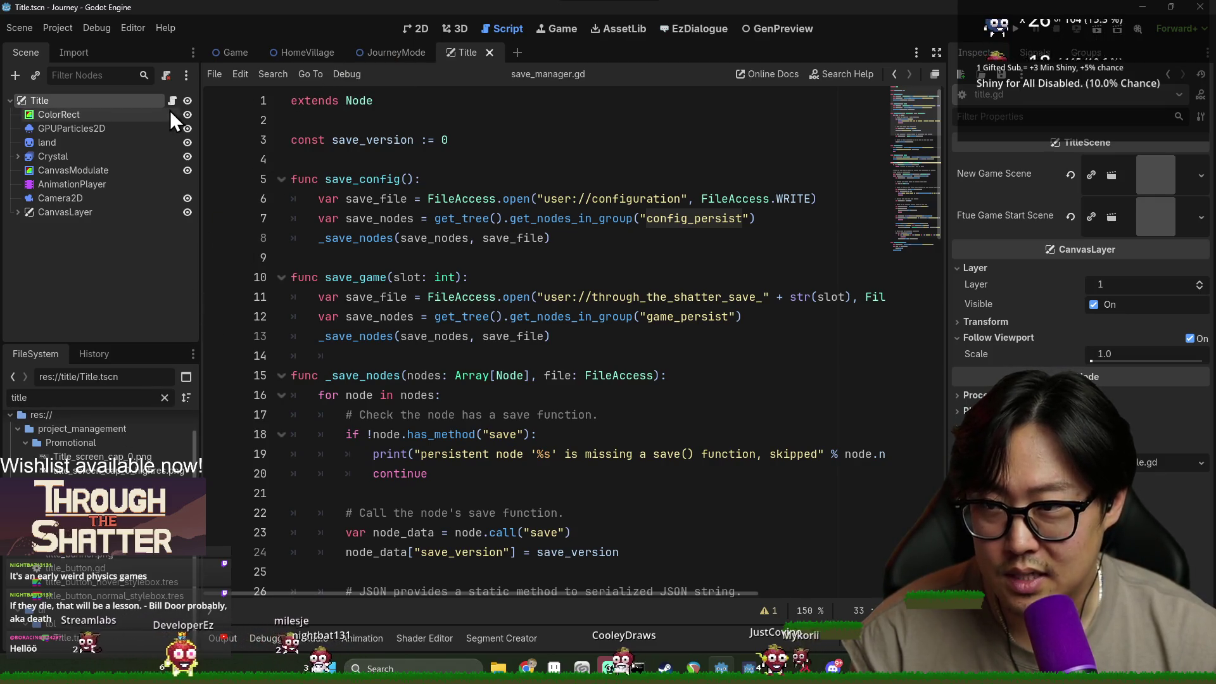
Replace SaveManager on line 101 with a GameConfigSave.intro_tutorial_played if-check.
{"action": "left_click", "coordinate": [393, 55]}
{"action": "double_click", "coordinate": [376, 296]}
{"action": "type", "text": "GameConfigSave"}
{"action": "type", "text": "omt"}
{"action": "key", "text": "BackSpace"}
{"action": "key", "text": "BackSpace"}
{"action": "key", "text": "BackSpace"}
{"action": "type", "text": "int"}
{"action": "key", "text": "Return"}
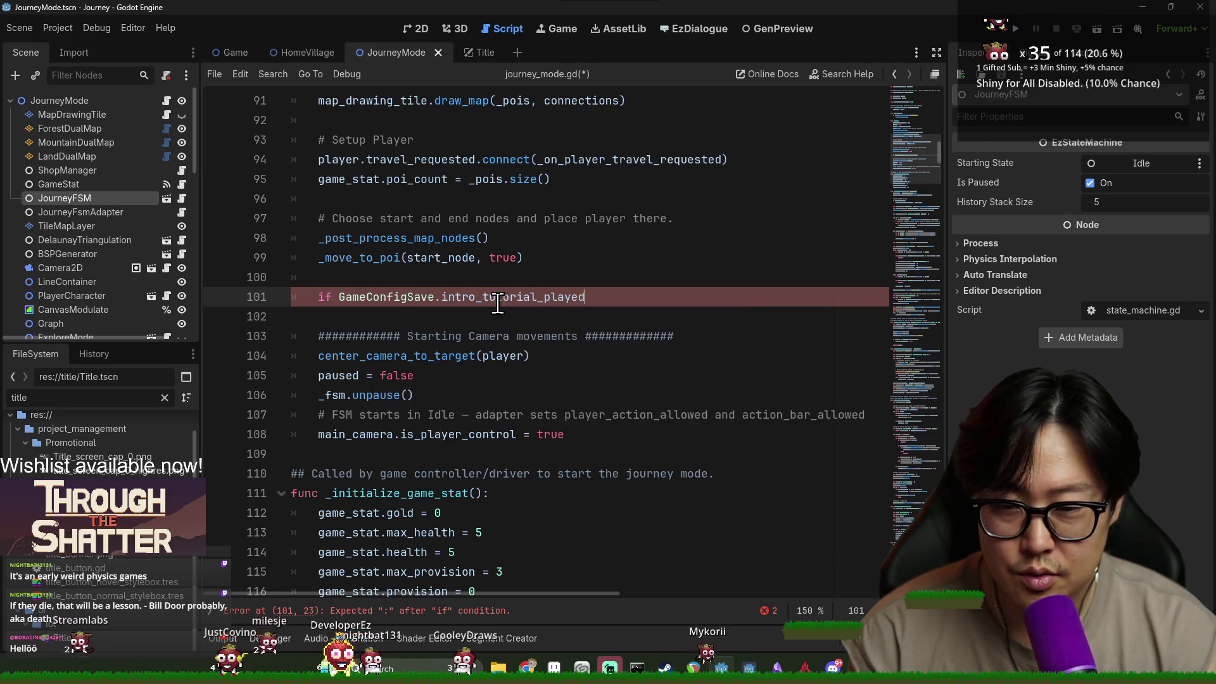
{"action": "type", "text": ":"}
{"action": "key", "text": "Return"}
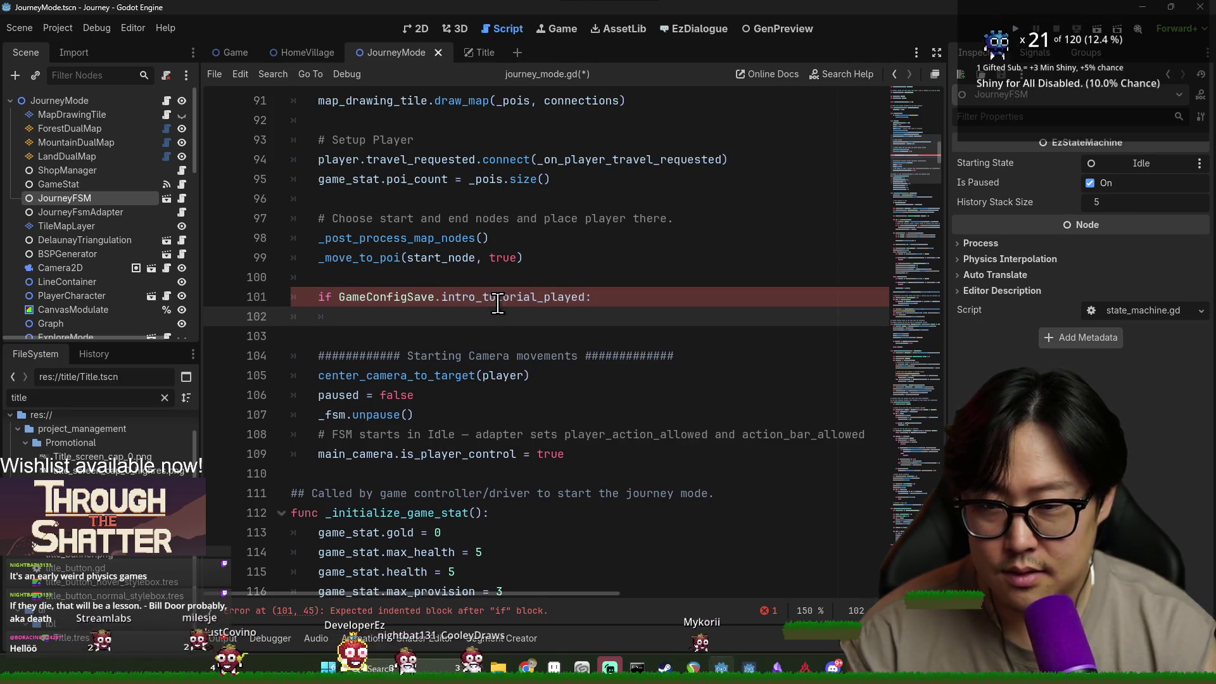
{"action": "left_click", "coordinate": [342, 297]}
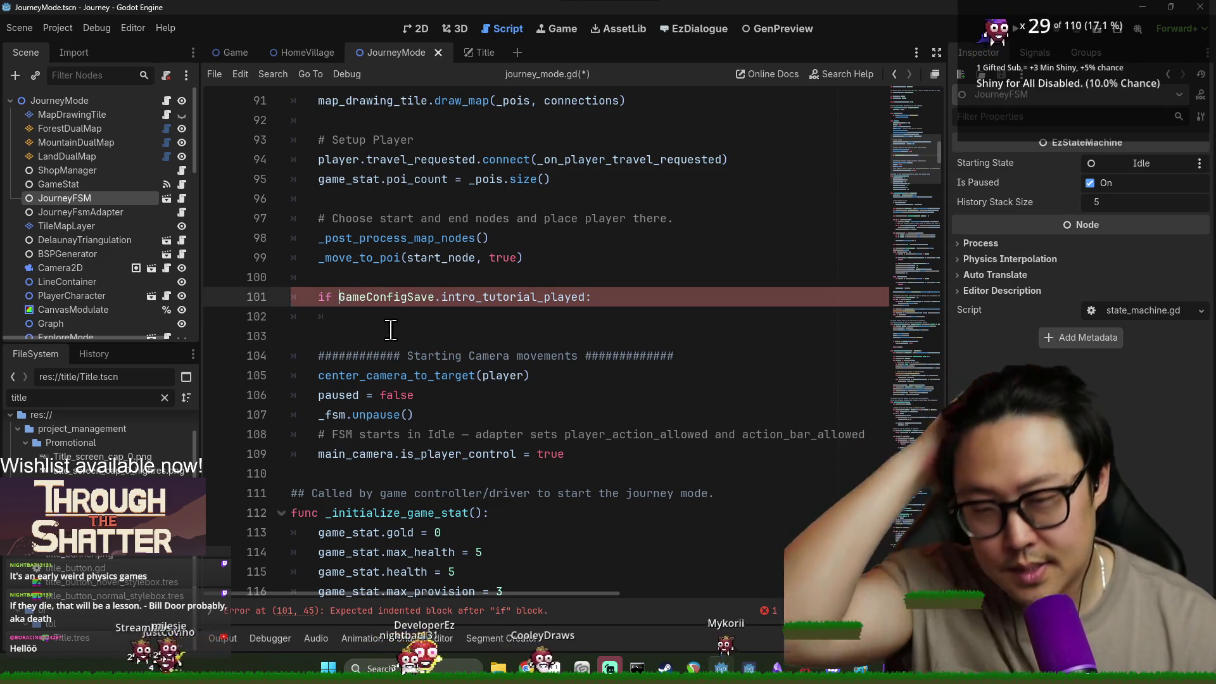
{"action": "type", "text": "!"}
{"action": "key", "text": "Down"}
{"action": "key", "text": "Down"}
Select title.gd's first-time-play if/else block, lines 43–51, for copying.
{"action": "left_click", "coordinate": [485, 52]}
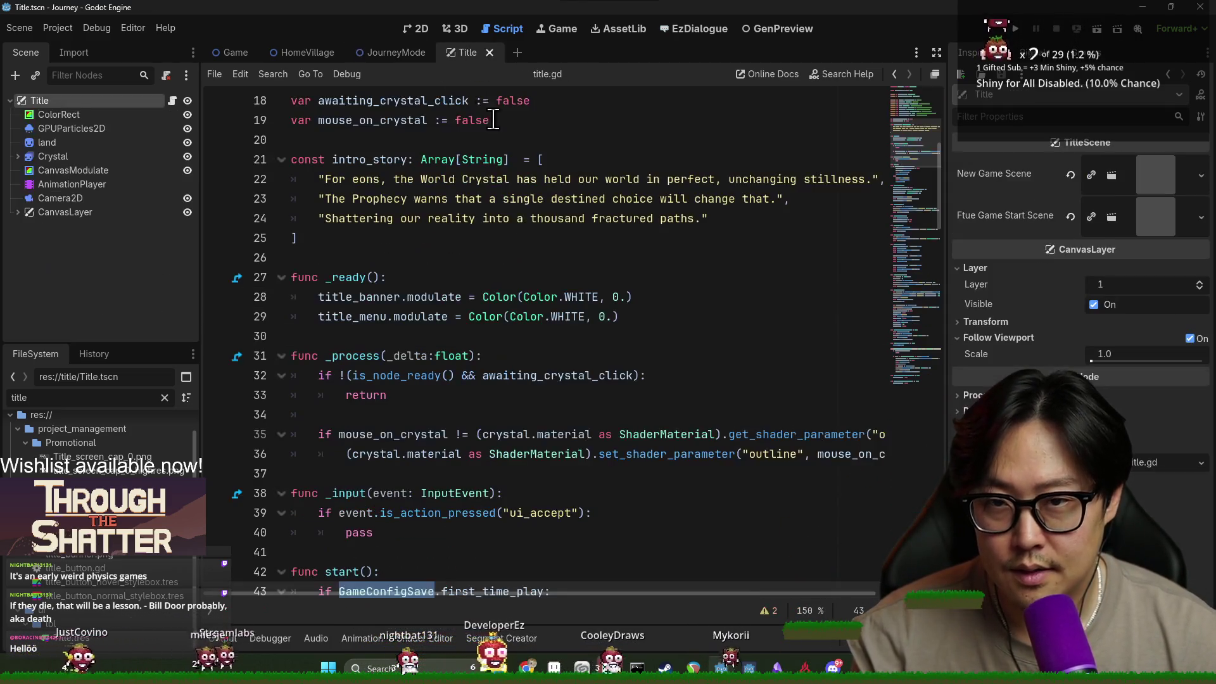
{"action": "scroll", "coordinate": [444, 375], "scroll_direction": "down", "scroll_amount": 4}
{"action": "left_click", "coordinate": [342, 317]}
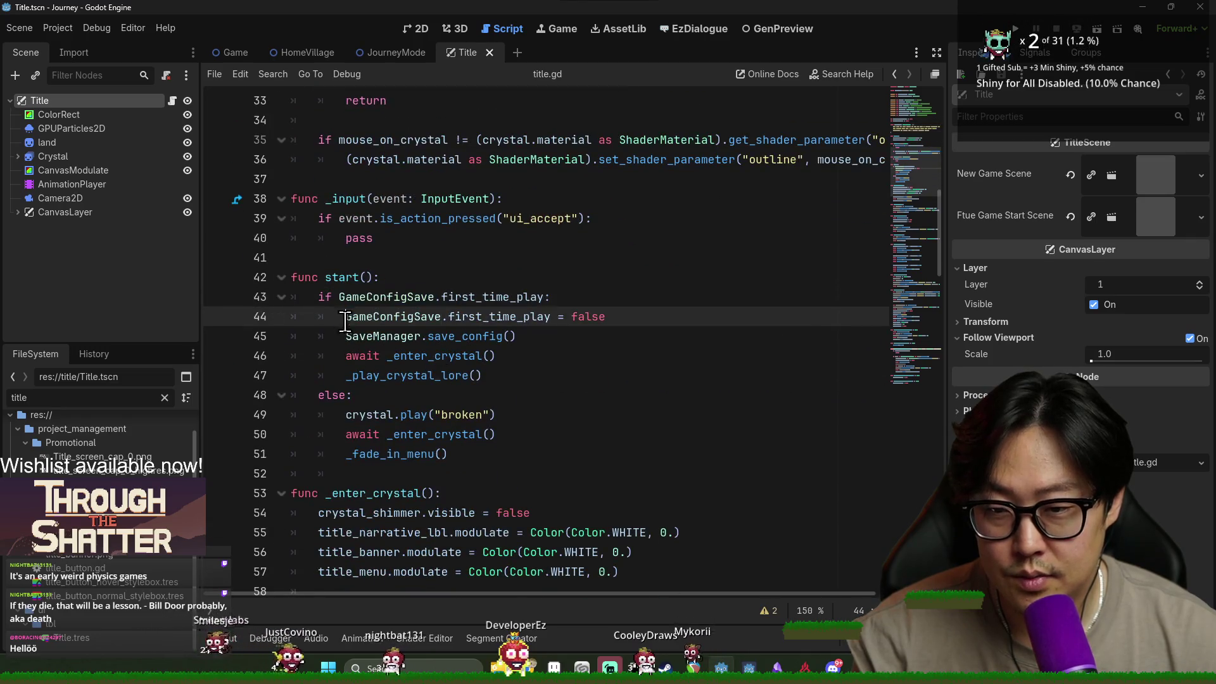
{"action": "left_click_drag", "start_coordinate": [492, 455], "coordinate": [319, 297]}
{"action": "key", "text": "ctrl+c"}
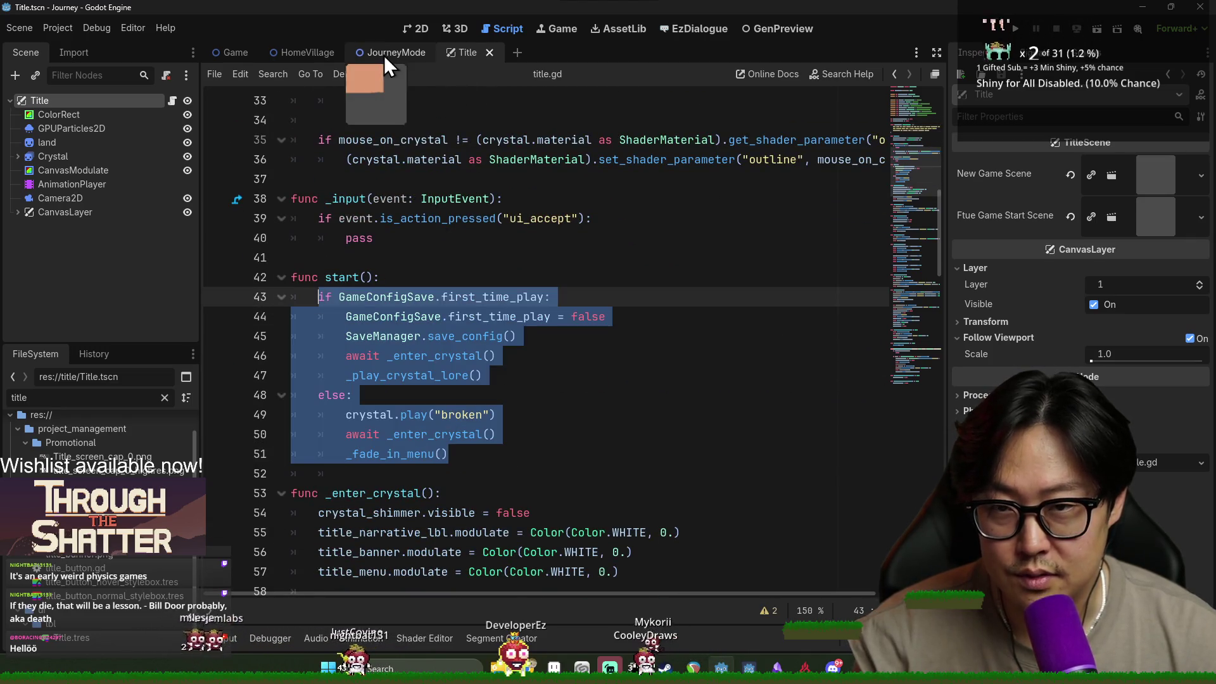
Paste the if/else block, switching first_time_play to intro_tutorial_played and setting it true.
{"action": "left_click", "coordinate": [391, 54]}
{"action": "left_click", "coordinate": [389, 311]}
{"action": "key", "text": "ctrl+v"}
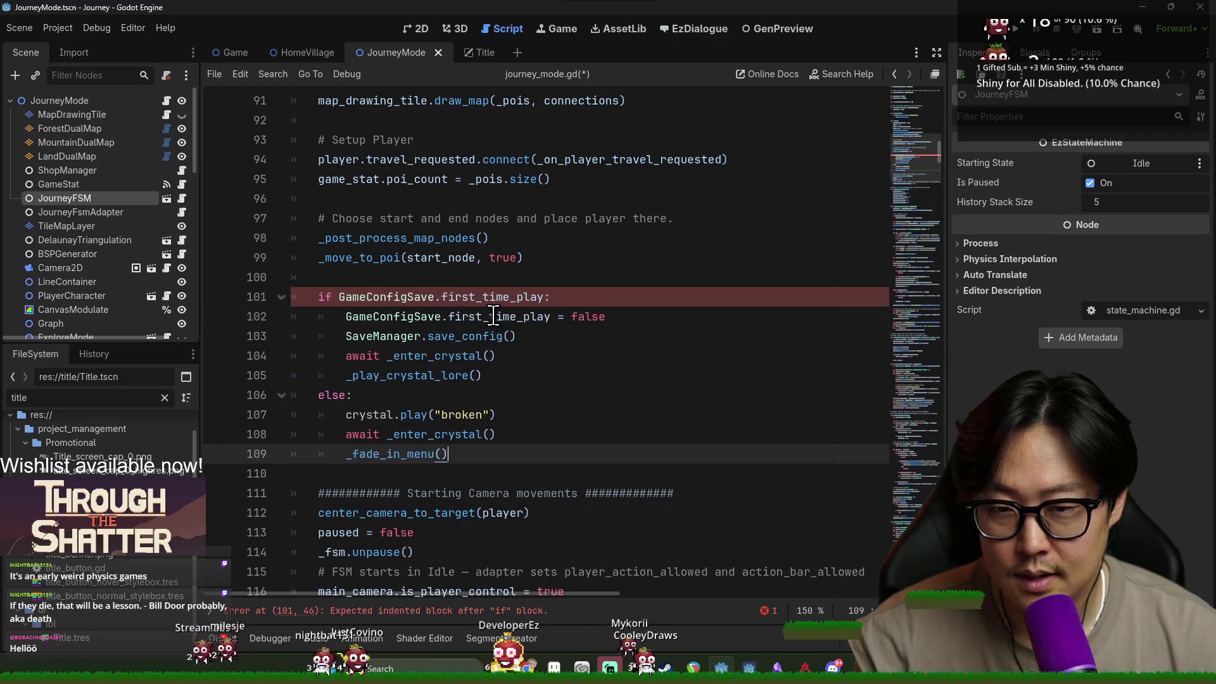
{"action": "double_click", "coordinate": [496, 297]}
{"action": "type", "text": "int"}
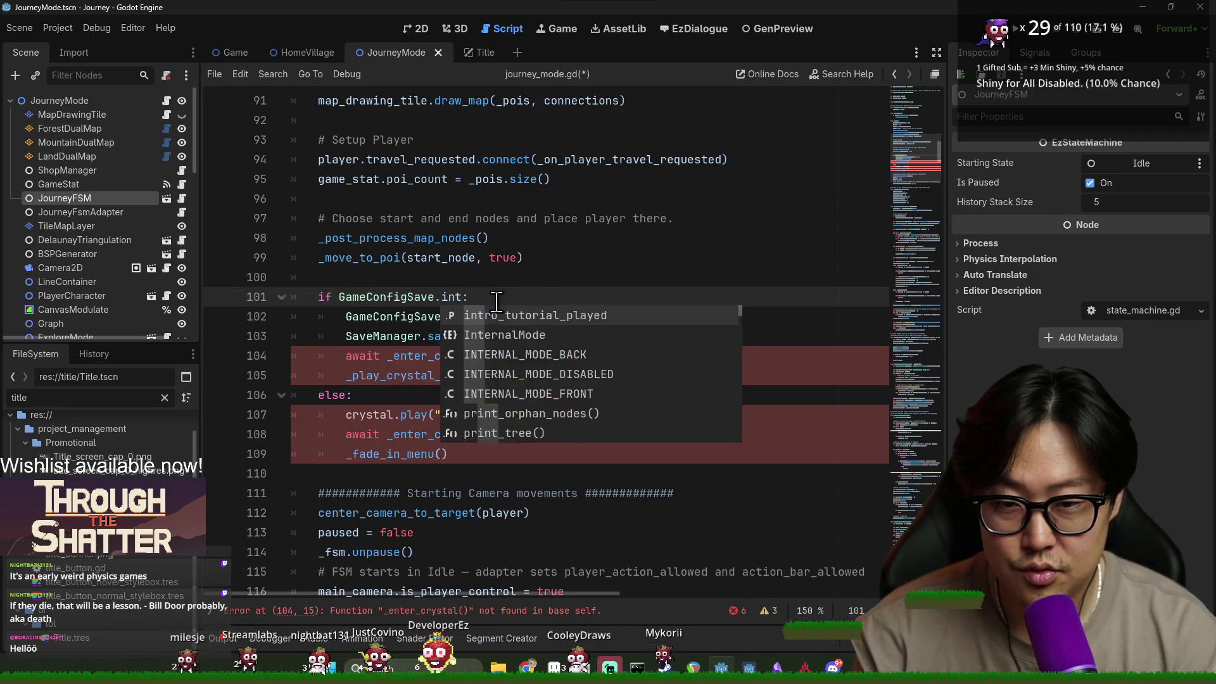
{"action": "key", "text": "Return"}
{"action": "double_click", "coordinate": [501, 317]}
{"action": "type", "text": "int"}
{"action": "key", "text": "Return"}
{"action": "double_click", "coordinate": [628, 317]}
{"action": "type", "text": "true"}
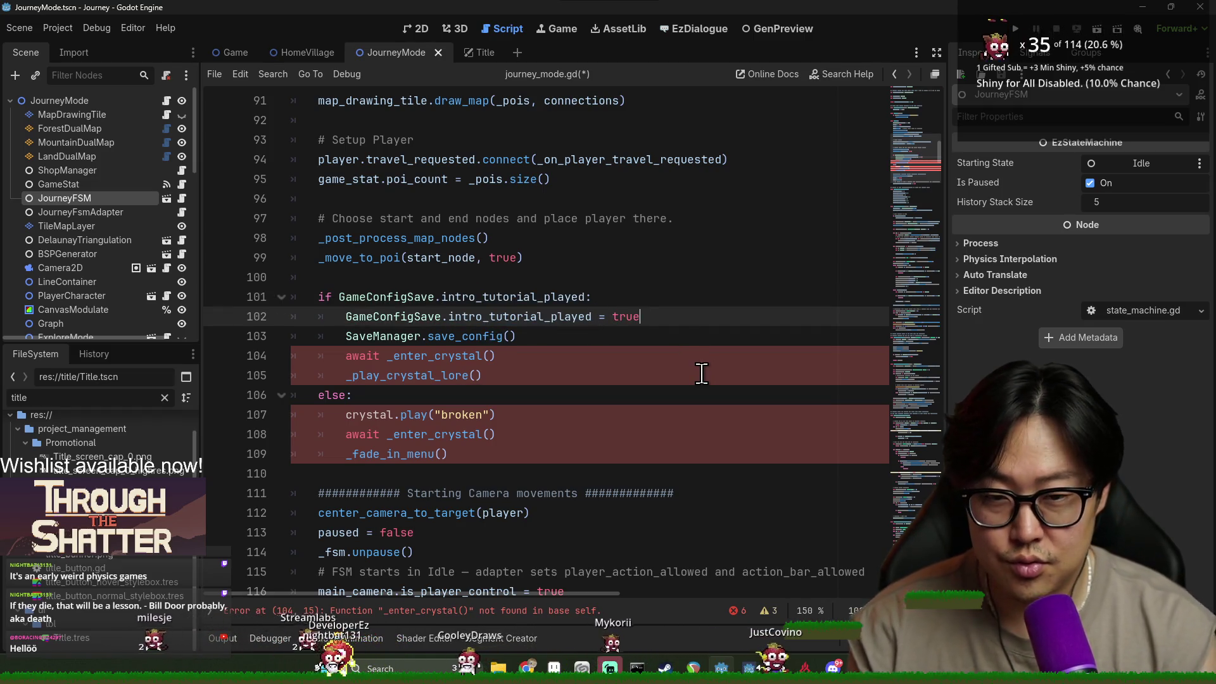
Review the pasted branch's SaveManager.save_config and crystal await calls.
{"action": "triple_click", "coordinate": [501, 317]}
{"action": "scroll", "coordinate": [591, 323], "scroll_direction": "down", "scroll_amount": 2}
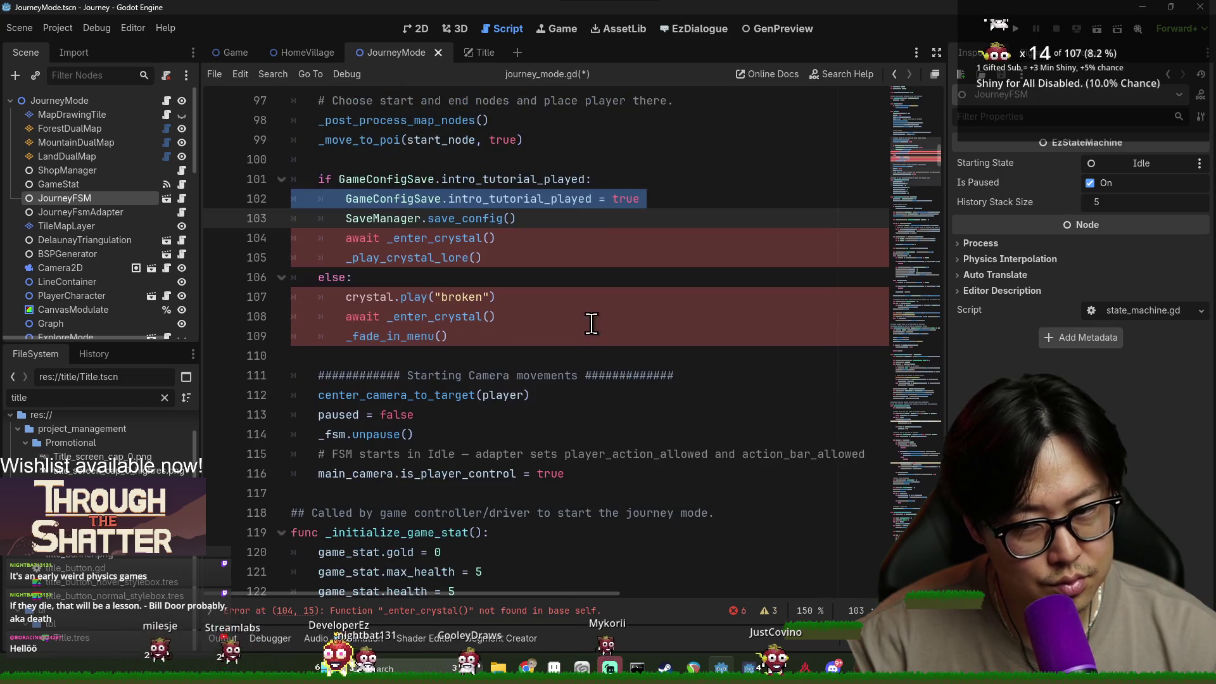
{"action": "double_click", "coordinate": [456, 218]}
{"action": "double_click", "coordinate": [393, 198]}
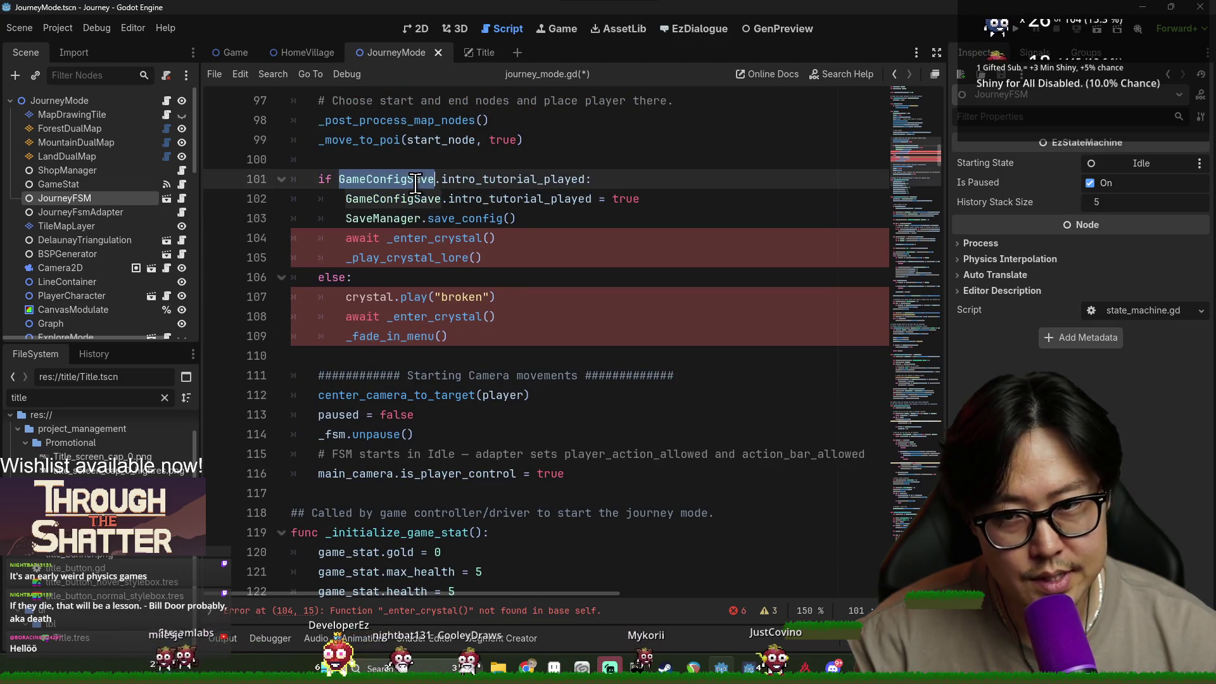
{"action": "double_click", "coordinate": [404, 221]}
{"action": "double_click", "coordinate": [456, 218]}
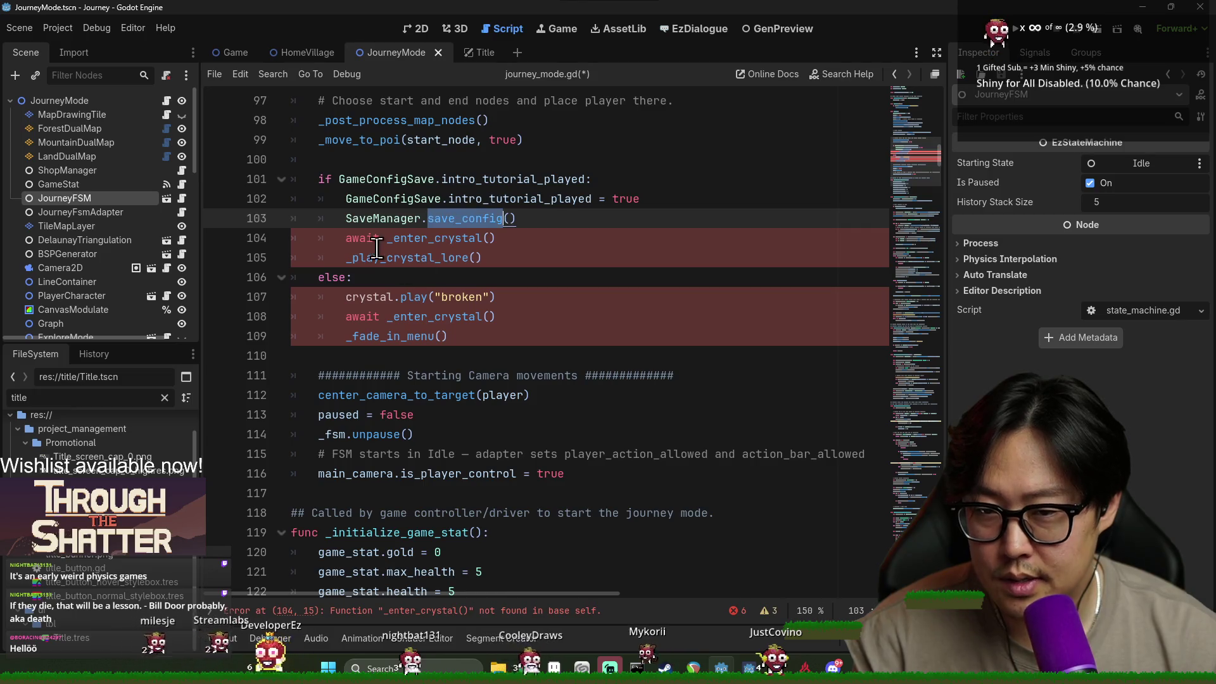
{"action": "double_click", "coordinate": [376, 246]}
{"action": "double_click", "coordinate": [351, 316]}
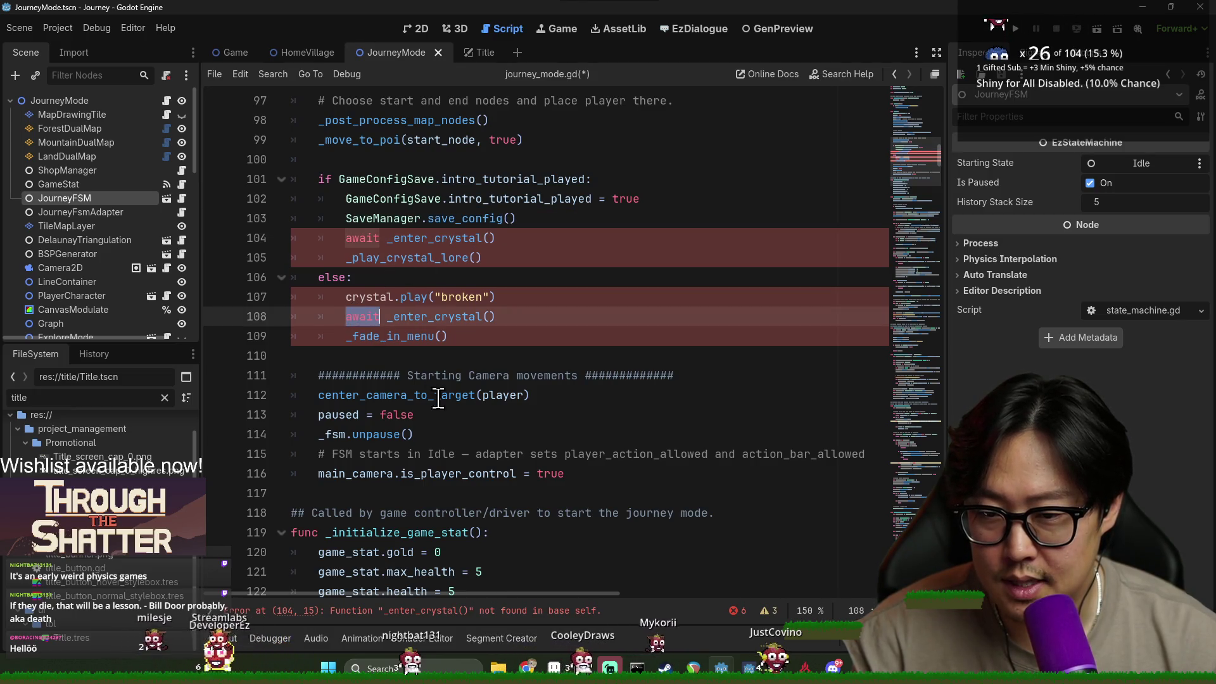
{"action": "triple_click", "coordinate": [359, 313]}
{"action": "key", "text": "End"}
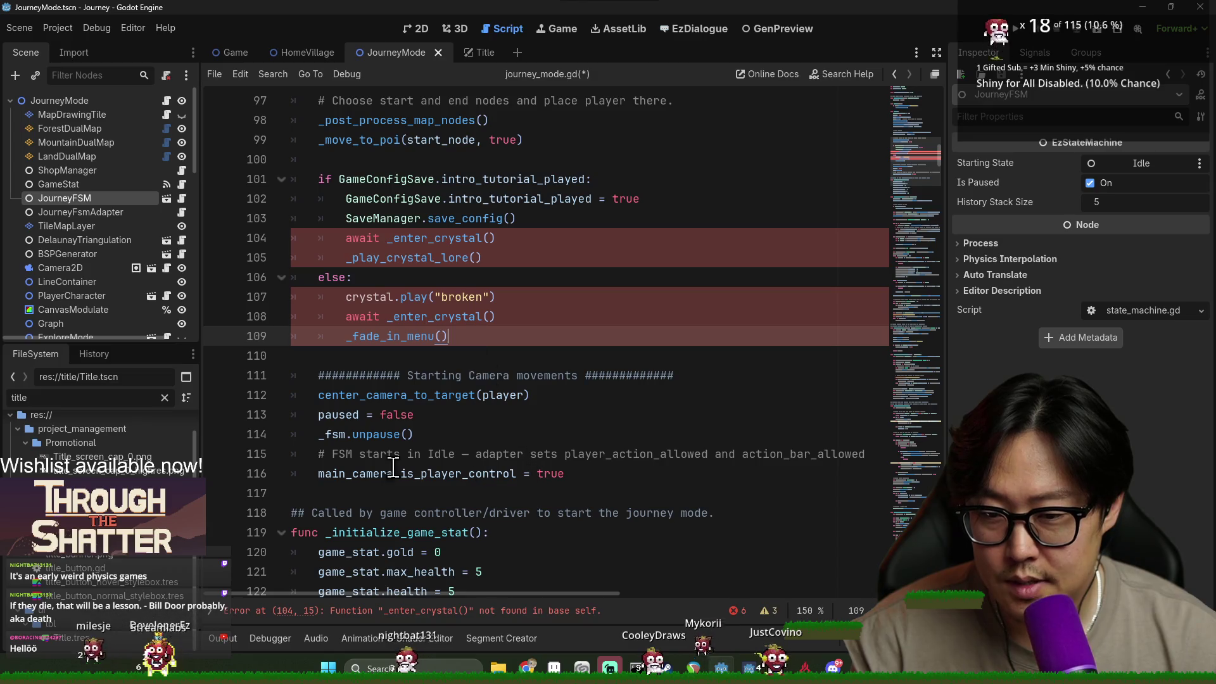
Move the FSM comment and player-control lines into the else branch, replacing its crystal calls.
{"action": "mouse_move", "coordinate": [598, 480]}
{"action": "left_mouse_down"}
{"action": "mouse_move", "coordinate": [319, 477]}
{"action": "mouse_move", "coordinate": [318, 435]}
{"action": "left_mouse_up"}
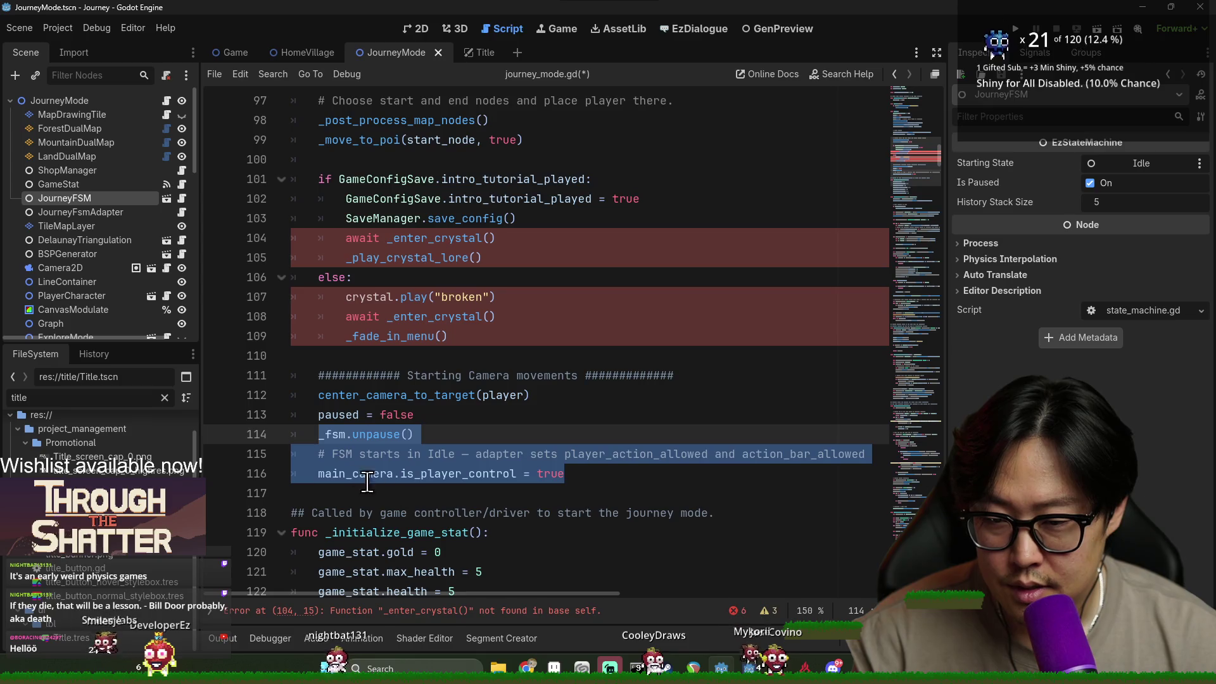
{"action": "left_click", "coordinate": [309, 452], "text": "shift"}
{"action": "key", "text": "ctrl+x"}
{"action": "mouse_move", "coordinate": [448, 336]}
{"action": "left_mouse_down"}
{"action": "mouse_move", "coordinate": [437, 318]}
{"action": "mouse_move", "coordinate": [453, 333]}
{"action": "mouse_move", "coordinate": [342, 296]}
{"action": "left_mouse_up"}
{"action": "key", "text": "ctrl+v"}
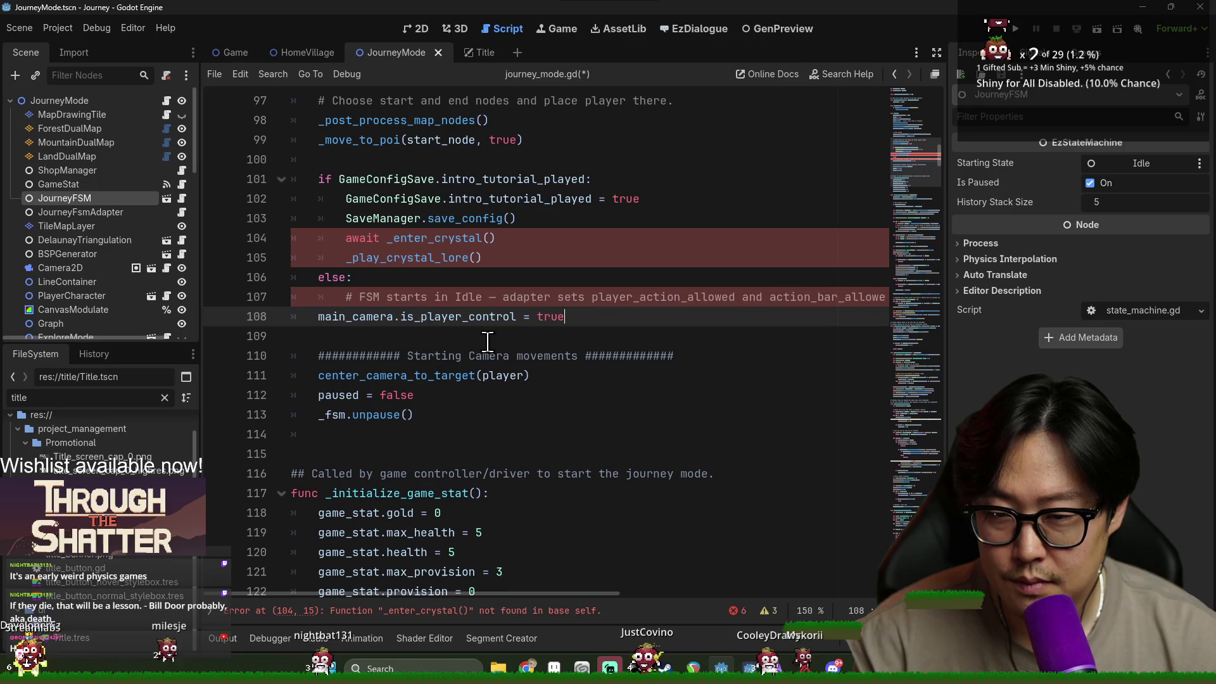
{"action": "left_click", "coordinate": [317, 317]}
{"action": "key", "text": "Tab"}
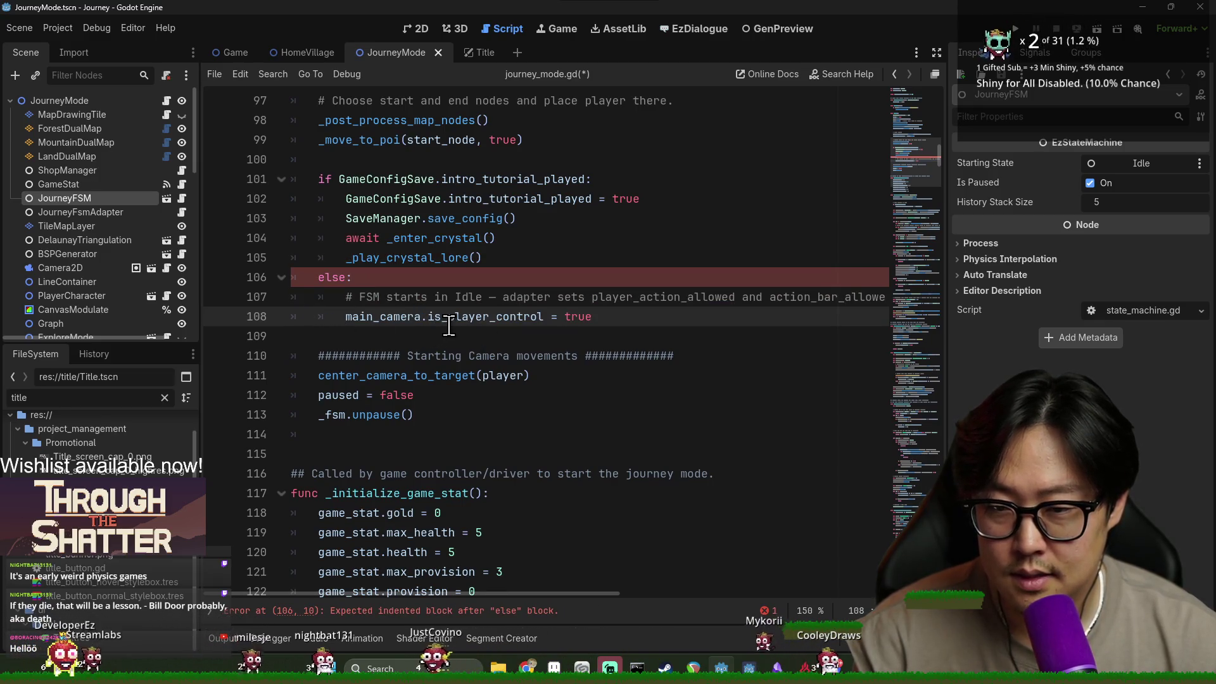
{"action": "key", "text": "ctrl+z"}
{"action": "key", "text": "ctrl+z"}
{"action": "key", "text": "ctrl+z"}
{"action": "key", "text": "ctrl+y"}
{"action": "key", "text": "ctrl+y"}
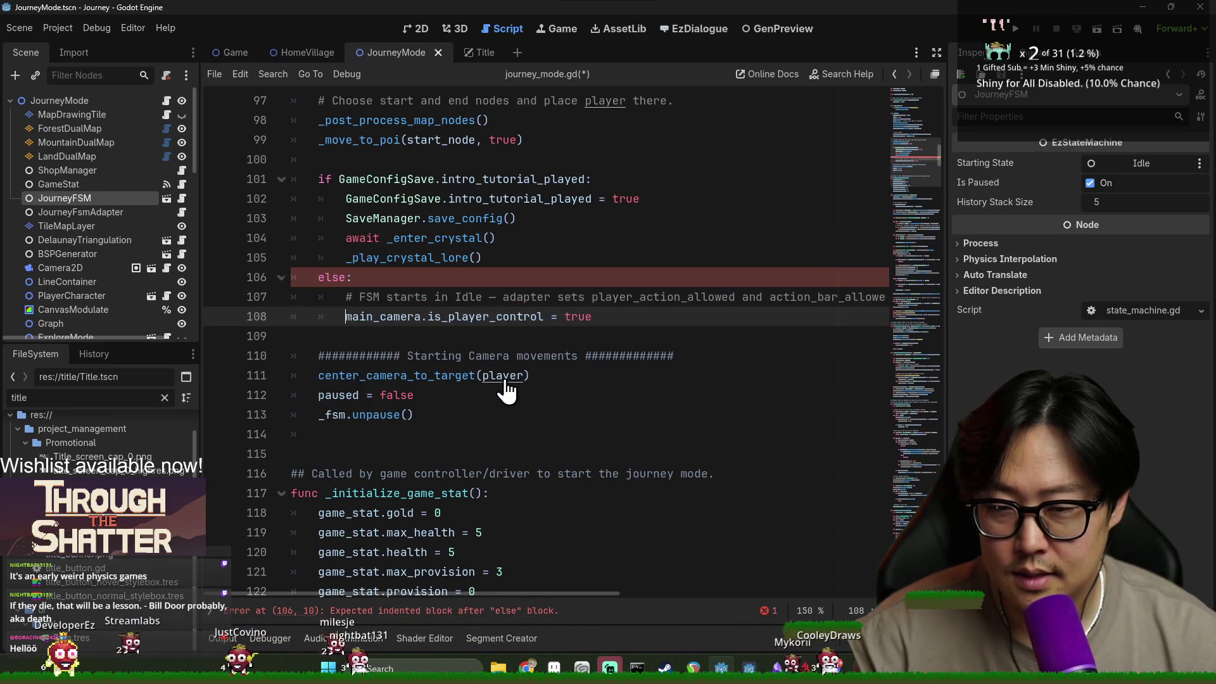
{"action": "key", "text": "ctrl+y"}
Move the camera-movement block above the tutorial if-check.
{"action": "left_click_drag", "start_coordinate": [292, 336], "coordinate": [529, 417]}
{"action": "key", "text": "ctrl+x"}
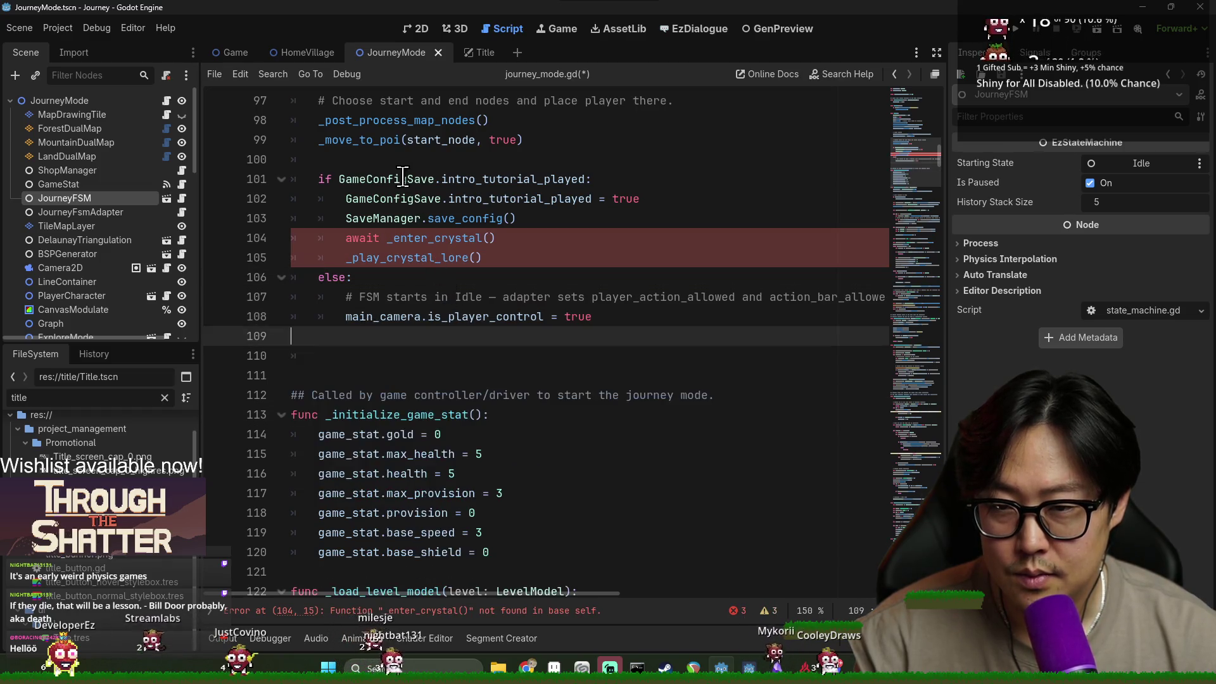
{"action": "left_click", "coordinate": [505, 160]}
{"action": "key", "text": "ctrl+v"}
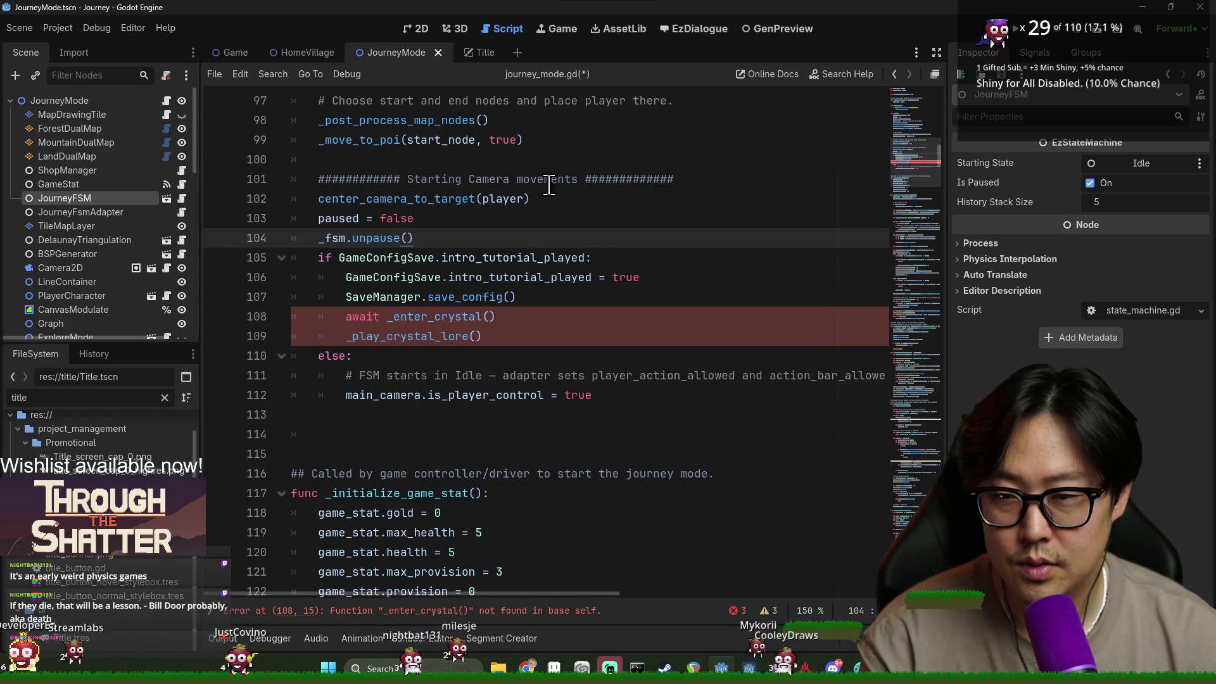
Add the comment '# If the intro tutorial hasn't been played before, play the tutorial.' above the if.
{"action": "left_click", "coordinate": [394, 265]}
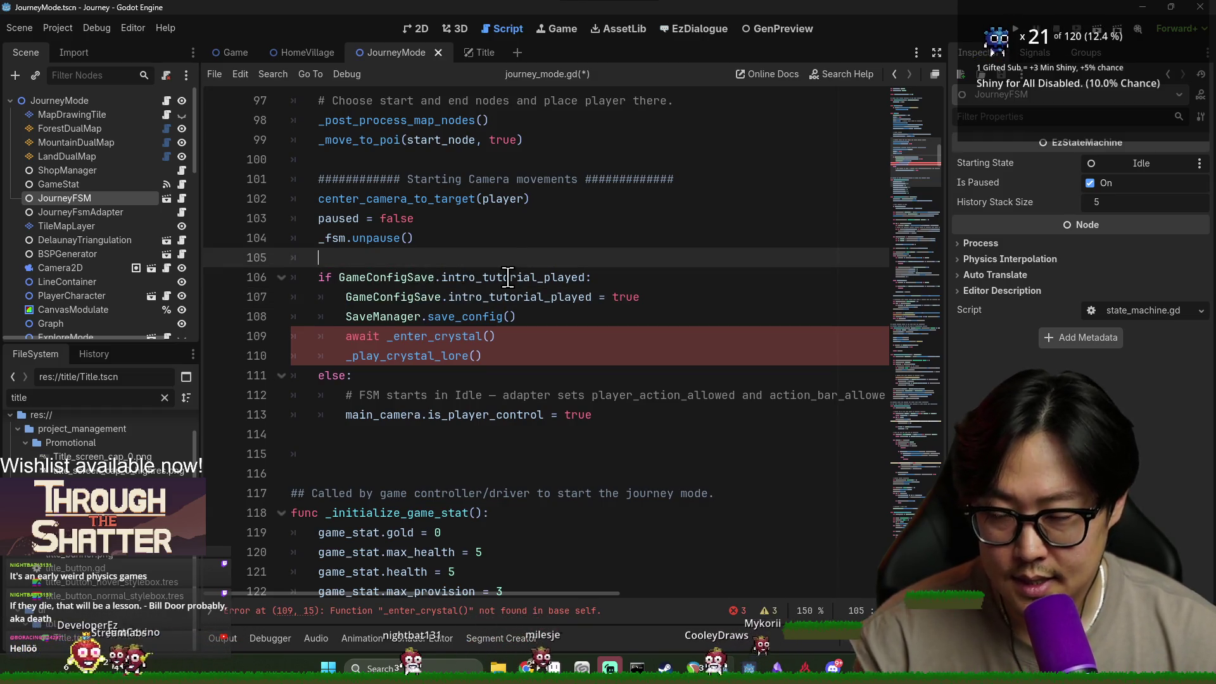
{"action": "key", "text": "Return"}
{"action": "type", "text": "# "}
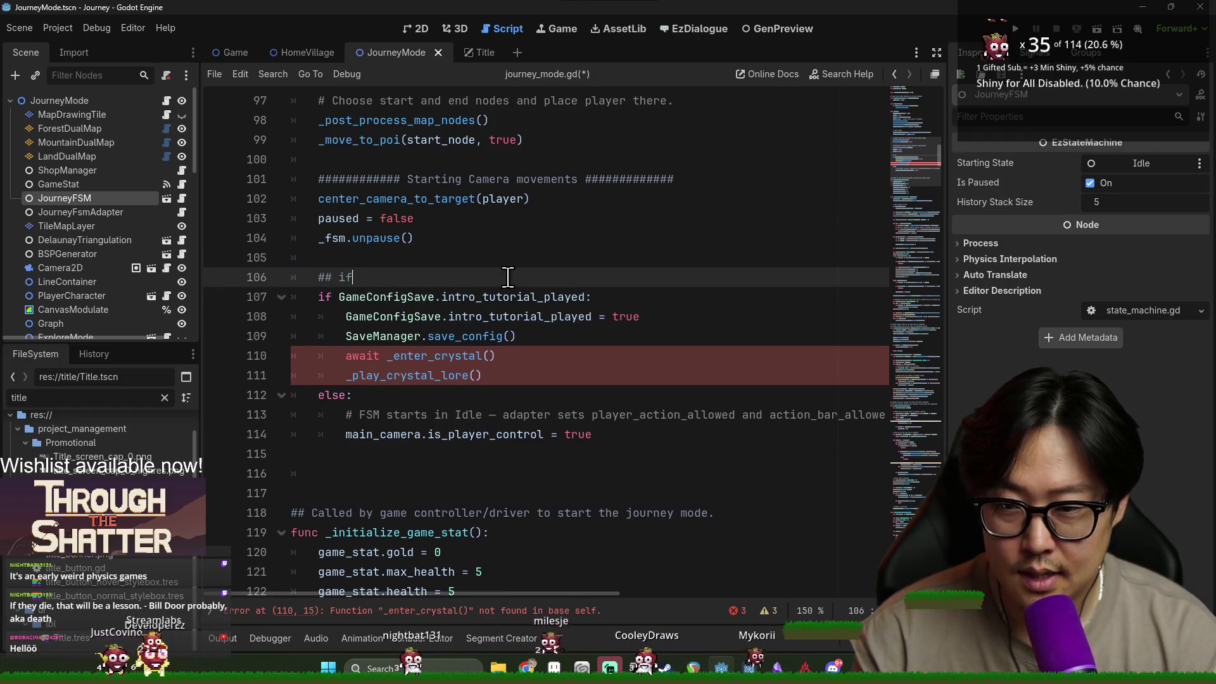
{"action": "type", "text": "If the intro tutorial hasn't been pla"}
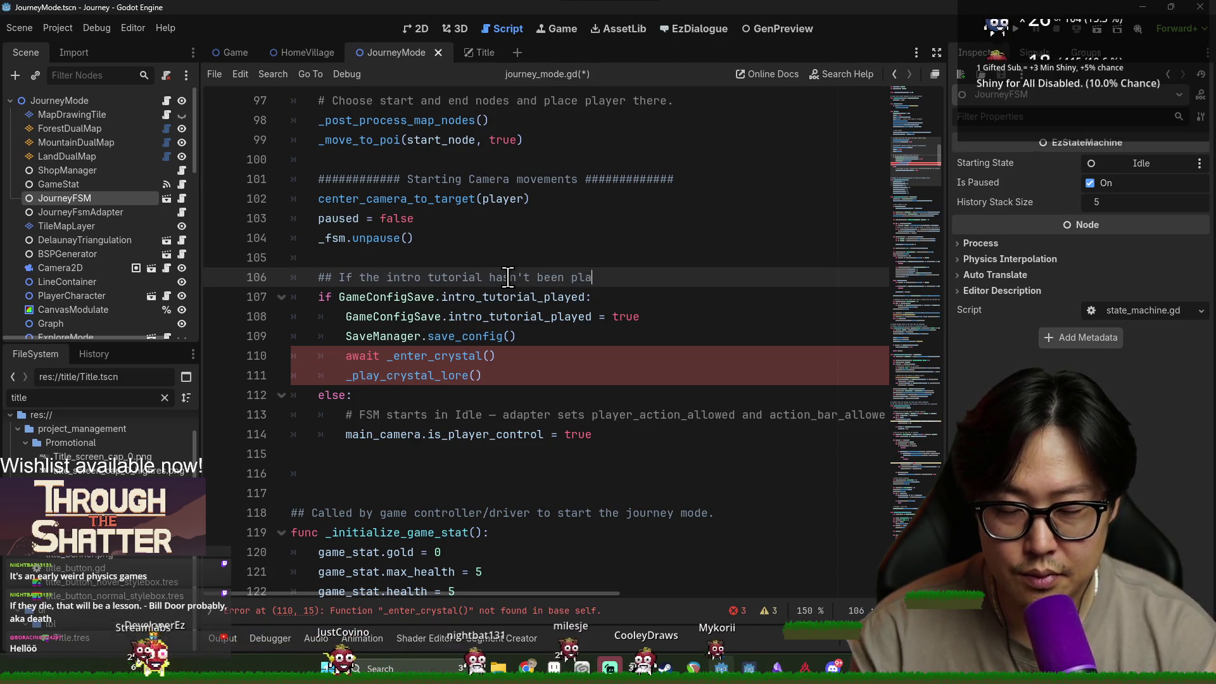
{"action": "type", "text": "yed before, "}
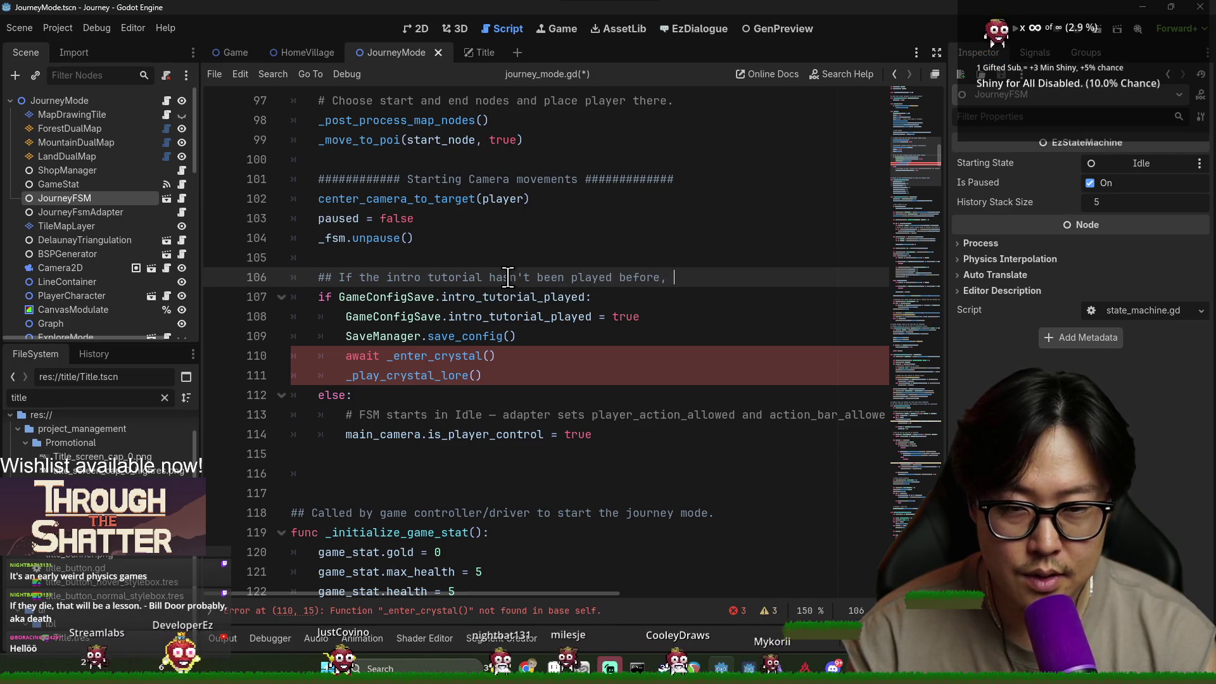
{"action": "type", "text": "play the tutorial."}
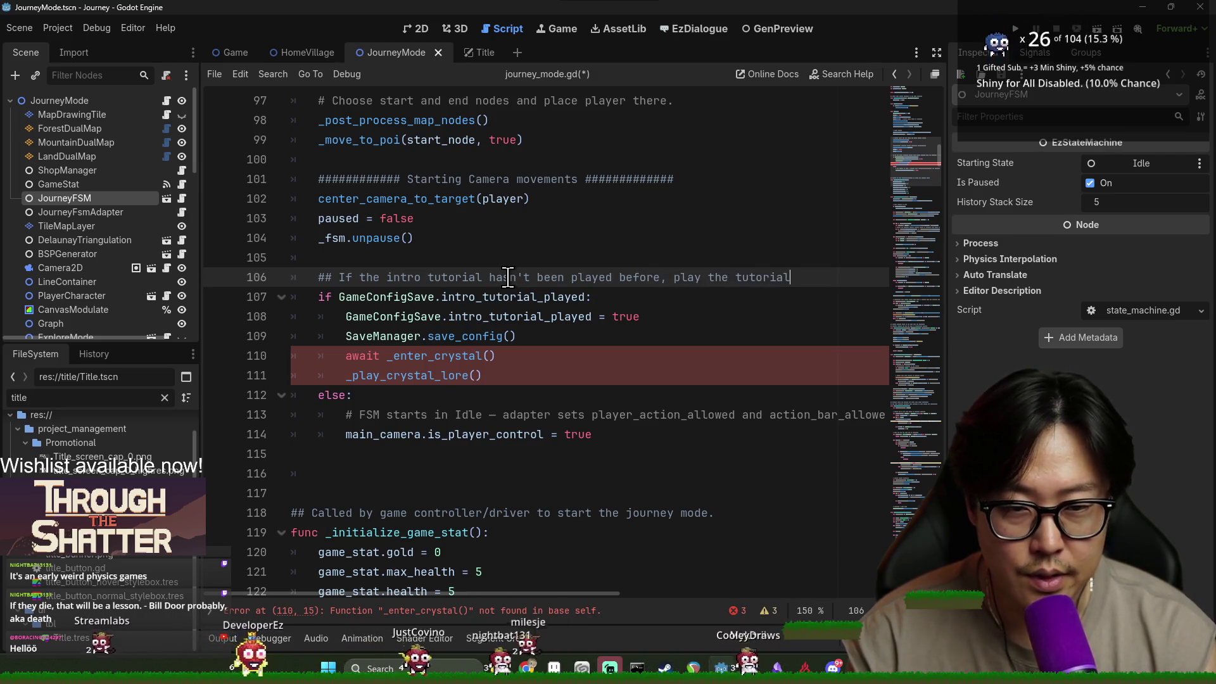
{"action": "left_click", "coordinate": [760, 355]}
{"action": "key", "text": "ctrl+s"}
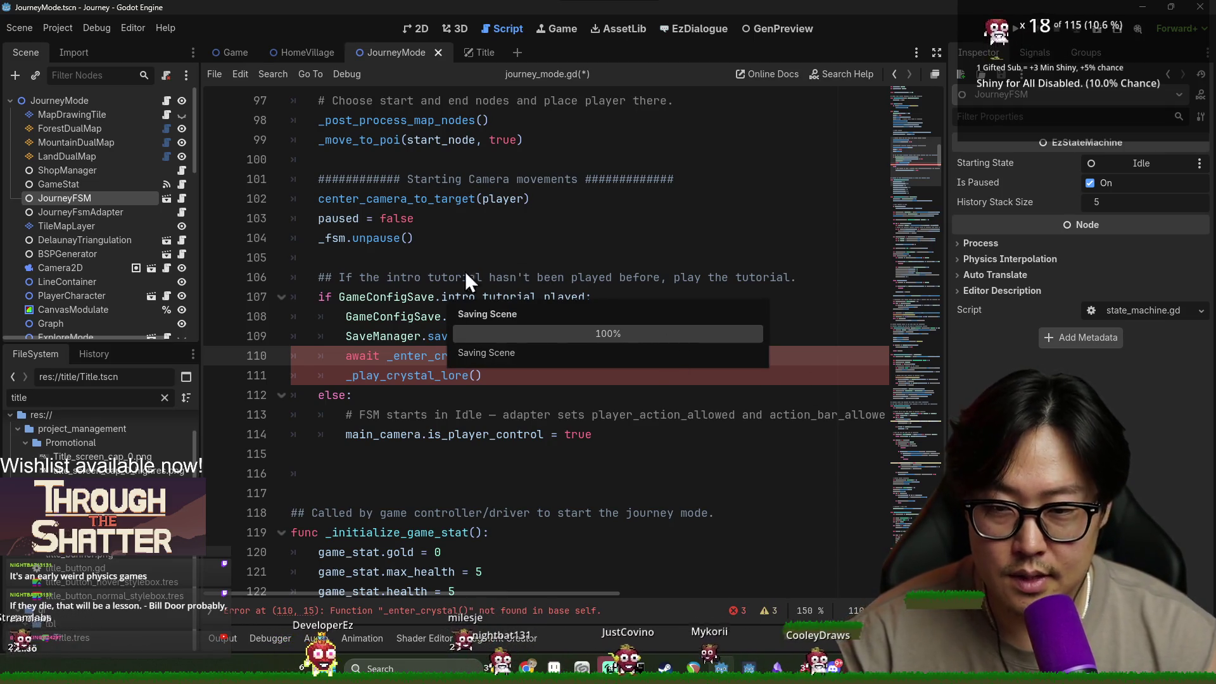
Replace the tutorial branch's crystal calls with _enter_intro_explore_mode() and save.
{"action": "left_click", "coordinate": [462, 336]}
{"action": "triple_click", "coordinate": [433, 356]}
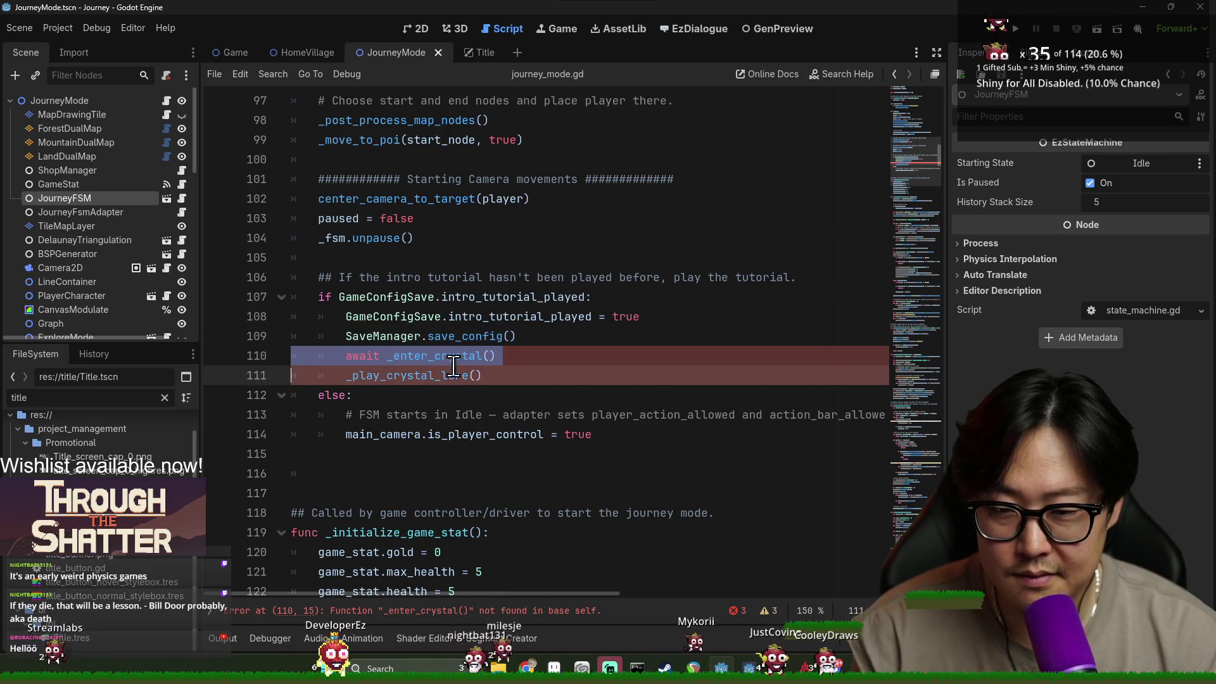
{"action": "key", "text": "BackSpace"}
{"action": "double_click", "coordinate": [398, 356]}
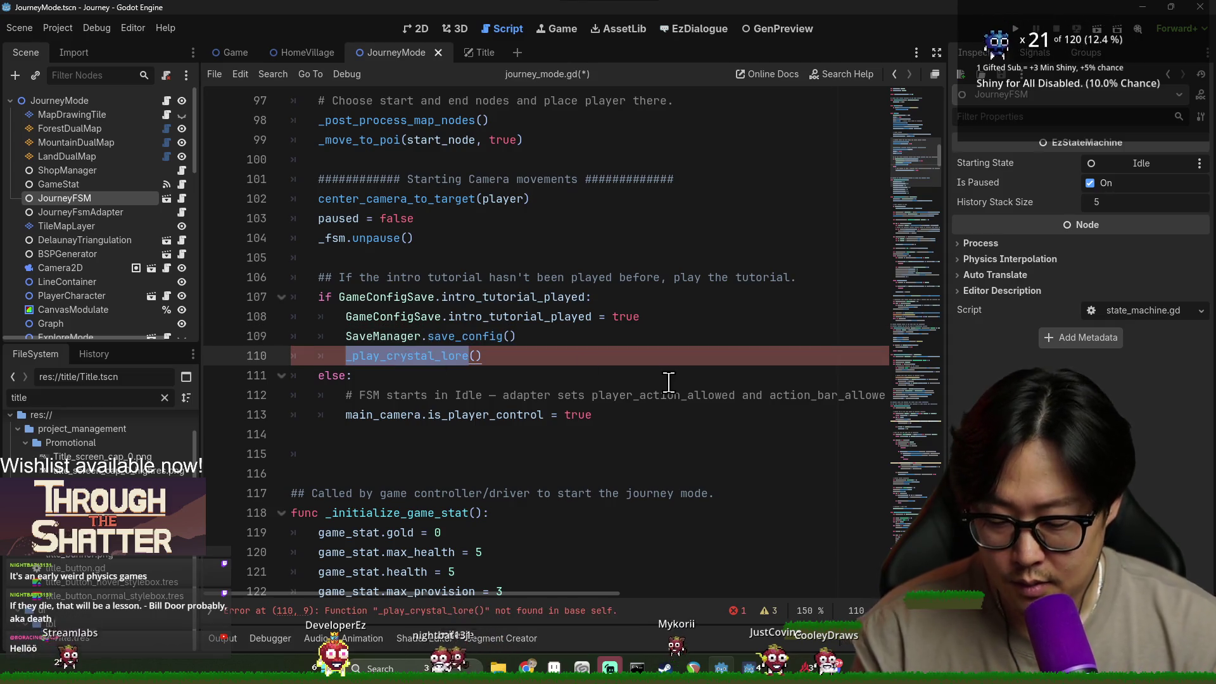
{"action": "type", "text": "_enter"}
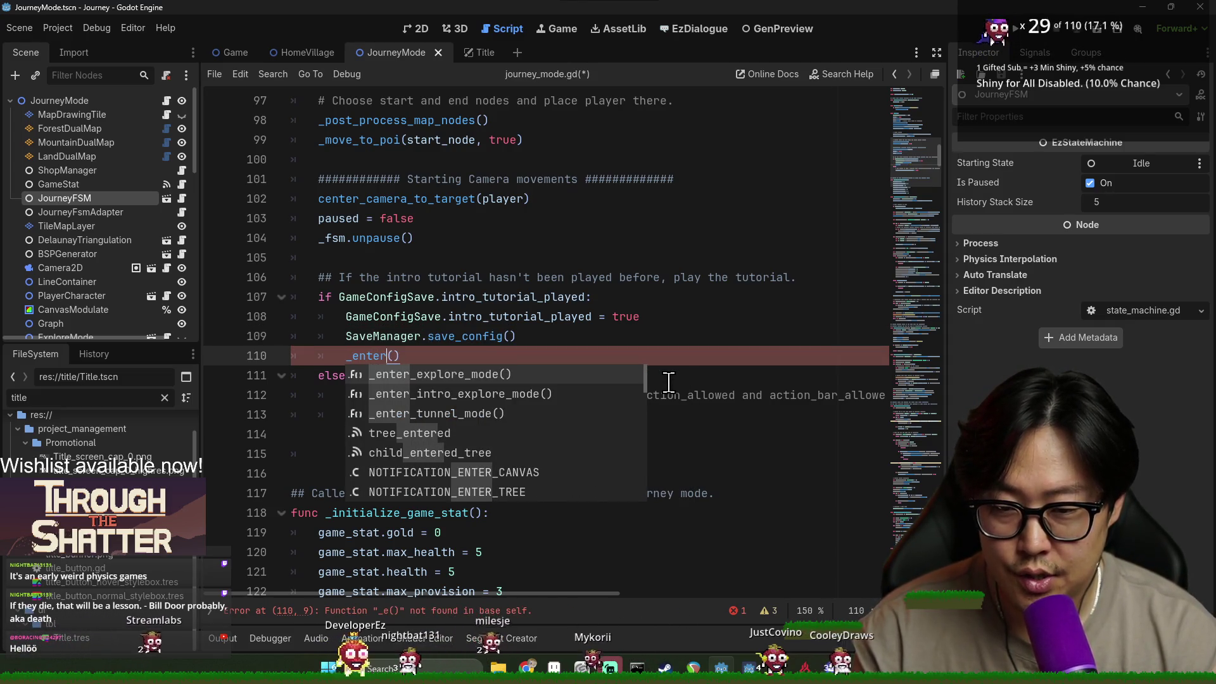
{"action": "key", "text": "Down"}
{"action": "key", "text": "Return"}
{"action": "key", "text": "ctrl+s"}
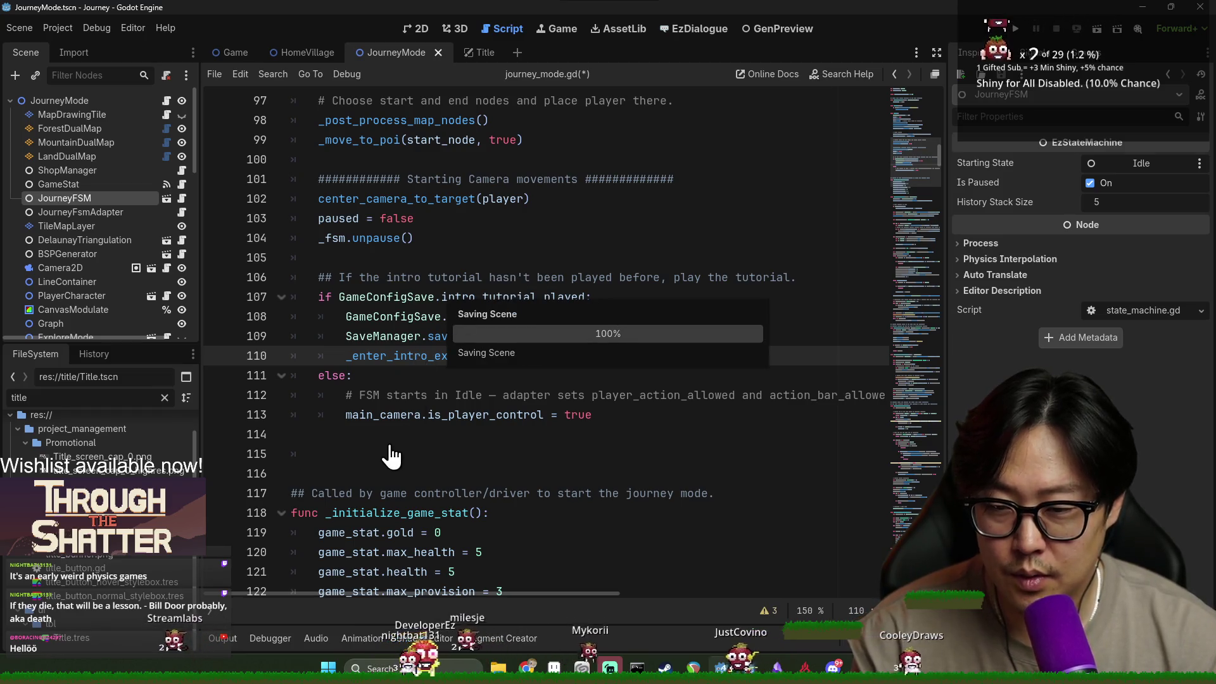
Remove the trailing empty lines, save, and jump to _enter_intro_explore_mode's definition.
{"action": "left_click", "coordinate": [409, 456]}
{"action": "key", "text": "BackSpace"}
{"action": "key", "text": "BackSpace"}
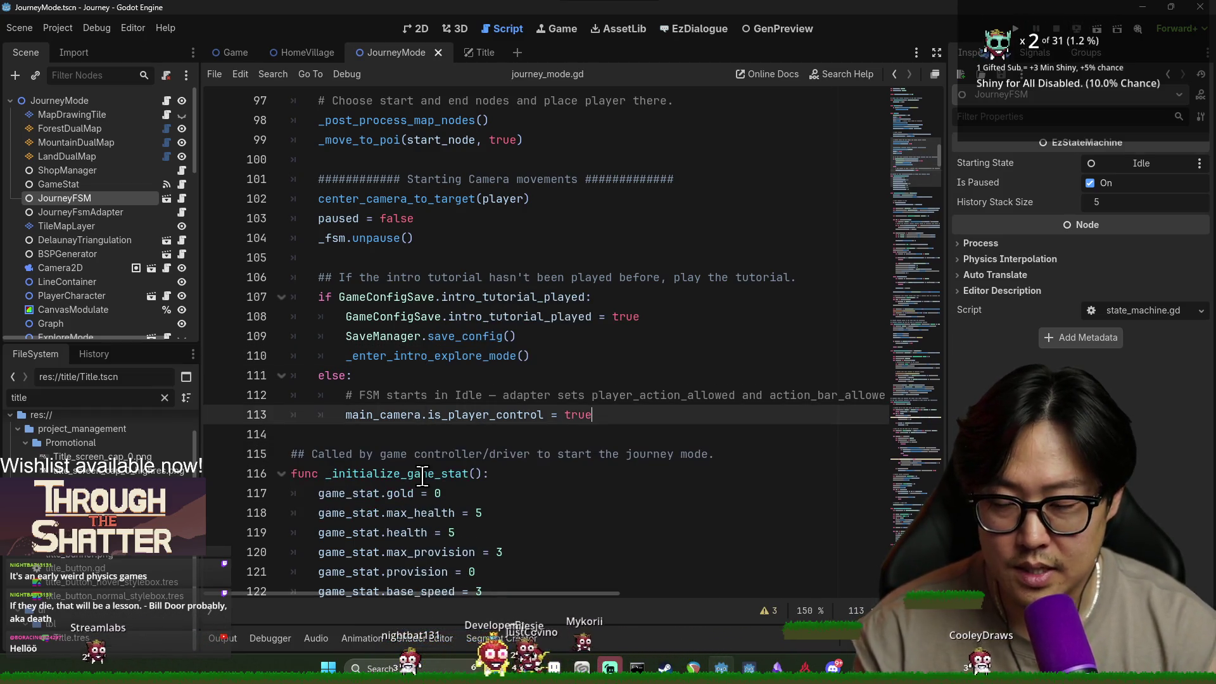
{"action": "key", "text": "ctrl+s"}
{"action": "left_click", "coordinate": [388, 362], "text": "ctrl"}
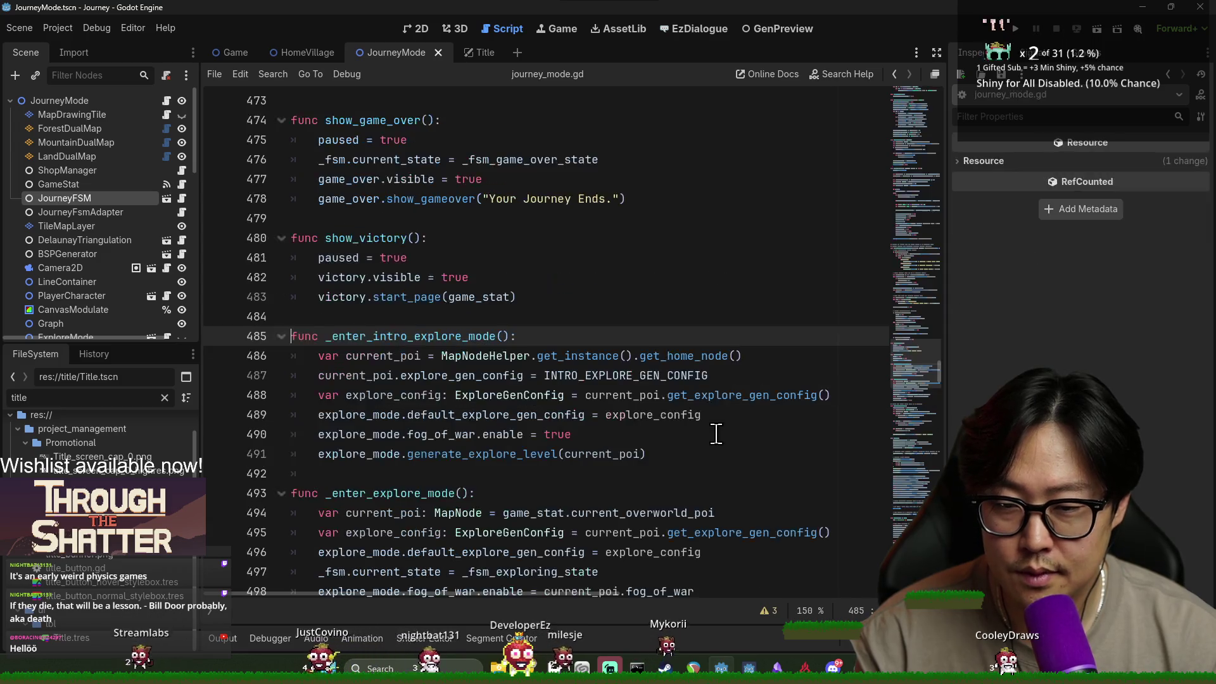
{"action": "key", "text": "ctrl+s"}
{"action": "left_click", "coordinate": [373, 395]}
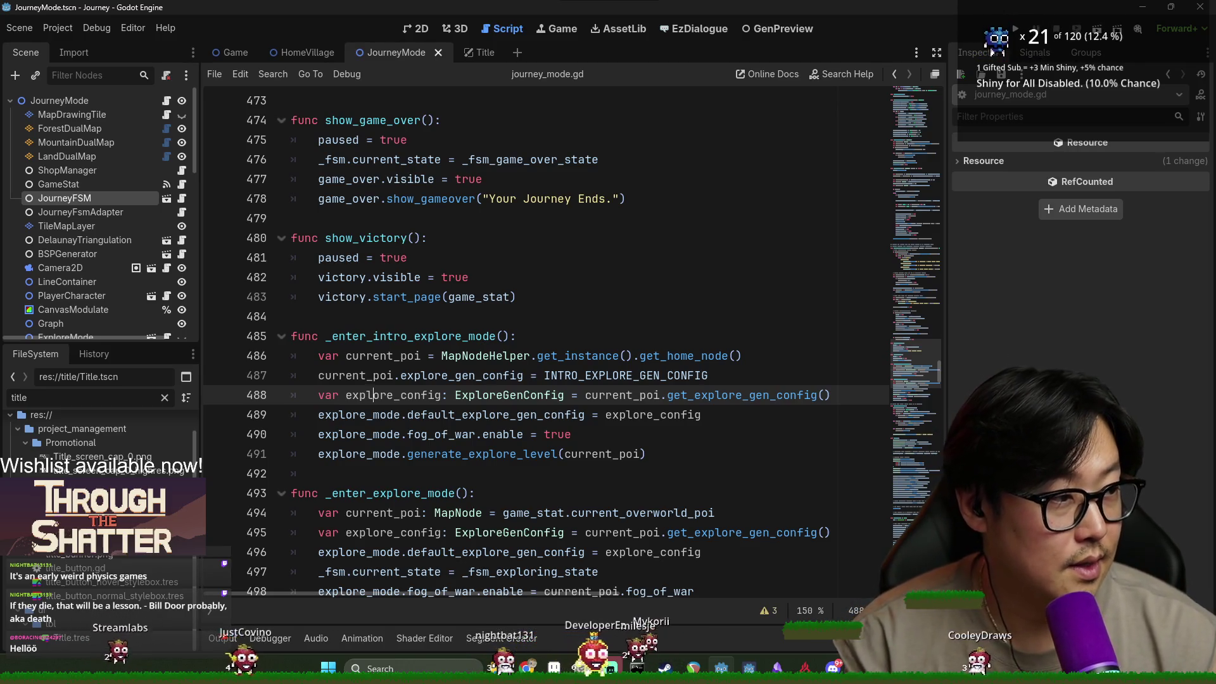
{"action": "left_click_drag", "start_coordinate": [374, 395], "coordinate": [700, 415]}
{"action": "key", "text": "ctrl+s"}
{"action": "left_click", "coordinate": [483, 356]}
{"action": "scroll", "coordinate": [369, 434], "scroll_direction": "down", "scroll_amount": 2}
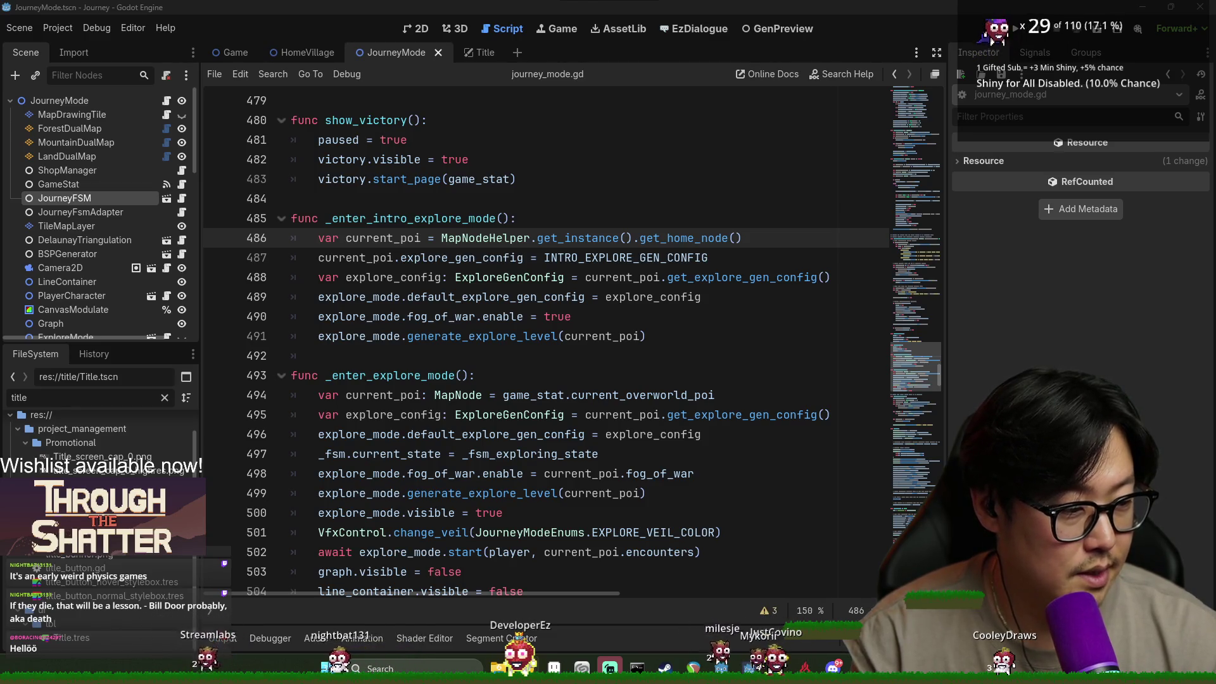
{"action": "left_click", "coordinate": [535, 356]}
{"action": "key", "text": "ctrl+s"}
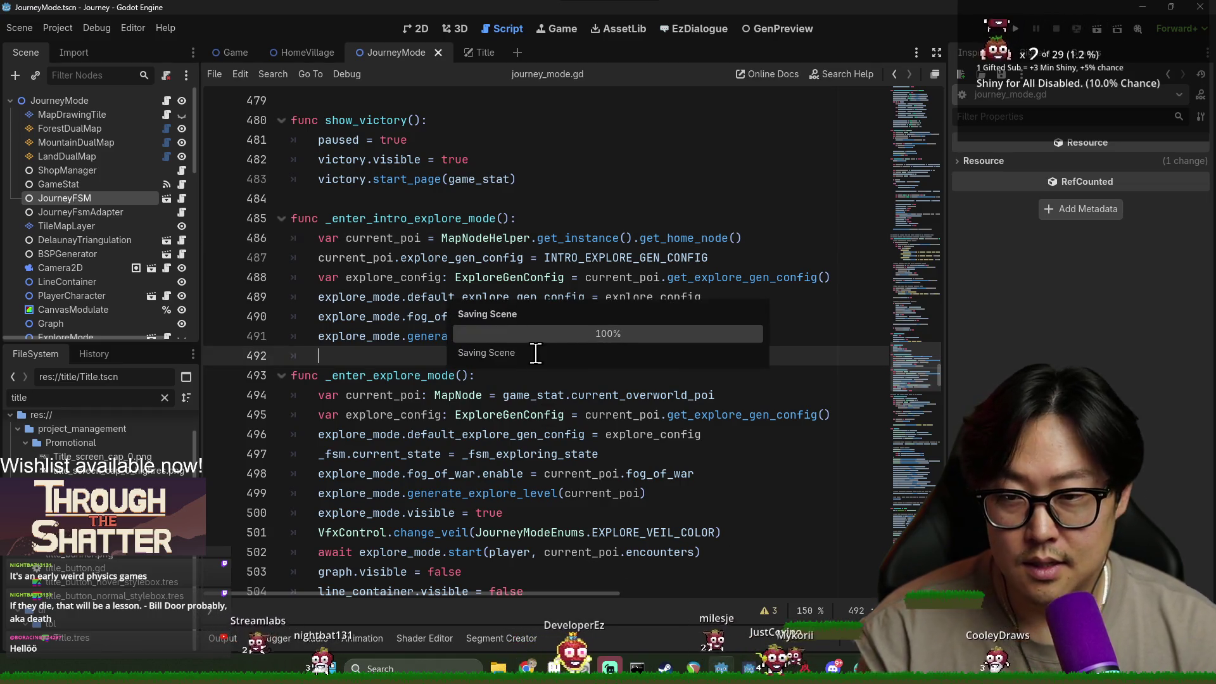
{"action": "double_click", "coordinate": [380, 219]}
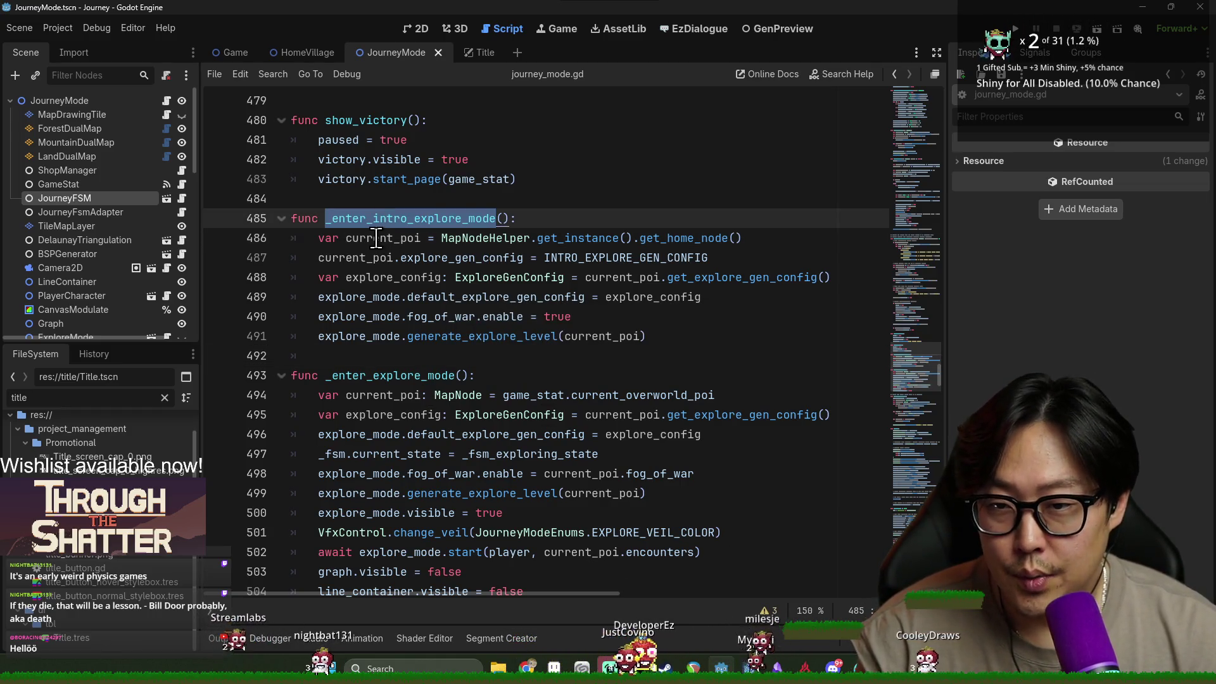
{"action": "double_click", "coordinate": [376, 238]}
{"action": "double_click", "coordinate": [589, 258]}
{"action": "left_click", "coordinate": [352, 279]}
{"action": "double_click", "coordinate": [352, 279]}
{"action": "double_click", "coordinate": [605, 277]}
{"action": "left_click", "coordinate": [550, 258]}
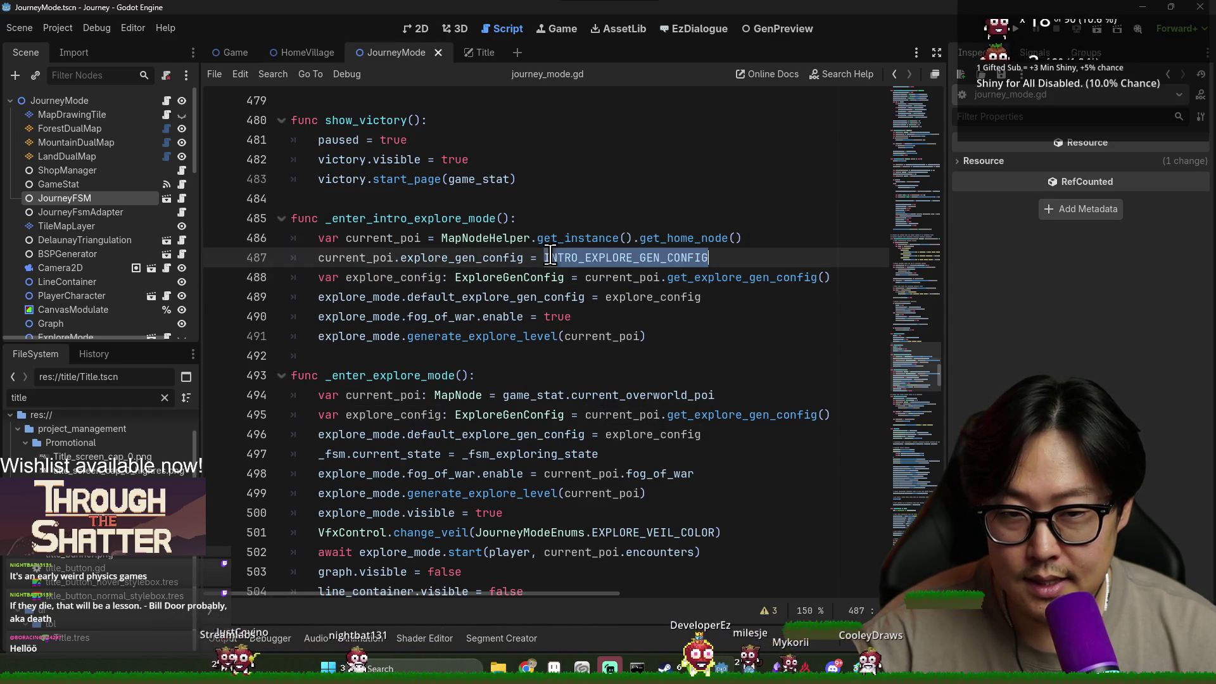
{"action": "double_click", "coordinate": [550, 258]}
{"action": "triple_click", "coordinate": [550, 260]}
{"action": "double_click", "coordinate": [551, 262]}
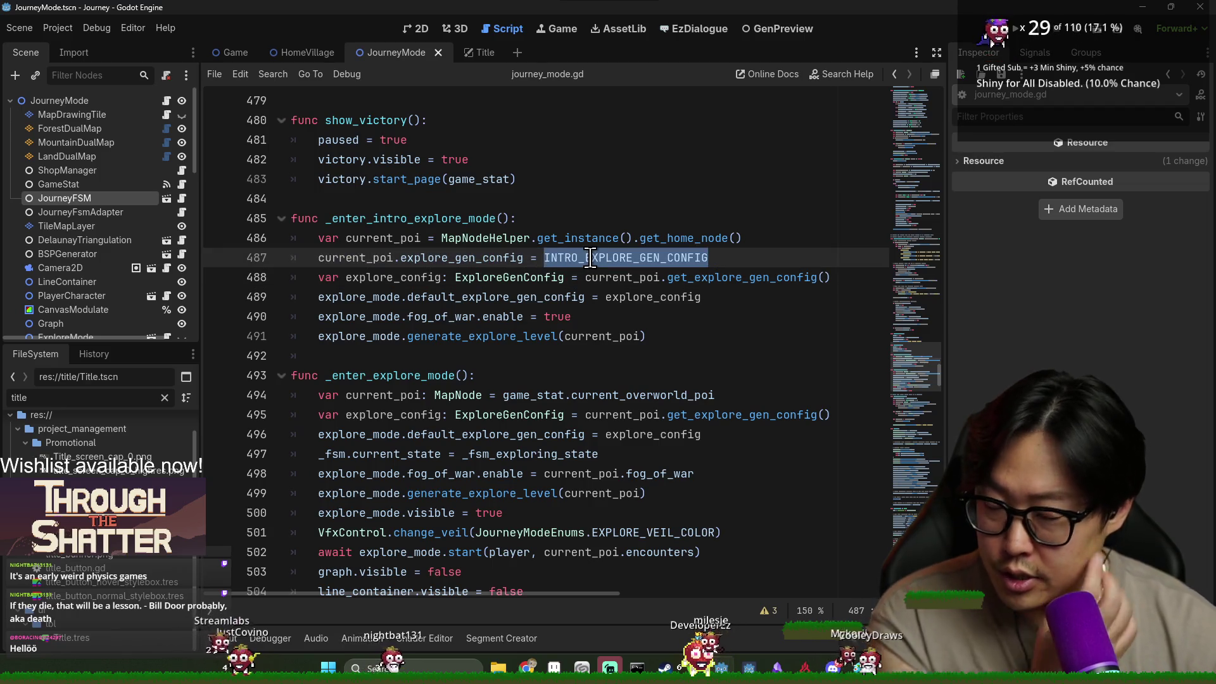
{"action": "double_click", "coordinate": [380, 238]}
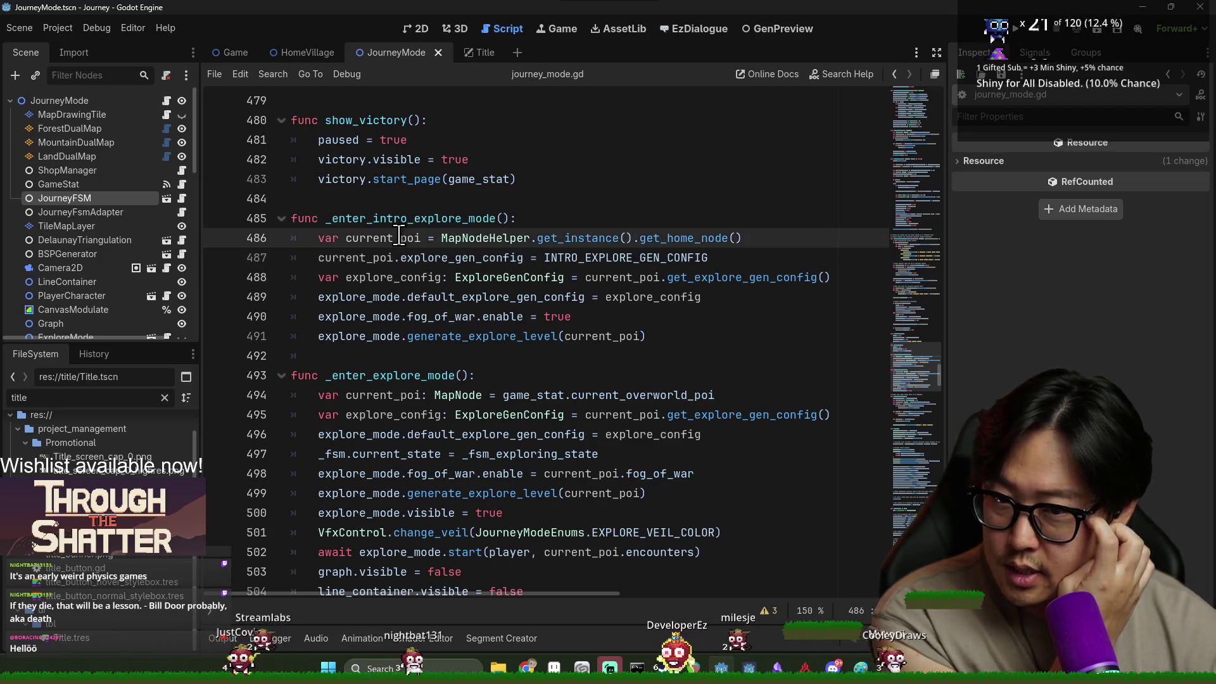
{"action": "double_click", "coordinate": [443, 297]}
{"action": "double_click", "coordinate": [369, 298]}
{"action": "double_click", "coordinate": [517, 297]}
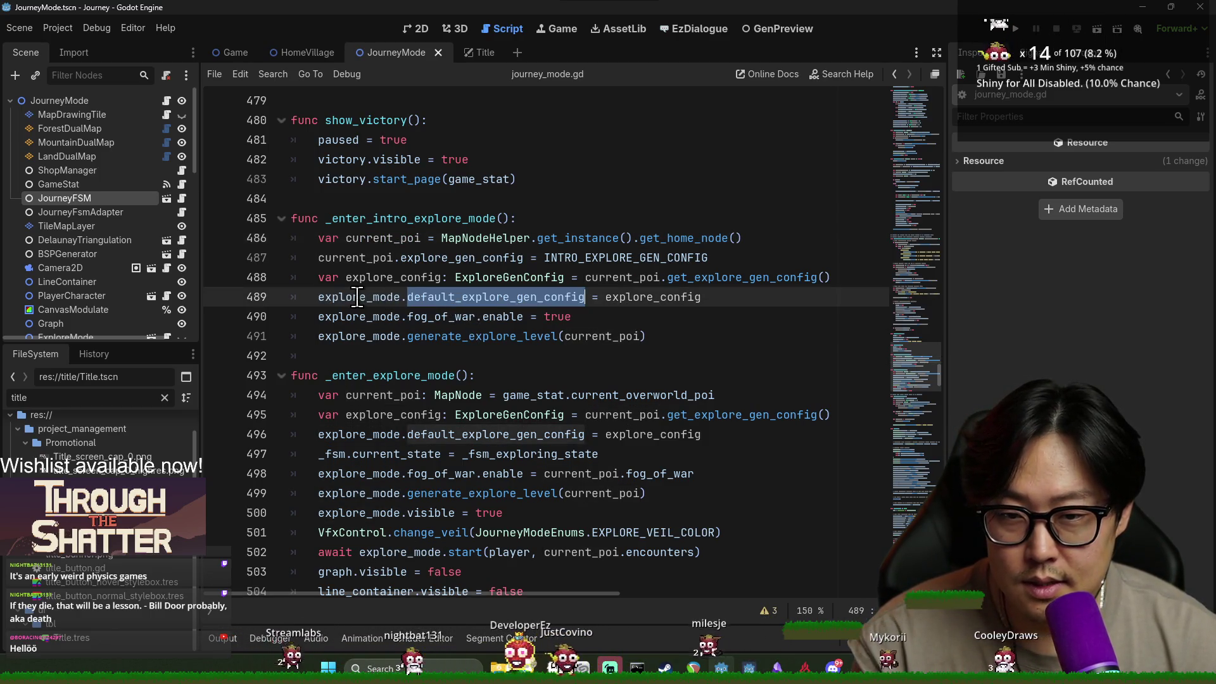
{"action": "double_click", "coordinate": [642, 297]}
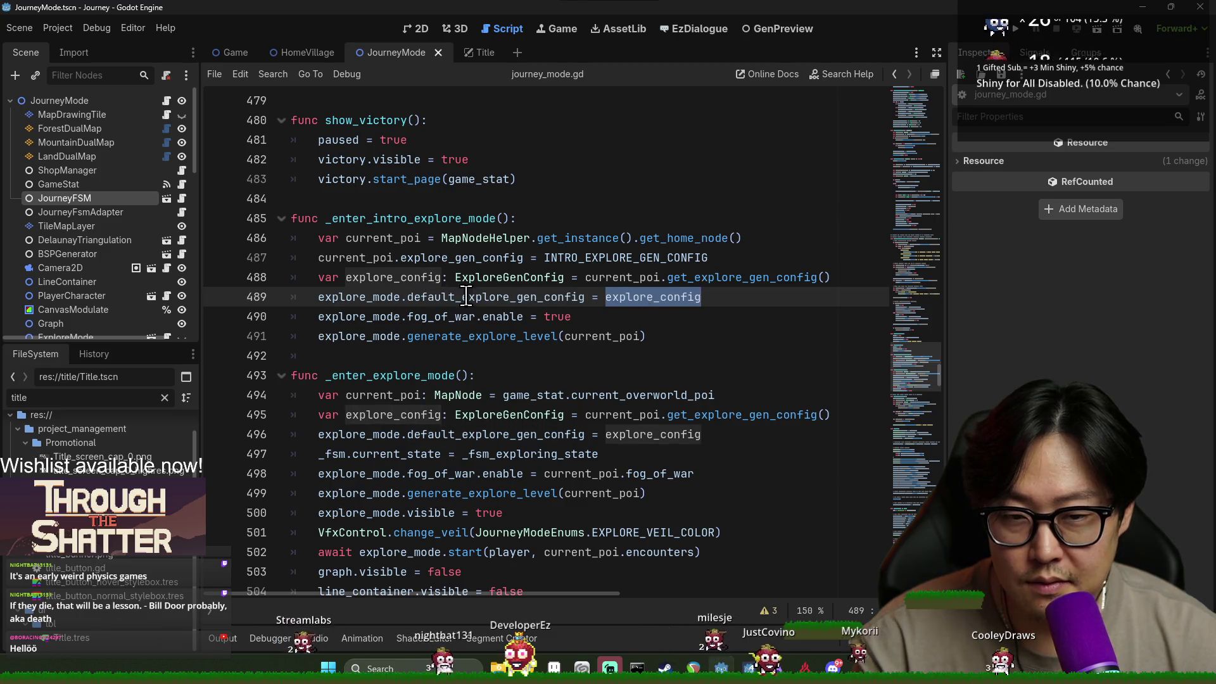
{"action": "double_click", "coordinate": [387, 276]}
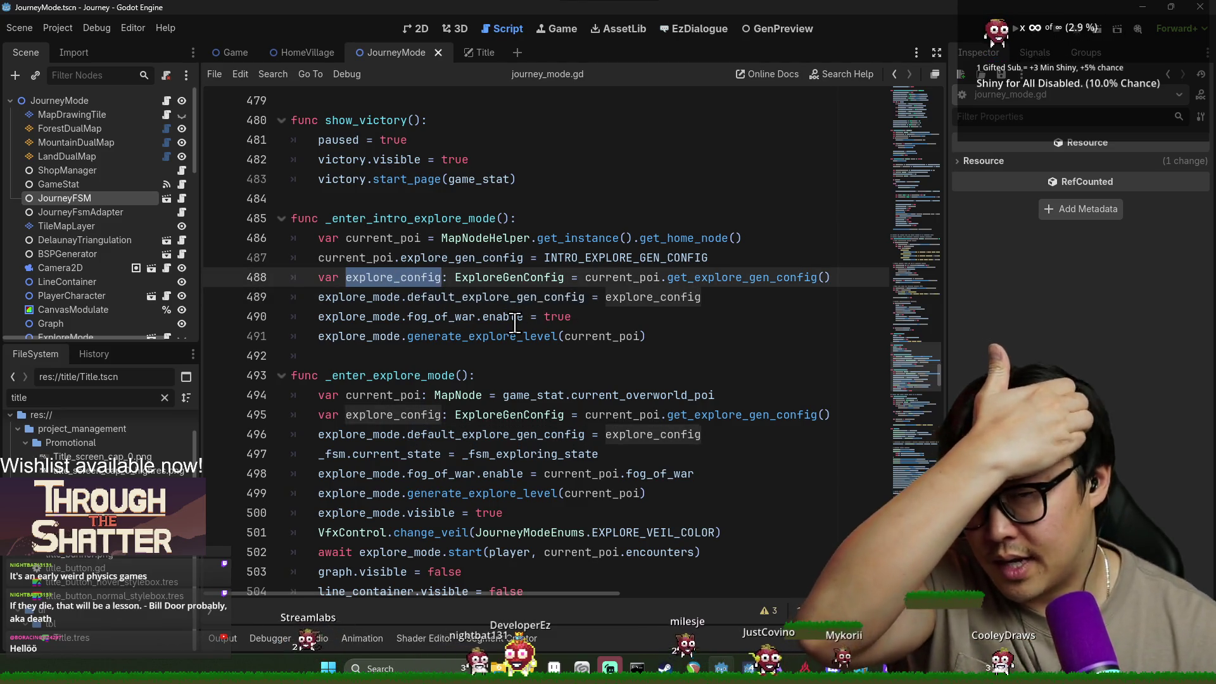
{"action": "double_click", "coordinate": [557, 316]}
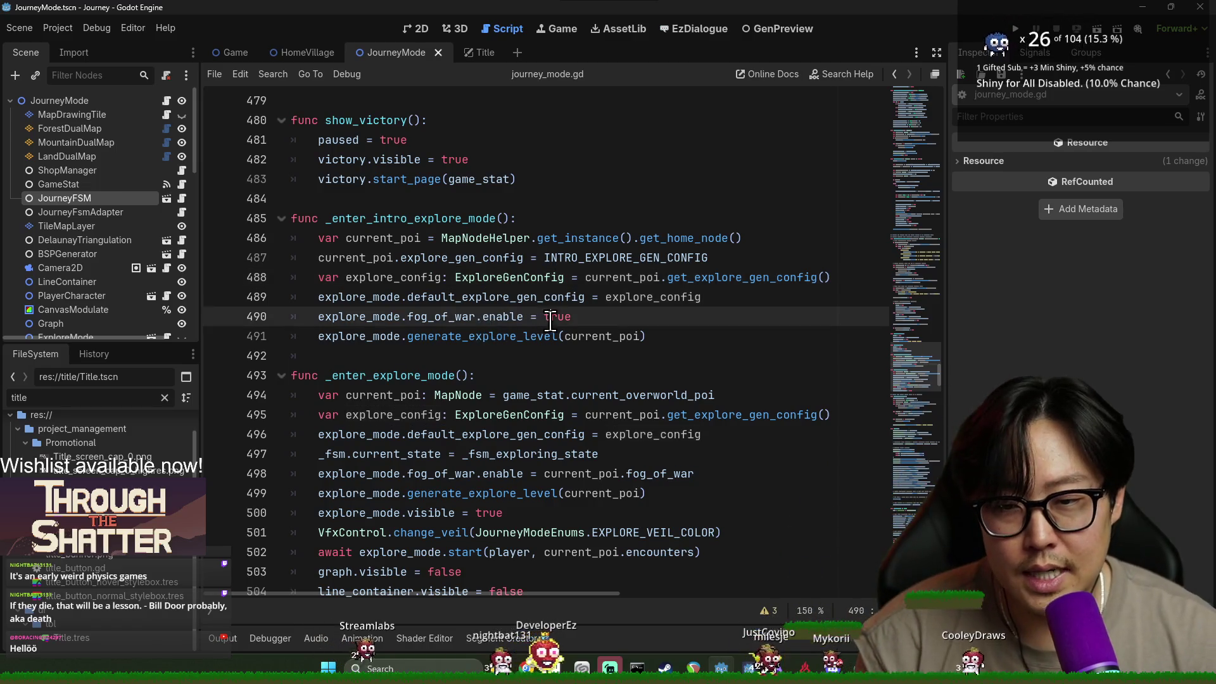
{"action": "scroll", "coordinate": [386, 352], "scroll_direction": "down", "scroll_amount": 2}
{"action": "double_click", "coordinate": [356, 218]}
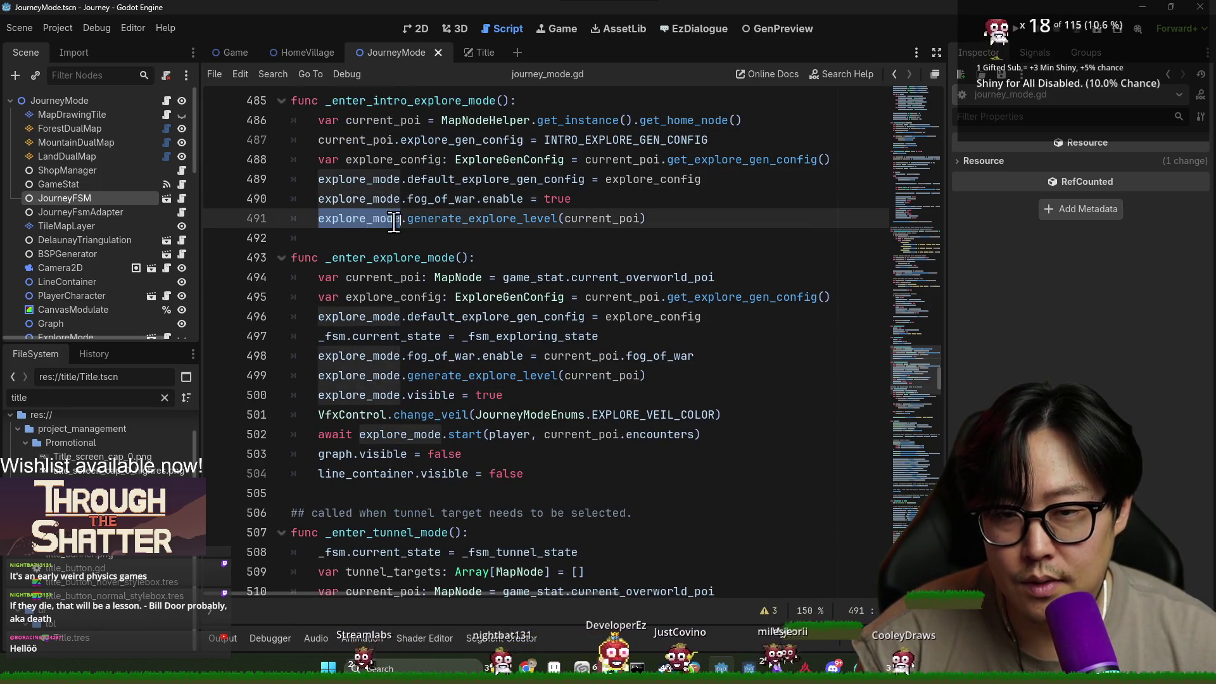
{"action": "double_click", "coordinate": [482, 218]}
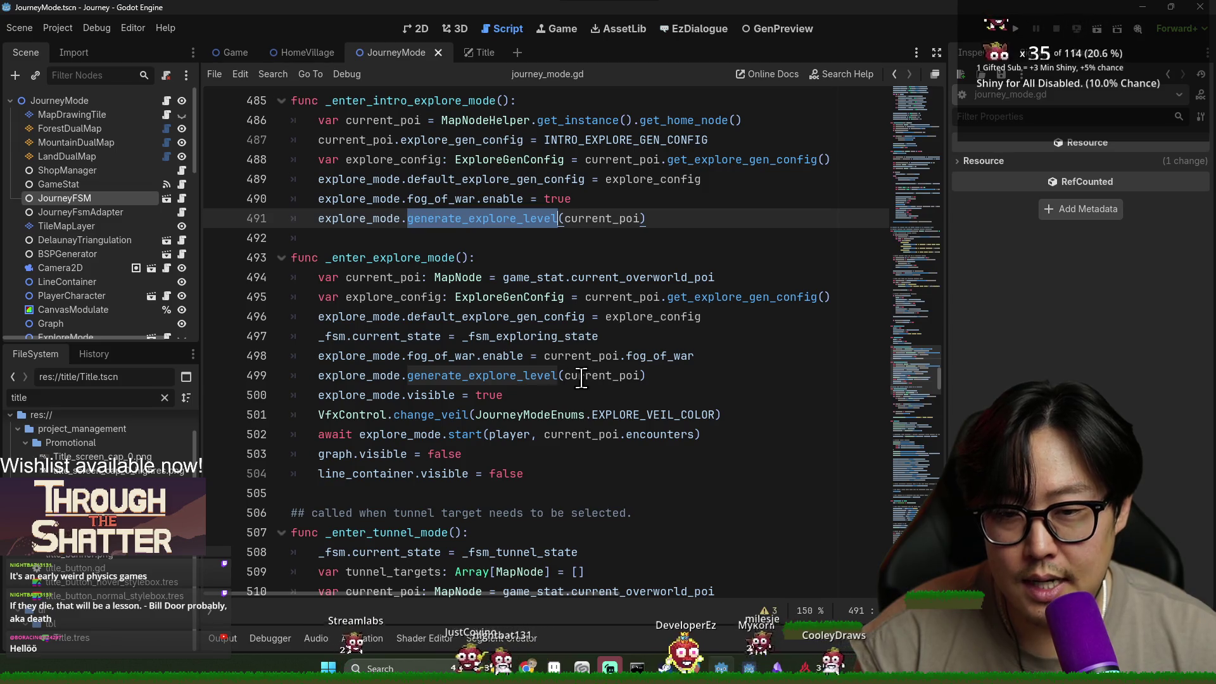
{"action": "triple_click", "coordinate": [500, 378]}
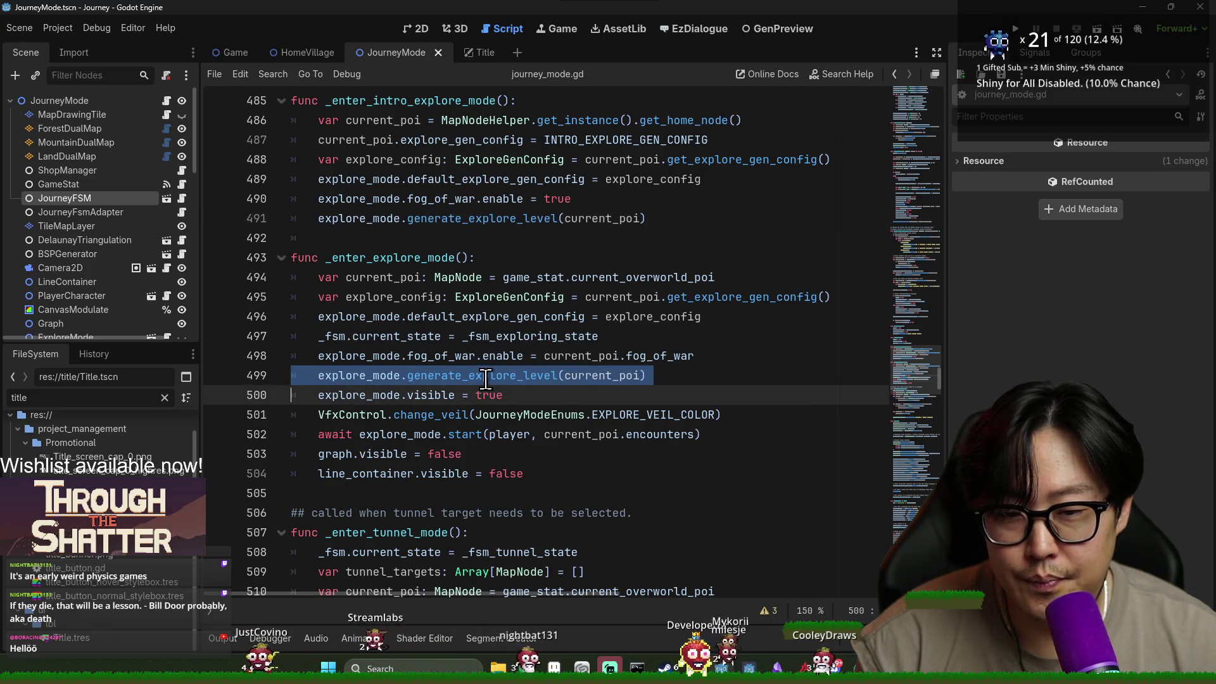
{"action": "double_click", "coordinate": [486, 376]}
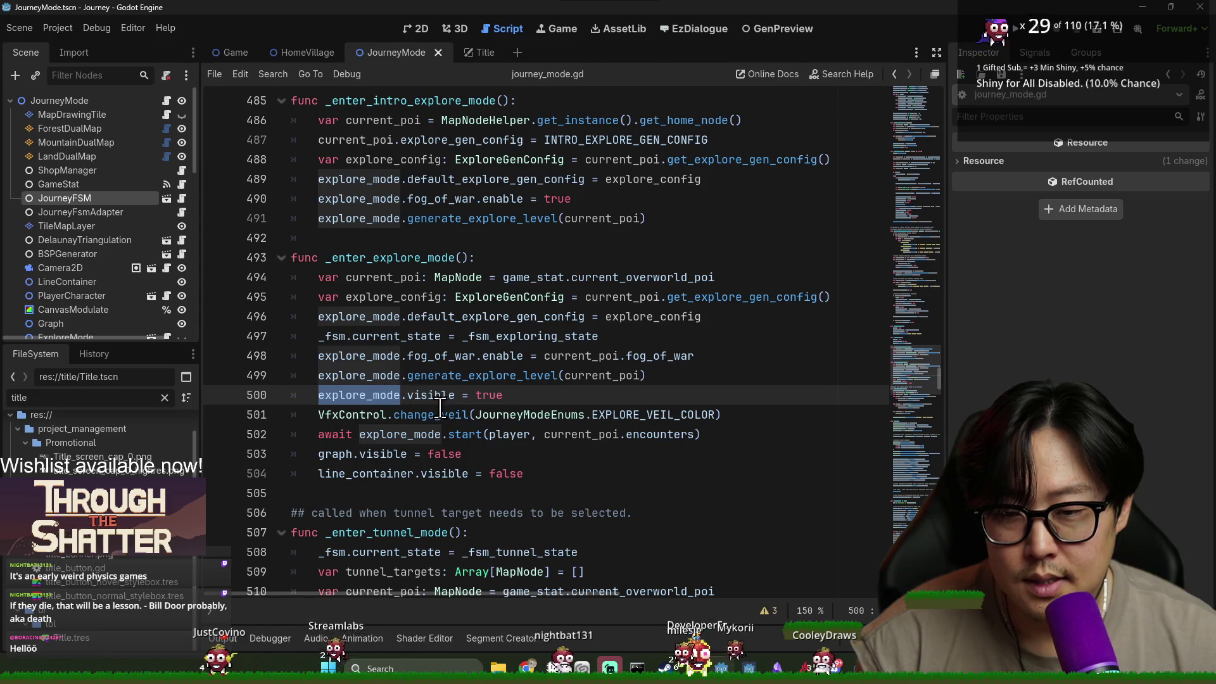
{"action": "triple_click", "coordinate": [376, 399]}
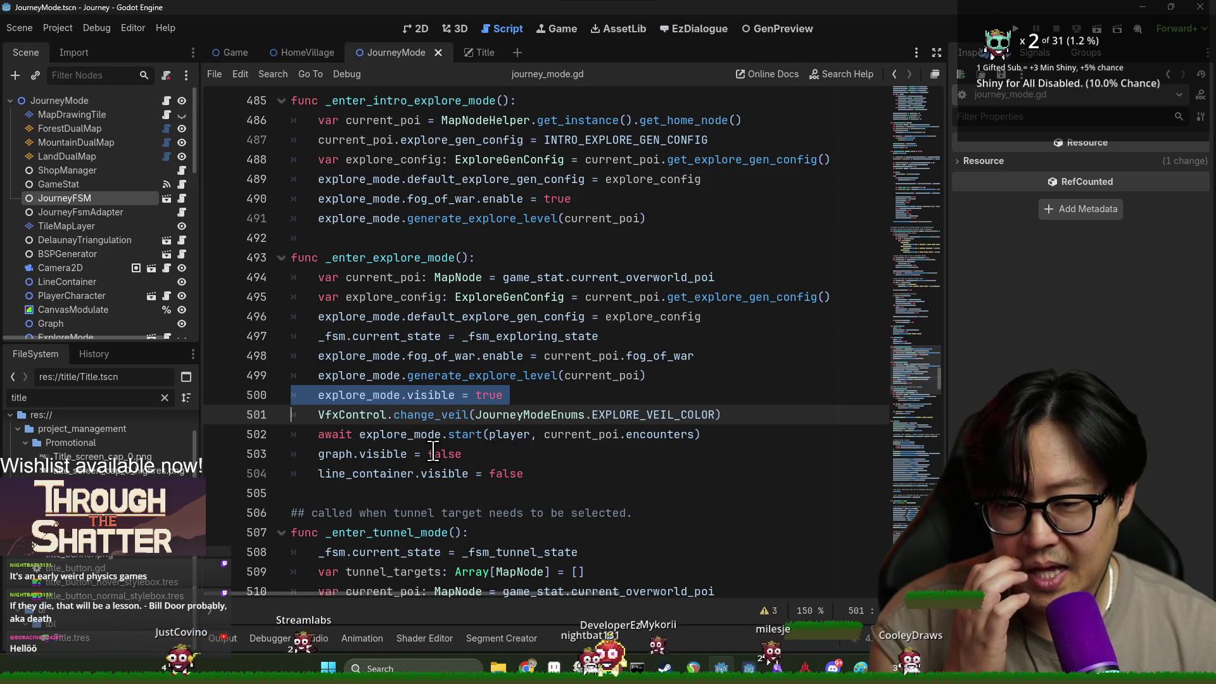
{"action": "double_click", "coordinate": [345, 391]}
{"action": "left_click_drag", "start_coordinate": [345, 391], "coordinate": [567, 473]}
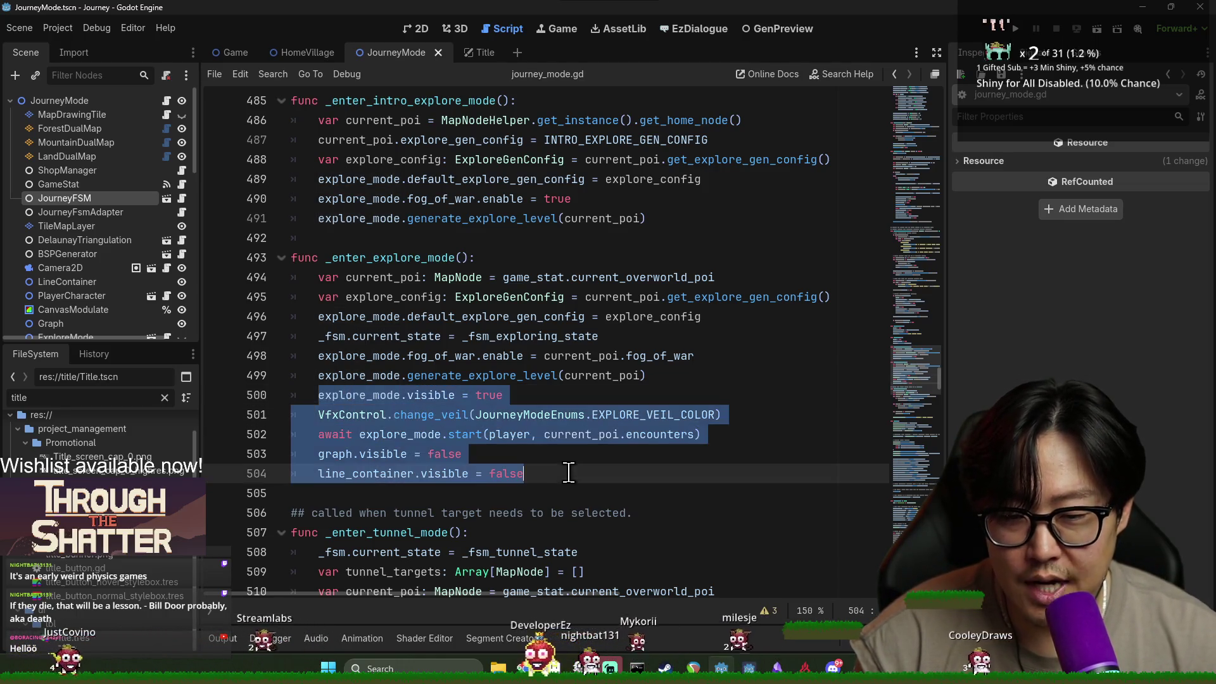
Copy lines 500–504 into _enter_intro_explore_mode at line 492, add a blank line, save.
{"action": "key", "text": "ctrl+c"}
{"action": "left_click", "coordinate": [453, 238]}
{"action": "key", "text": "ctrl+v"}
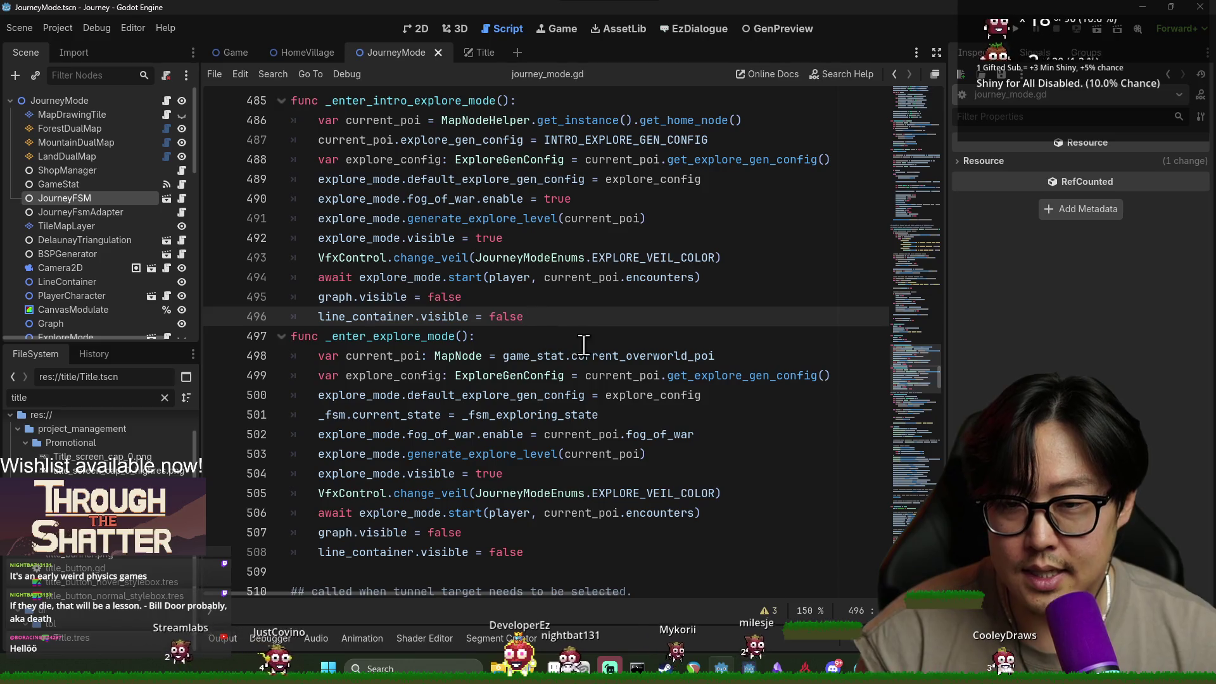
{"action": "key", "text": "Return"}
{"action": "scroll", "coordinate": [381, 243], "scroll_direction": "up", "scroll_amount": 2}
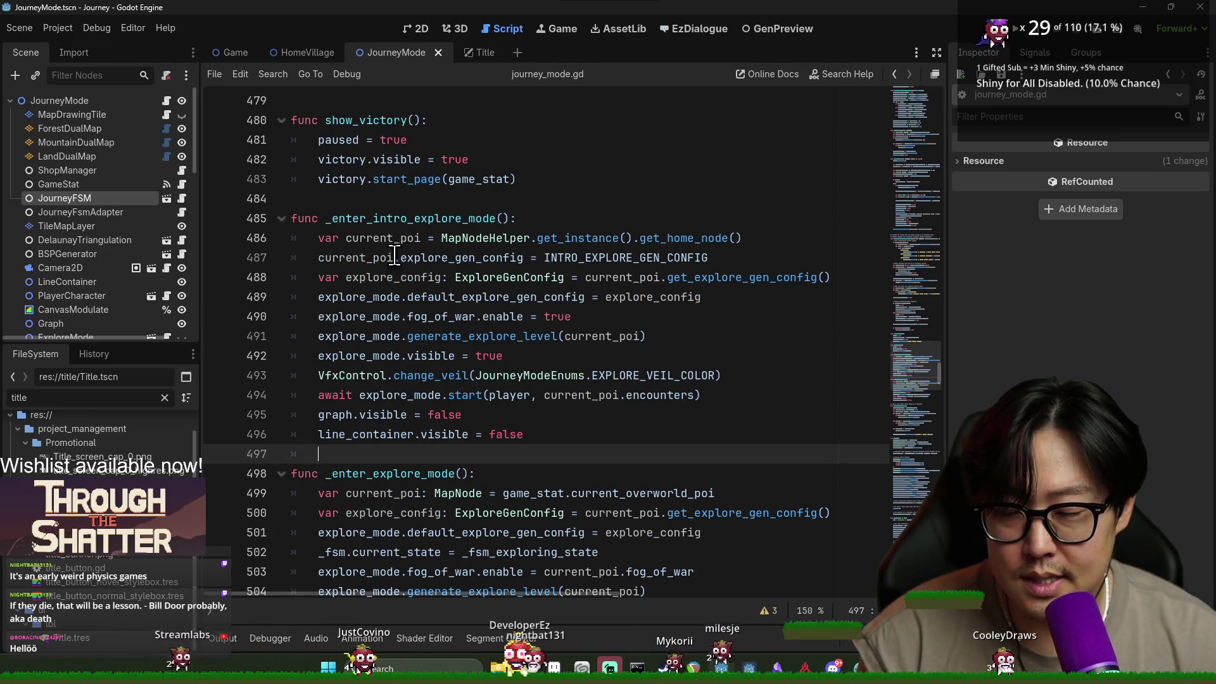
{"action": "key", "text": "ctrl+s"}
Review the pasted VfxControl.change_veil call in _enter_intro_explore_mode.
{"action": "double_click", "coordinate": [345, 219]}
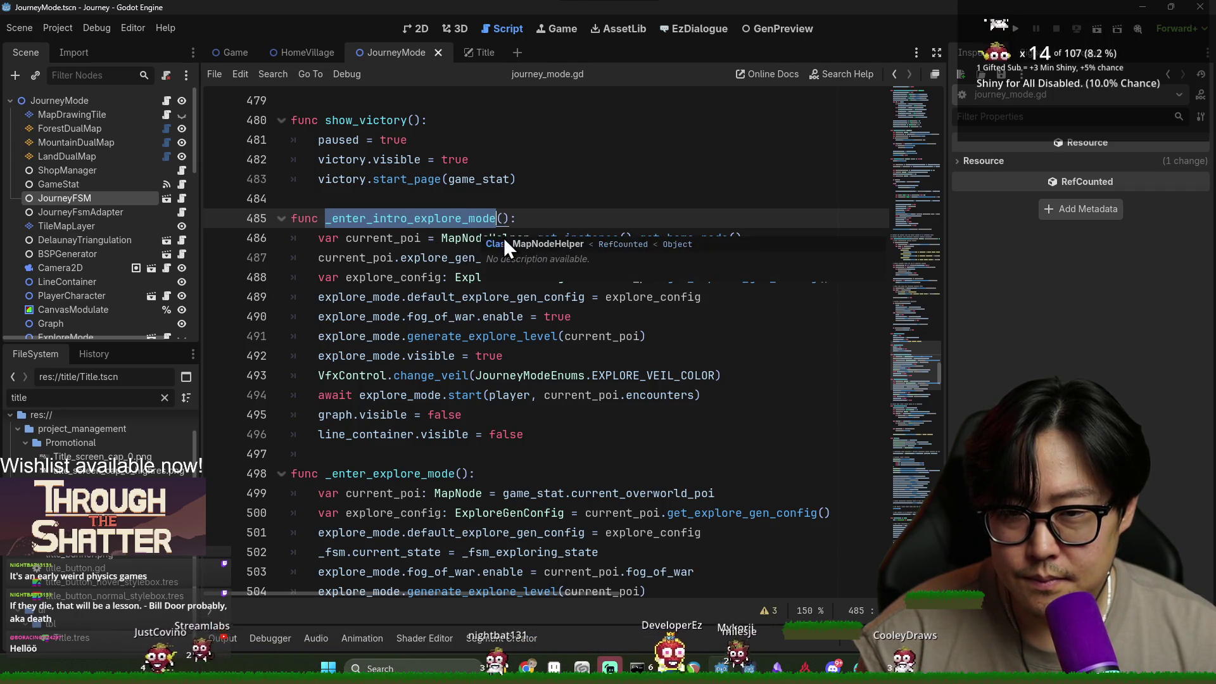
{"action": "scroll", "coordinate": [626, 340], "scroll_direction": "up", "scroll_amount": 15}
{"action": "scroll", "coordinate": [626, 341], "scroll_direction": "down", "scroll_amount": 20}
{"action": "scroll", "coordinate": [491, 348], "scroll_direction": "up", "scroll_amount": 1}
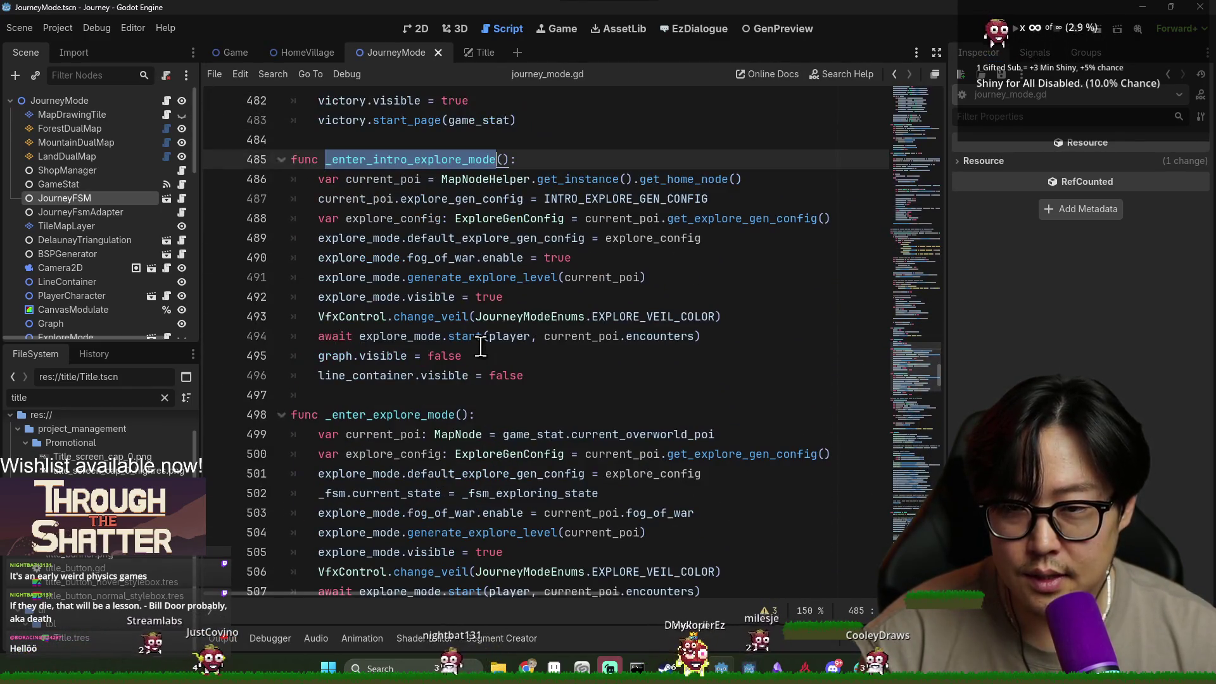
{"action": "left_click", "coordinate": [434, 299]}
{"action": "double_click", "coordinate": [419, 316]}
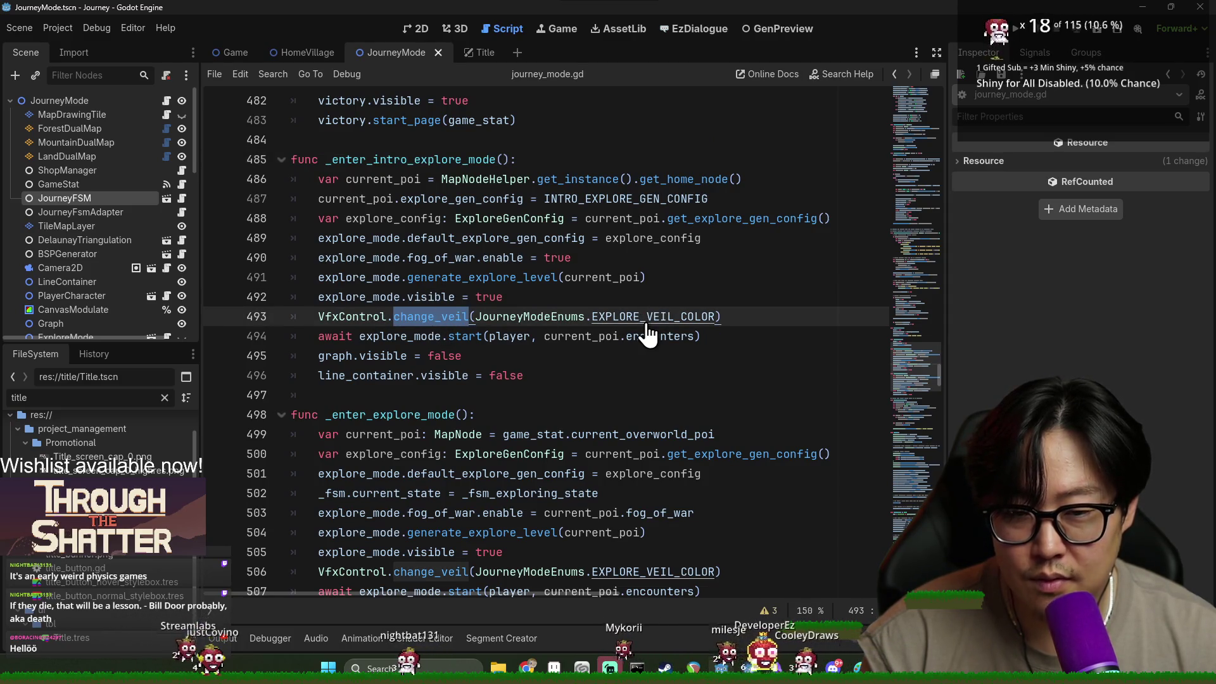
{"action": "double_click", "coordinate": [343, 316]}
{"action": "double_click", "coordinate": [434, 316]}
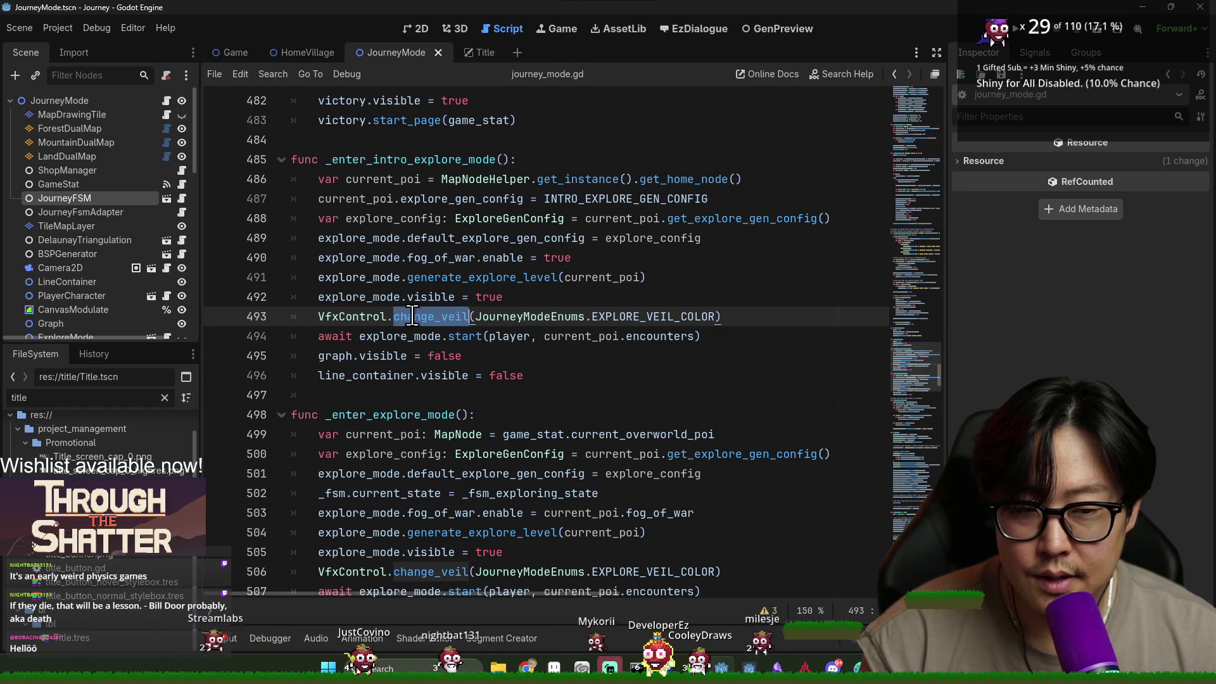
{"action": "scroll", "coordinate": [353, 326], "scroll_direction": "up", "scroll_amount": 4}
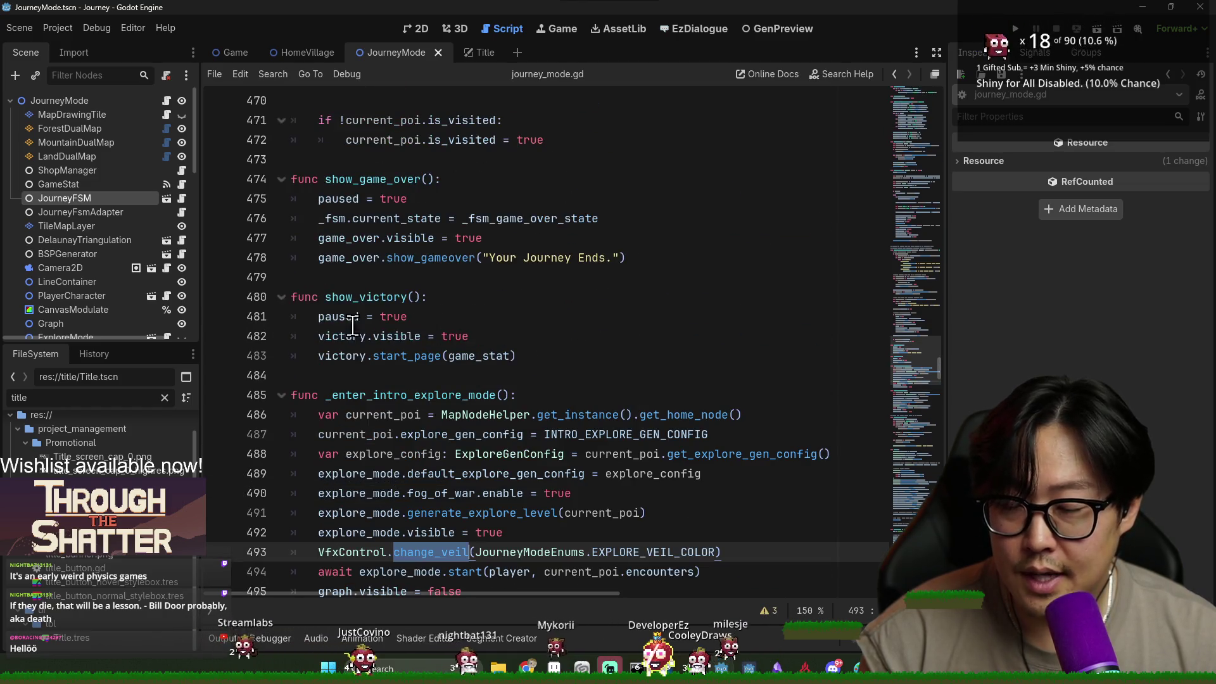
Filter the file list for 'veil' and the Scene dock for 've' to find the veil node.
{"action": "double_click", "coordinate": [106, 397]}
{"action": "type", "text": "veil"}
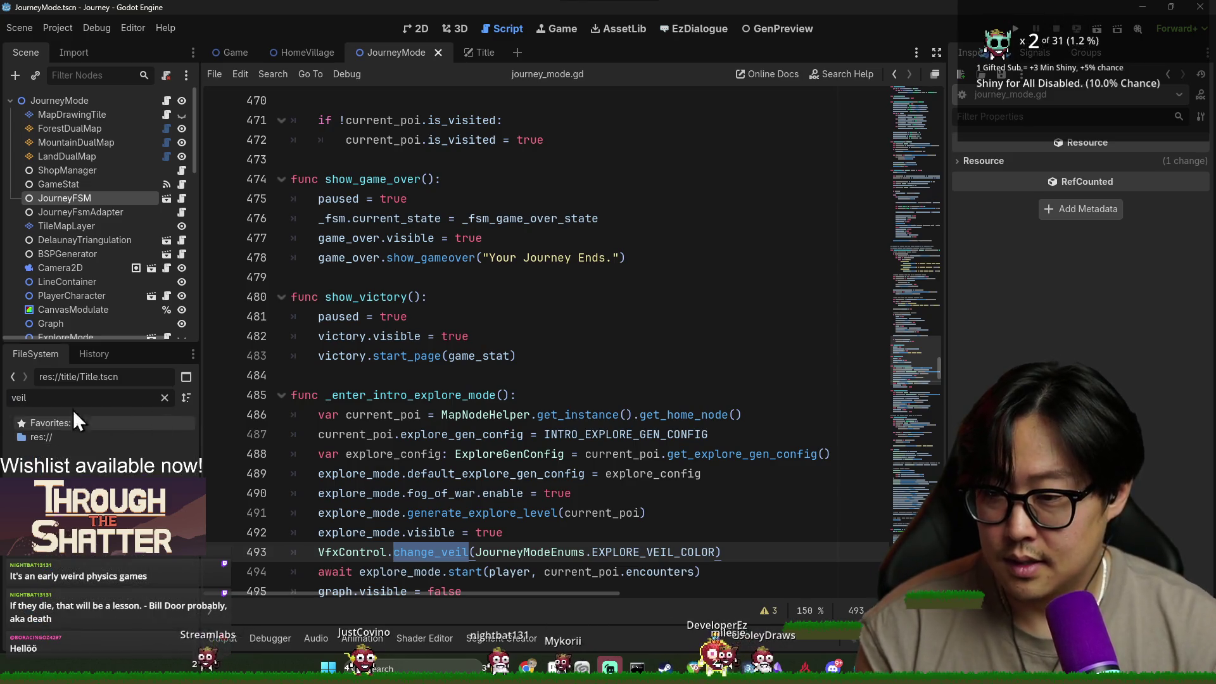
{"action": "left_click", "coordinate": [88, 75]}
{"action": "type", "text": "vel"}
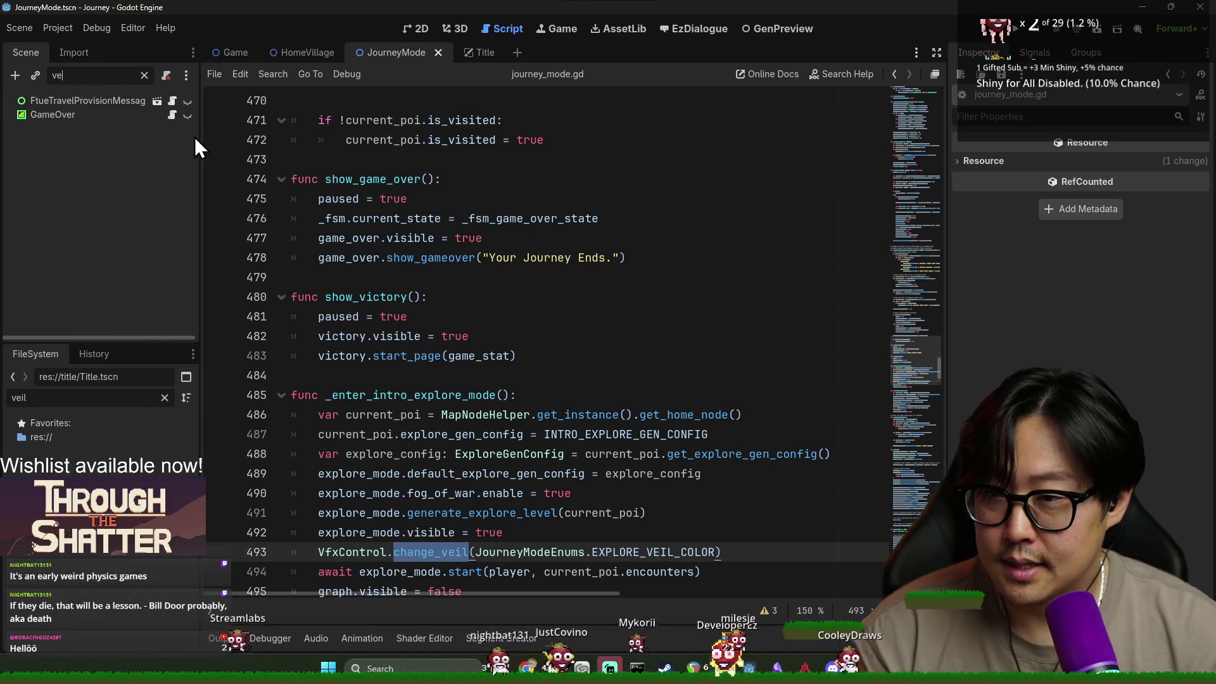
{"action": "scroll", "coordinate": [925, 339], "scroll_direction": "up", "scroll_amount": 20}
{"action": "scroll", "coordinate": [924, 339], "scroll_direction": "up", "scroll_amount": 20}
{"action": "scroll", "coordinate": [545, 293], "scroll_direction": "down", "scroll_amount": 10}
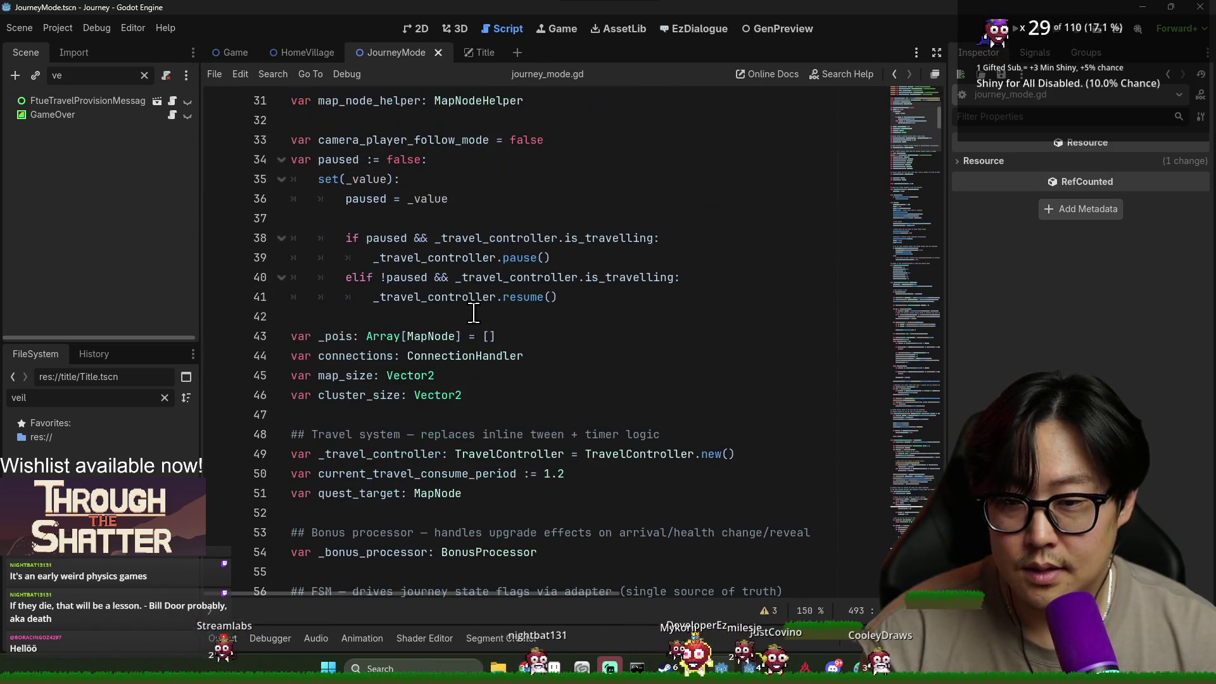
{"action": "scroll", "coordinate": [426, 276], "scroll_direction": "down", "scroll_amount": 5}
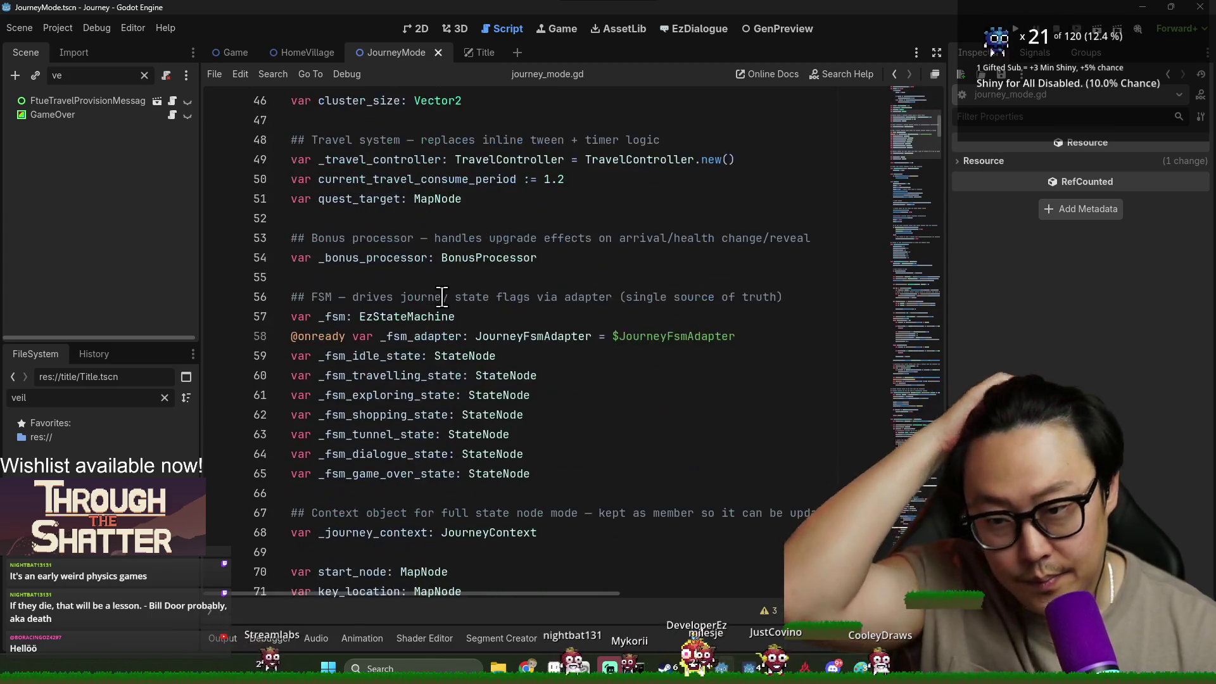
{"action": "scroll", "coordinate": [388, 364], "scroll_direction": "down", "scroll_amount": 11}
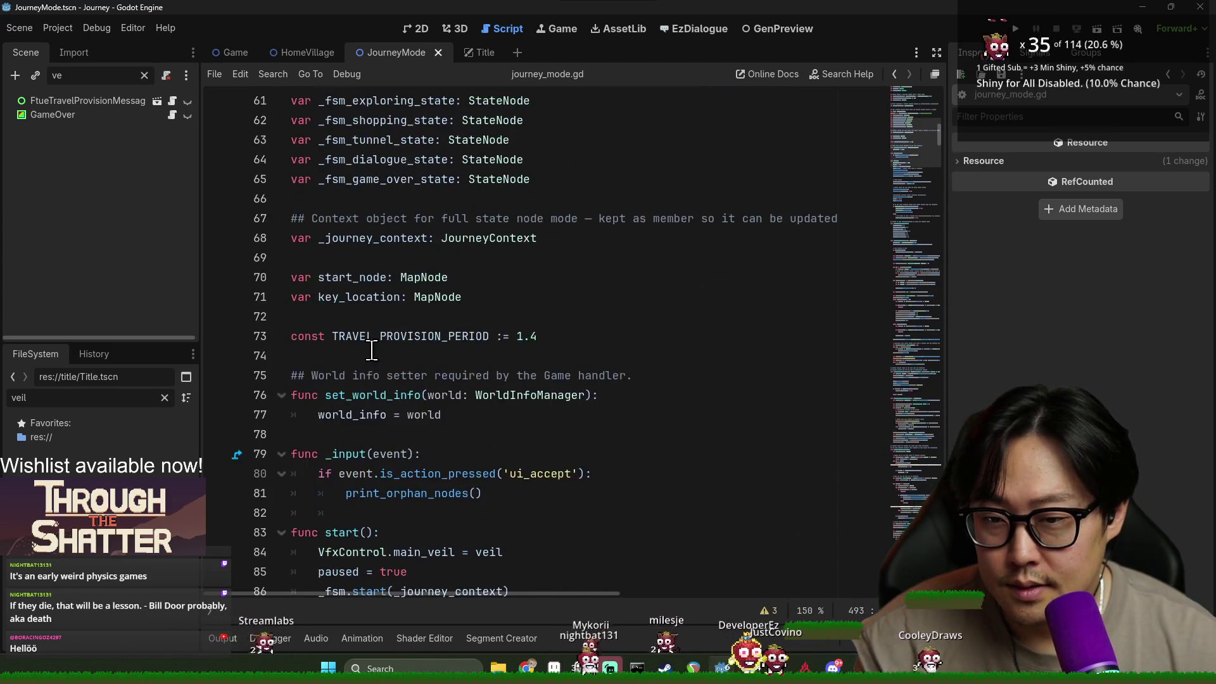
Follow veil to its CanvasModulate declaration, then filter the Scene dock for 'canva' and select CanvasModulate.
{"action": "double_click", "coordinate": [353, 200]}
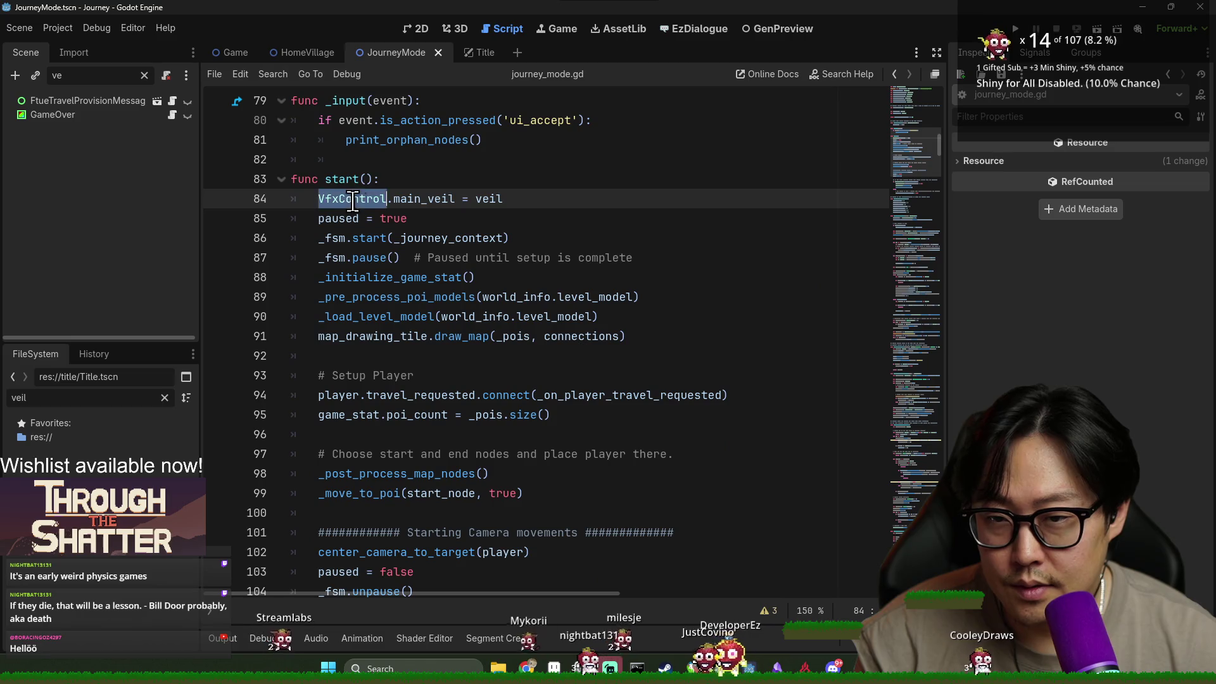
{"action": "left_click", "coordinate": [492, 199], "text": "ctrl"}
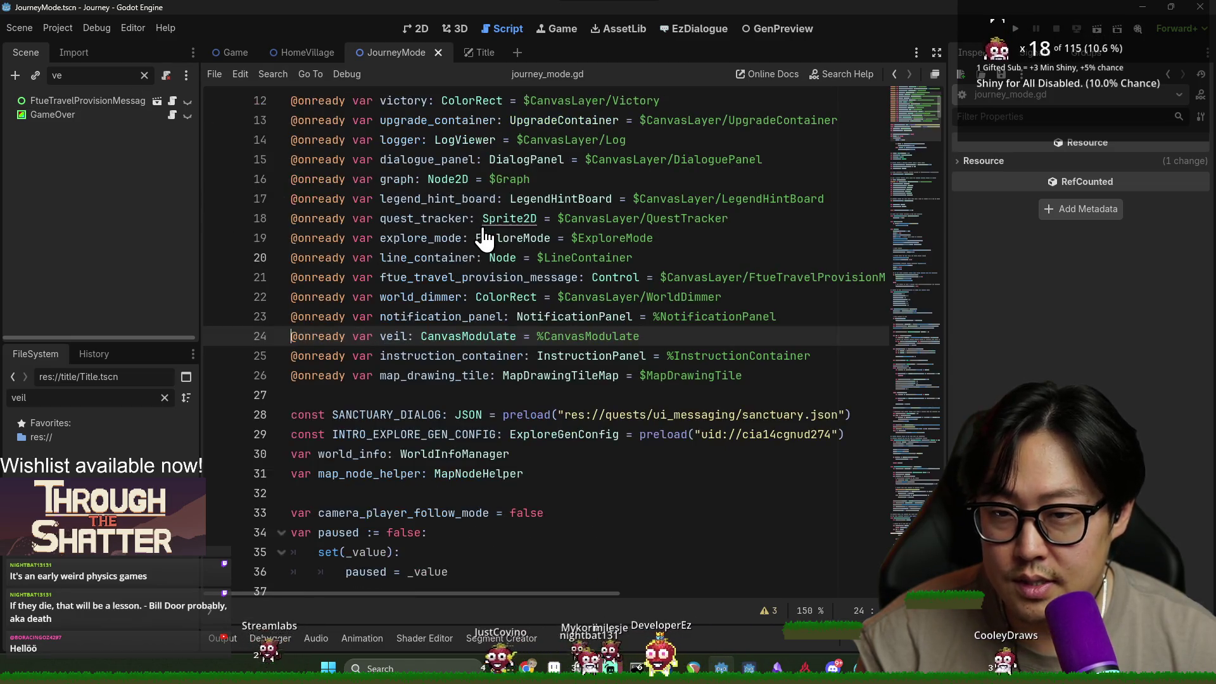
{"action": "double_click", "coordinate": [472, 341]}
{"action": "double_click", "coordinate": [573, 340]}
{"action": "key", "text": "BackSpace"}
{"action": "key", "text": "BackSpace"}
{"action": "type", "text": "canva"}
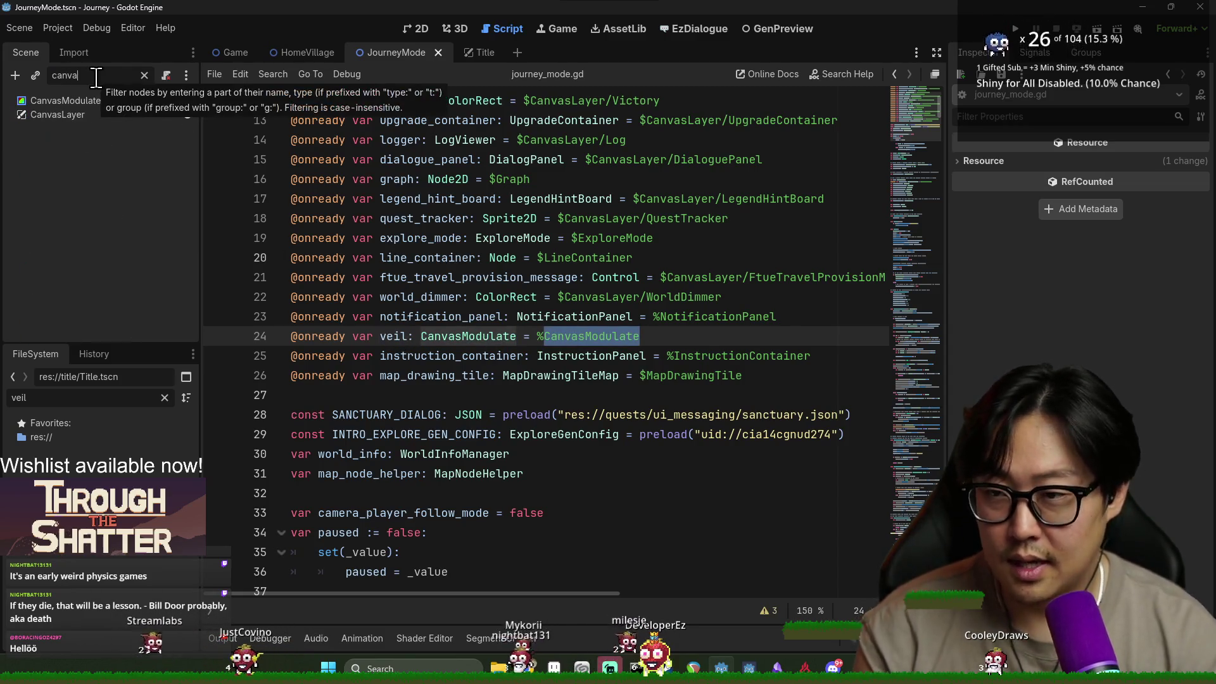
{"action": "double_click", "coordinate": [86, 100]}
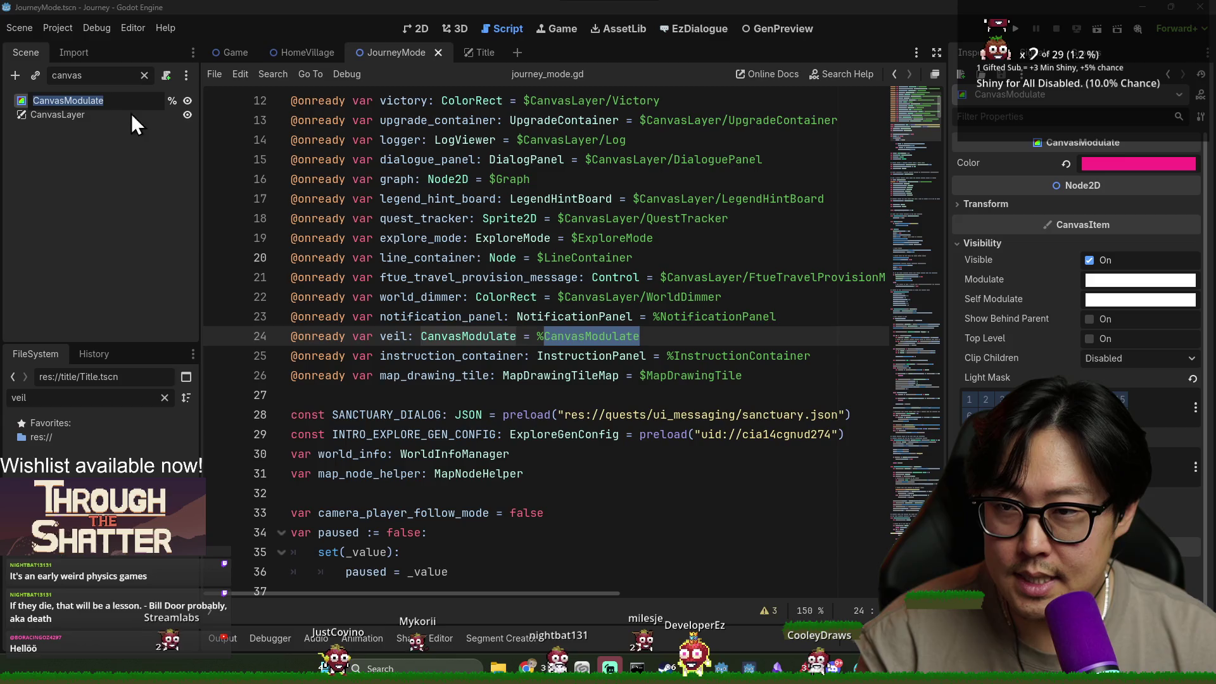
{"action": "key", "text": "Escape"}
Clear the Scene filter, collapse MenuBar, and select WorldDimmer in the 2D view.
{"action": "left_click", "coordinate": [144, 75]}
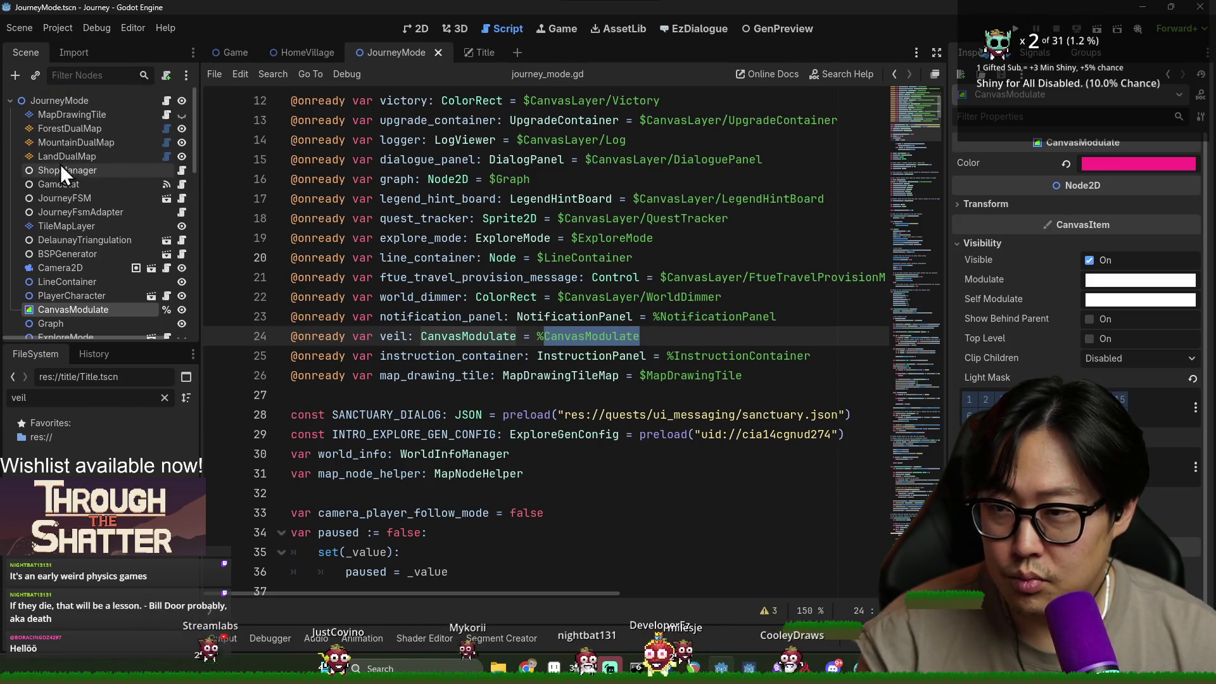
{"action": "left_click", "coordinate": [10, 101]}
{"action": "left_click", "coordinate": [10, 101]}
{"action": "scroll", "coordinate": [64, 240], "scroll_direction": "down", "scroll_amount": 5}
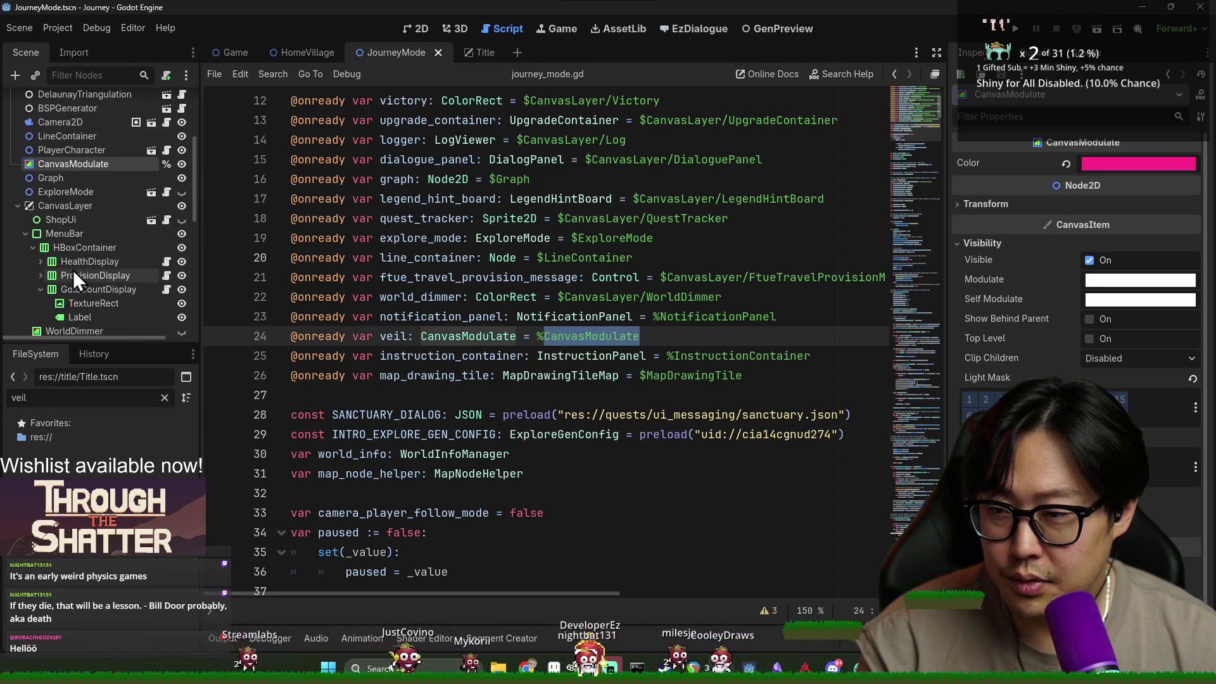
{"action": "left_click", "coordinate": [25, 146]}
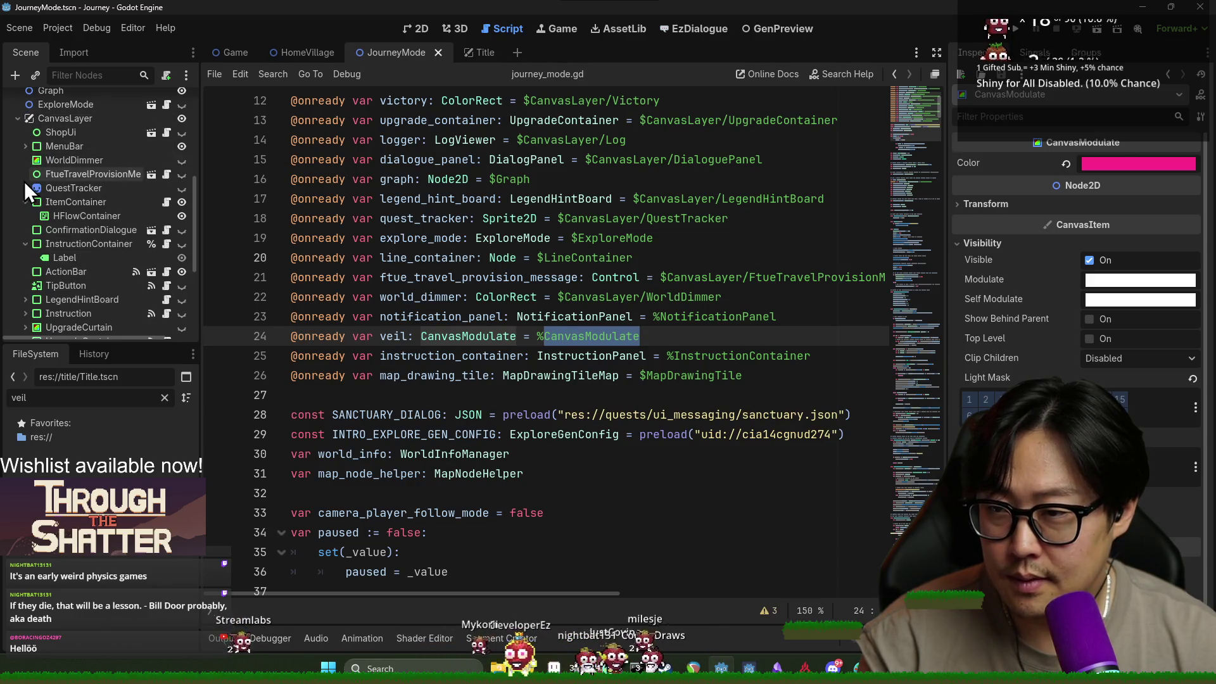
{"action": "left_click", "coordinate": [52, 162]}
{"action": "left_click", "coordinate": [401, 45]}
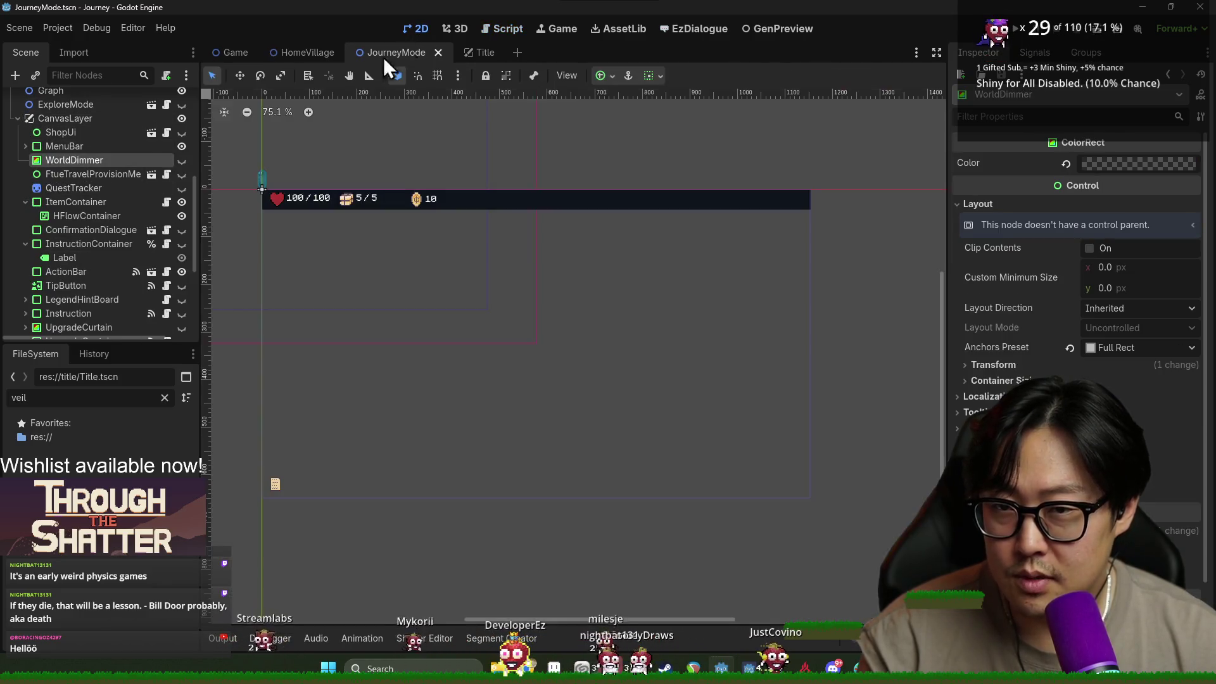
Toggle WorldDimmer's visibility to preview it on the canvas, leaving it hidden.
{"action": "left_click", "coordinate": [183, 161]}
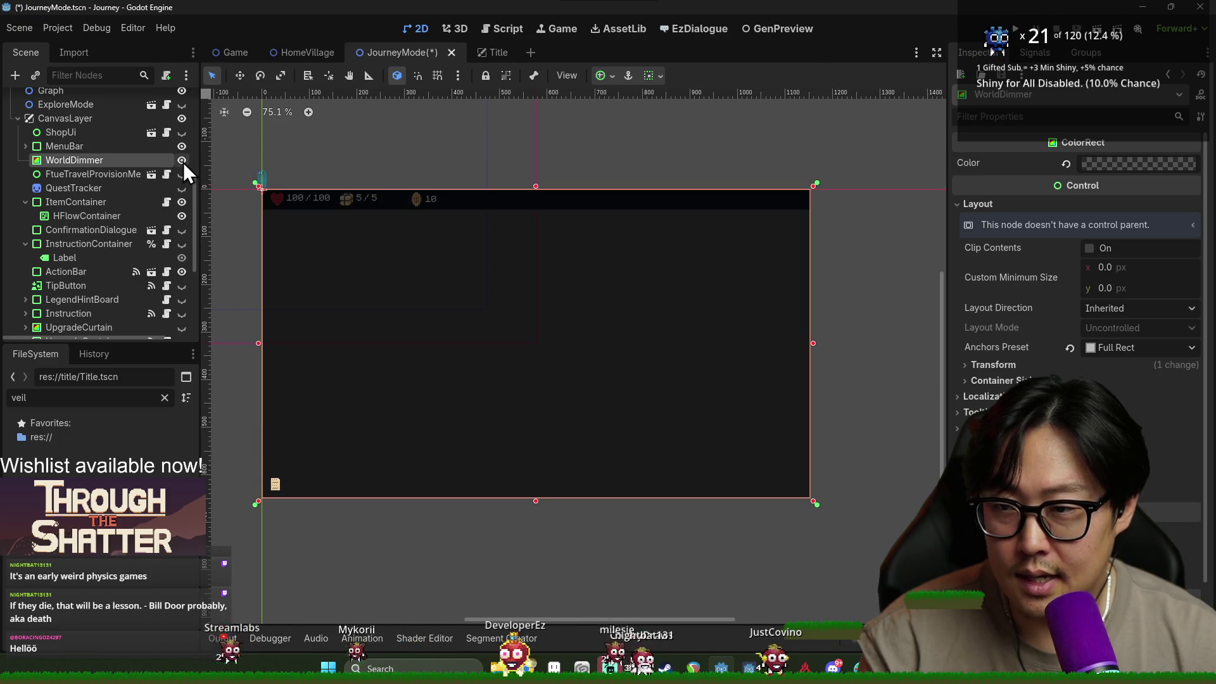
{"action": "left_click", "coordinate": [182, 161]}
{"action": "left_click", "coordinate": [182, 162]}
{"action": "left_click", "coordinate": [181, 162]}
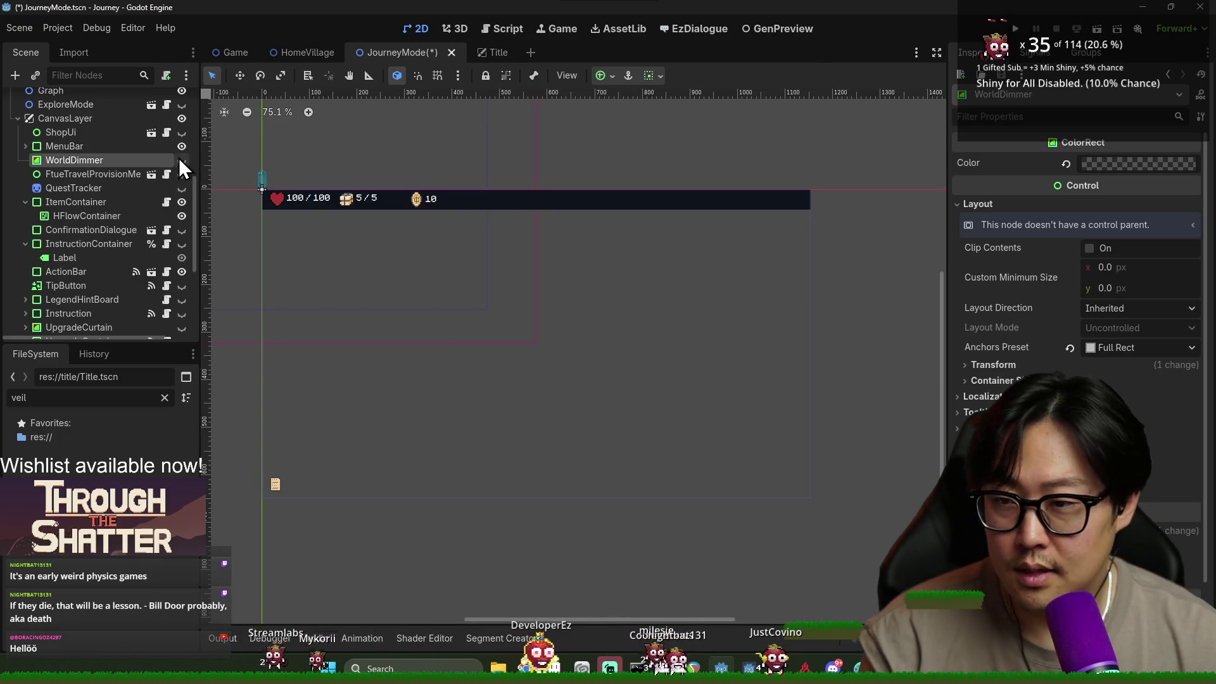
Open journey_mode.gd and search for 'world_dimmer' to locate the world_dimmer usages.
{"action": "scroll", "coordinate": [162, 154], "scroll_direction": "up", "scroll_amount": 6}
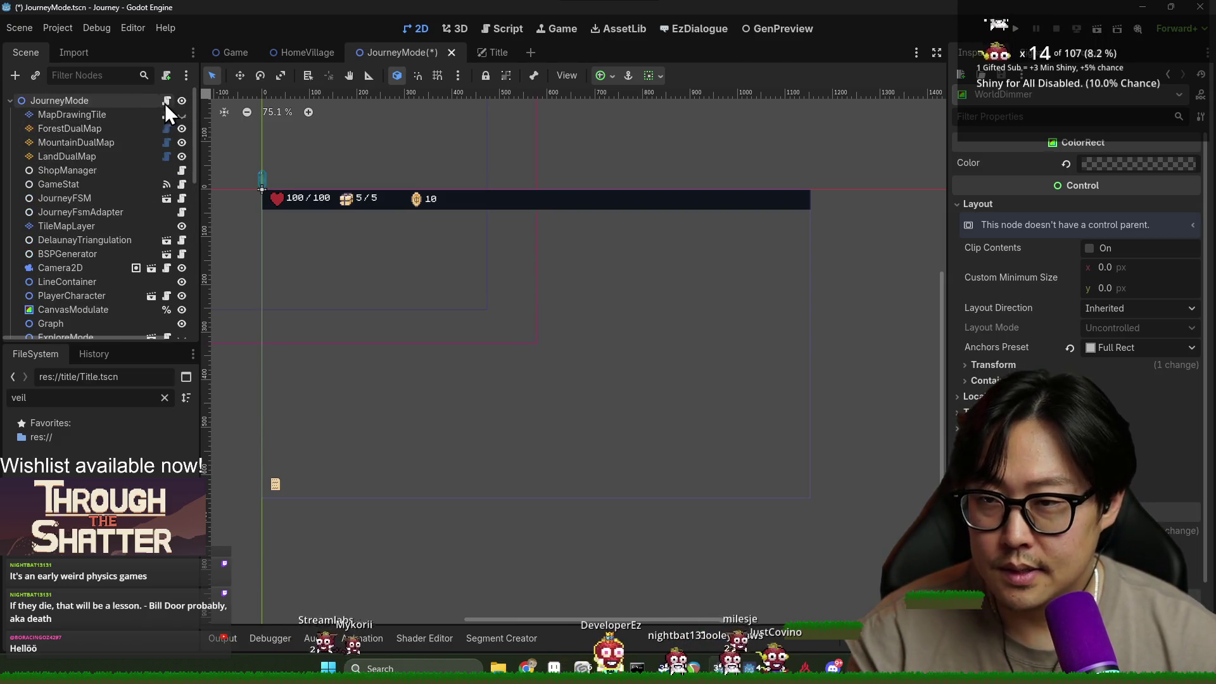
{"action": "left_click", "coordinate": [166, 101]}
{"action": "key", "text": "ctrl+f"}
{"action": "type", "text": "world_dimmer"}
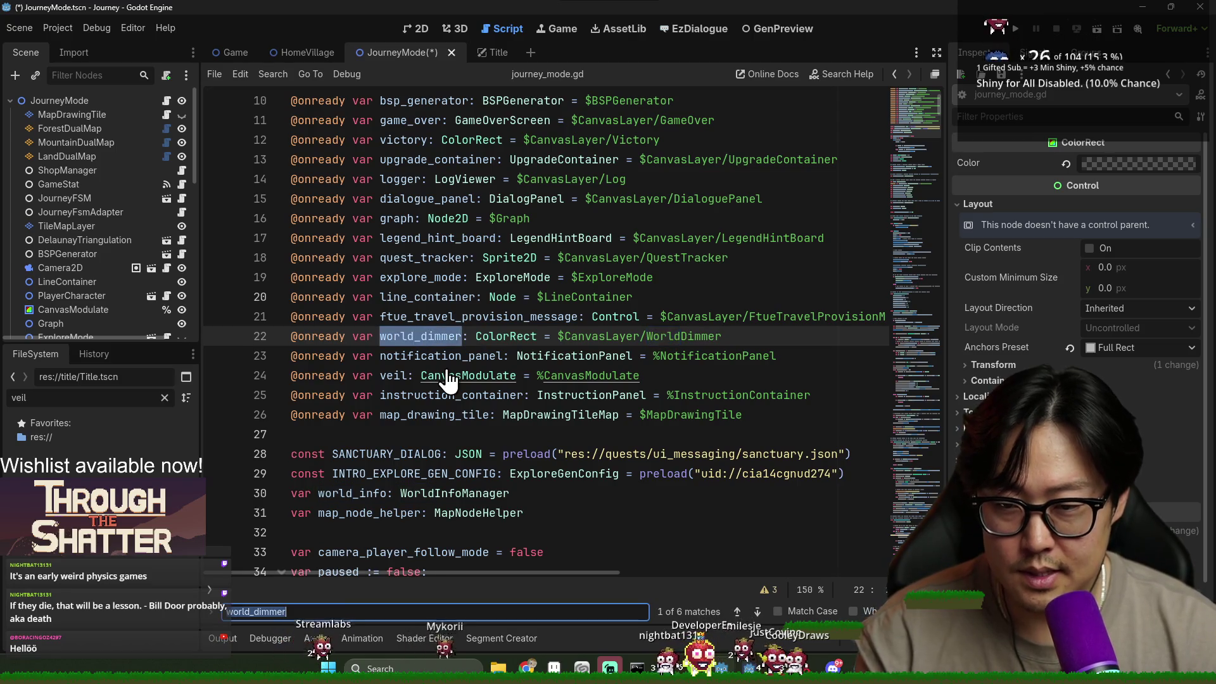
{"action": "key", "text": "Return"}
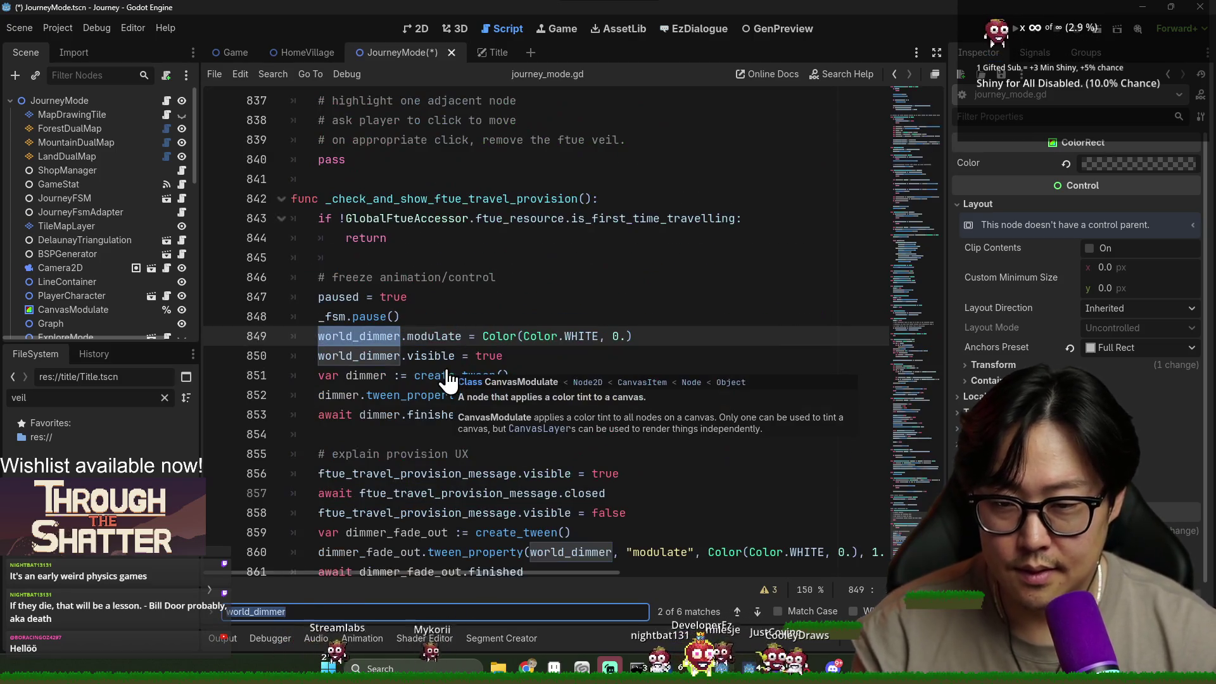
{"action": "double_click", "coordinate": [368, 339]}
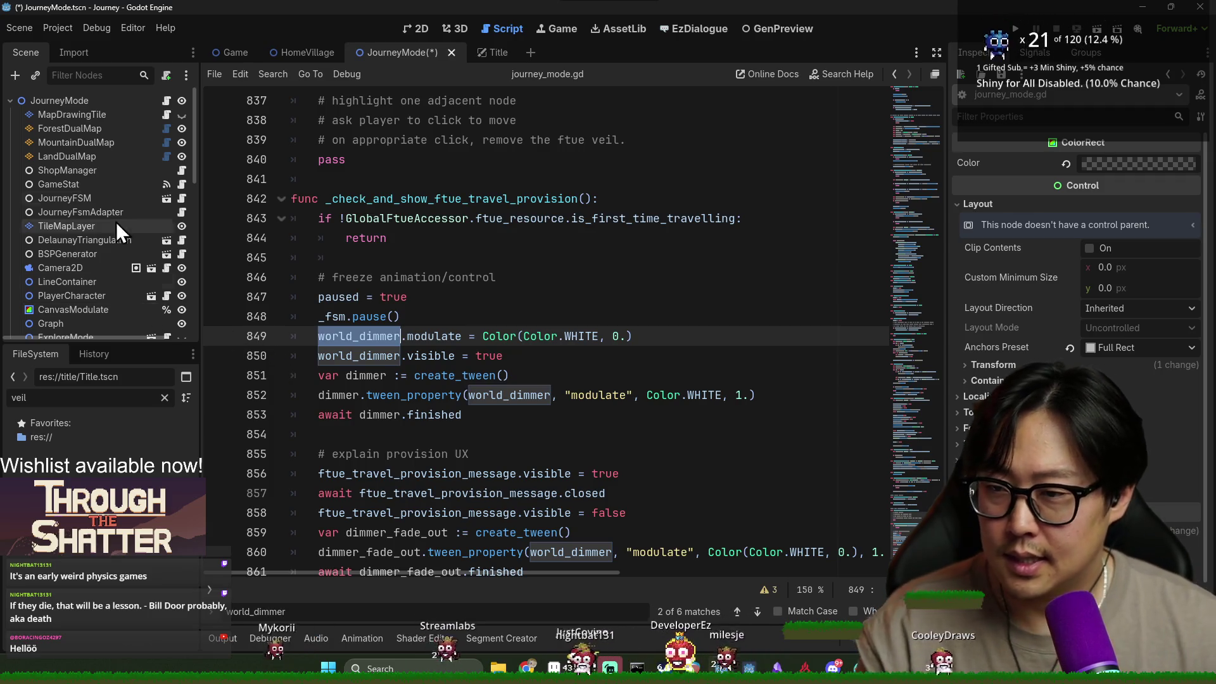
{"action": "scroll", "coordinate": [515, 335], "scroll_direction": "up", "scroll_amount": 8}
{"action": "left_click", "coordinate": [501, 338]}
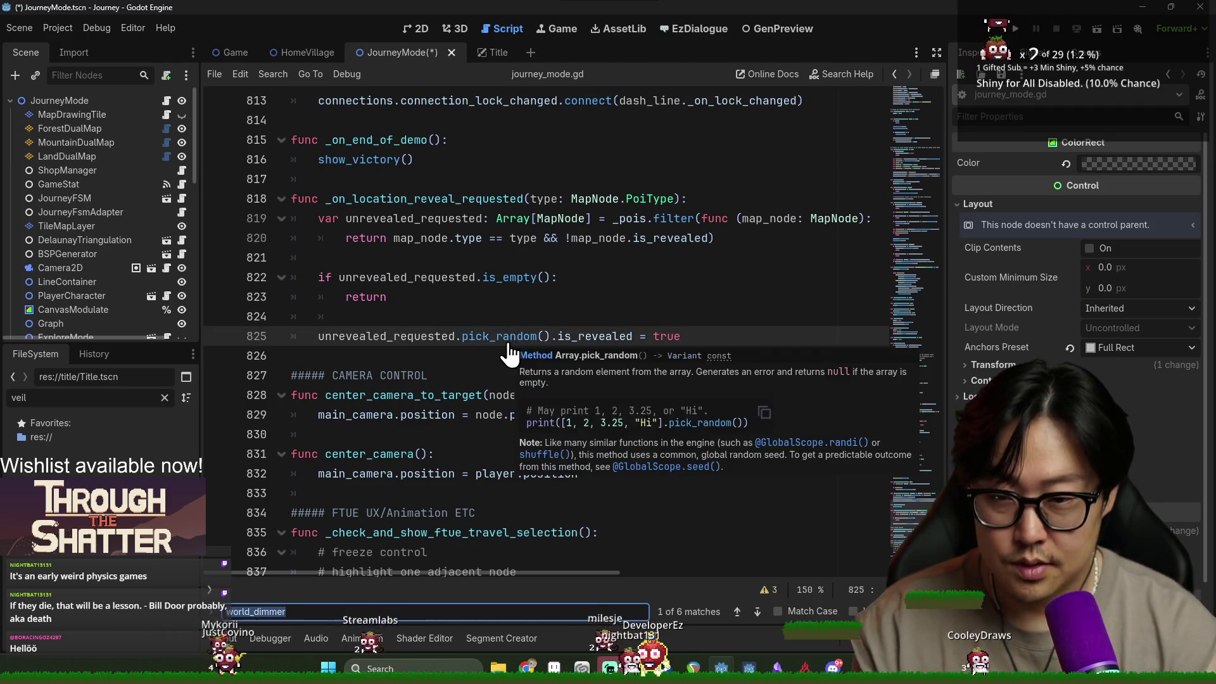
Add 'VfxControl.world_dimmer = world_dimmer' as a new line 85 in start().
{"action": "type", "text": "start("}
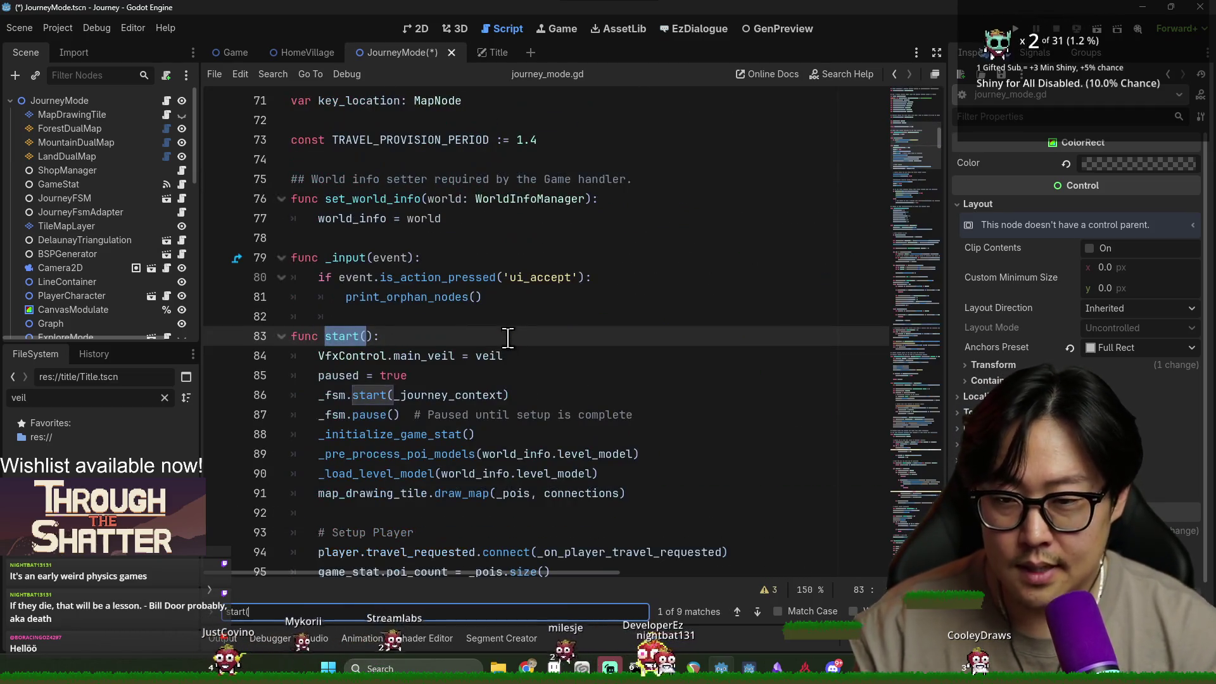
{"action": "left_click", "coordinate": [542, 356]}
{"action": "key", "text": "Return"}
{"action": "type", "text": "Vfxcont"}
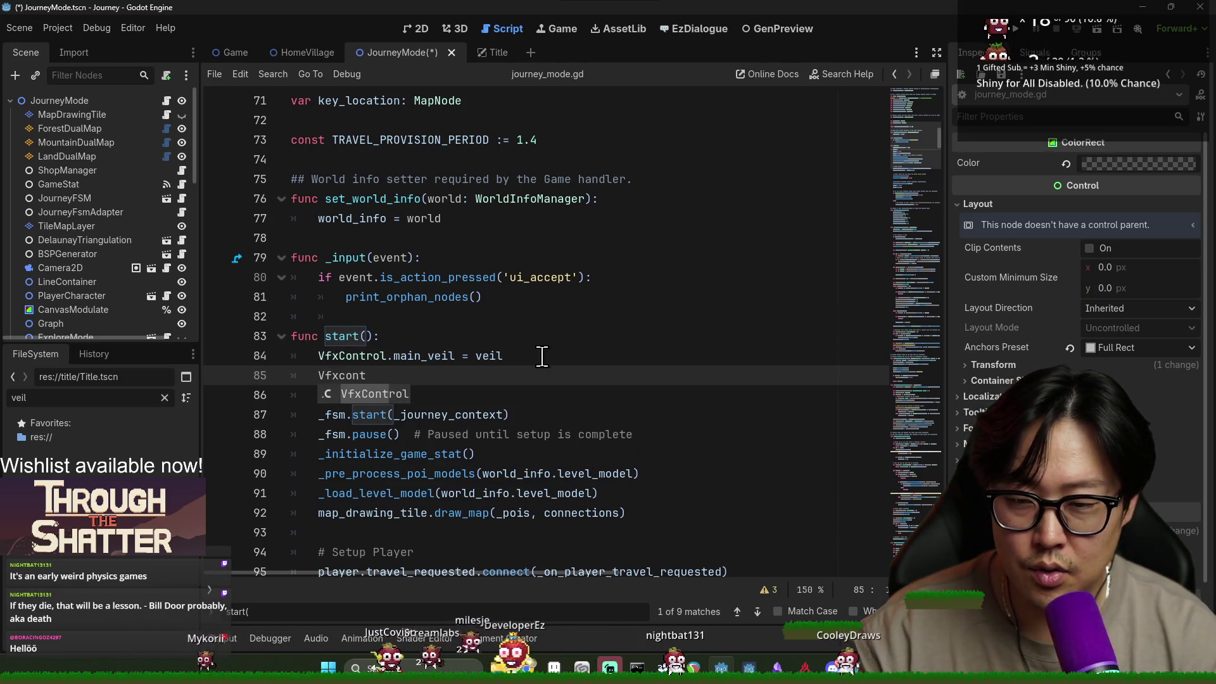
{"action": "type", "text": "l."}
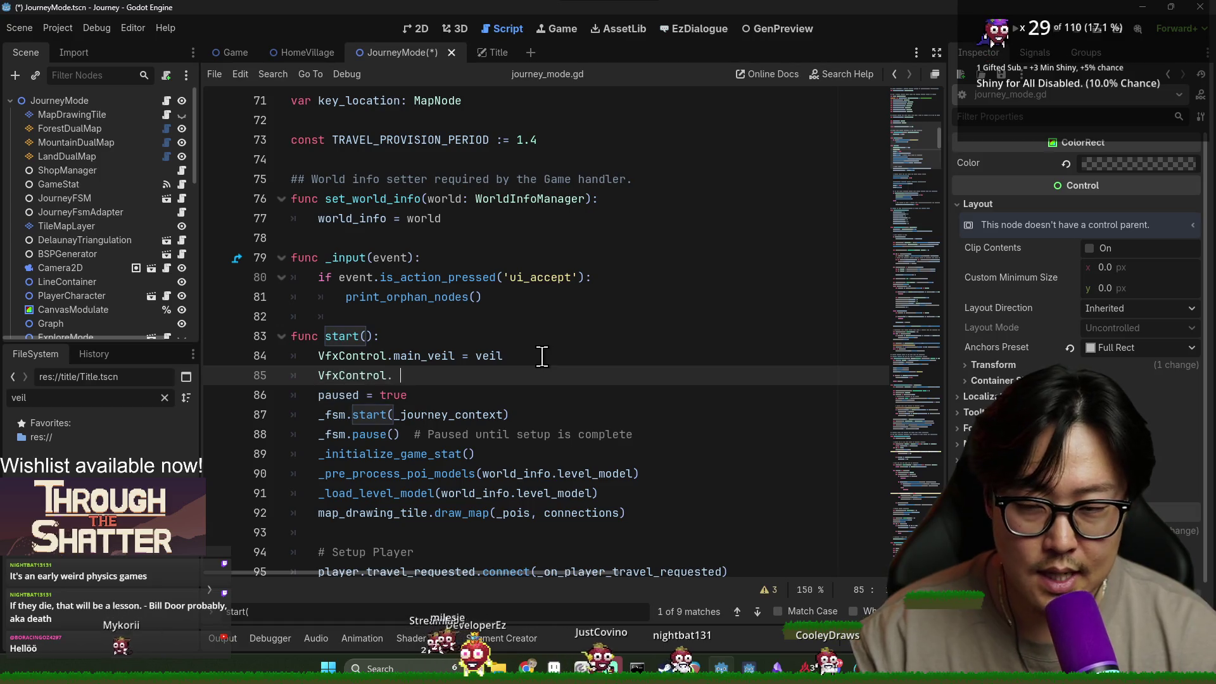
{"action": "type", "text": "worl"}
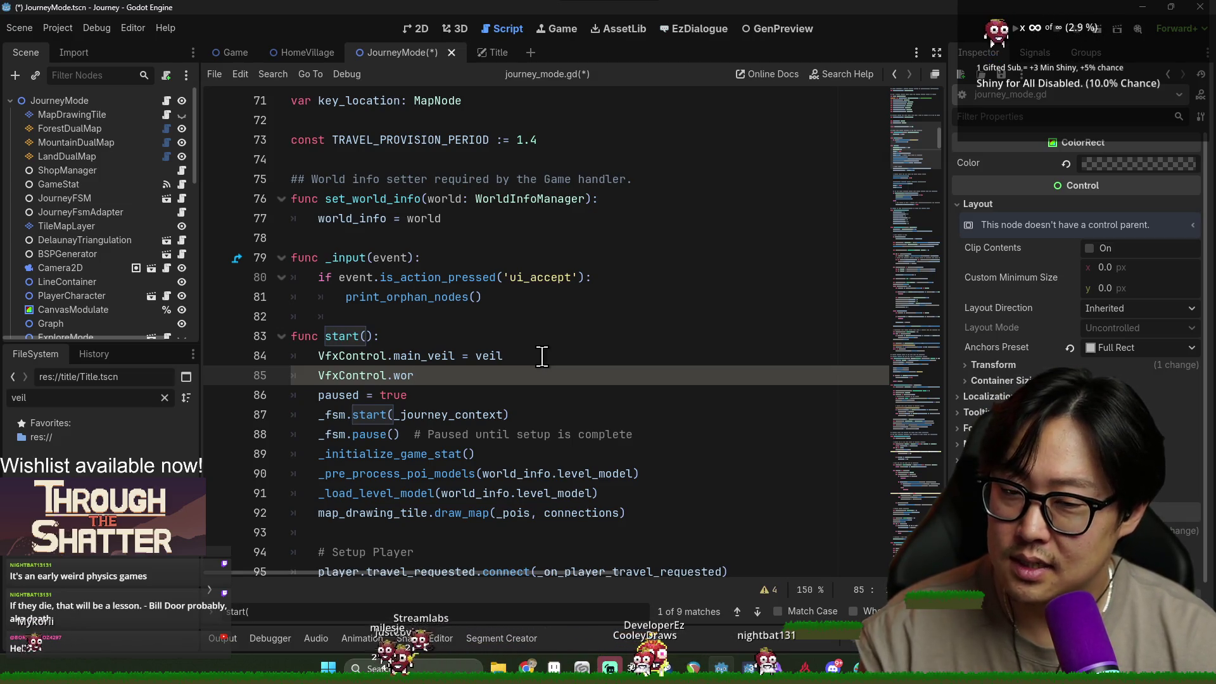
{"action": "type", "text": "d_dimm"}
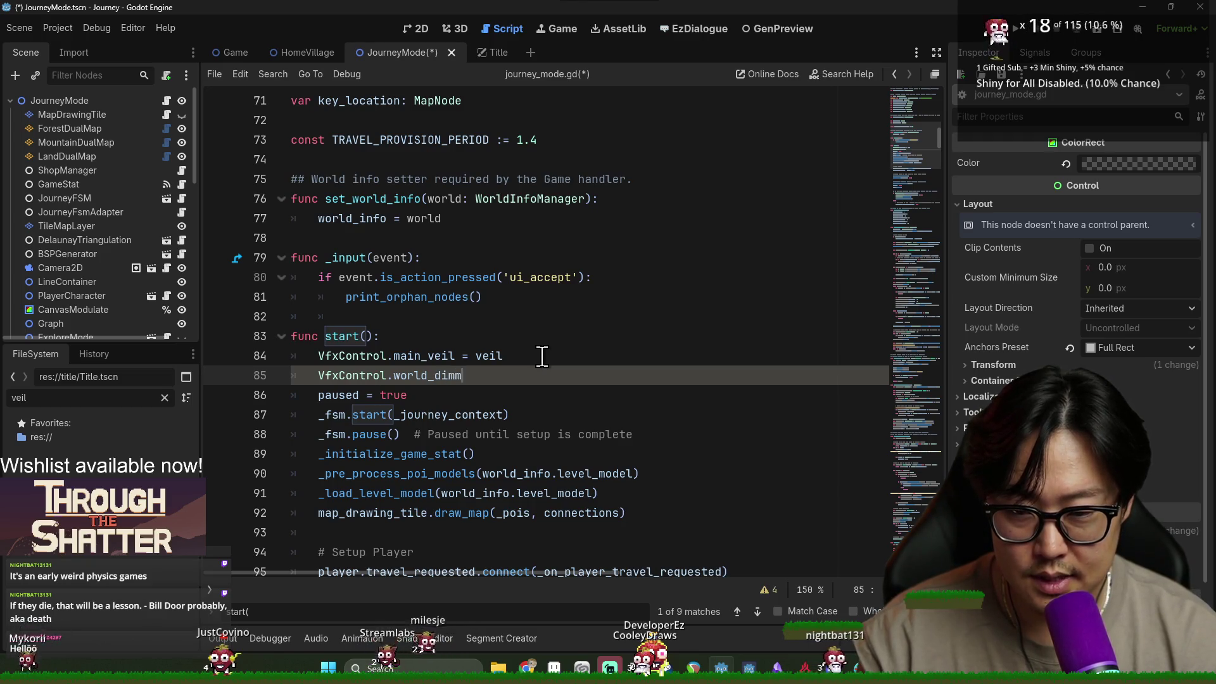
{"action": "type", "text": "er = world_dimmer"}
In vfx_control.gd, declare 'var world_dimmer: ColorRect' below main_veil.
{"action": "double_click", "coordinate": [419, 375]}
{"action": "left_click", "coordinate": [418, 374], "text": "ctrl"}
{"action": "left_click", "coordinate": [531, 141]}
{"action": "key", "text": "Return"}
{"action": "type", "text": "var vworld_dimm"}
{"action": "key", "text": "ctrl+BackSpace"}
{"action": "type", "text": "world_dimmer: Col"}
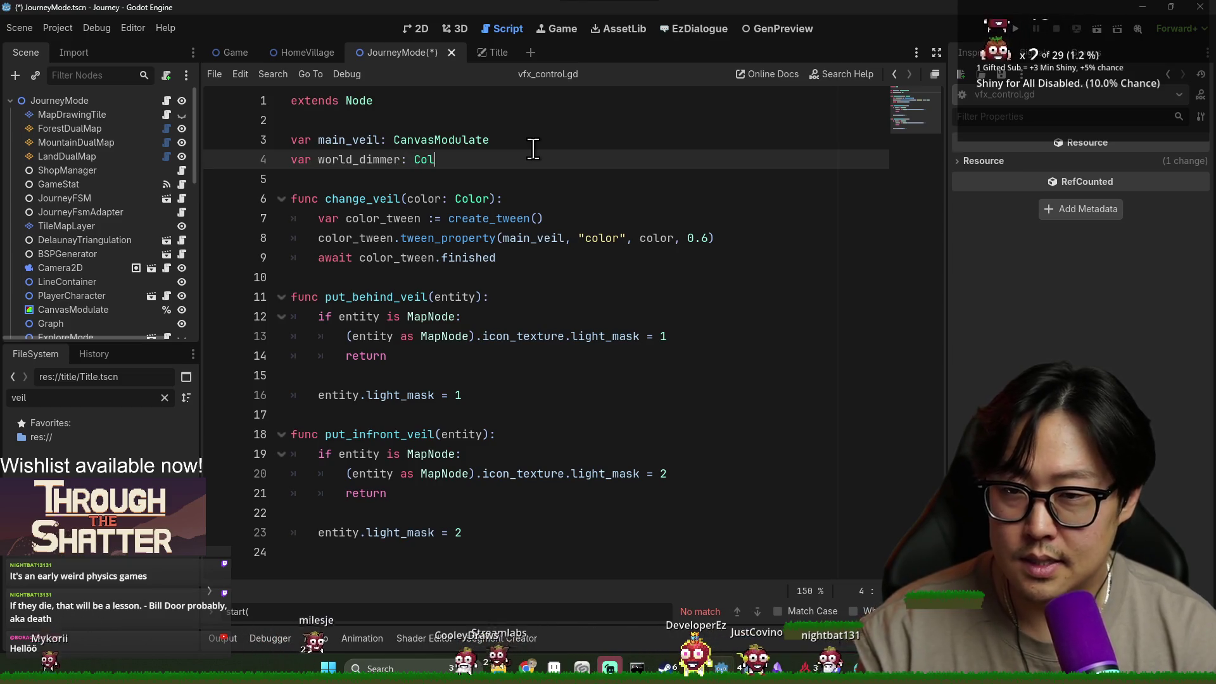
{"action": "type", "text": "orRect"}
Save, then write the 'func change_dimmer(color: Color):' header on line 6.
{"action": "scroll", "coordinate": [89, 252], "scroll_direction": "down", "scroll_amount": 5}
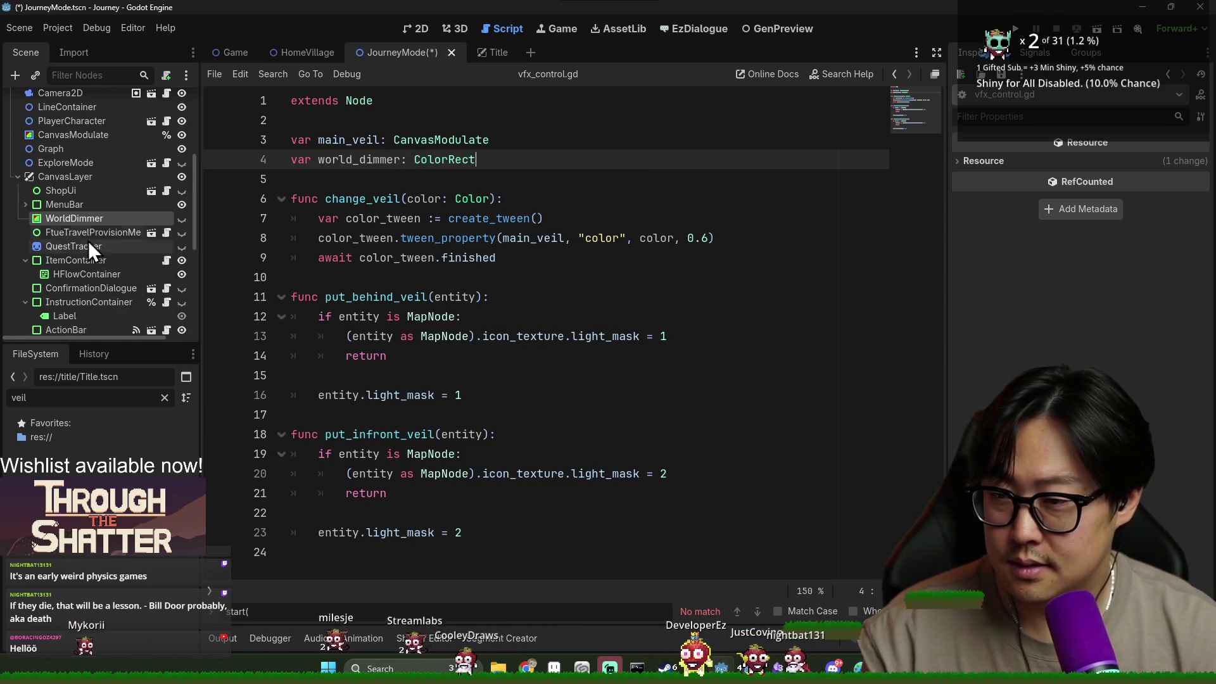
{"action": "left_click", "coordinate": [366, 173]}
{"action": "key", "text": "ctrl+s"}
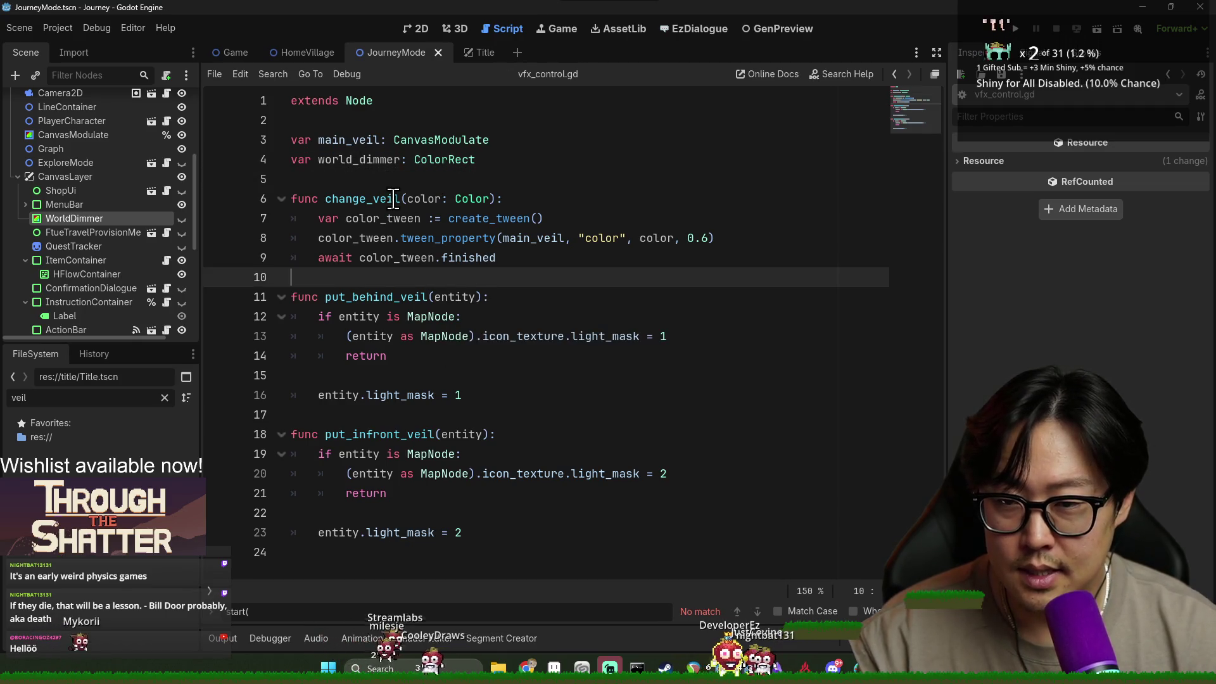
{"action": "key", "text": "Return"}
{"action": "type", "text": "v"}
{"action": "key", "text": "BackSpace"}
{"action": "type", "text": "fu"}
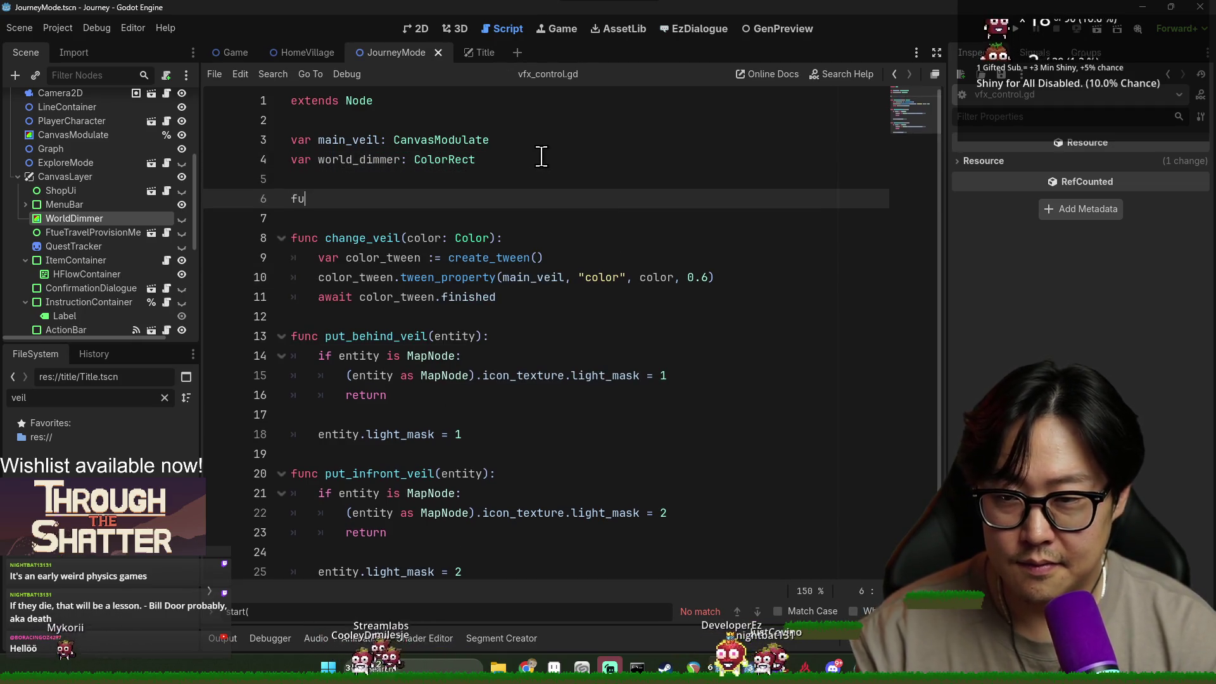
{"action": "type", "text": "nc change_dimmer(color: Col"}
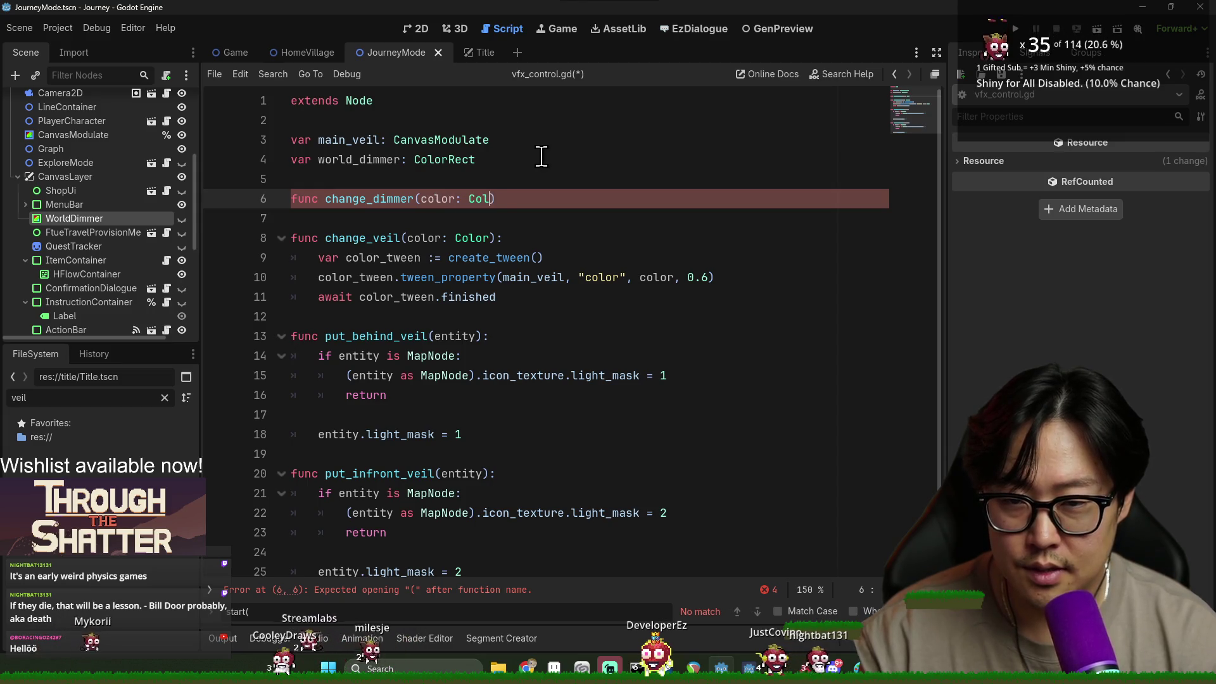
{"action": "type", "text": ":"}
{"action": "key", "text": "Return"}
{"action": "double_click", "coordinate": [437, 200]}
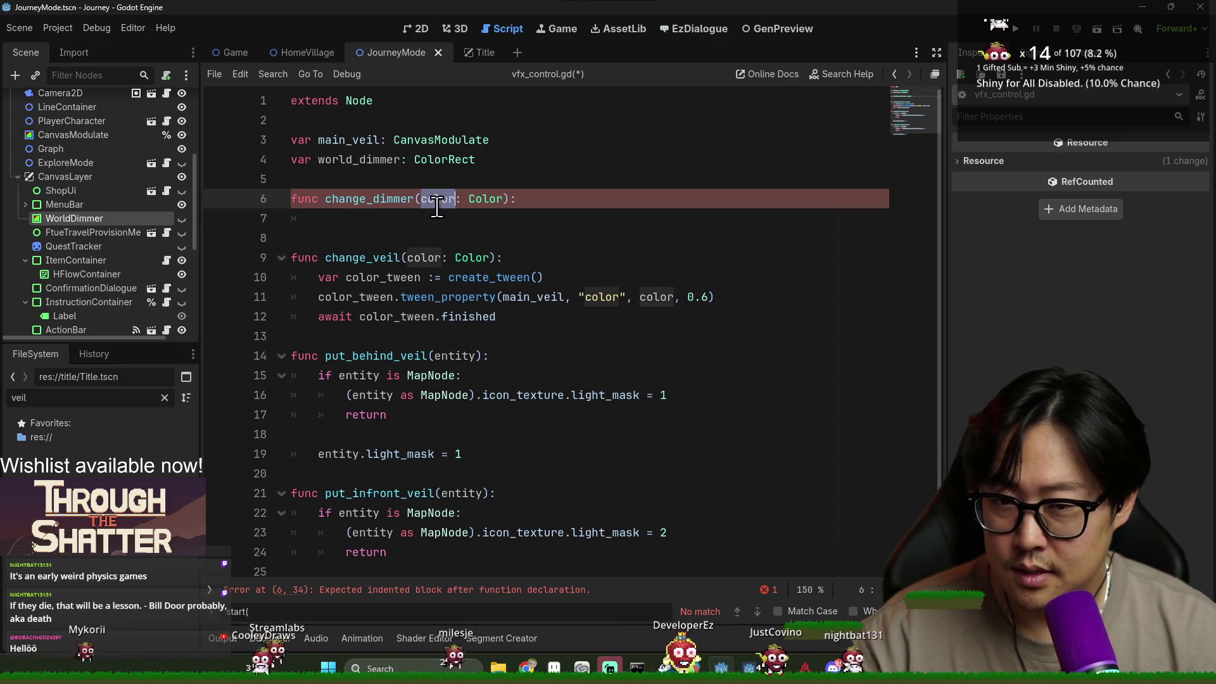
{"action": "type", "text": "a"}
{"action": "double_click", "coordinate": [458, 199]}
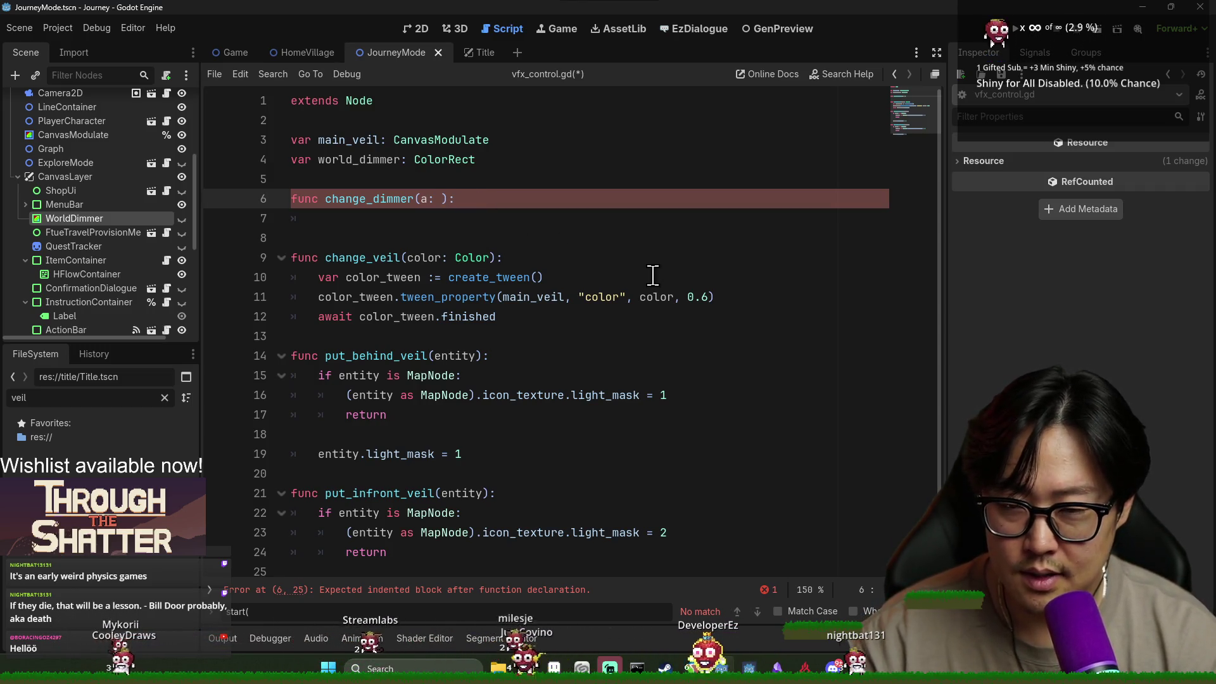
{"action": "key", "text": "ctrl+z"}
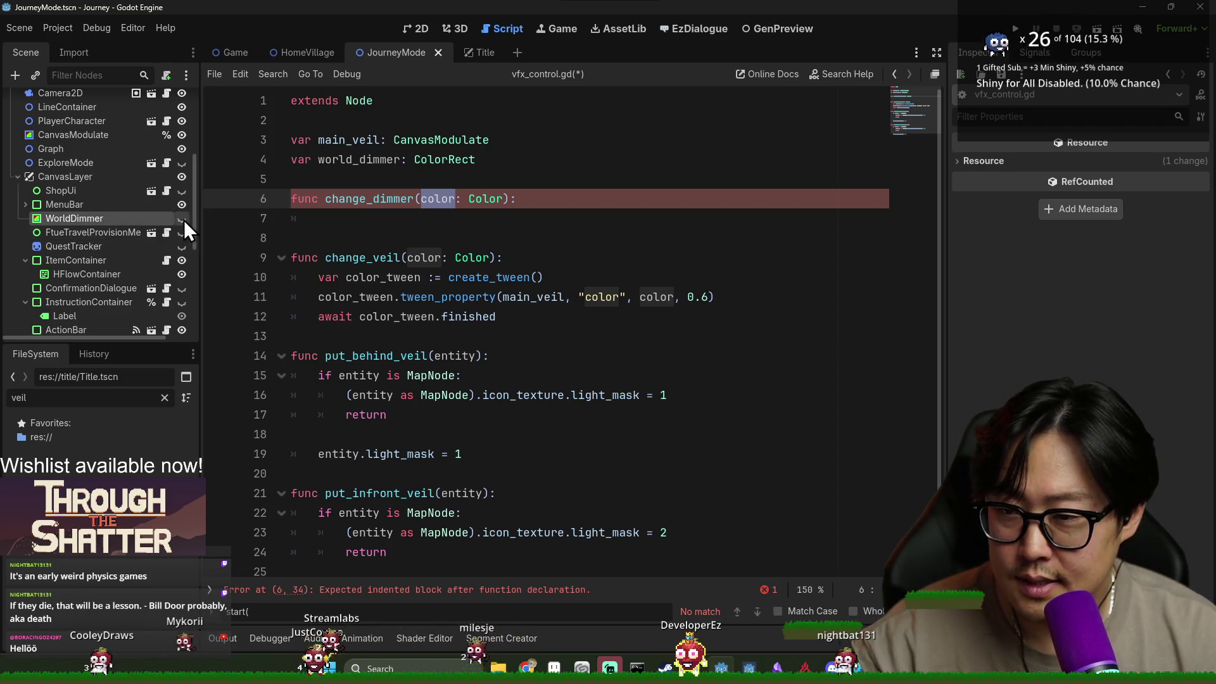
Check WorldDimmer's current Color swatch in the Inspector.
{"action": "left_click", "coordinate": [74, 218]}
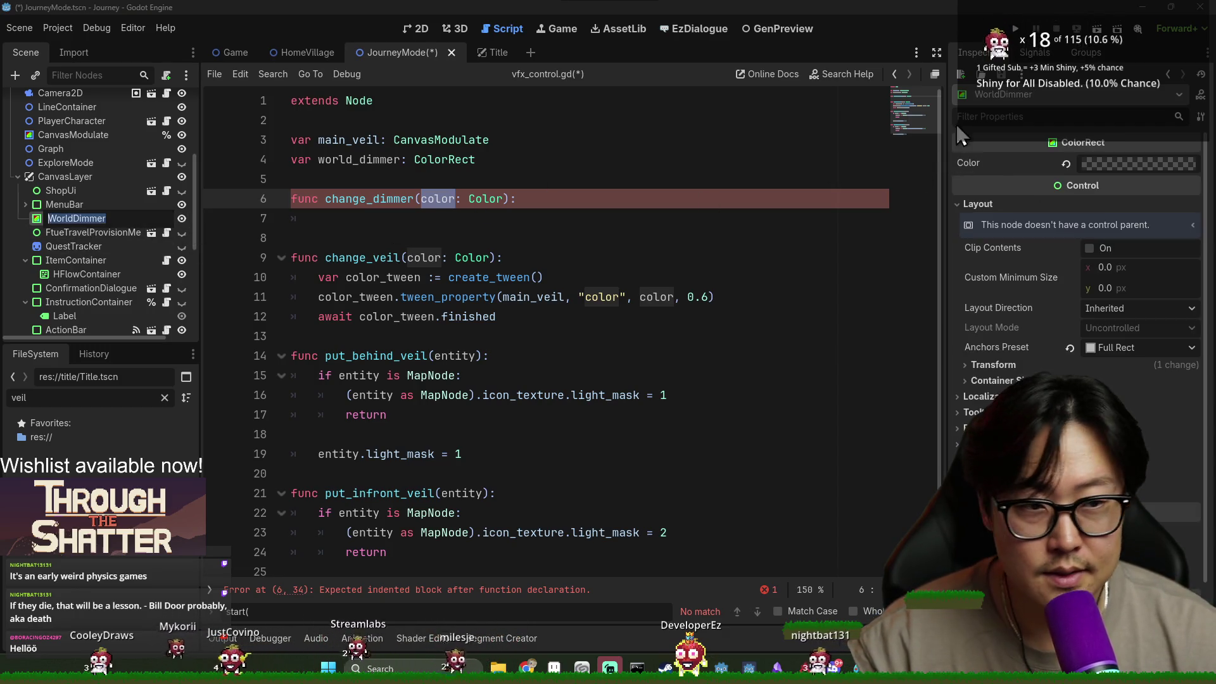
{"action": "left_click", "coordinate": [1131, 165]}
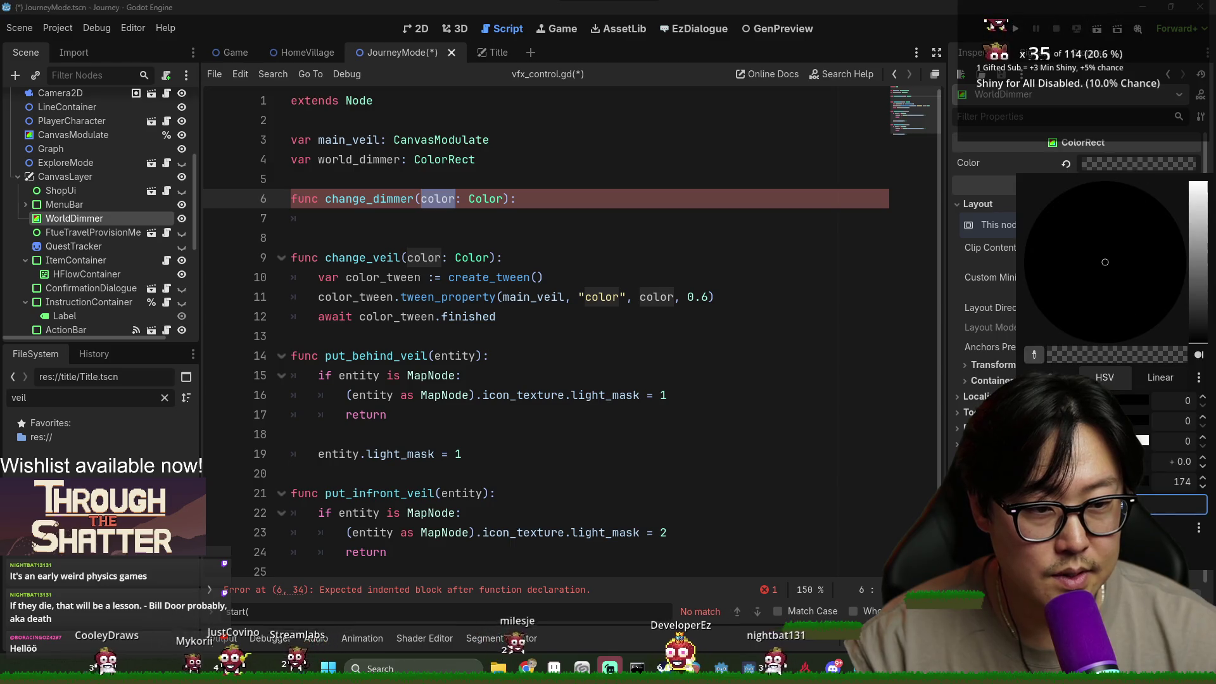
{"action": "left_click", "coordinate": [504, 242]}
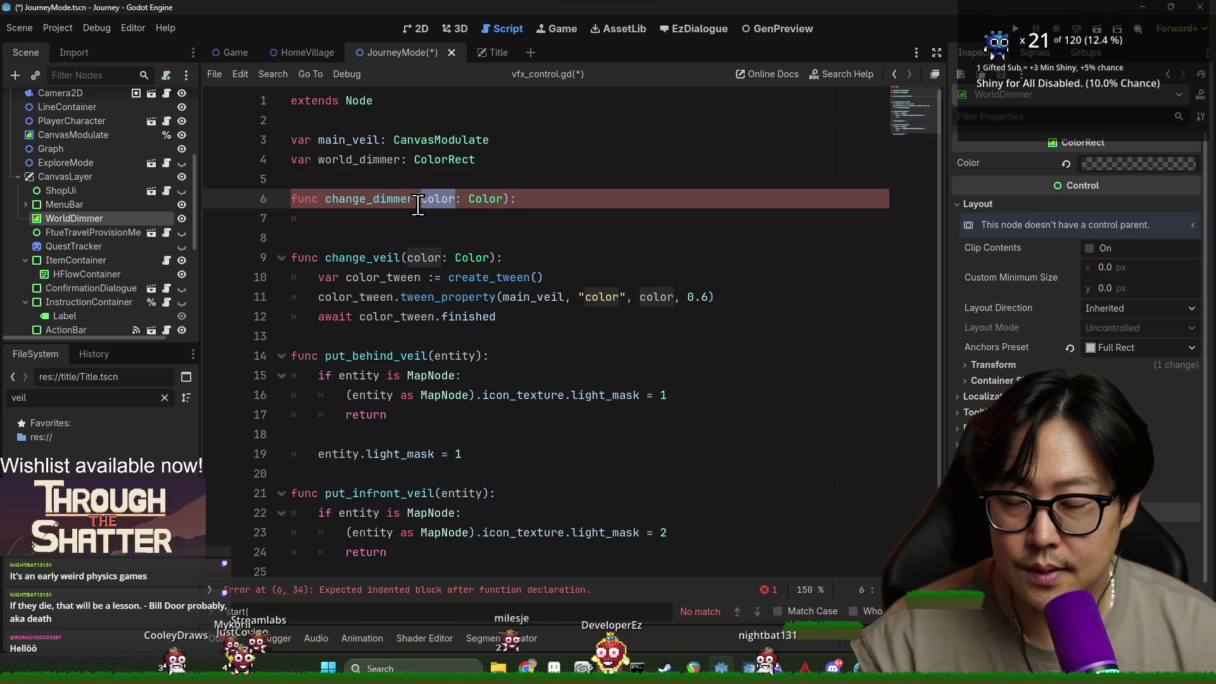
{"action": "left_click", "coordinate": [401, 218]}
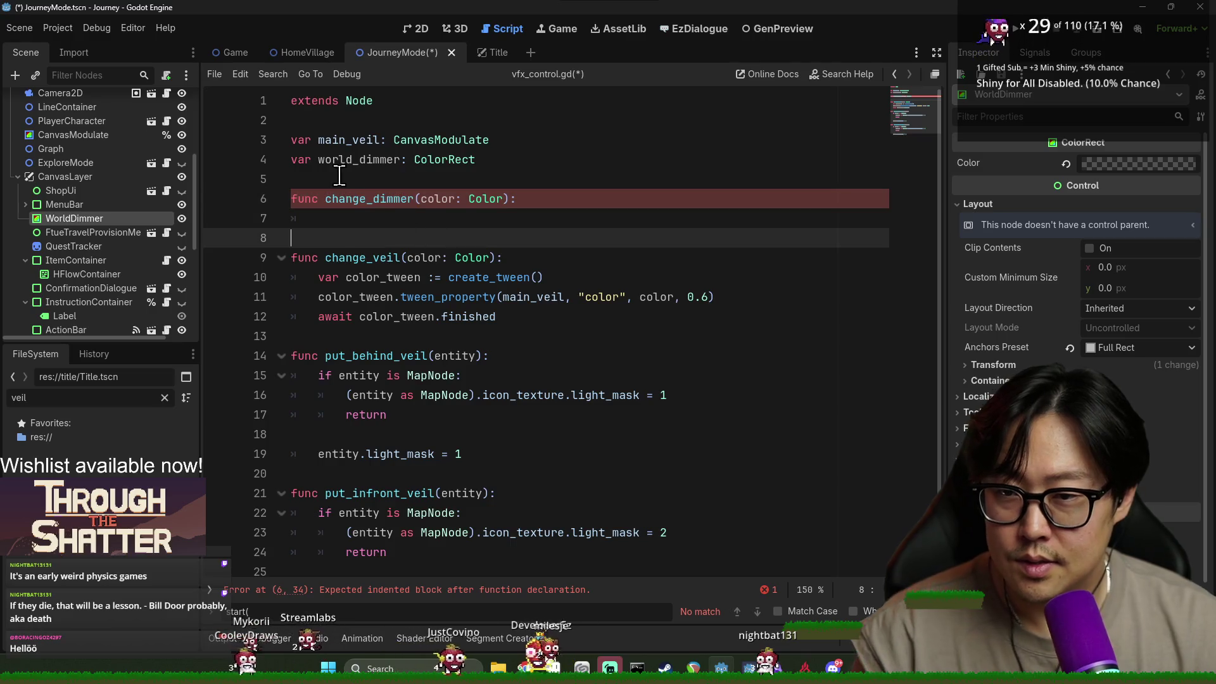
Add 'world_dimmer.color = color' and paste change_veil's three tween lines into change_dimmer.
{"action": "left_click", "coordinate": [401, 160]}
{"action": "left_click", "coordinate": [401, 218]}
{"action": "left_click", "coordinate": [374, 160]}
{"action": "left_click", "coordinate": [376, 218]}
{"action": "type", "text": "world_dimmer/"}
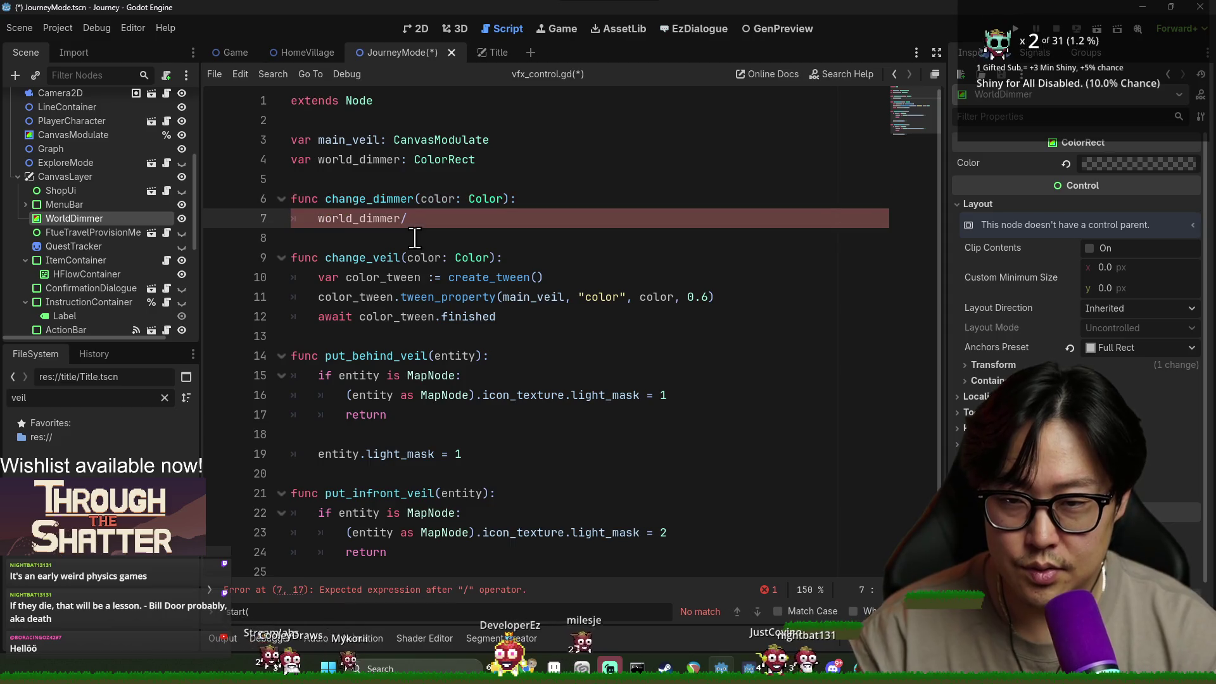
{"action": "key", "text": "BackSpace"}
{"action": "type", "text": ".color"}
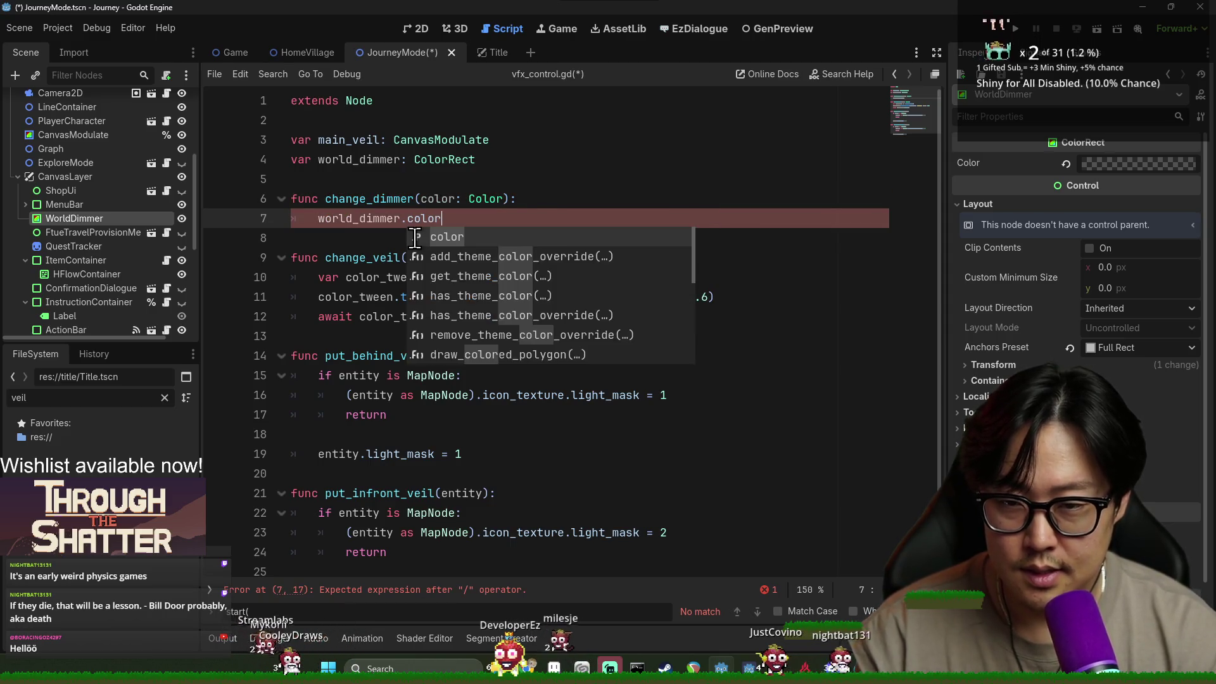
{"action": "type", "text": " = color"}
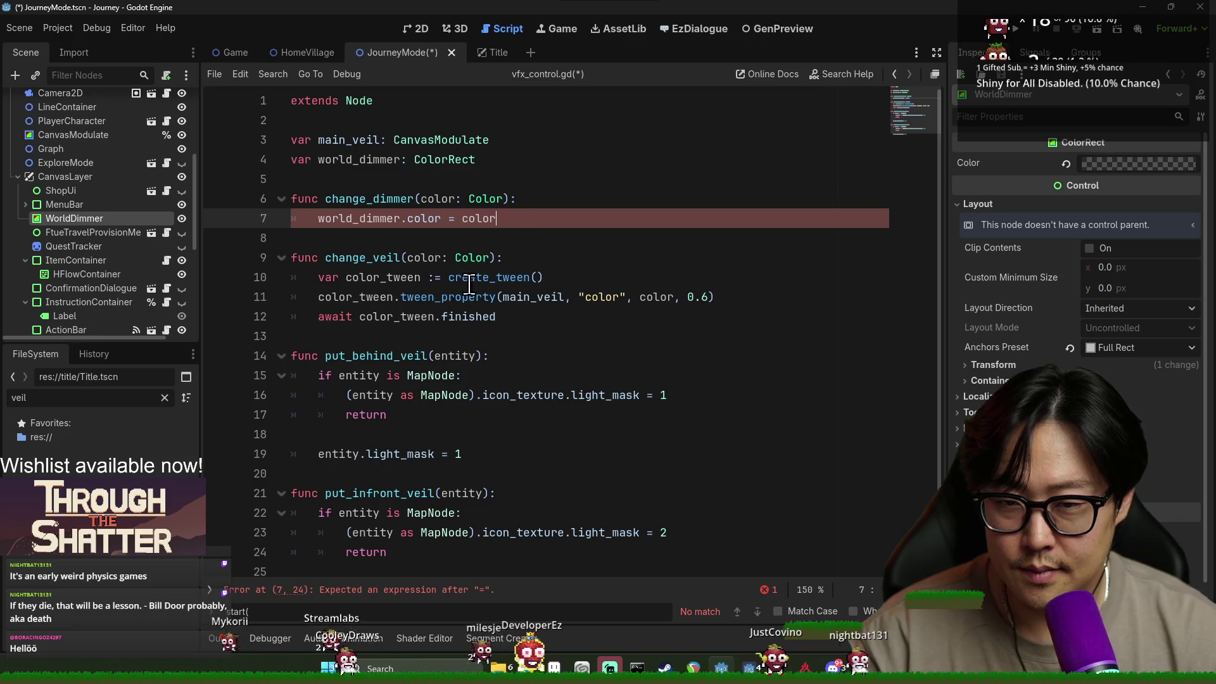
{"action": "left_click", "coordinate": [320, 278]}
{"action": "double_click", "coordinate": [320, 277]}
{"action": "left_click_drag", "start_coordinate": [322, 278], "coordinate": [556, 315]}
{"action": "key", "text": "ctrl+c"}
{"action": "left_click", "coordinate": [538, 210]}
{"action": "key", "text": "Return"}
{"action": "key", "text": "ctrl+v"}
{"action": "left_click", "coordinate": [364, 224]}
{"action": "key", "text": "shift+Tab"}
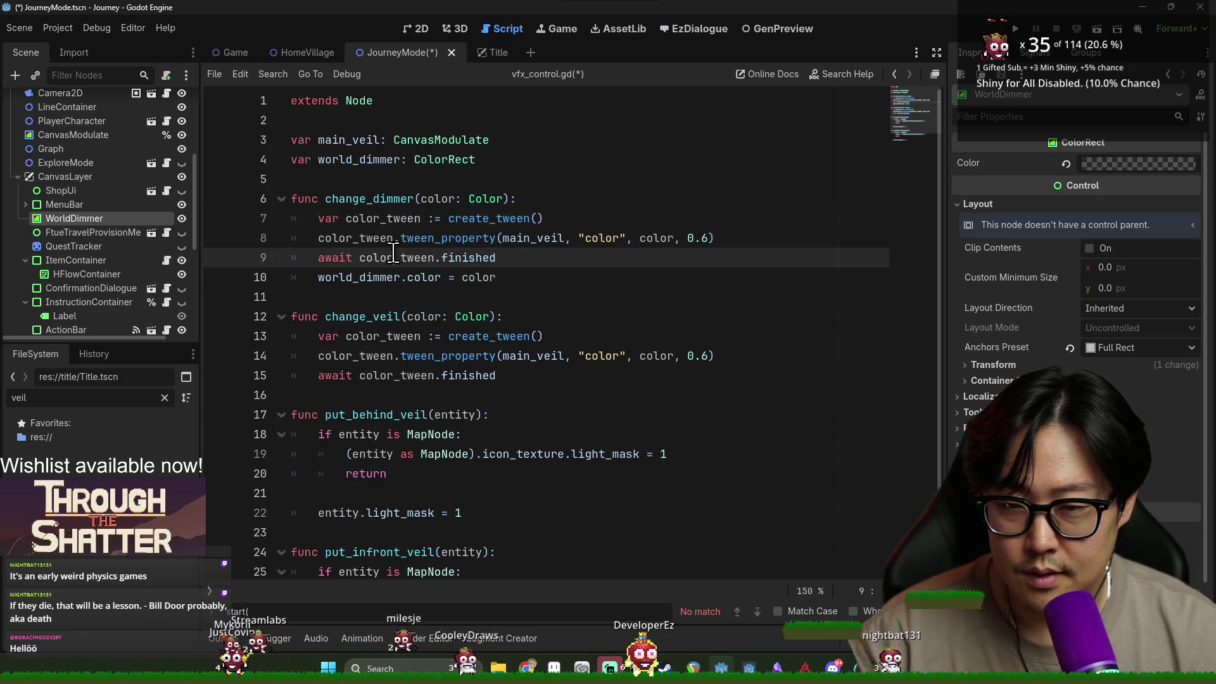
{"action": "left_click", "coordinate": [430, 282]}
Rename the parameter to 'from: Color' and start with world_dimmer.color = from and visible = true.
{"action": "double_click", "coordinate": [431, 199]}
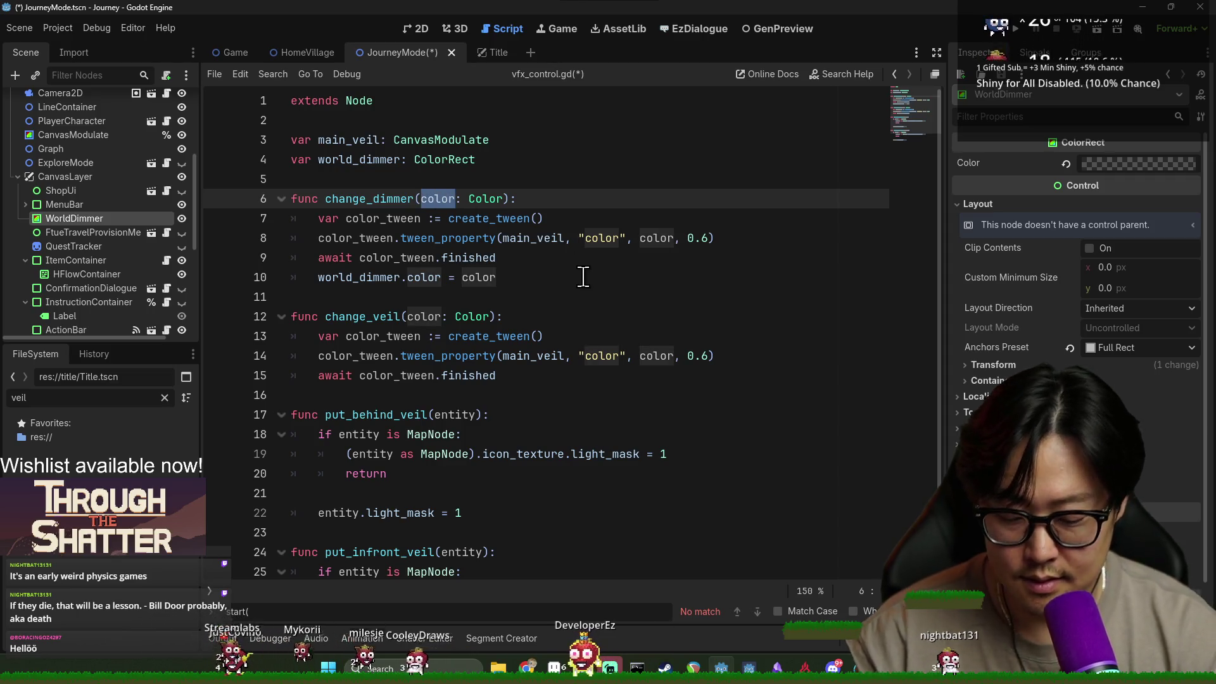
{"action": "type", "text": "from: "}
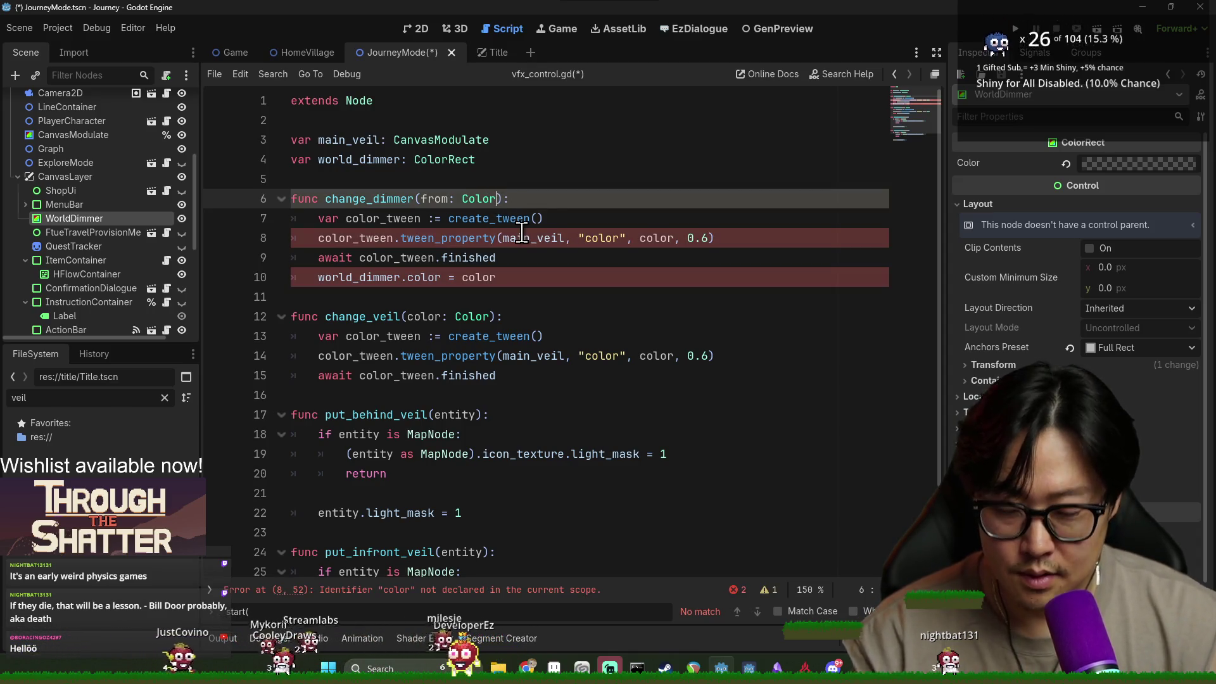
{"action": "type", "text": "Color"}
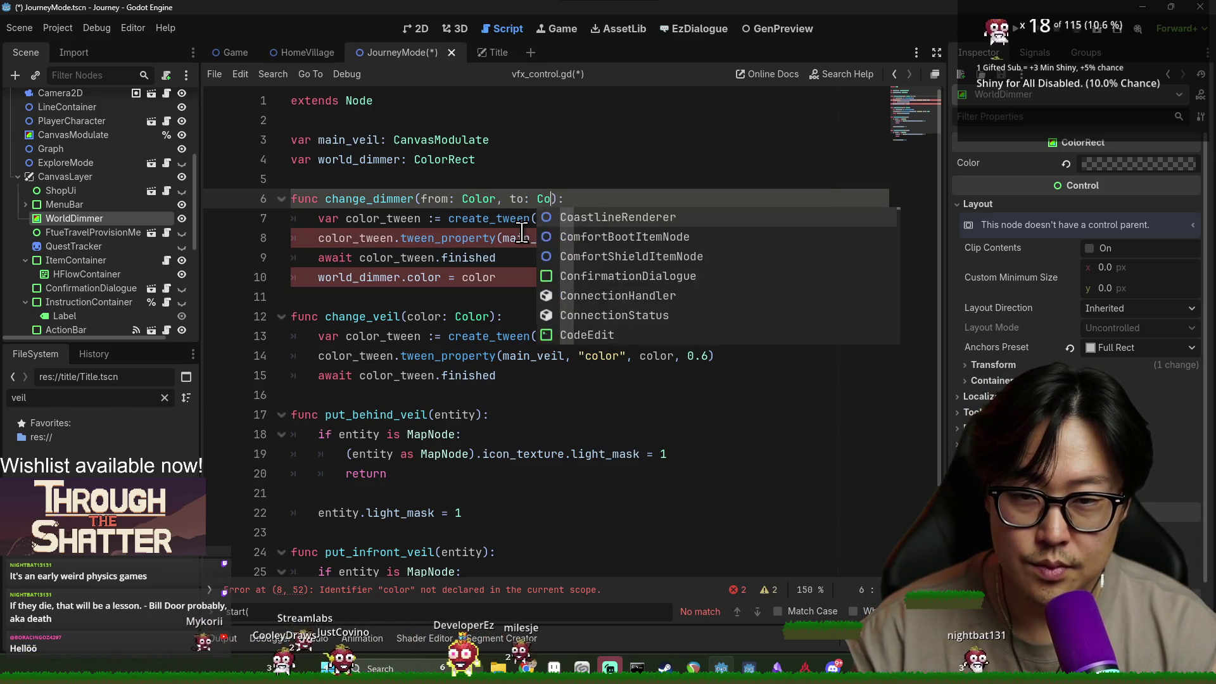
{"action": "double_click", "coordinate": [354, 238]}
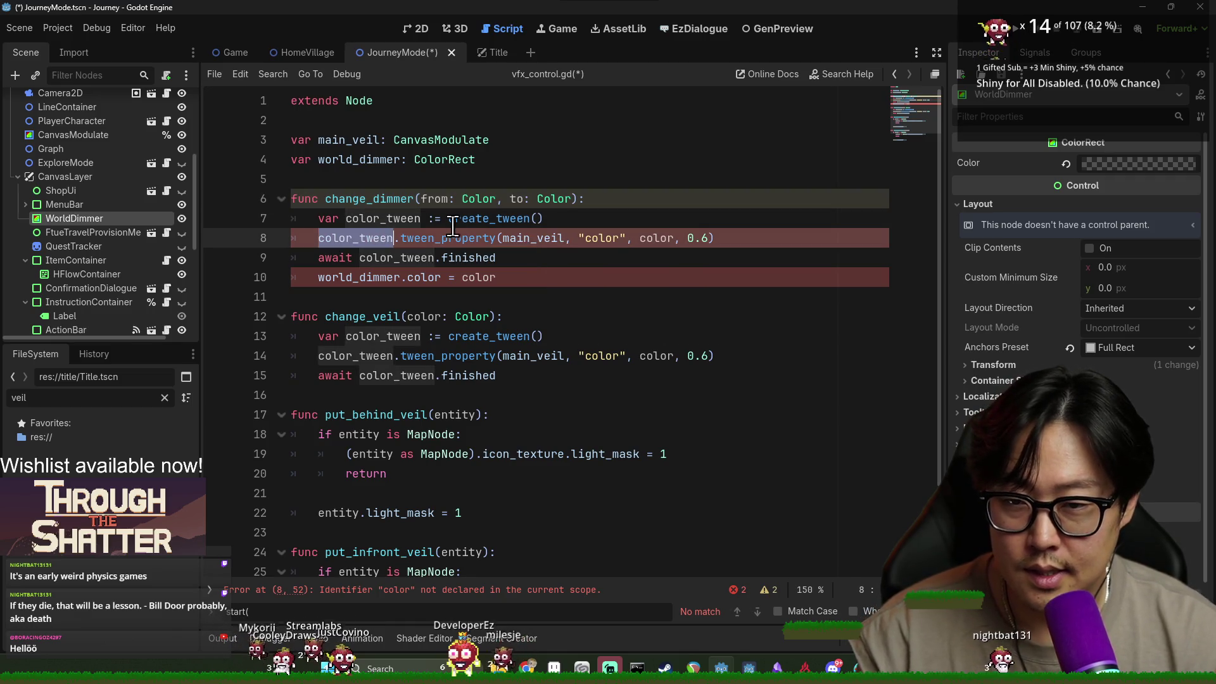
{"action": "double_click", "coordinate": [471, 200]}
{"action": "key", "text": "Return"}
{"action": "type", "text": "world_di"}
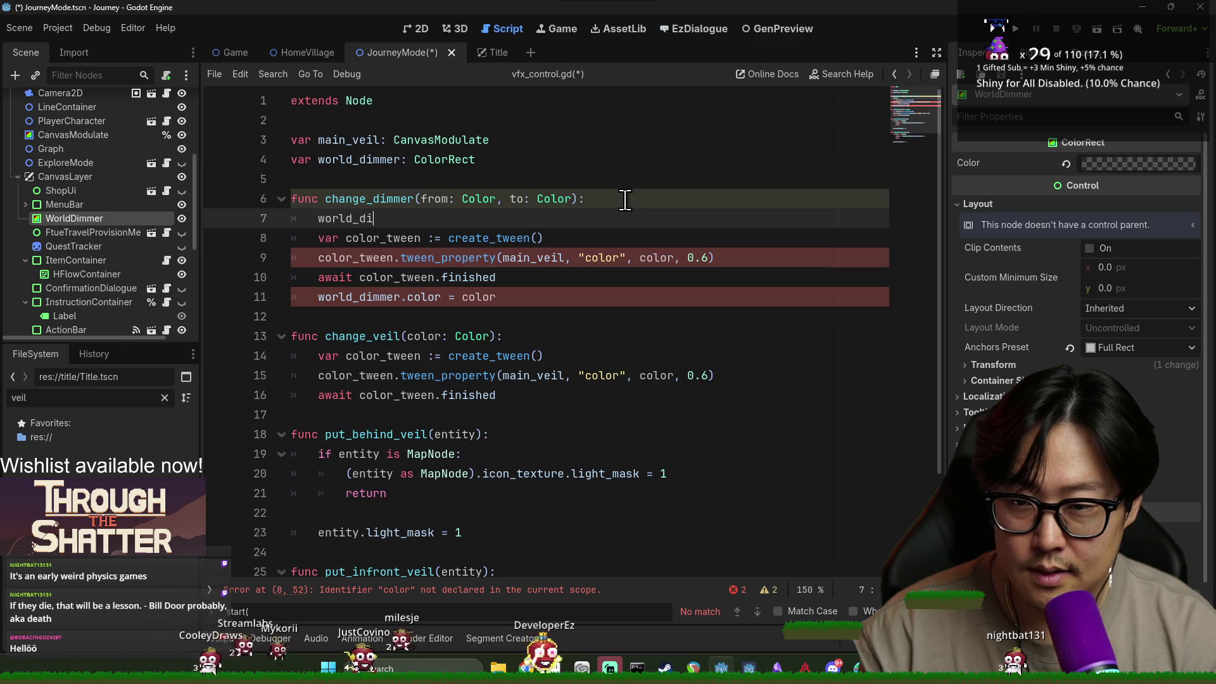
{"action": "type", "text": "mmer = from"}
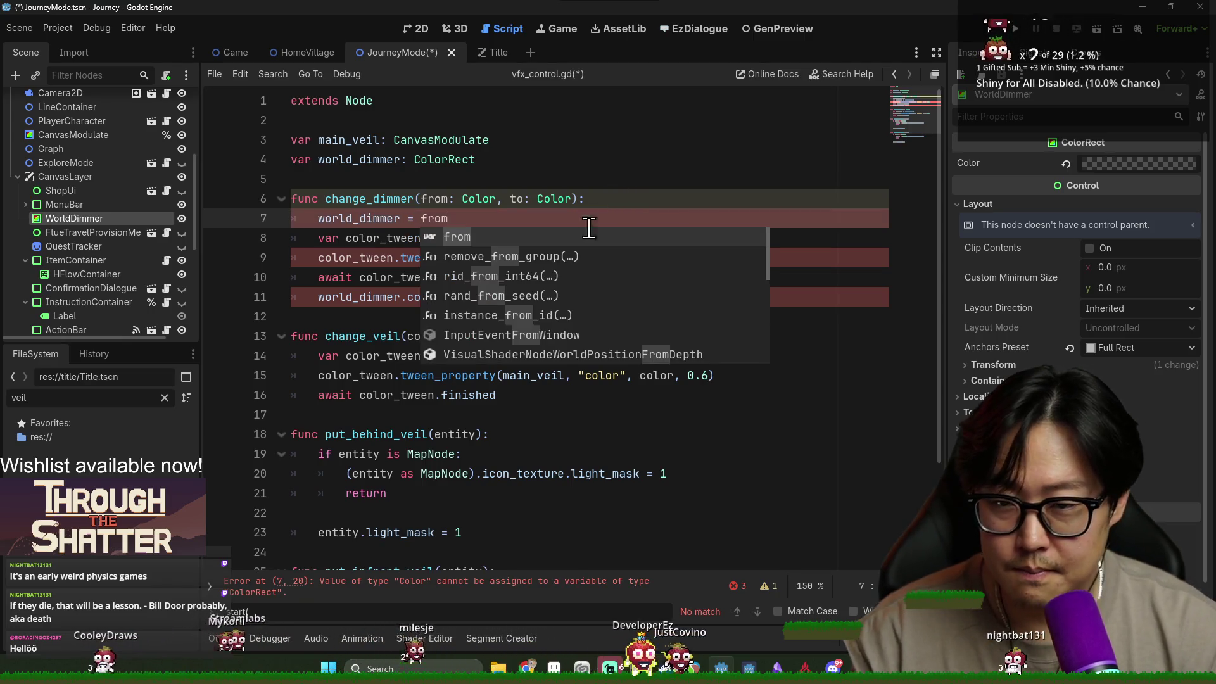
{"action": "left_click", "coordinate": [408, 219]}
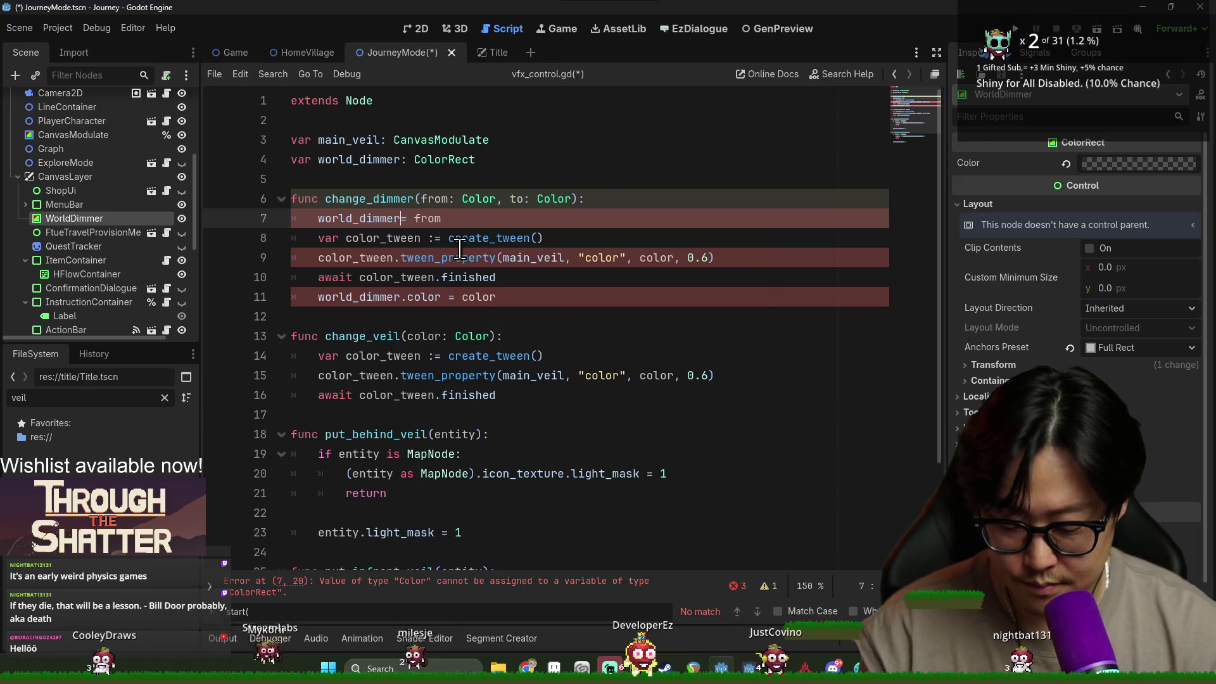
{"action": "type", "text": ".color"}
{"action": "left_click", "coordinate": [538, 219]}
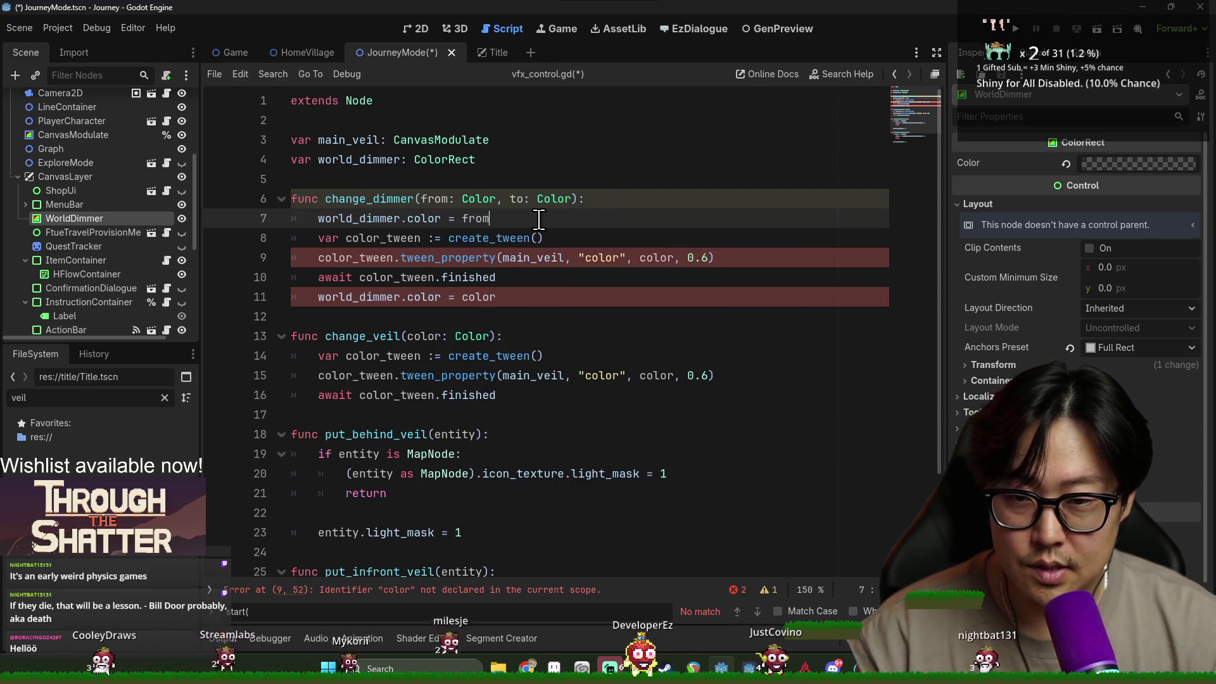
{"action": "key", "text": "Return"}
{"action": "type", "text": "world"}
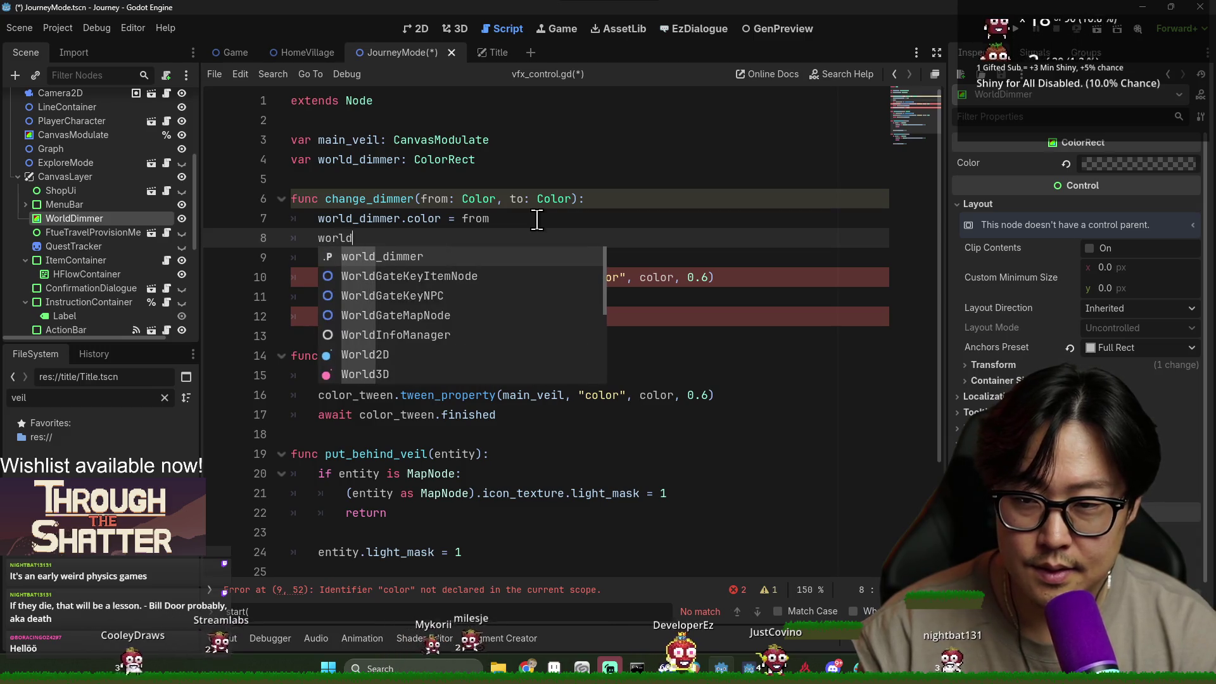
{"action": "type", "text": "_dimmer.visible "}
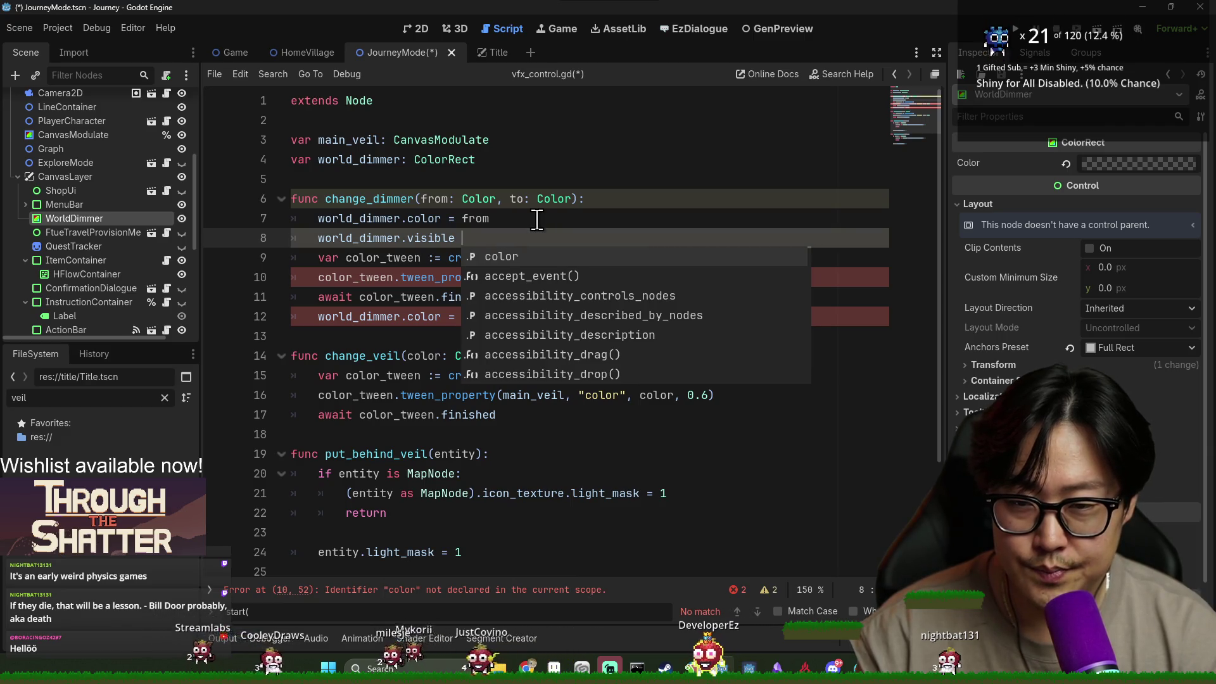
{"action": "type", "text": "= true"}
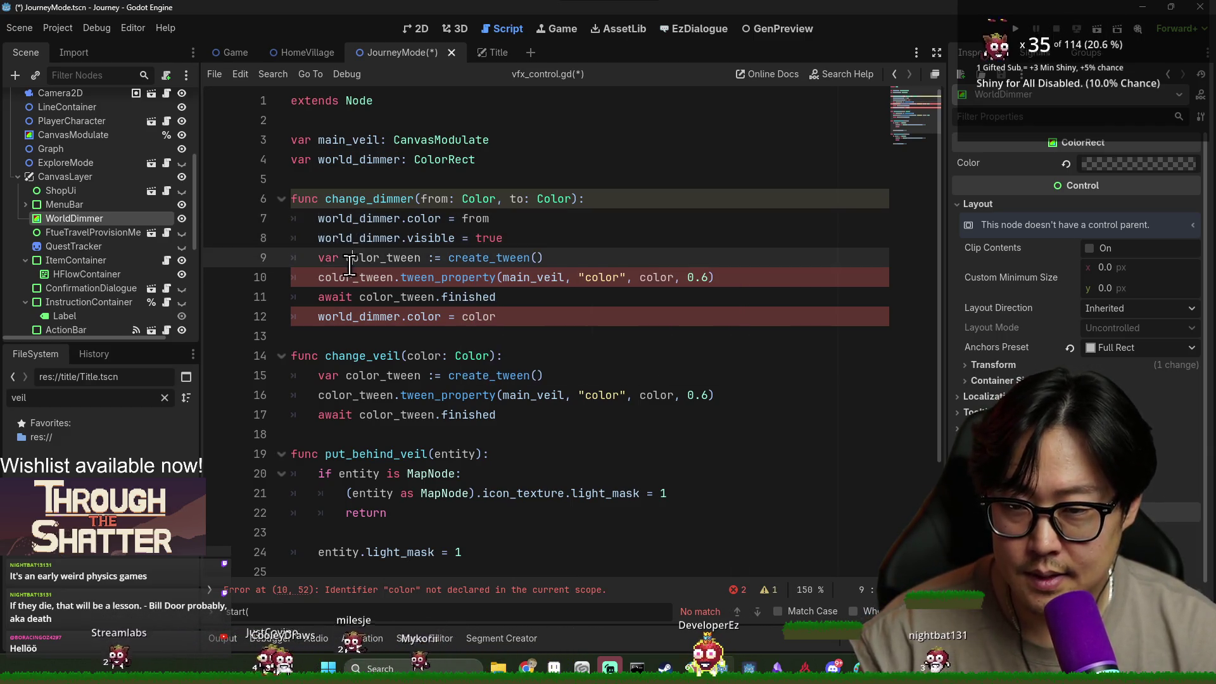
Point the tween at world_dimmer instead of main_veil, animating to the 'to' colour.
{"action": "double_click", "coordinate": [481, 277]}
{"action": "double_click", "coordinate": [524, 279]}
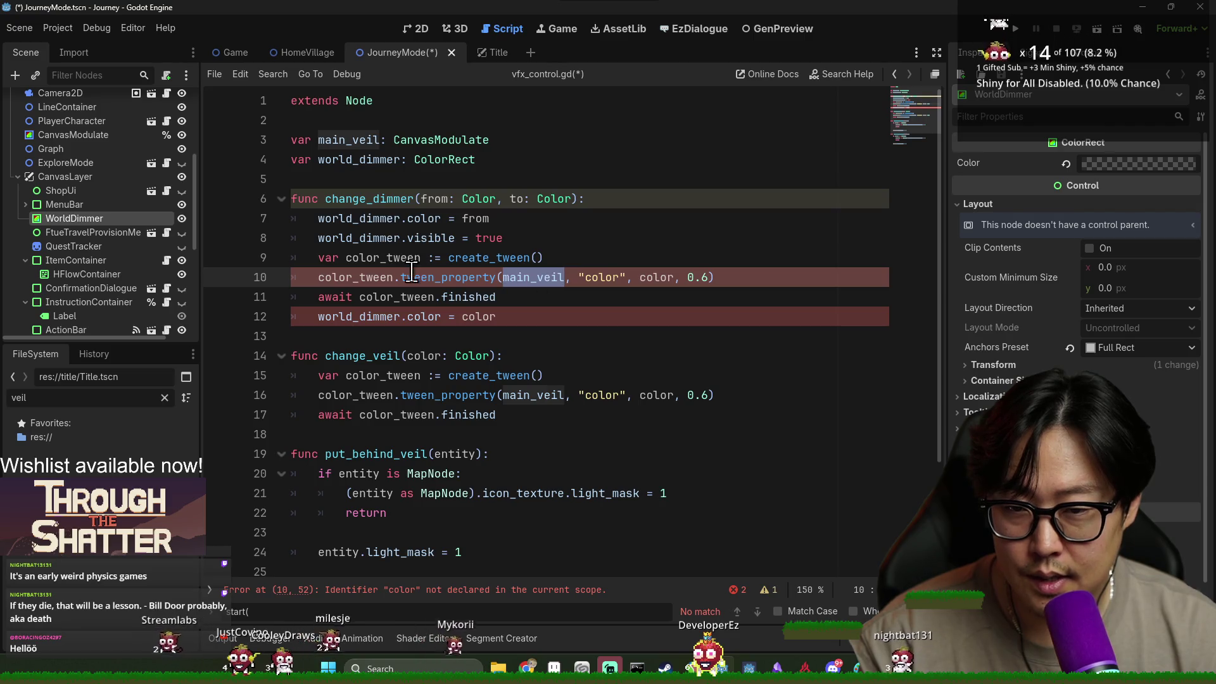
{"action": "double_click", "coordinate": [360, 159]}
{"action": "key", "text": "ctrl+c"}
{"action": "double_click", "coordinate": [535, 277]}
{"action": "key", "text": "ctrl+v"}
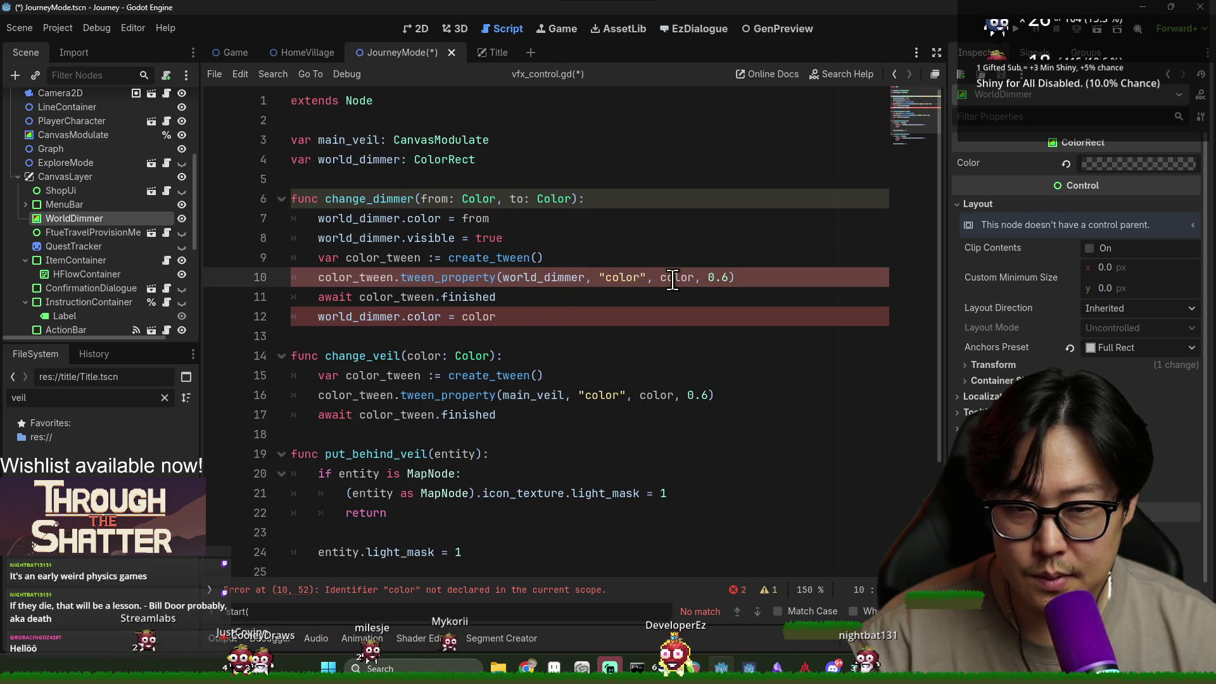
{"action": "double_click", "coordinate": [679, 278]}
{"action": "double_click", "coordinate": [518, 199]}
{"action": "key", "text": "ctrl+c"}
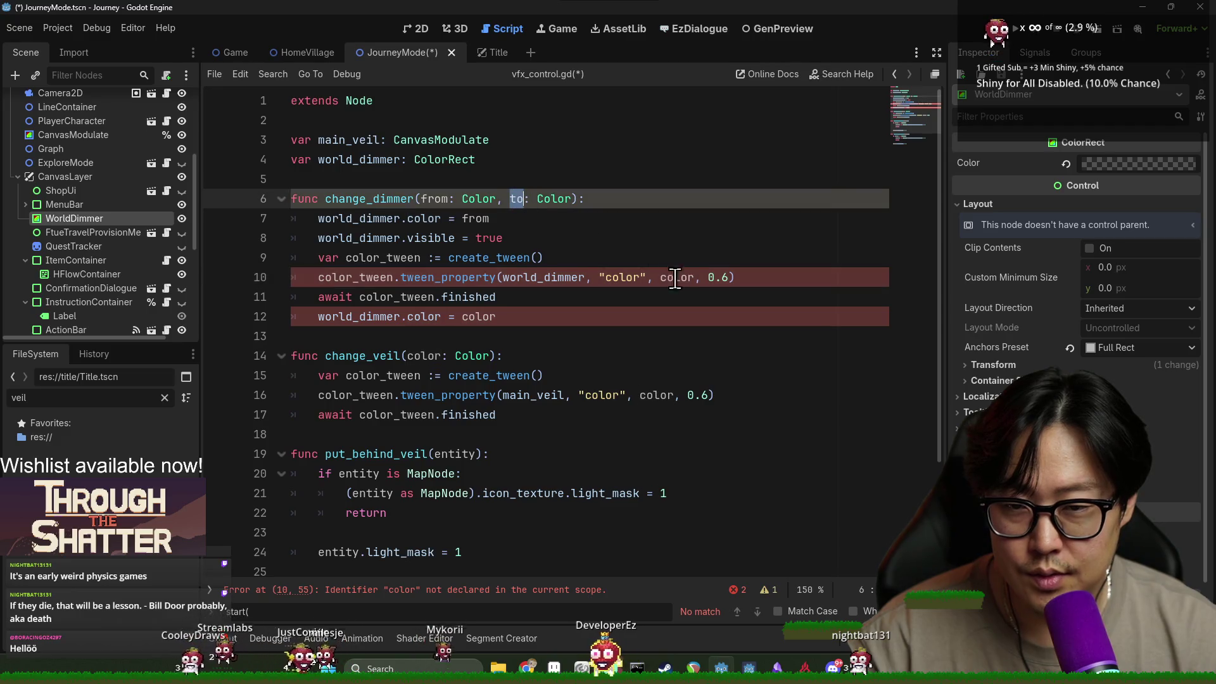
{"action": "double_click", "coordinate": [678, 276]}
{"action": "key", "text": "ctrl+v"}
Delete the leftover final world_dimmer.color line and save vfx_control.gd.
{"action": "left_click", "coordinate": [427, 322]}
{"action": "key", "text": "ctrl+s"}
{"action": "triple_click", "coordinate": [427, 322]}
{"action": "key", "text": "BackSpace"}
{"action": "key", "text": "ctrl+s"}
{"action": "double_click", "coordinate": [348, 194]}
{"action": "key", "text": "ctrl+s"}
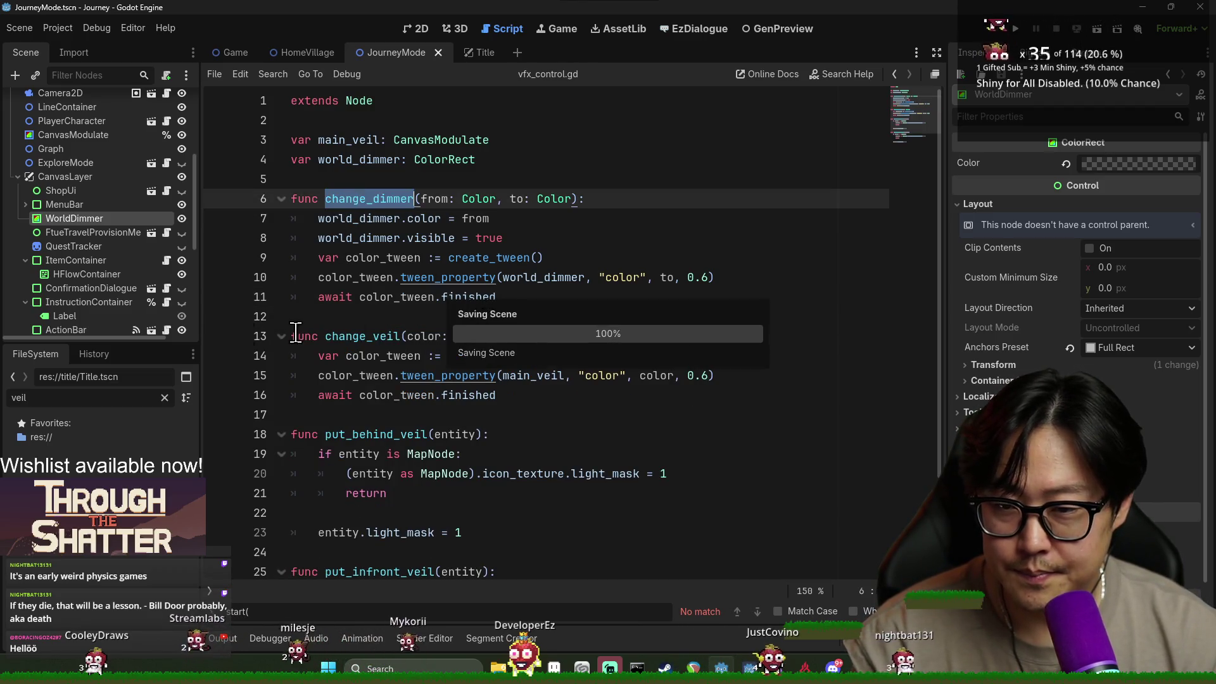
{"action": "left_click", "coordinate": [491, 296]}
{"action": "left_click", "coordinate": [401, 242]}
{"action": "key", "text": "Up"}
{"action": "key", "text": "Up"}
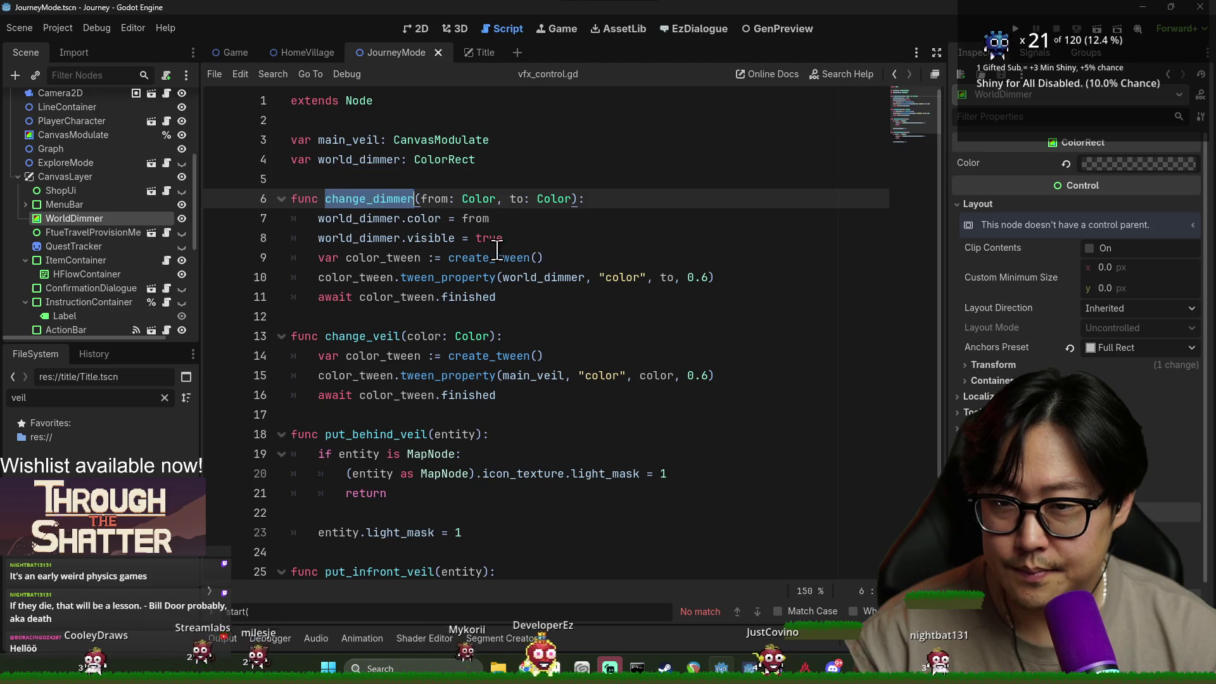
{"action": "key", "text": "Down"}
{"action": "key", "text": "Down"}
{"action": "key", "text": "Down"}
{"action": "scroll", "coordinate": [154, 143], "scroll_direction": "up", "scroll_amount": 5}
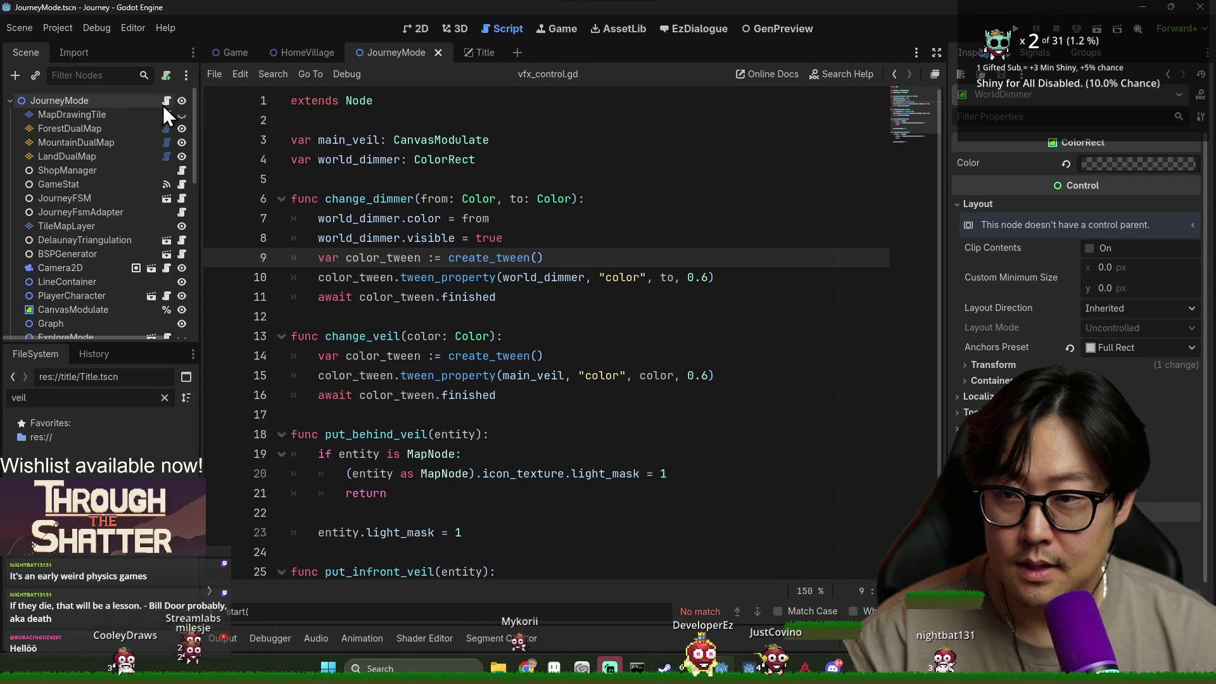
In journey_mode.gd's start(), add 'world_dimmer.color = Color.BLACK'.
{"action": "left_click", "coordinate": [166, 101]}
{"action": "scroll", "coordinate": [437, 431], "scroll_direction": "down", "scroll_amount": 4}
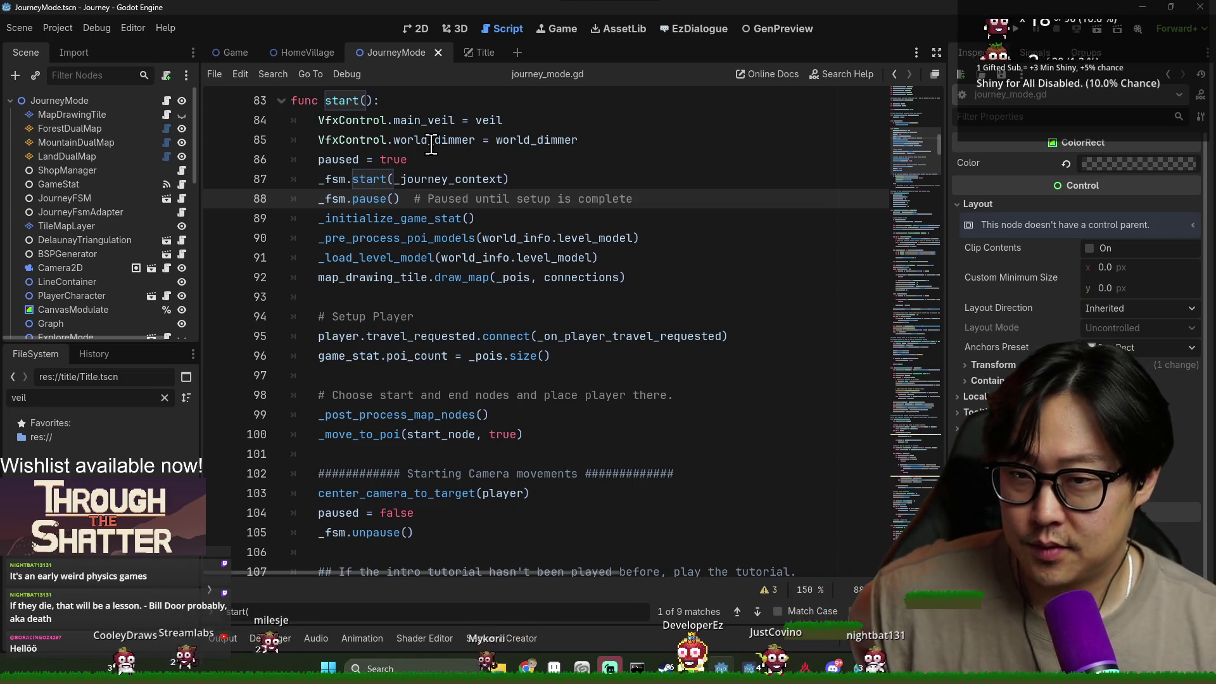
{"action": "scroll", "coordinate": [428, 147], "scroll_direction": "down", "scroll_amount": 8}
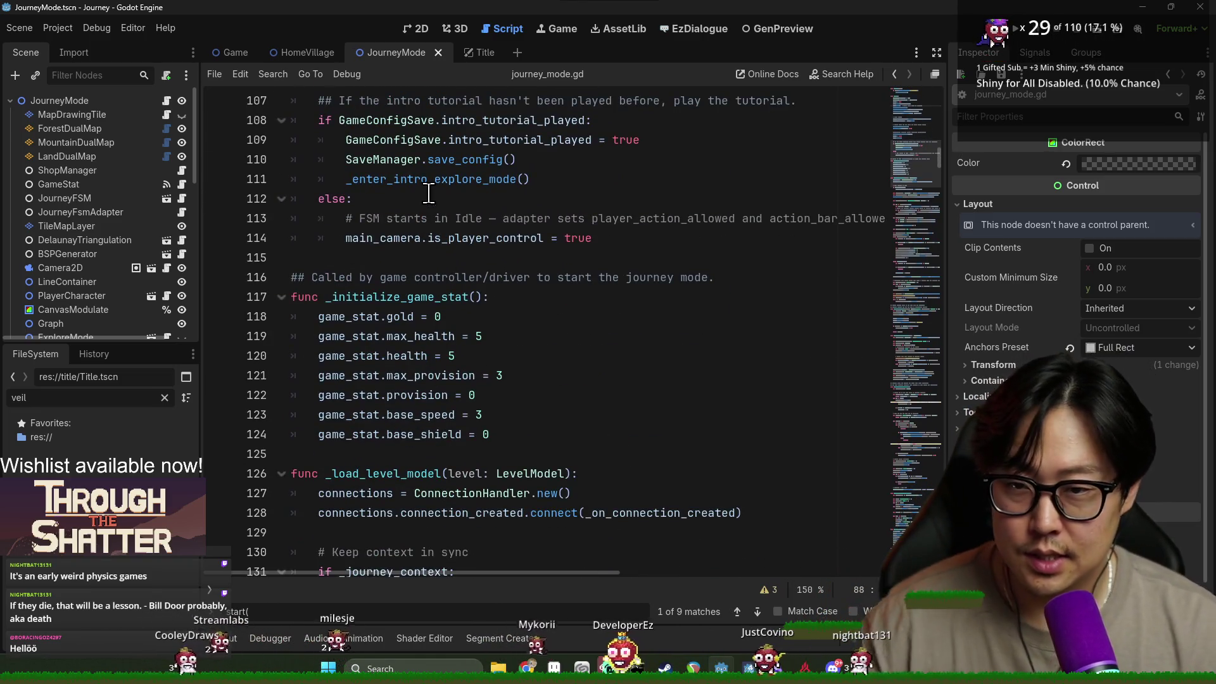
{"action": "scroll", "coordinate": [428, 193], "scroll_direction": "up", "scroll_amount": 10}
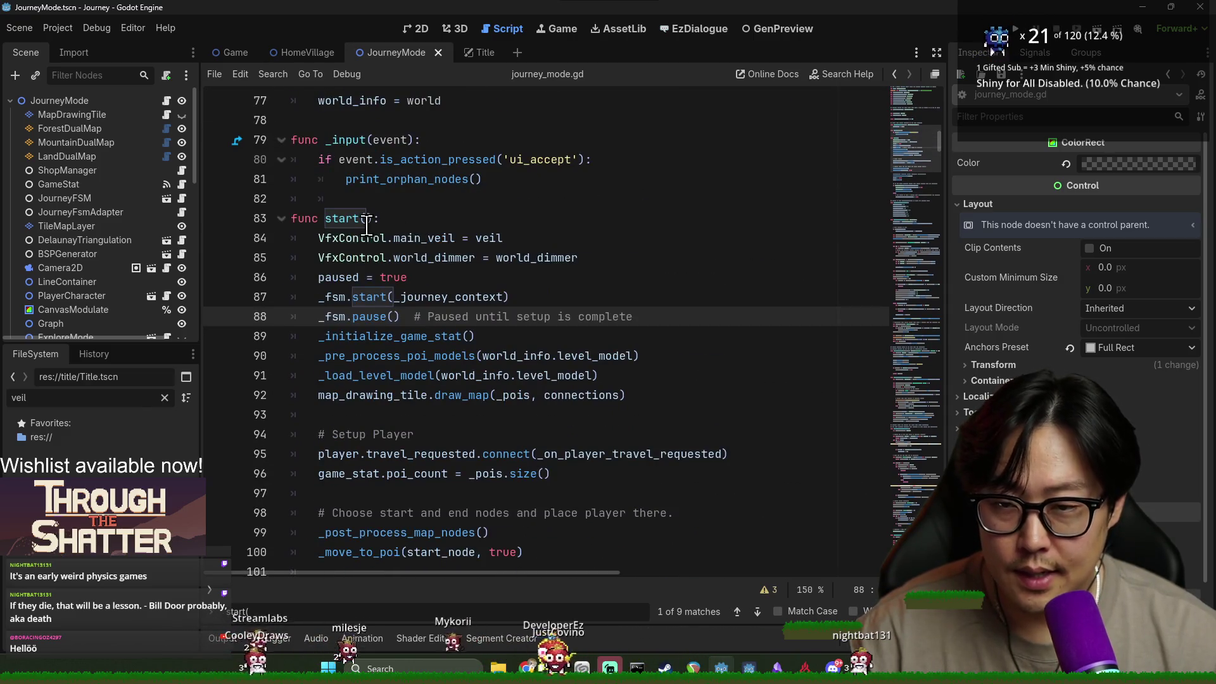
{"action": "left_click", "coordinate": [370, 222]}
{"action": "left_click", "coordinate": [586, 263]}
{"action": "key", "text": "Return"}
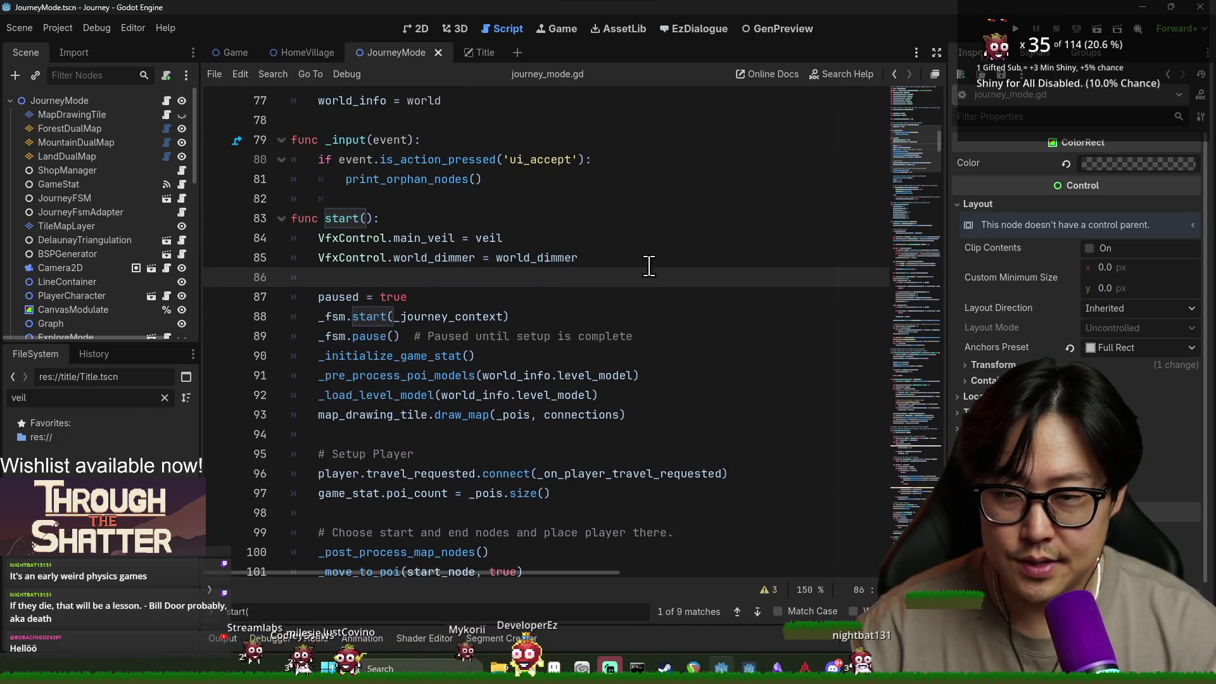
{"action": "key", "text": "Return"}
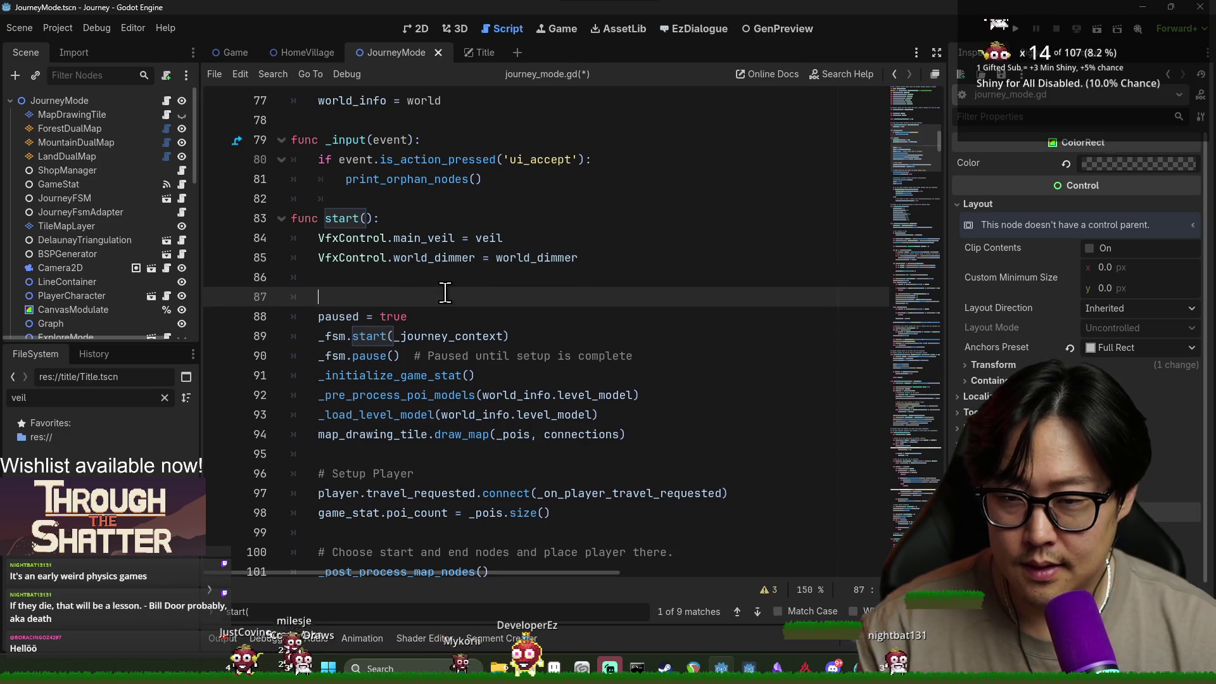
{"action": "double_click", "coordinate": [420, 257]}
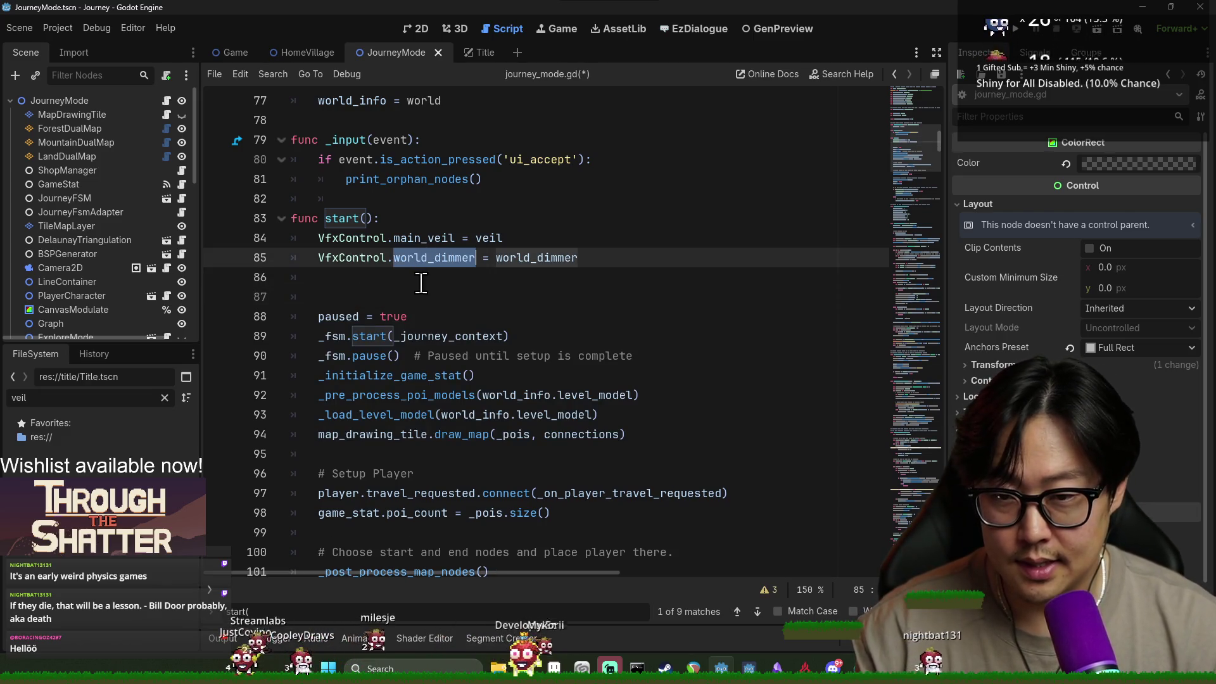
{"action": "left_click", "coordinate": [519, 281]}
{"action": "type", "text": "world_dimmer."}
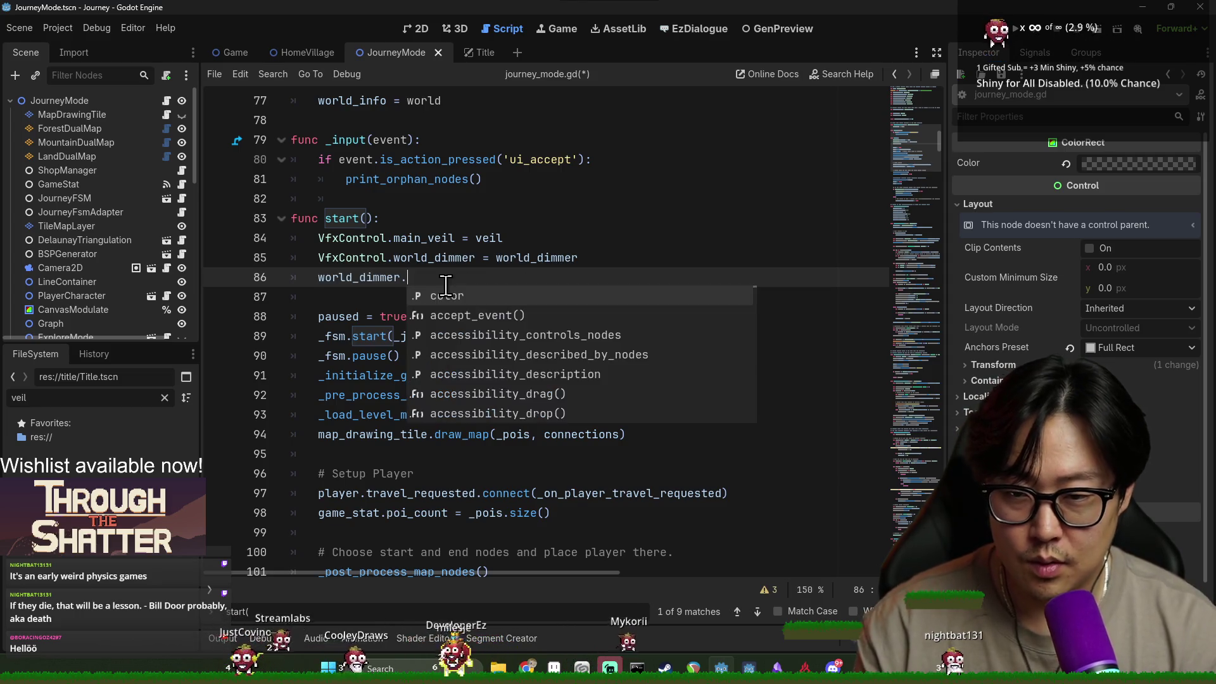
{"action": "key", "text": "BackSpace"}
{"action": "key", "text": "BackSpace"}
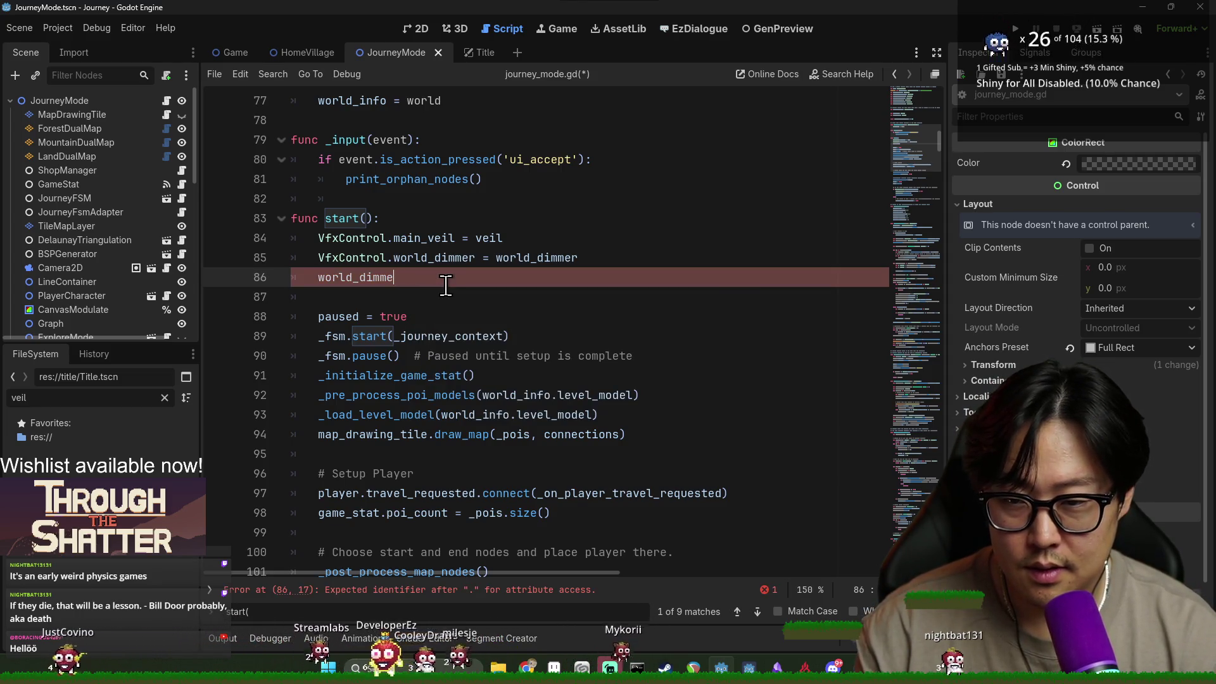
{"action": "type", "text": "r."}
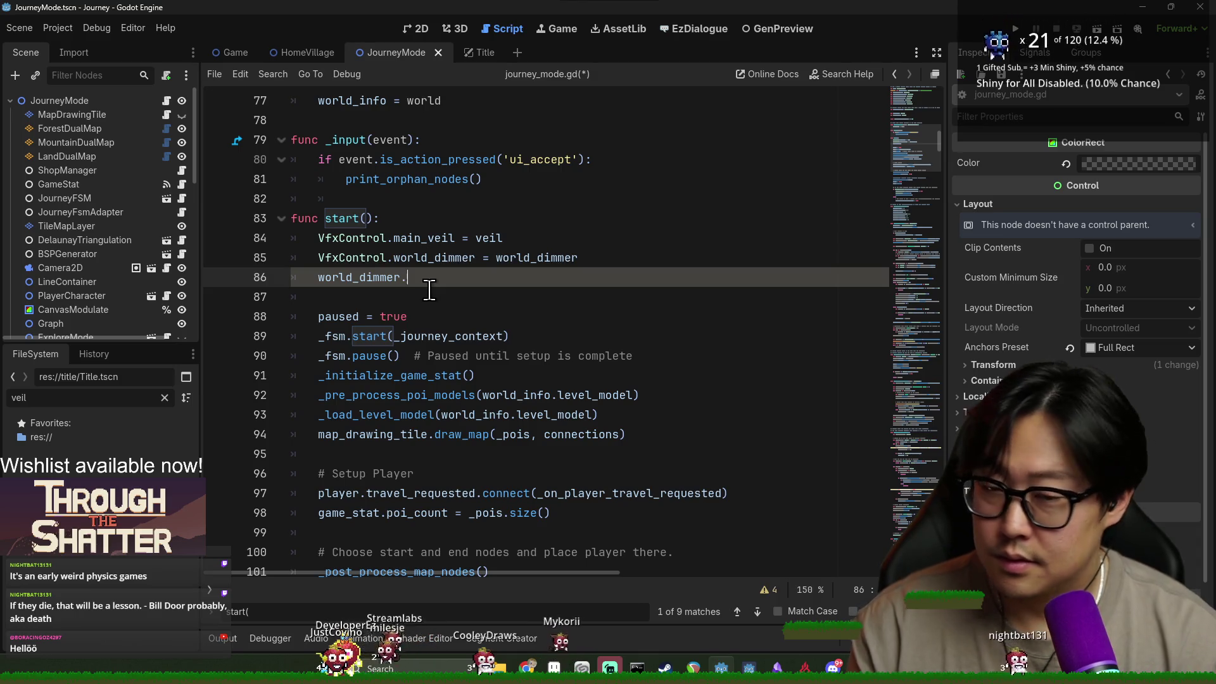
{"action": "type", "text": "color = Color.bla"}
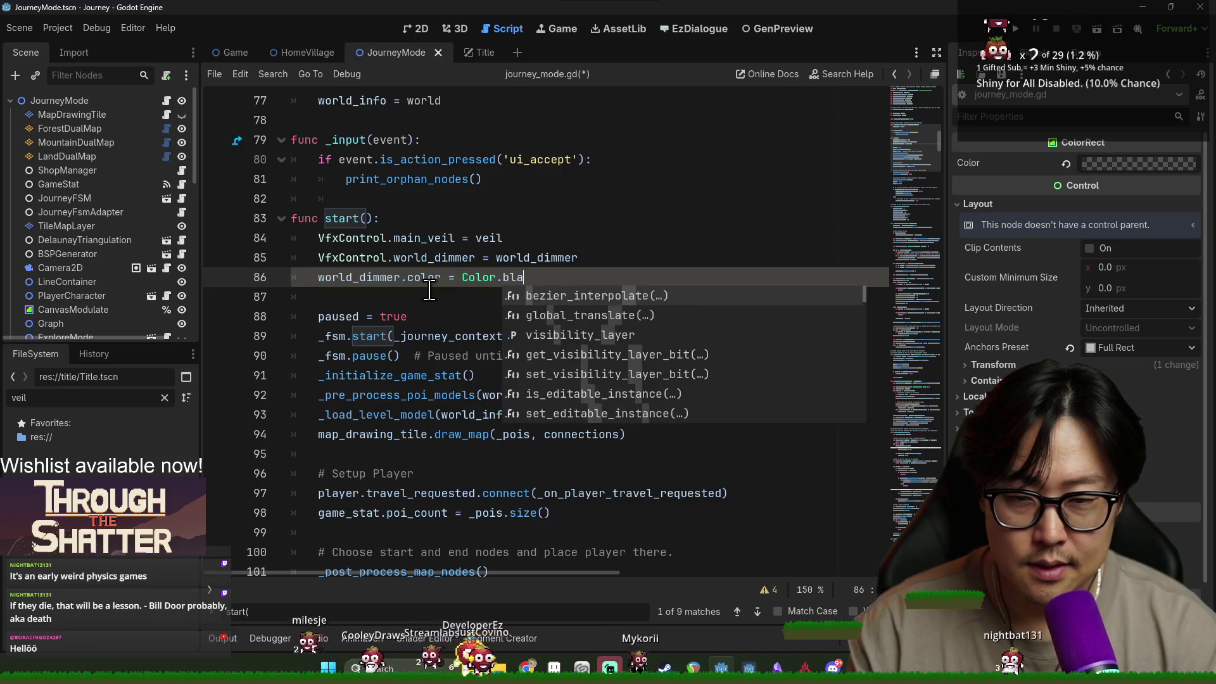
{"action": "key", "text": "Return"}
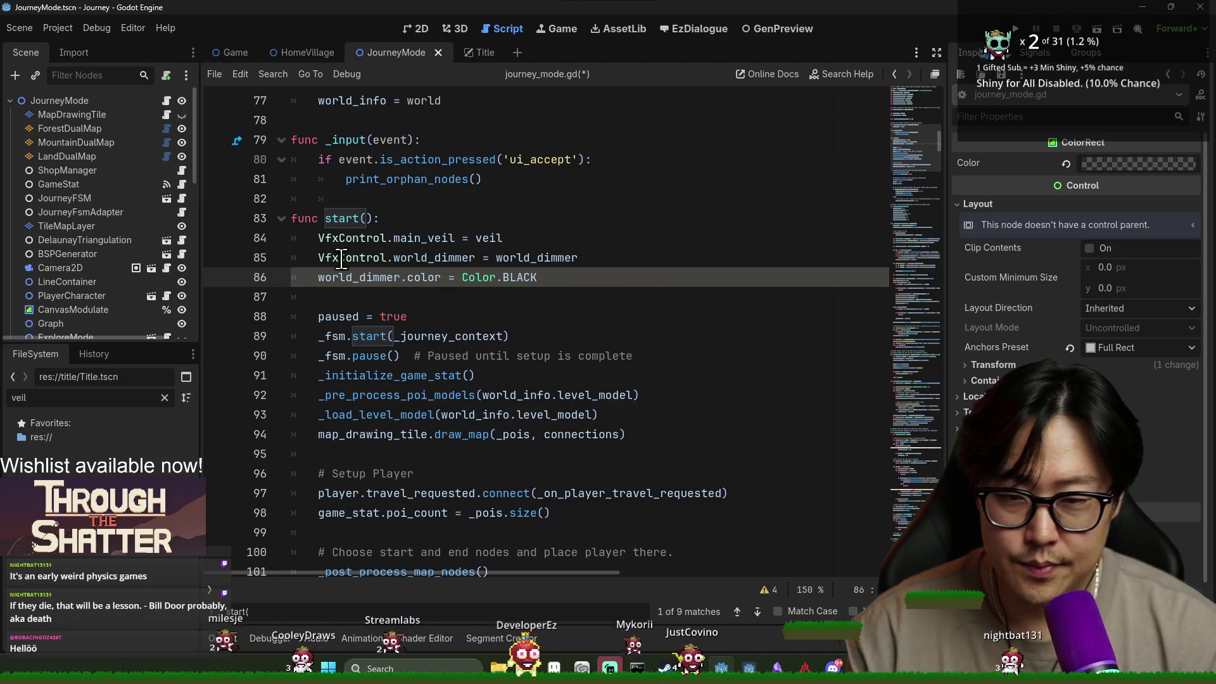
Add 'world_dimmer.visible = true' on the next line and save the script.
{"action": "double_click", "coordinate": [388, 277]}
{"action": "left_click", "coordinate": [398, 290]}
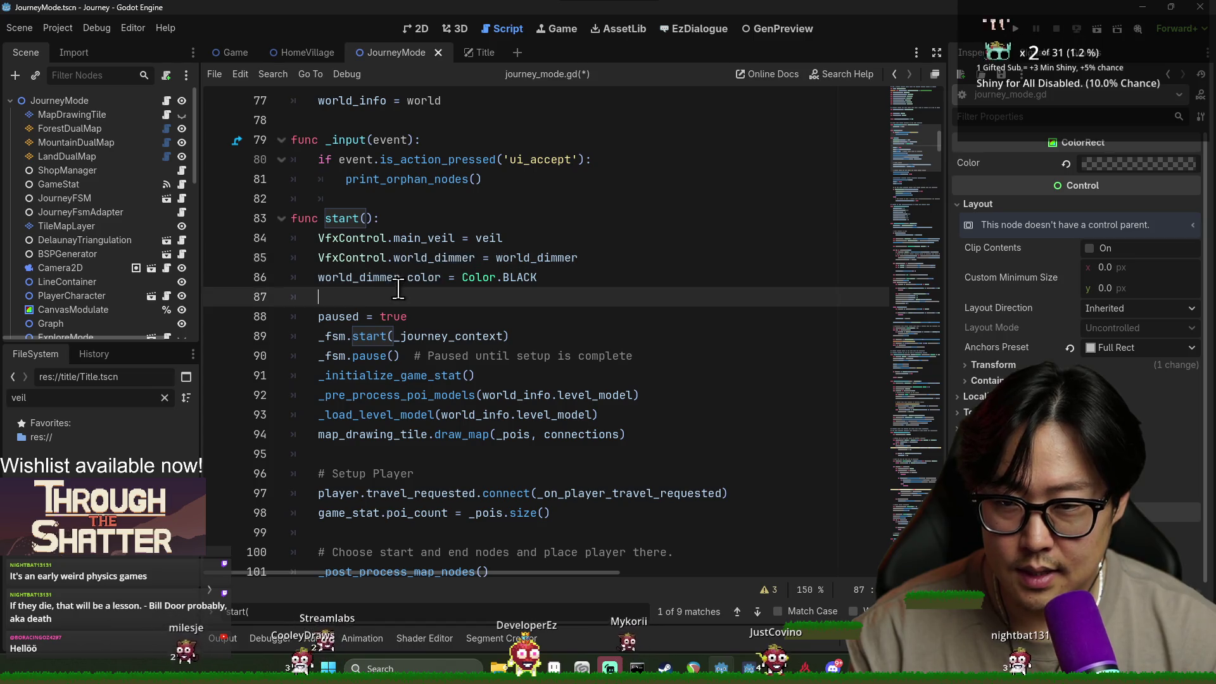
{"action": "type", "text": "world_dimmer.vis"}
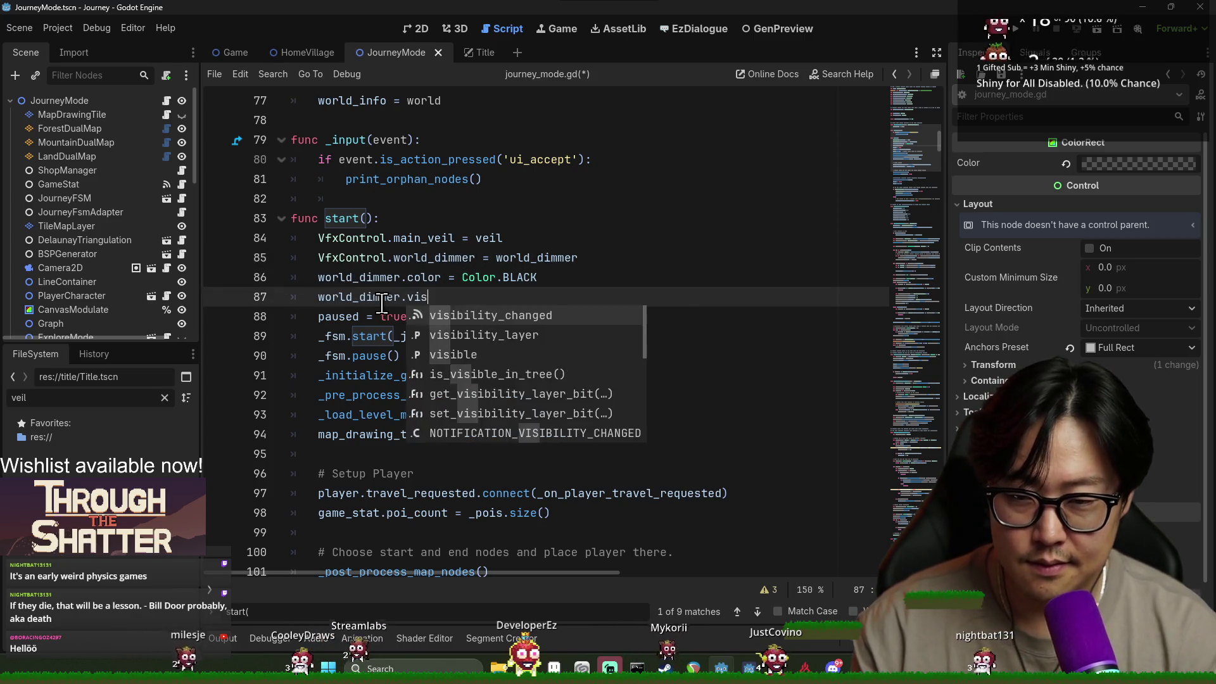
{"action": "type", "text": "ible = true"}
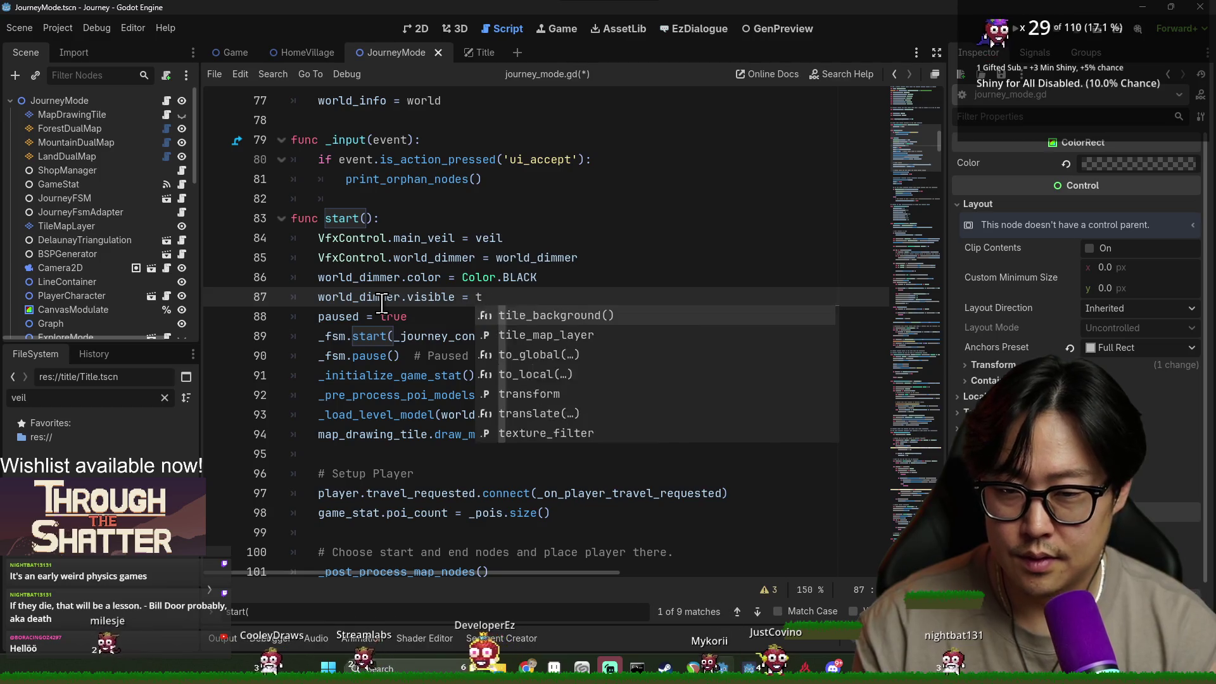
{"action": "key", "text": "ctrl+s"}
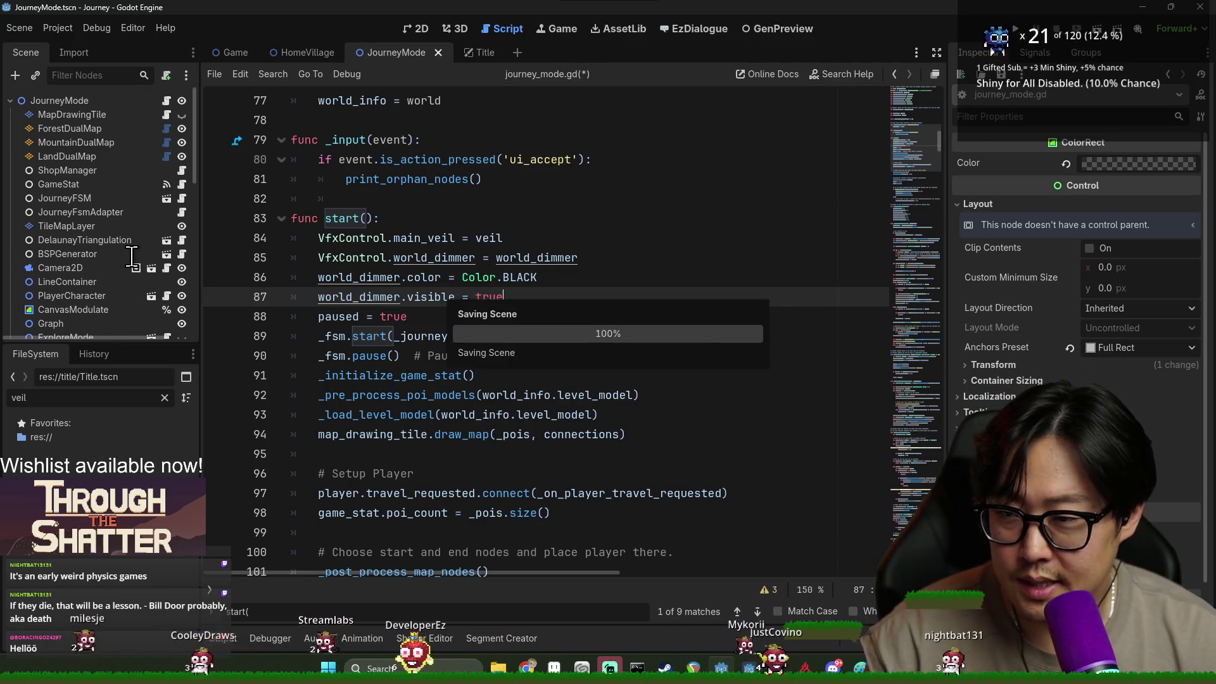
{"action": "scroll", "coordinate": [142, 271], "scroll_direction": "up", "scroll_amount": 5}
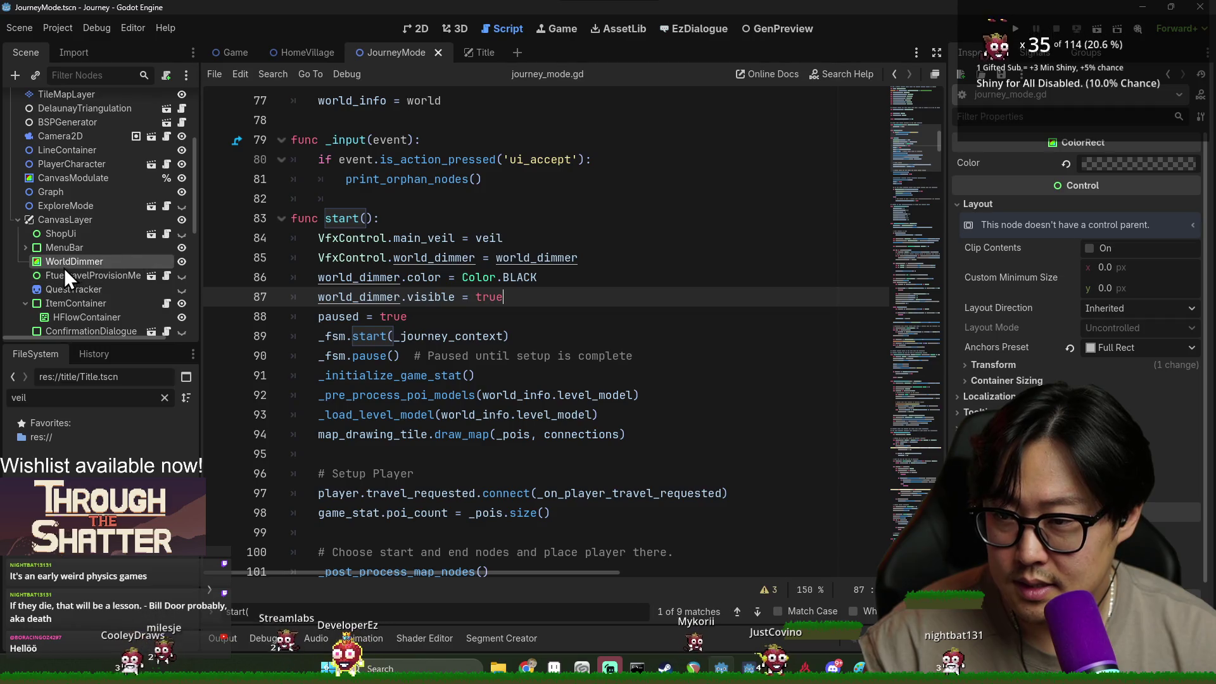
Turn off WorldDimmer's eye icon in the 2D scene, save, and reopen journey_mode.gd's start().
{"action": "left_click", "coordinate": [416, 29]}
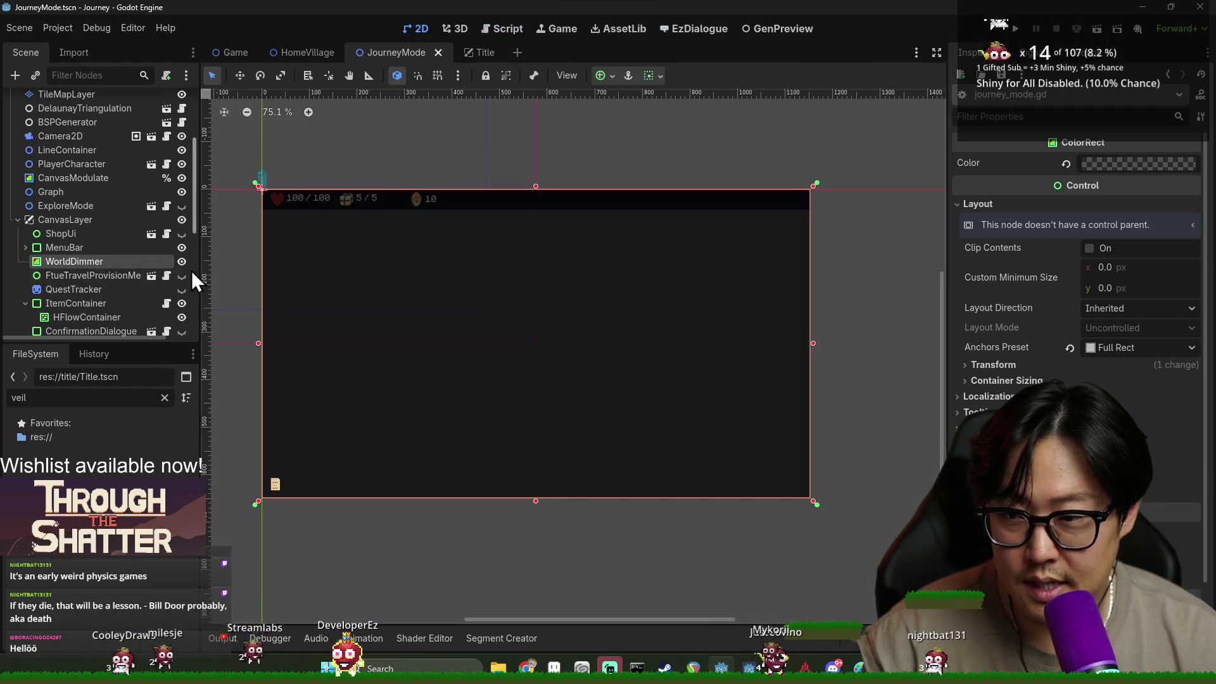
{"action": "scroll", "coordinate": [149, 274], "scroll_direction": "down", "scroll_amount": 3}
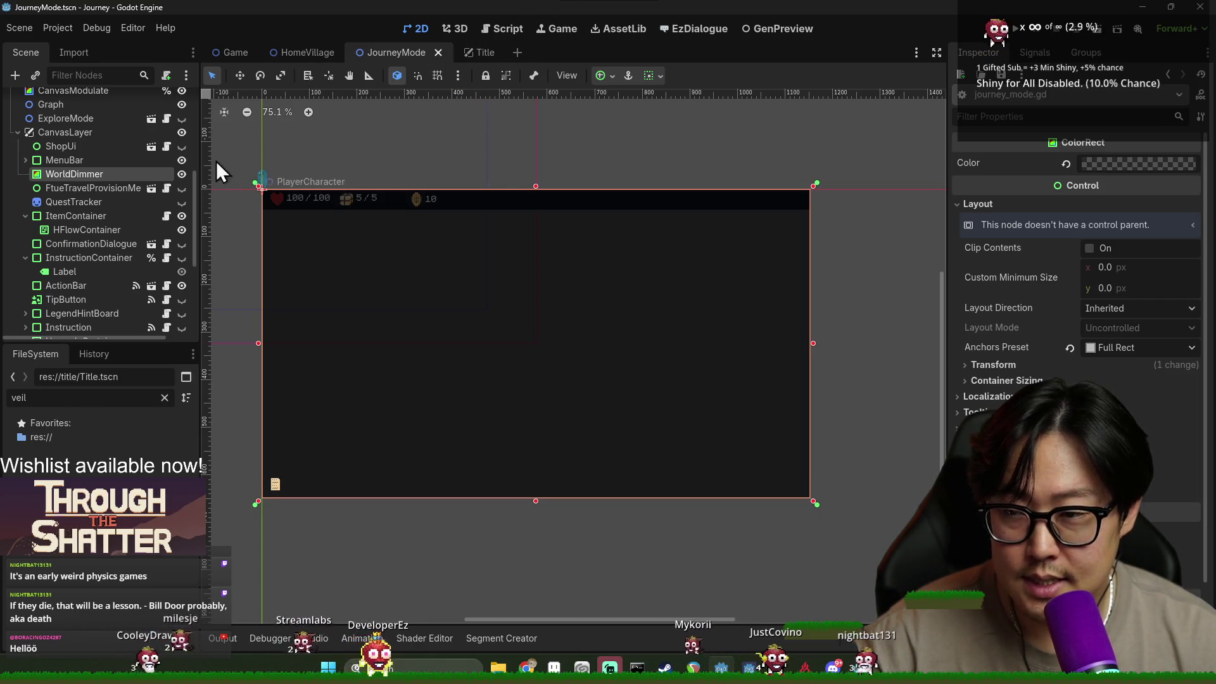
{"action": "left_click", "coordinate": [182, 174]}
{"action": "key", "text": "ctrl+s"}
{"action": "scroll", "coordinate": [165, 108], "scroll_direction": "up", "scroll_amount": 5}
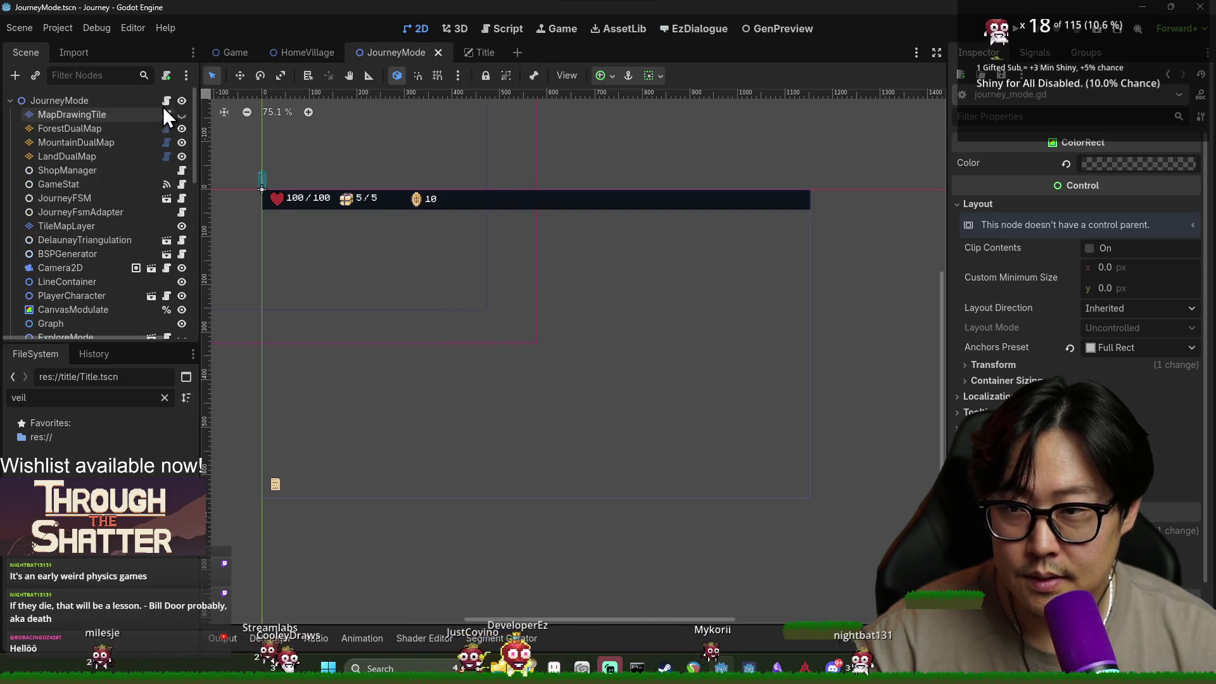
{"action": "left_click", "coordinate": [164, 102]}
{"action": "left_click", "coordinate": [397, 335]}
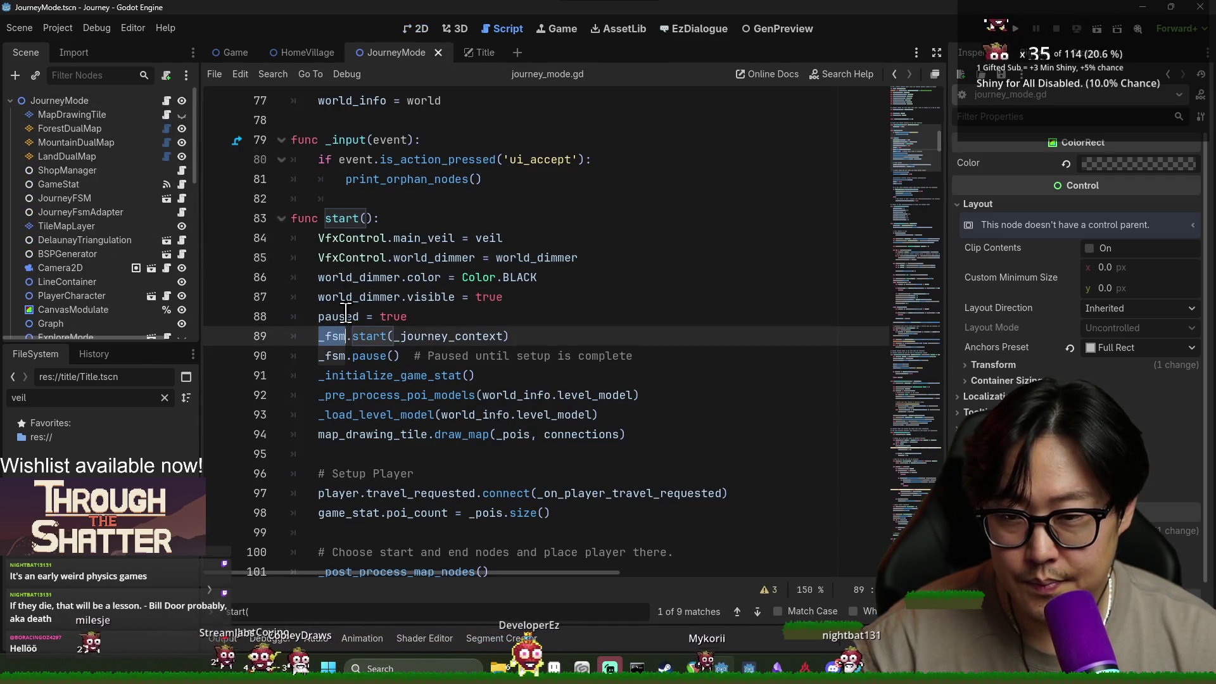
Review start() in journey_mode.gd, highlighting 'visible' and every use of world_dimmer.
{"action": "scroll", "coordinate": [396, 336], "scroll_direction": "up", "scroll_amount": 1}
{"action": "double_click", "coordinate": [419, 351]}
{"action": "scroll", "coordinate": [434, 241], "scroll_direction": "down", "scroll_amount": 4}
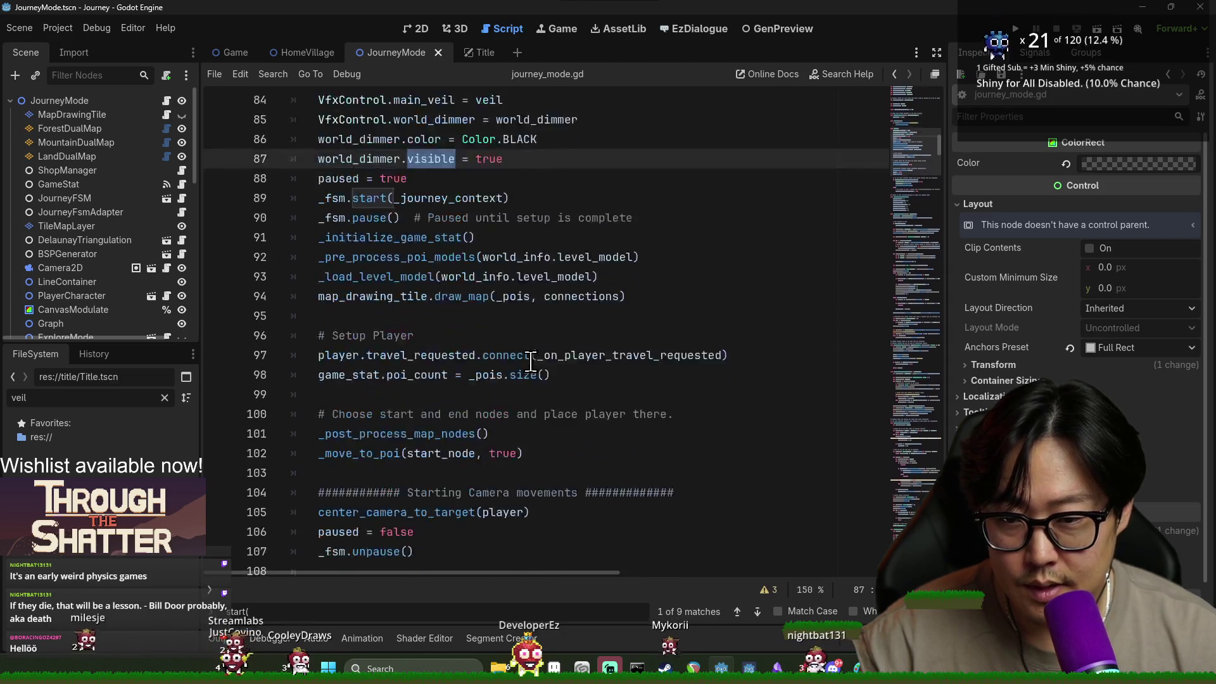
{"action": "double_click", "coordinate": [369, 117]}
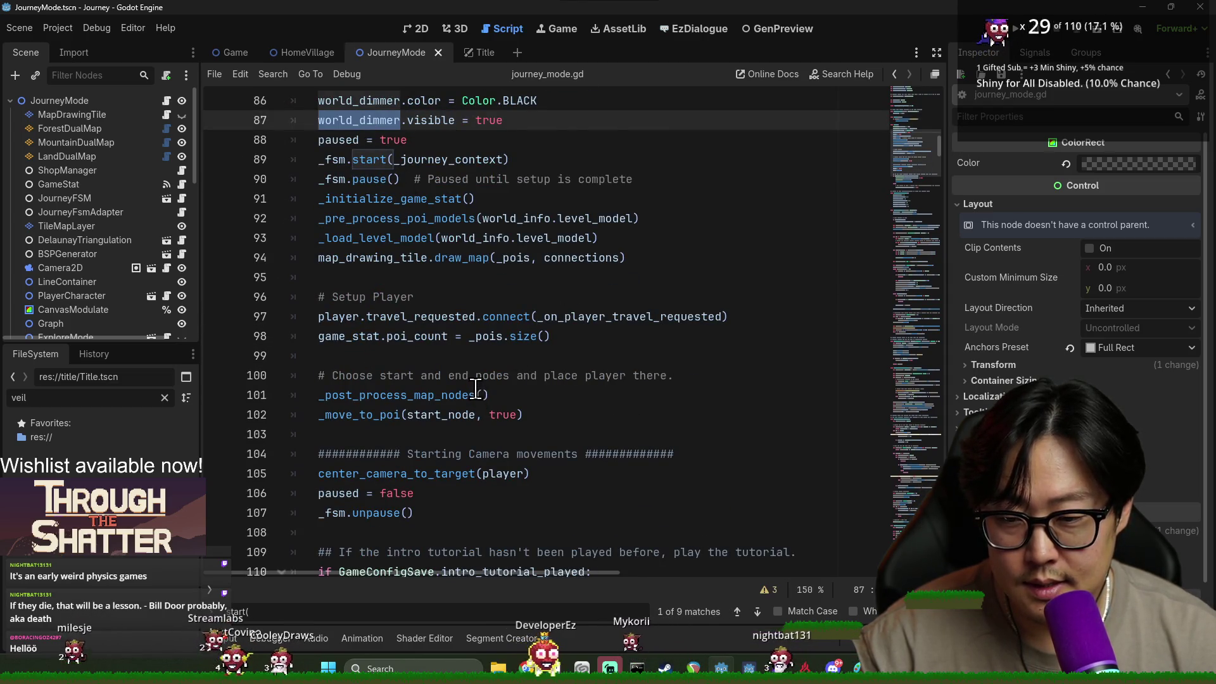
{"action": "scroll", "coordinate": [472, 390], "scroll_direction": "down", "scroll_amount": 2}
{"action": "scroll", "coordinate": [472, 390], "scroll_direction": "up", "scroll_amount": 5}
{"action": "scroll", "coordinate": [447, 350], "scroll_direction": "down", "scroll_amount": 9}
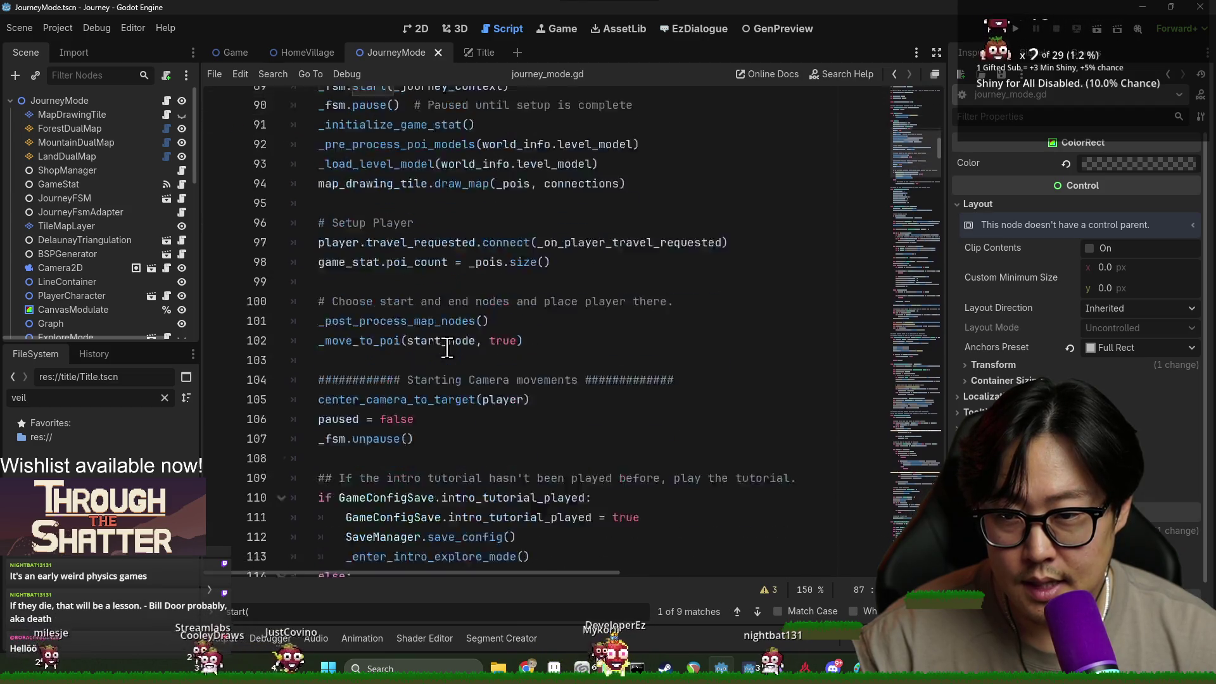
Add a new empty line 117 after main_camera.is_player_control = true.
{"action": "left_click", "coordinate": [384, 336]}
{"action": "double_click", "coordinate": [393, 279]}
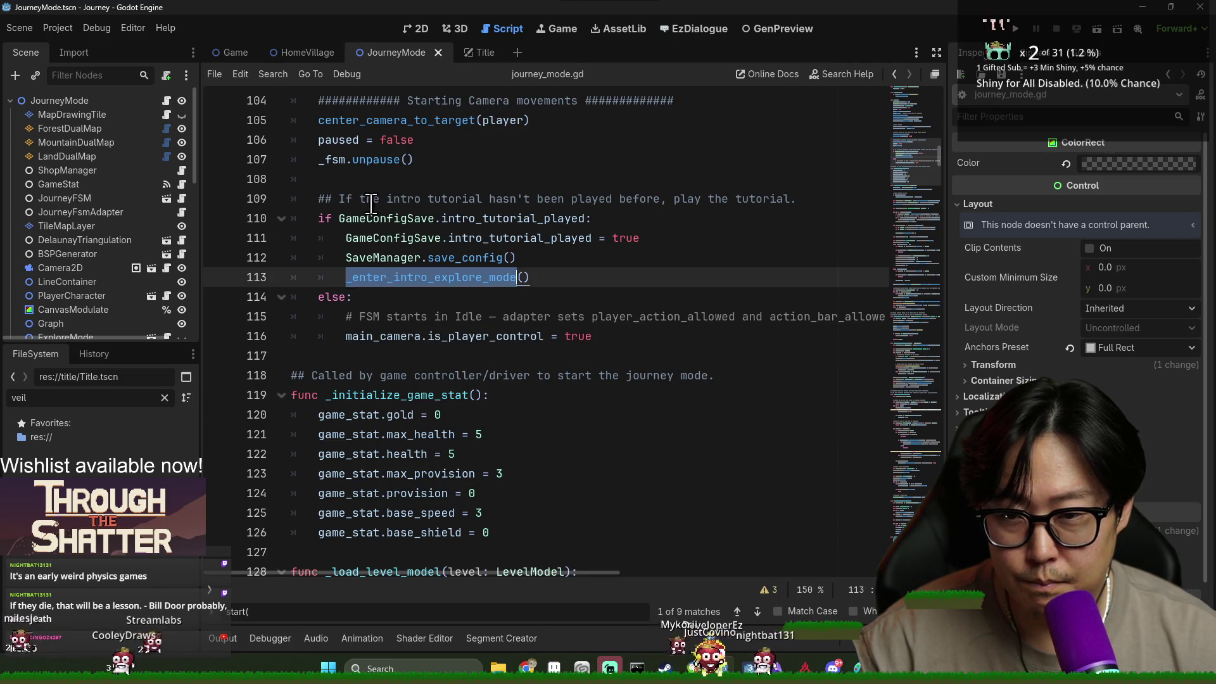
{"action": "left_click", "coordinate": [364, 182]}
{"action": "double_click", "coordinate": [414, 279]}
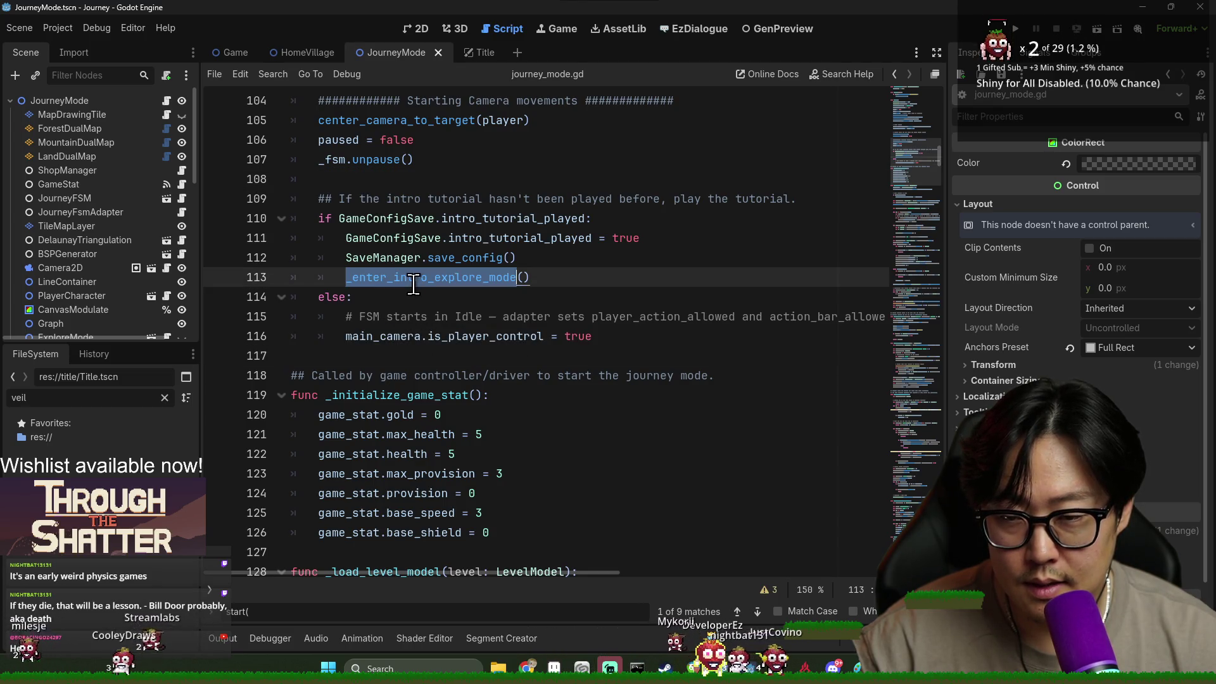
{"action": "left_click", "coordinate": [386, 336]}
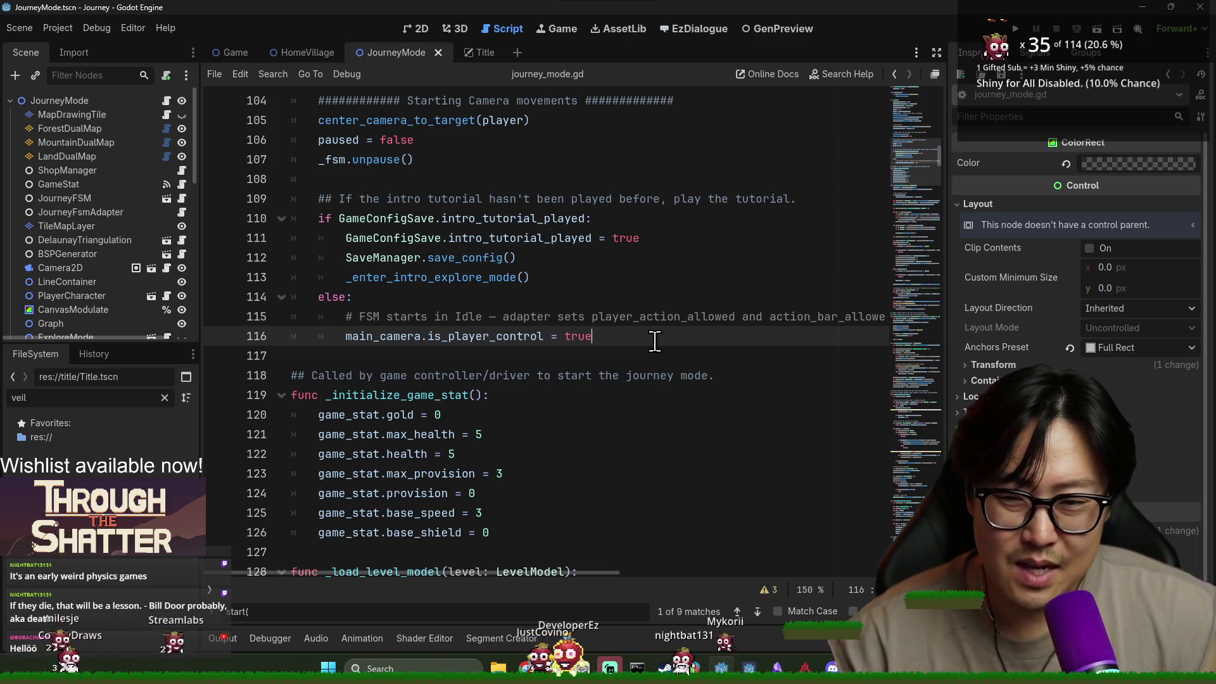
{"action": "key", "text": "Return"}
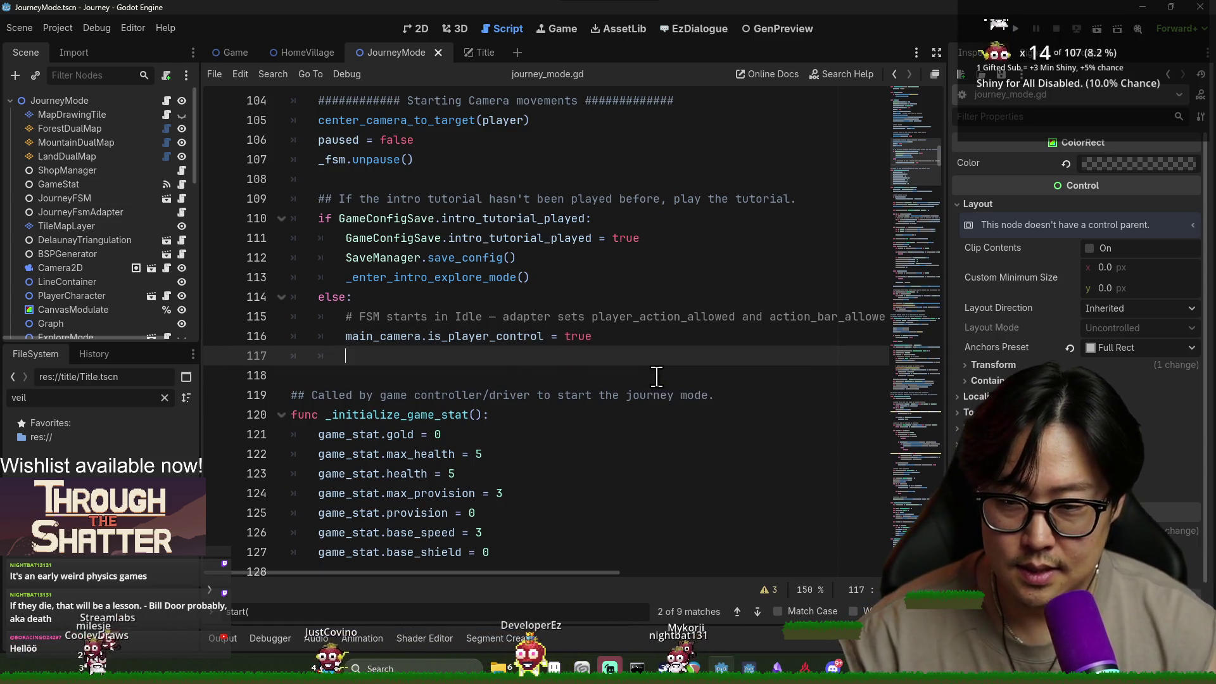
{"action": "type", "text": "w"}
On line 117 write VfxControl.change_dimmer(Color.BLACK, Color(Color.BLACK, 0.0)) with autocomplete.
{"action": "key", "text": "BackSpace"}
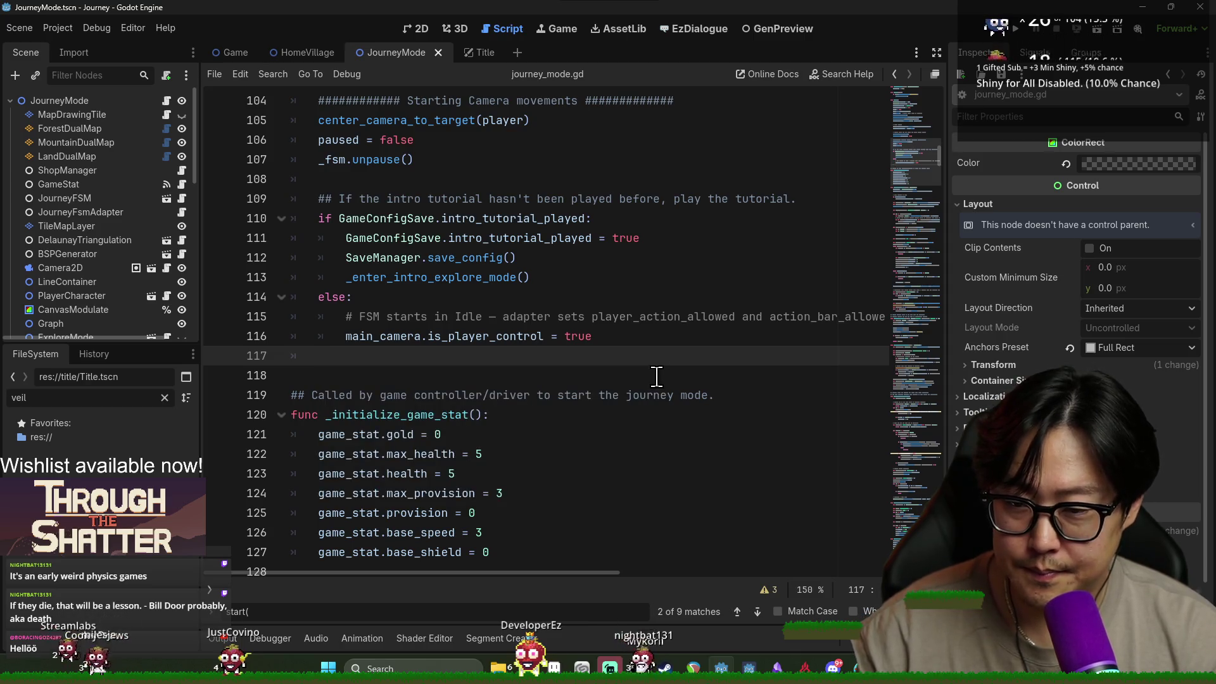
{"action": "type", "text": "VfxControl."}
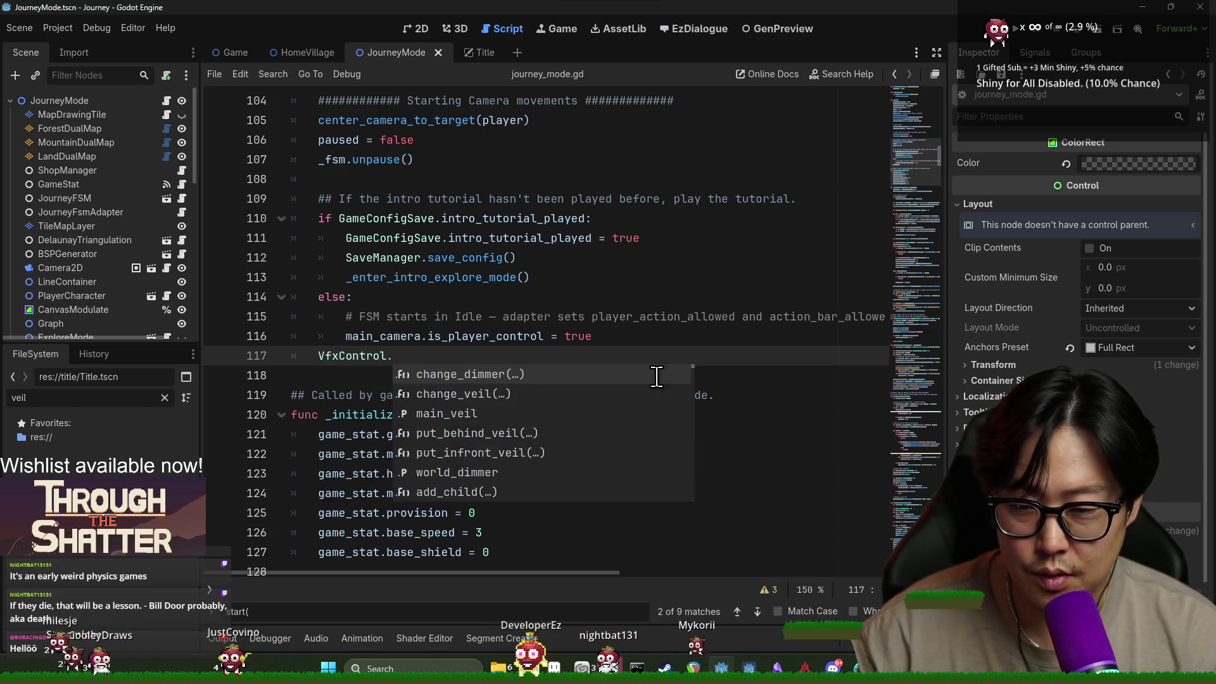
{"action": "key", "text": "Return"}
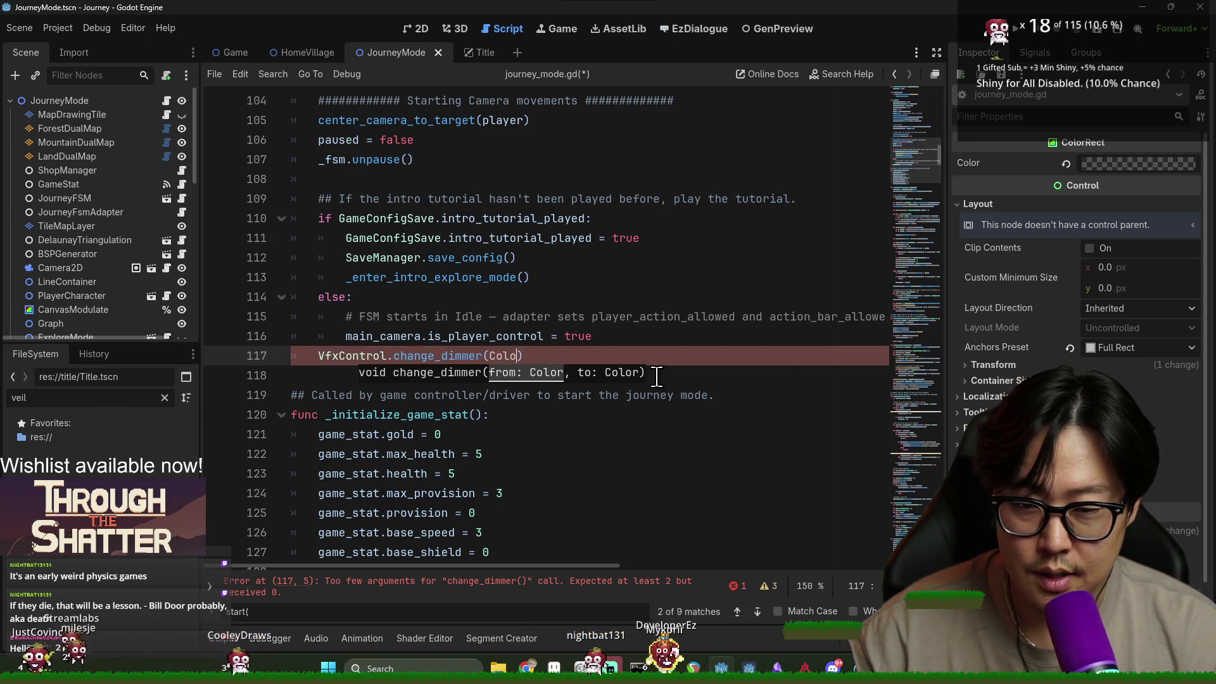
{"action": "type", "text": "r.B"}
{"action": "type", "text": "LA"}
{"action": "key", "text": "Return"}
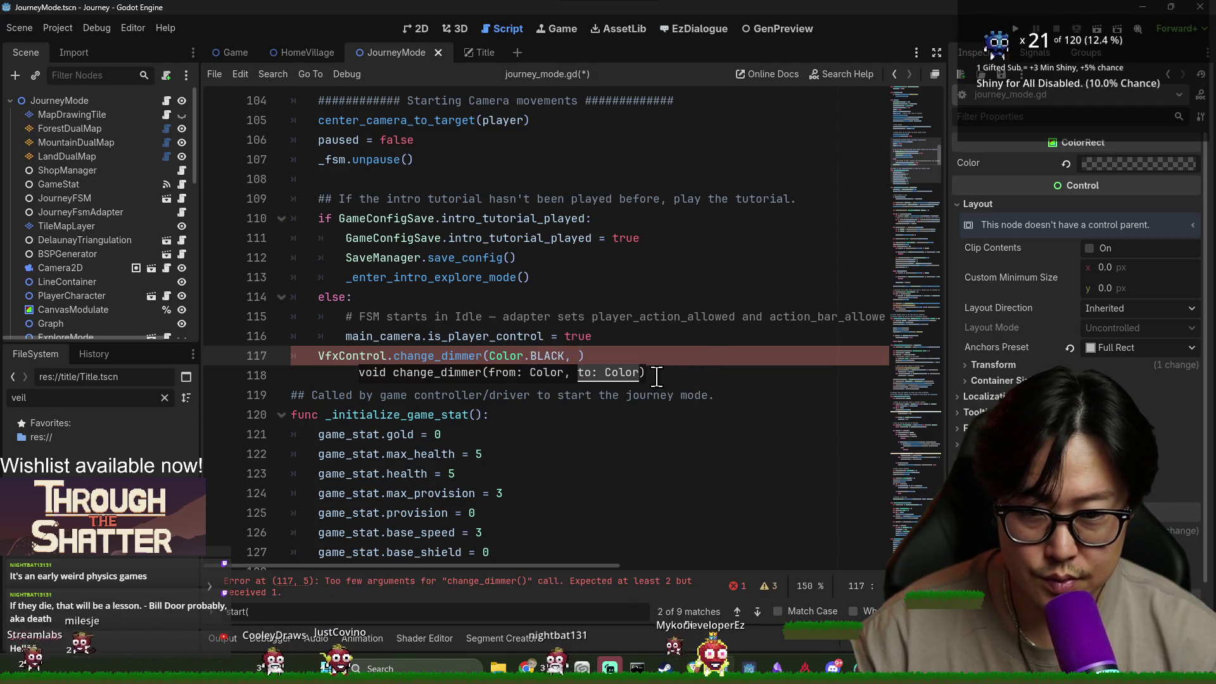
{"action": "type", "text": "COlo"}
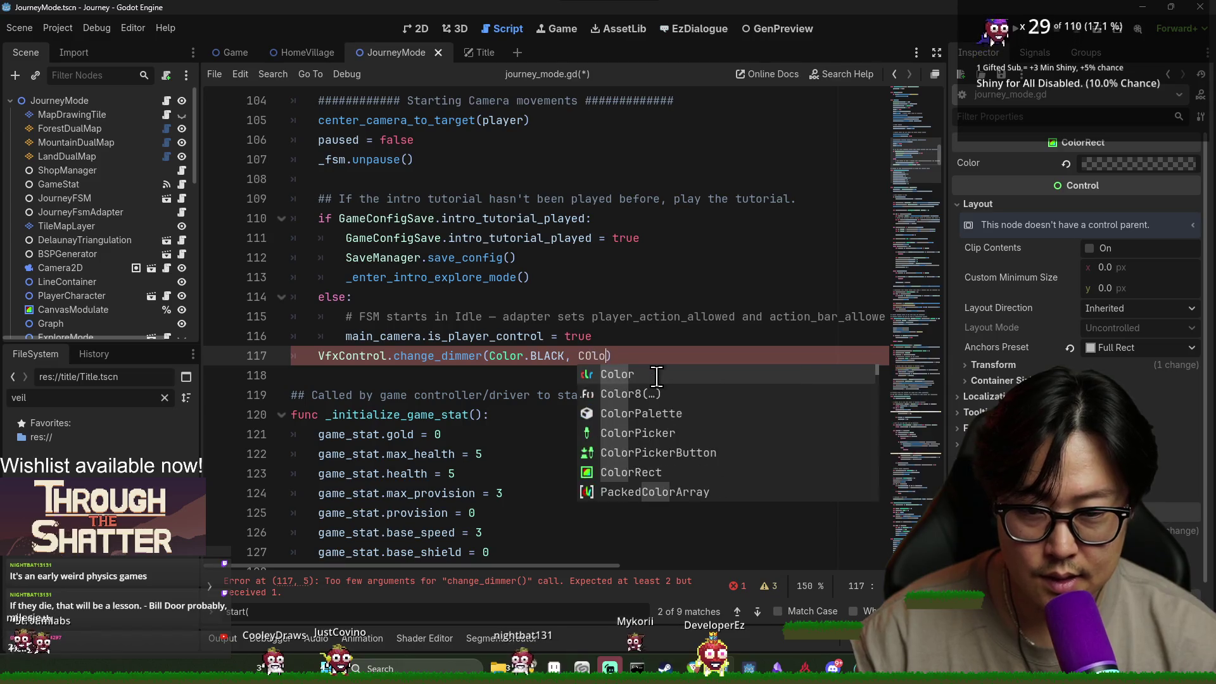
{"action": "key", "text": "BackSpace"}
{"action": "type", "text": "l"}
{"action": "key", "text": "BackSpace"}
{"action": "type", "text": "olor(Color.B"}
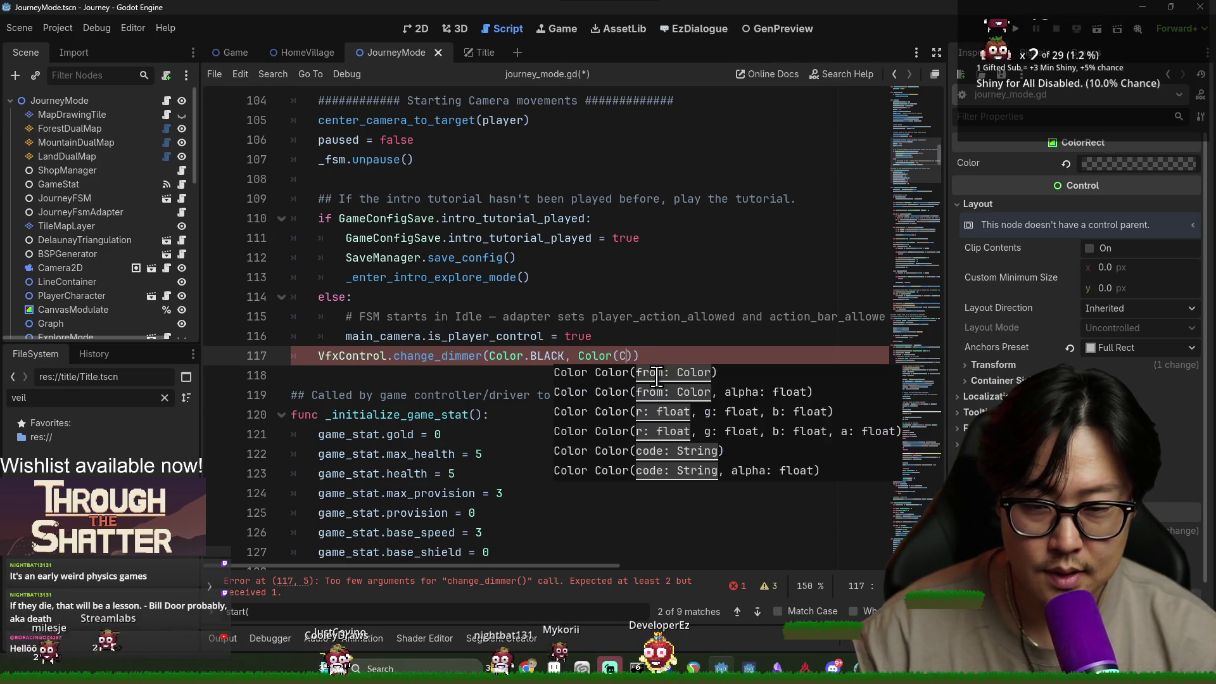
{"action": "type", "text": "LACK, 0.0"}
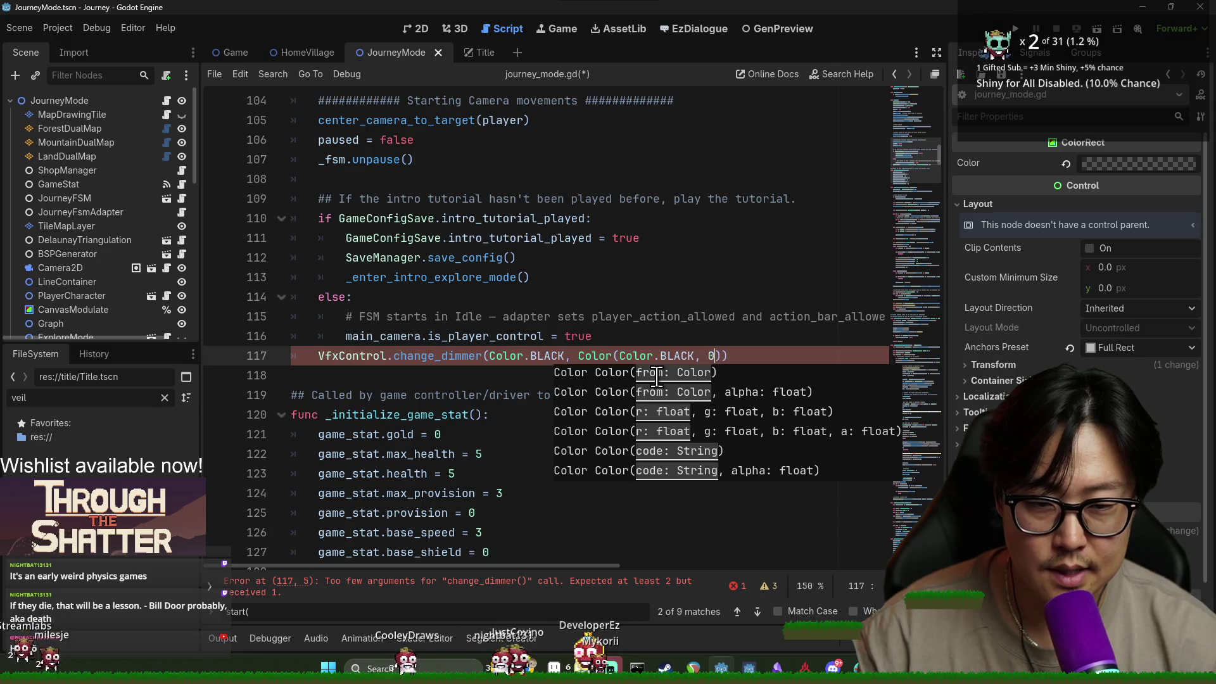
Save journey_mode.gd and launch the game to test the dimmer fade.
{"action": "key", "text": "ctrl+s"}
{"action": "left_click", "coordinate": [552, 279]}
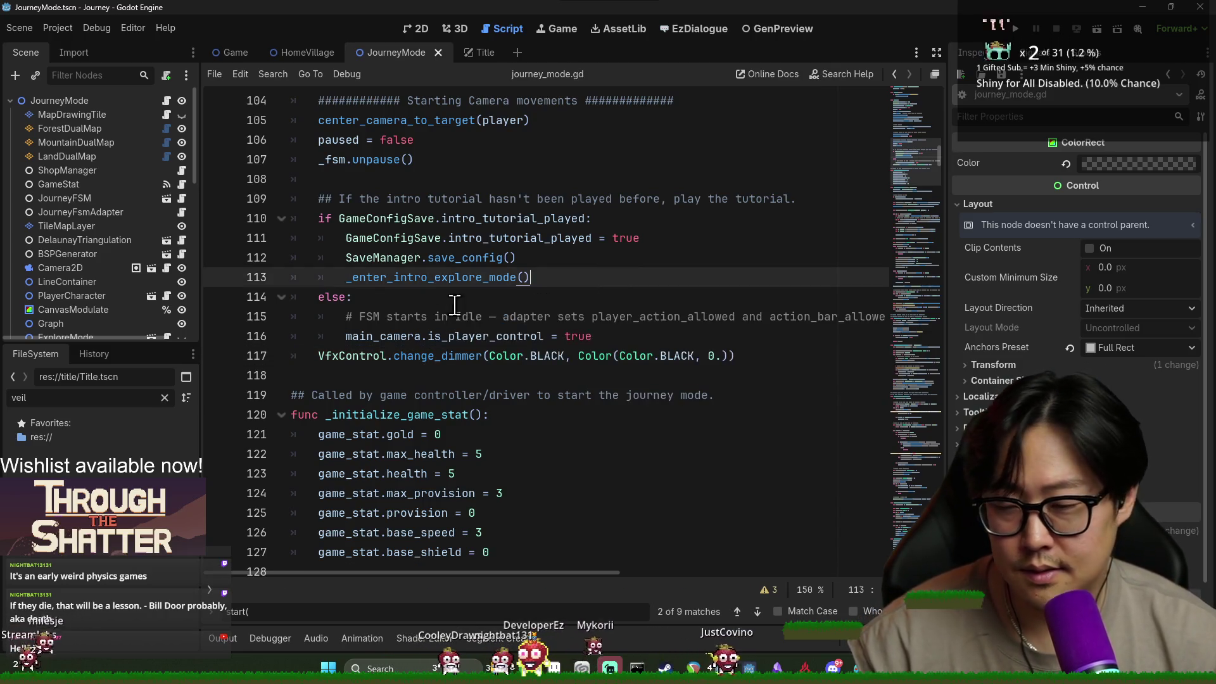
{"action": "key", "text": "ctrl+s"}
{"action": "left_click", "coordinate": [672, 167]}
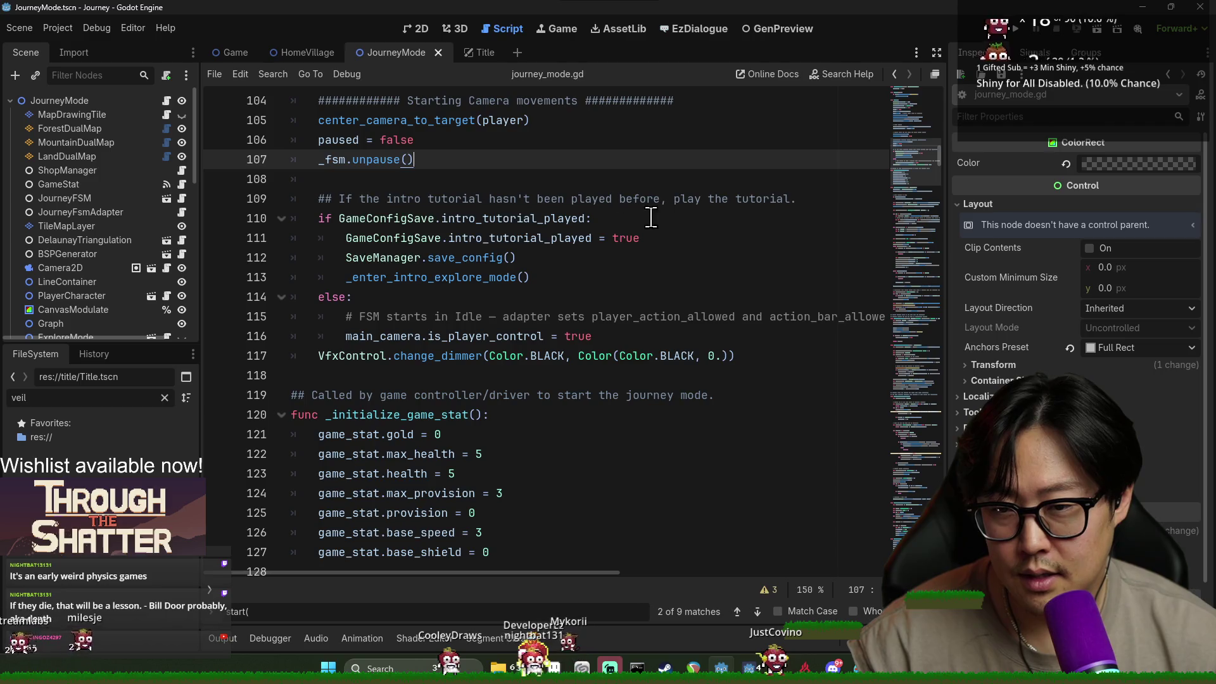
{"action": "left_click", "coordinate": [1017, 31]}
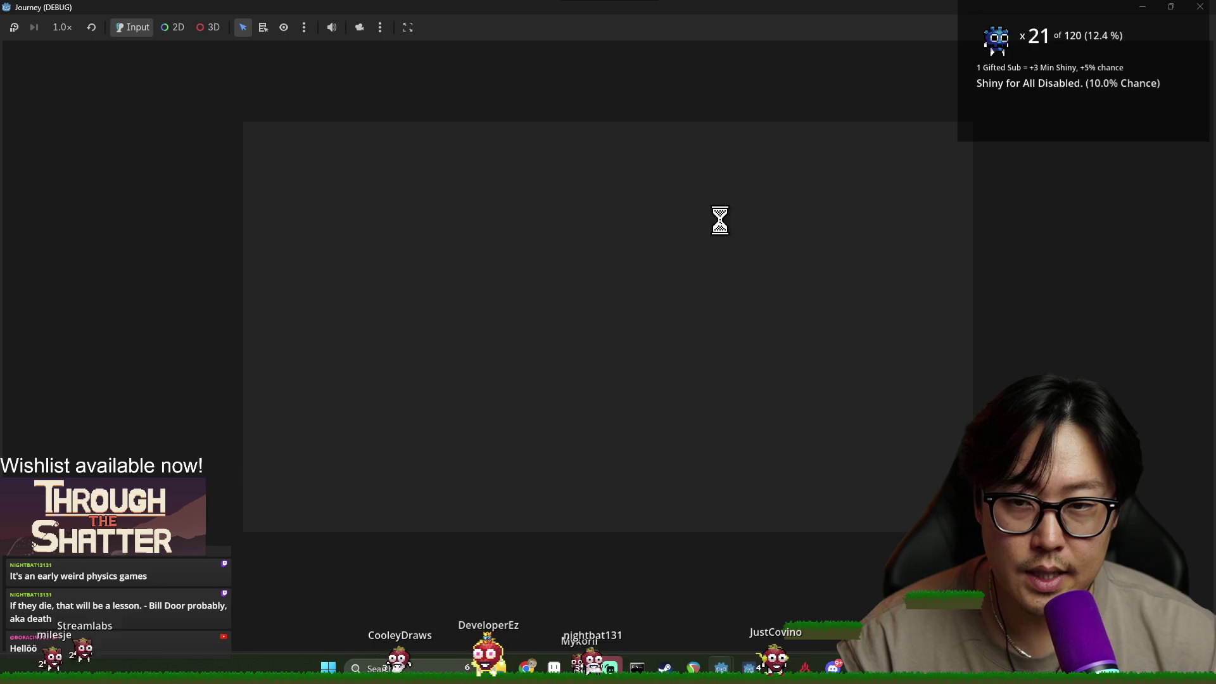
Switch between the editor and the Journey (DEBUG) window to watch the fade from black.
{"action": "key", "text": "alt+Tab"}
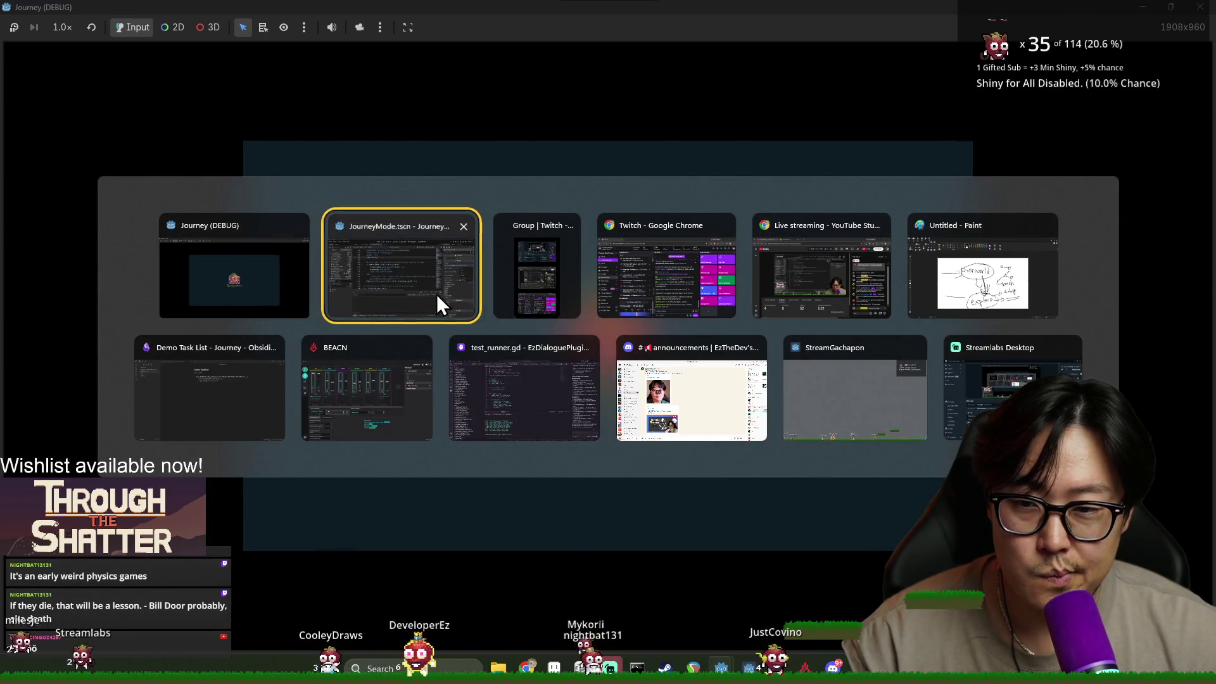
{"action": "left_click", "coordinate": [440, 298]}
{"action": "key", "text": "alt+Tab"}
{"action": "left_click", "coordinate": [401, 298]}
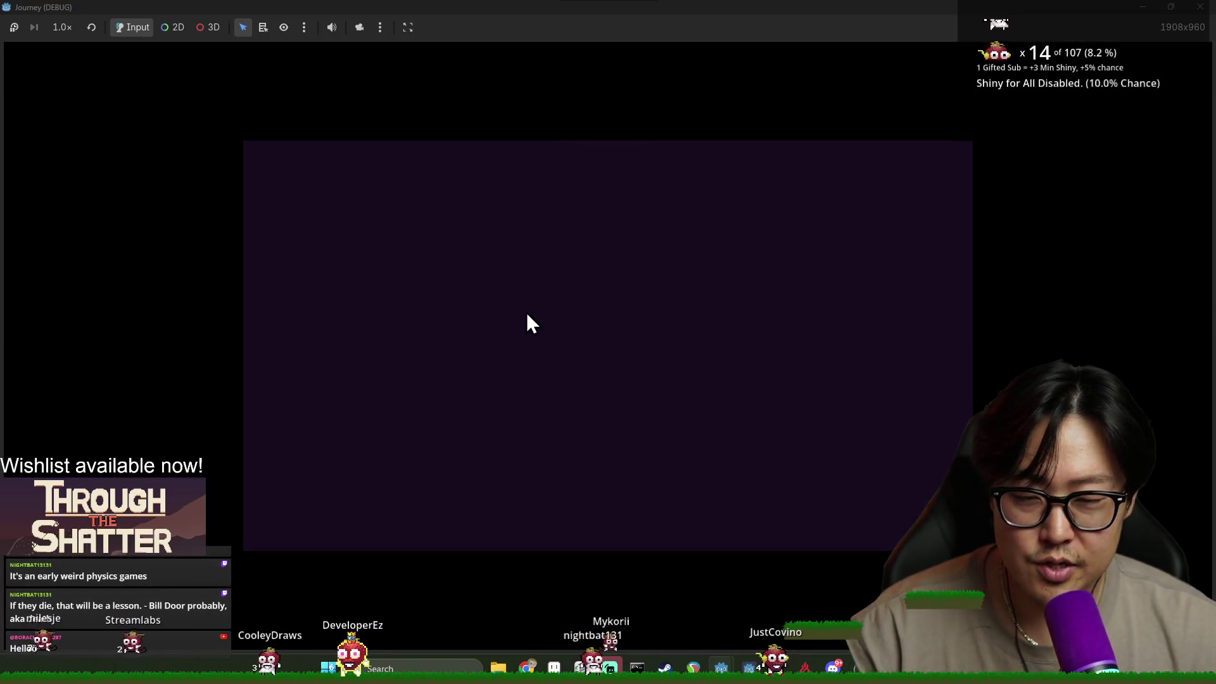
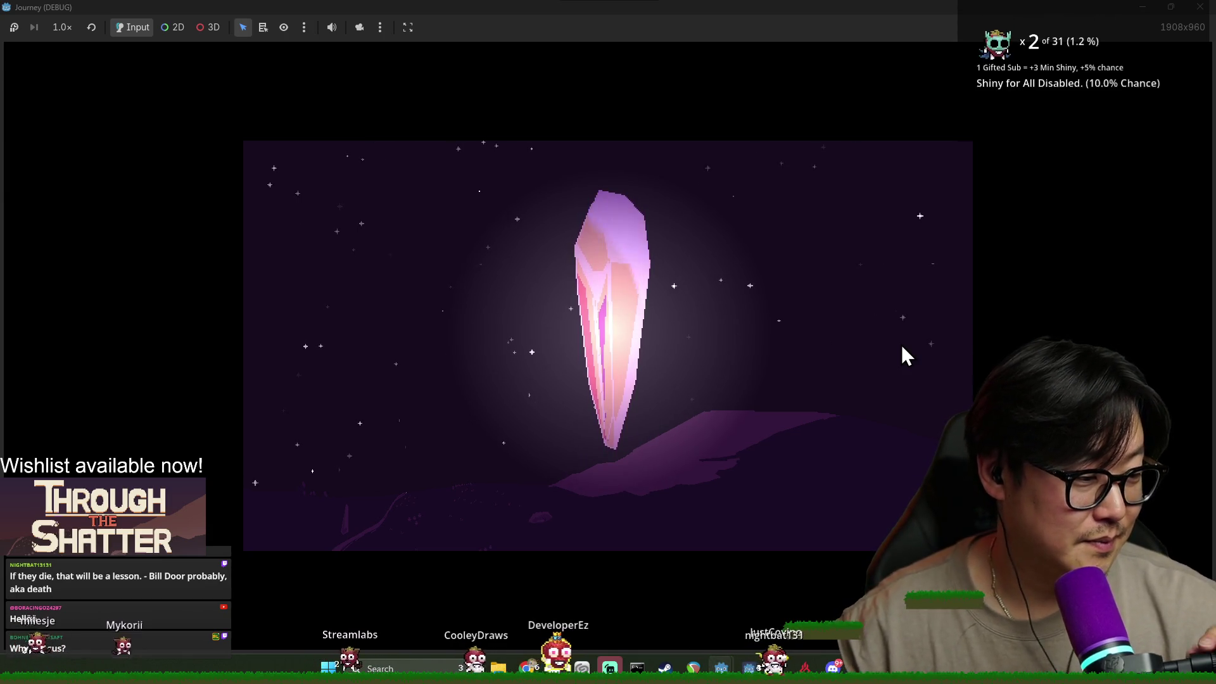
Shatter the intro crystal with two clicks, stop the game with F8, and save journey_mode.gd.
{"action": "left_click", "coordinate": [613, 373]}
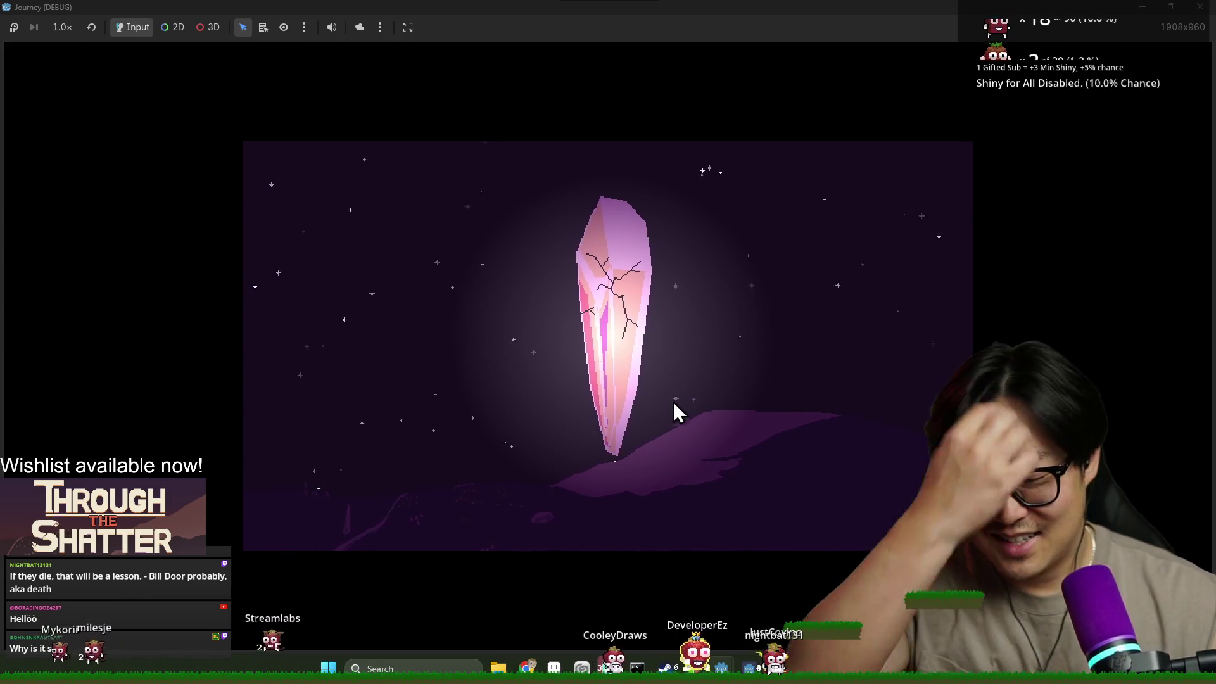
{"action": "left_click", "coordinate": [686, 447]}
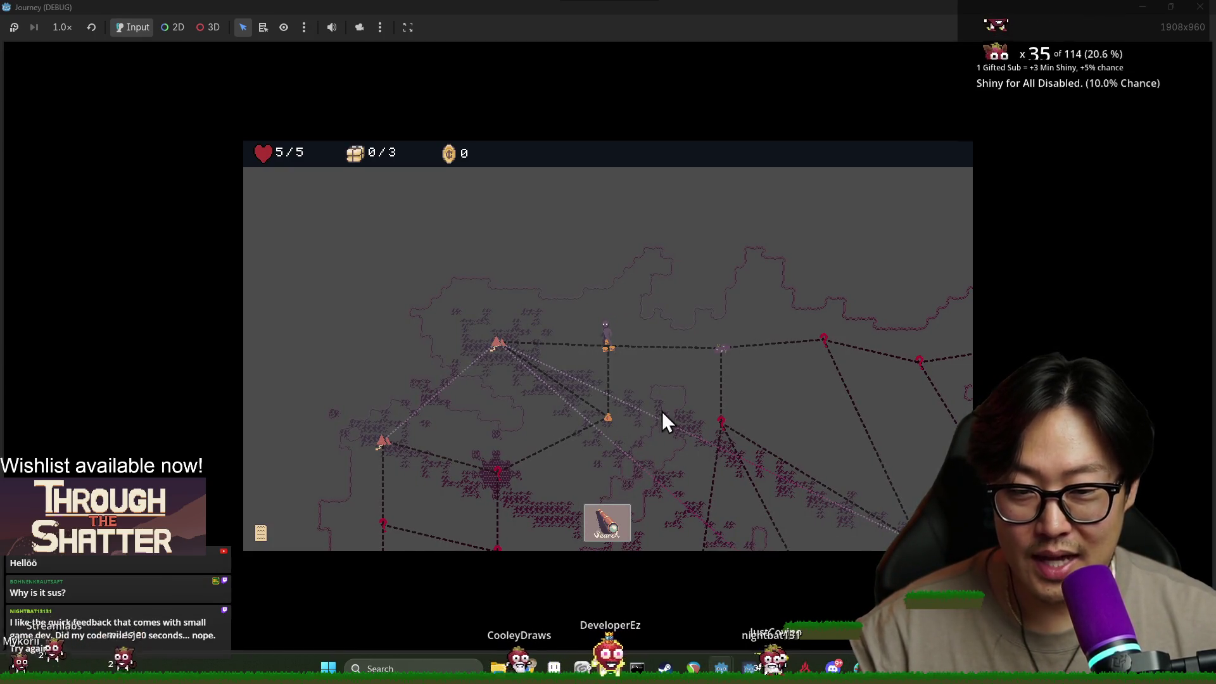
{"action": "key", "text": "F8"}
{"action": "left_click", "coordinate": [502, 258]}
{"action": "key", "text": "ctrl+s"}
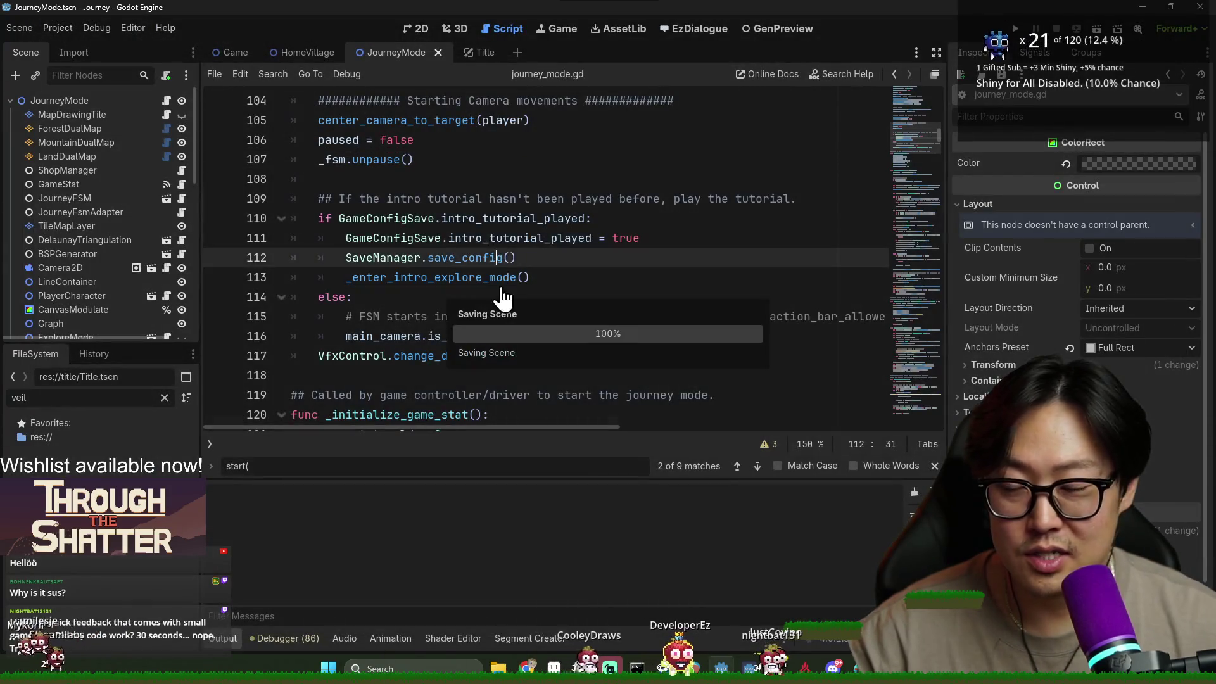
Put a breakpoint on line 88 (paused = true) in start() and run the game in debug.
{"action": "scroll", "coordinate": [493, 294], "scroll_direction": "up", "scroll_amount": 9}
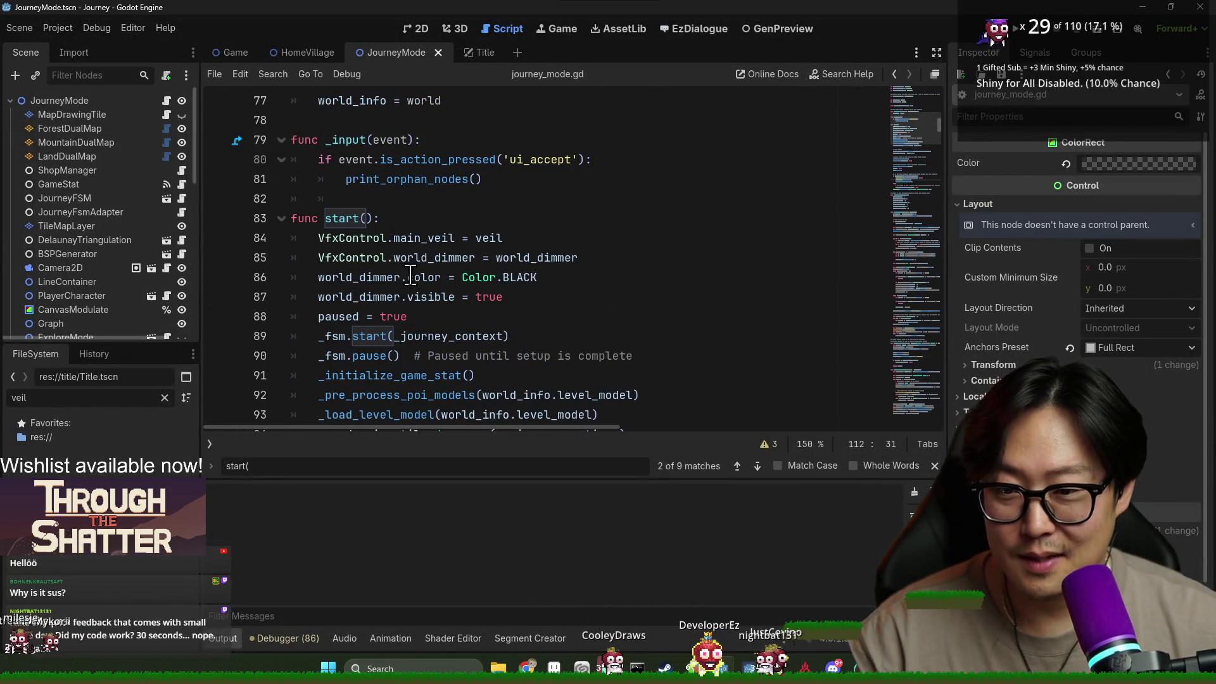
{"action": "scroll", "coordinate": [491, 296], "scroll_direction": "down", "scroll_amount": 2}
{"action": "key", "text": "Escape"}
{"action": "scroll", "coordinate": [396, 231], "scroll_direction": "up", "scroll_amount": 3}
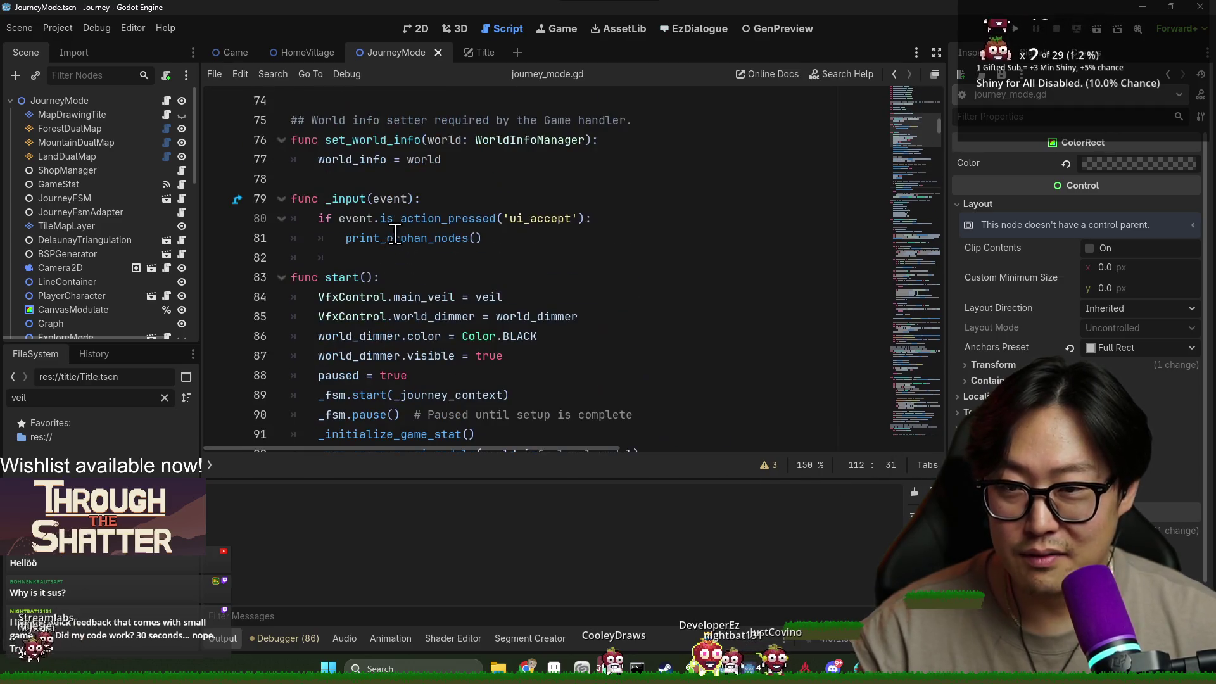
{"action": "double_click", "coordinate": [327, 361]}
{"action": "scroll", "coordinate": [120, 236], "scroll_direction": "down", "scroll_amount": 3}
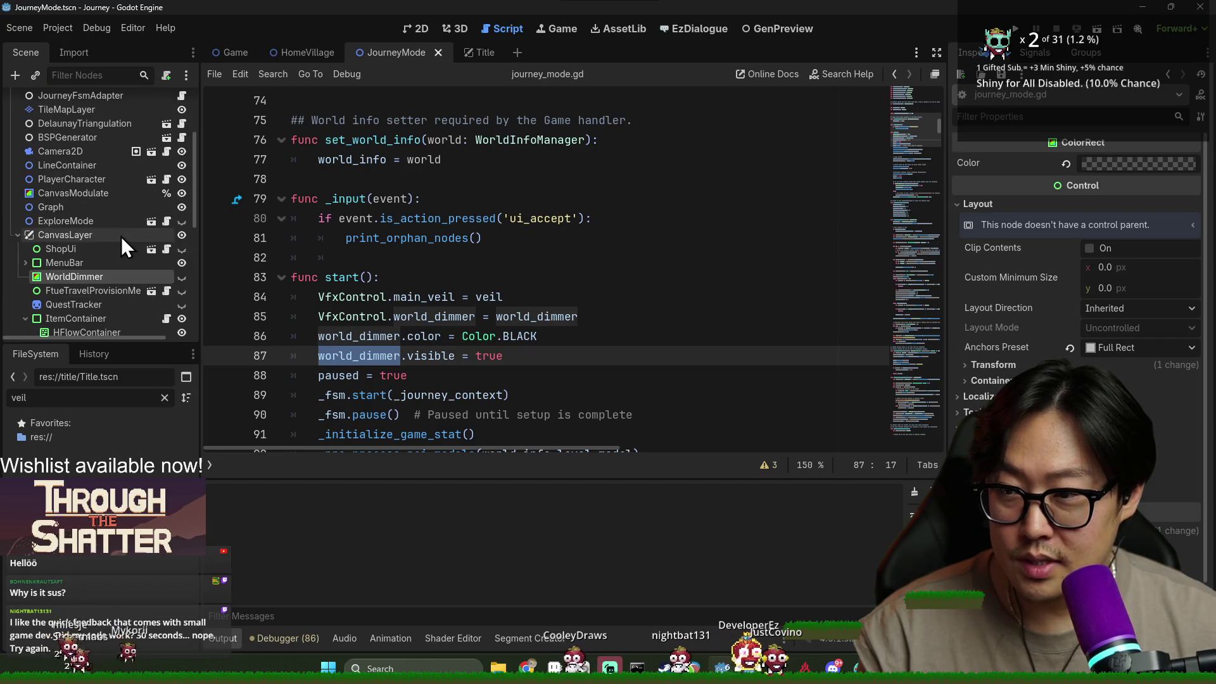
{"action": "left_click", "coordinate": [442, 336]}
{"action": "left_click", "coordinate": [217, 375]}
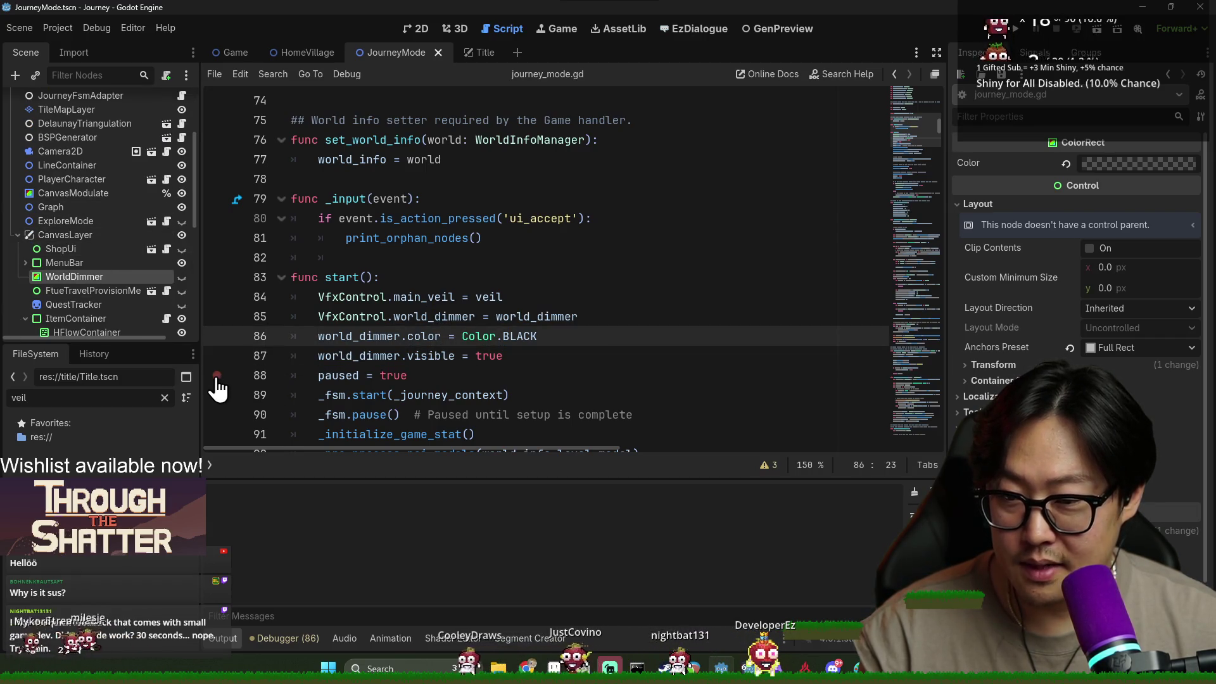
{"action": "left_click", "coordinate": [1027, 31]}
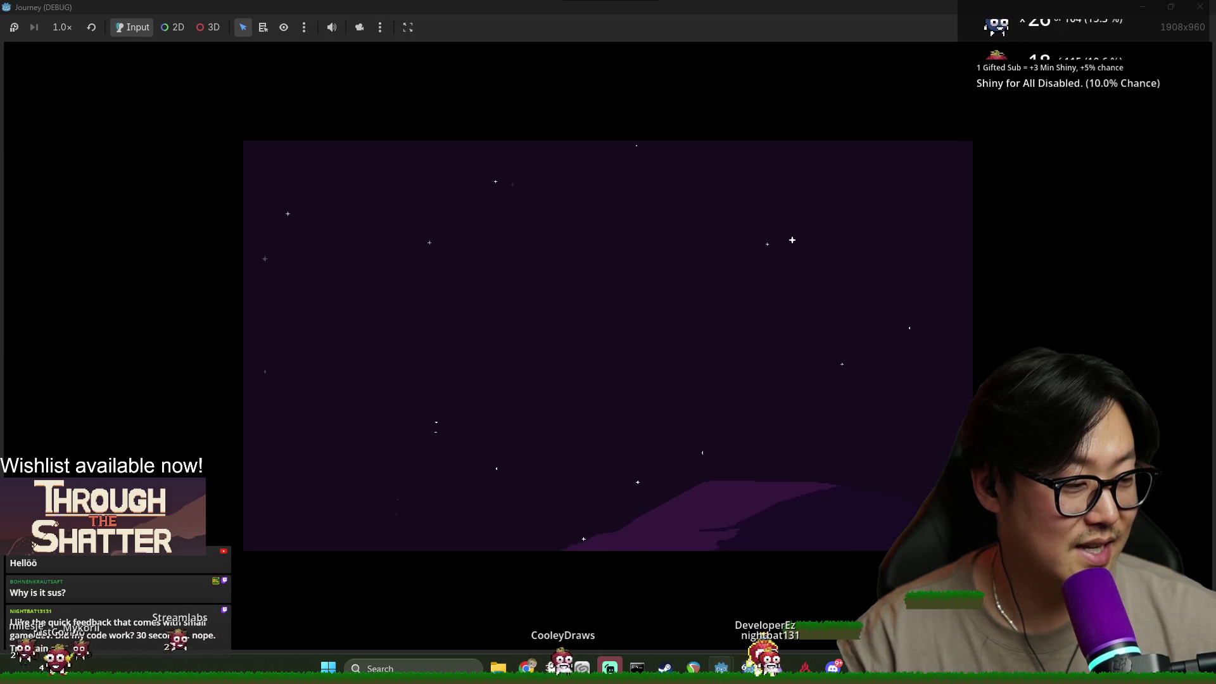
Switch between editor and game until the debugger halts at the line 88 breakpoint.
{"action": "key", "text": "alt+Tab"}
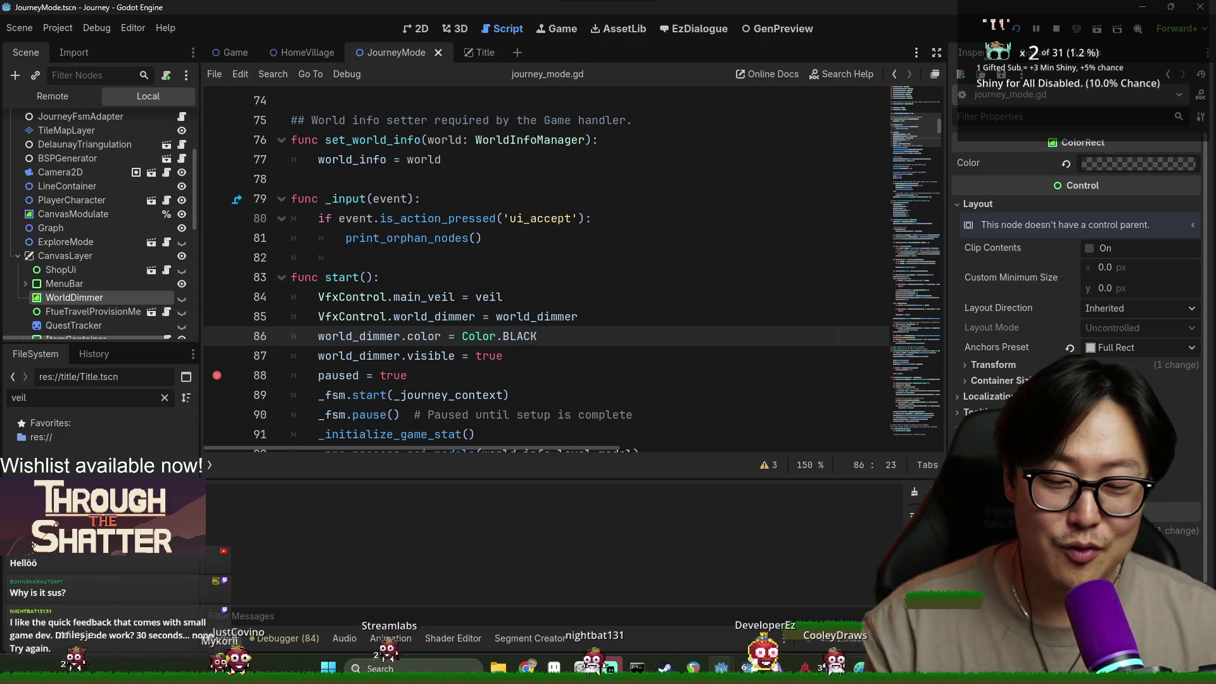
{"action": "key", "text": "alt+Tab"}
{"action": "left_click", "coordinate": [417, 298]}
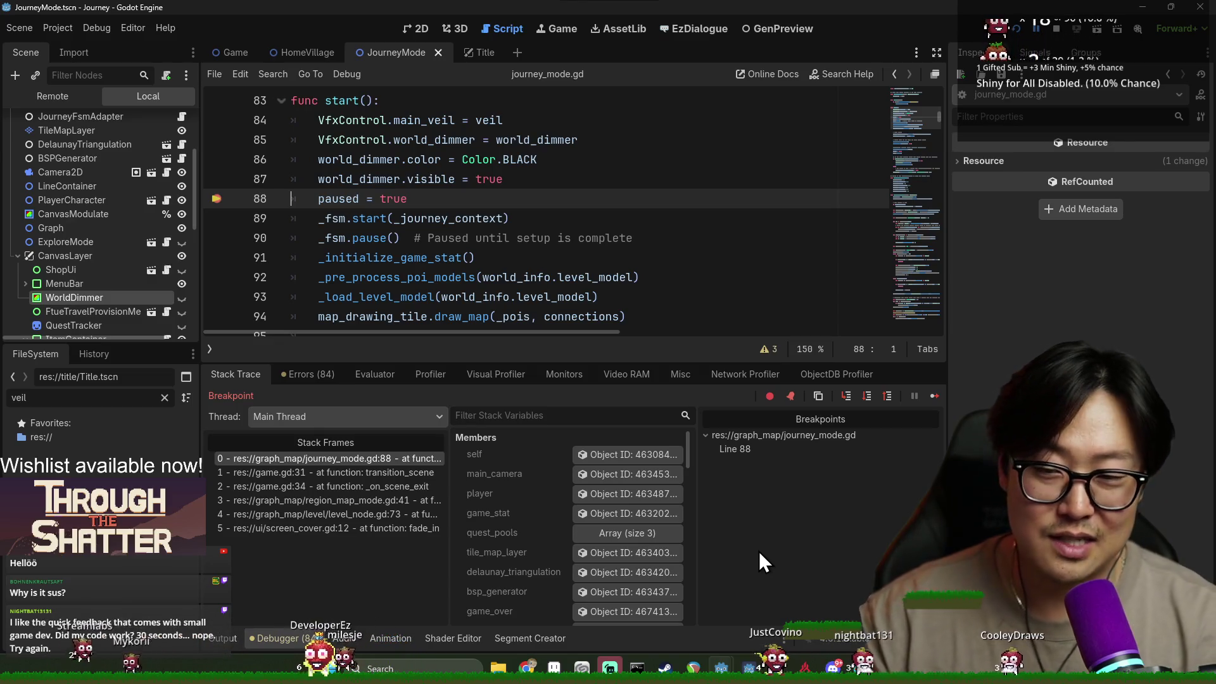
Add a breakpoint on line 110, continue to it, and step one line with the debugger.
{"action": "key", "text": "alt+Tab"}
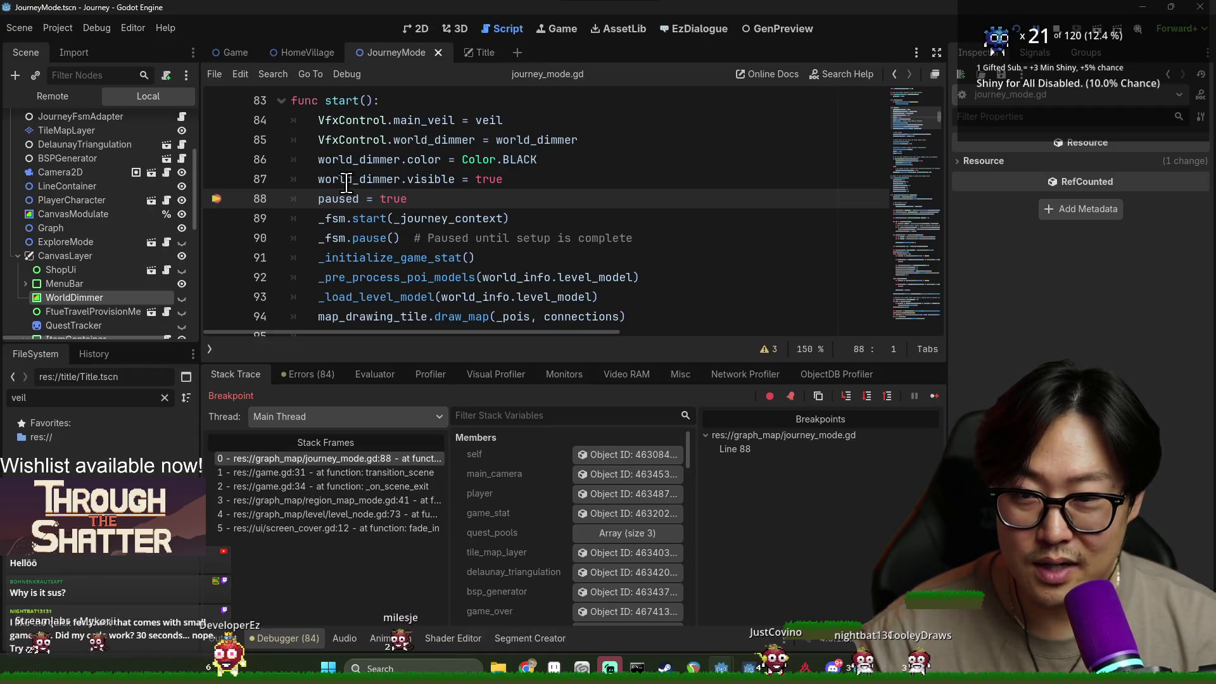
{"action": "scroll", "coordinate": [348, 185], "scroll_direction": "down", "scroll_amount": 2}
{"action": "scroll", "coordinate": [352, 187], "scroll_direction": "up", "scroll_amount": 2}
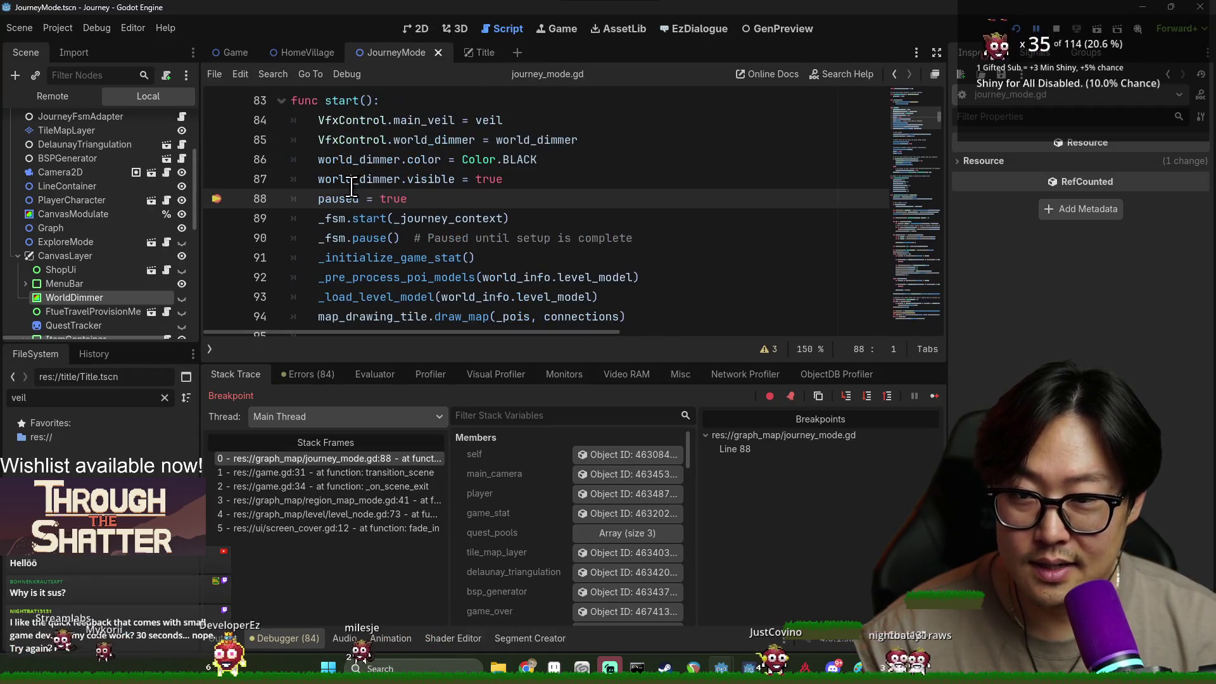
{"action": "scroll", "coordinate": [364, 205], "scroll_direction": "down", "scroll_amount": 8}
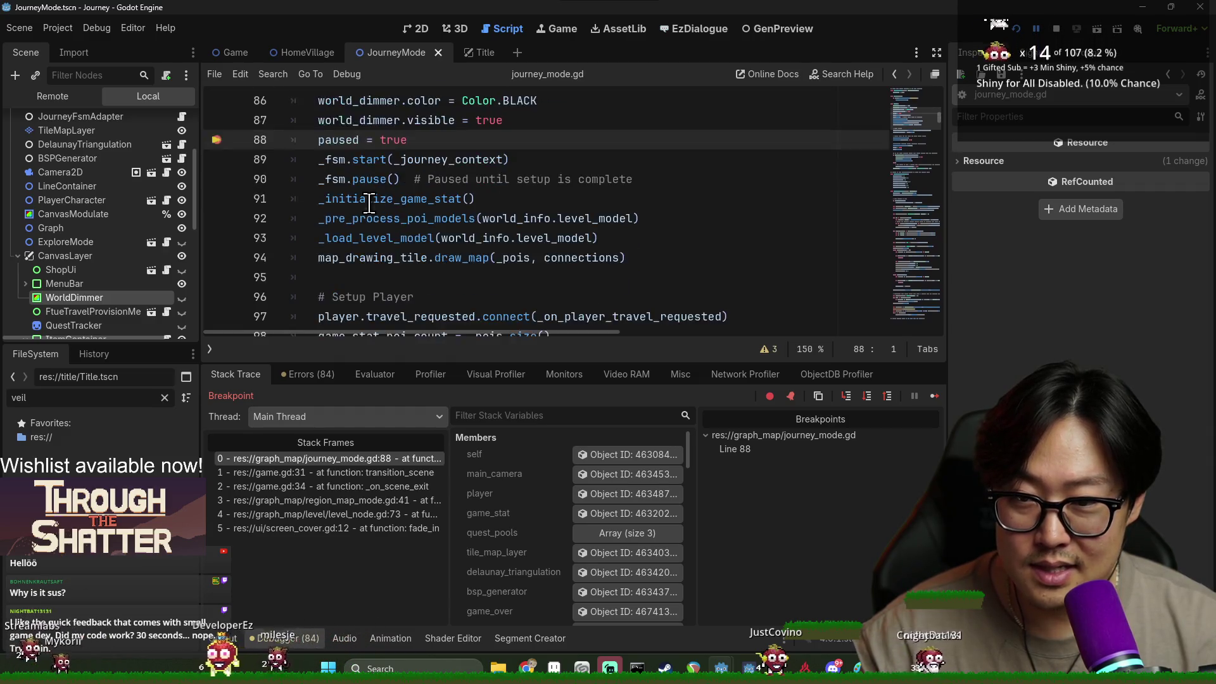
{"action": "left_click", "coordinate": [222, 160]}
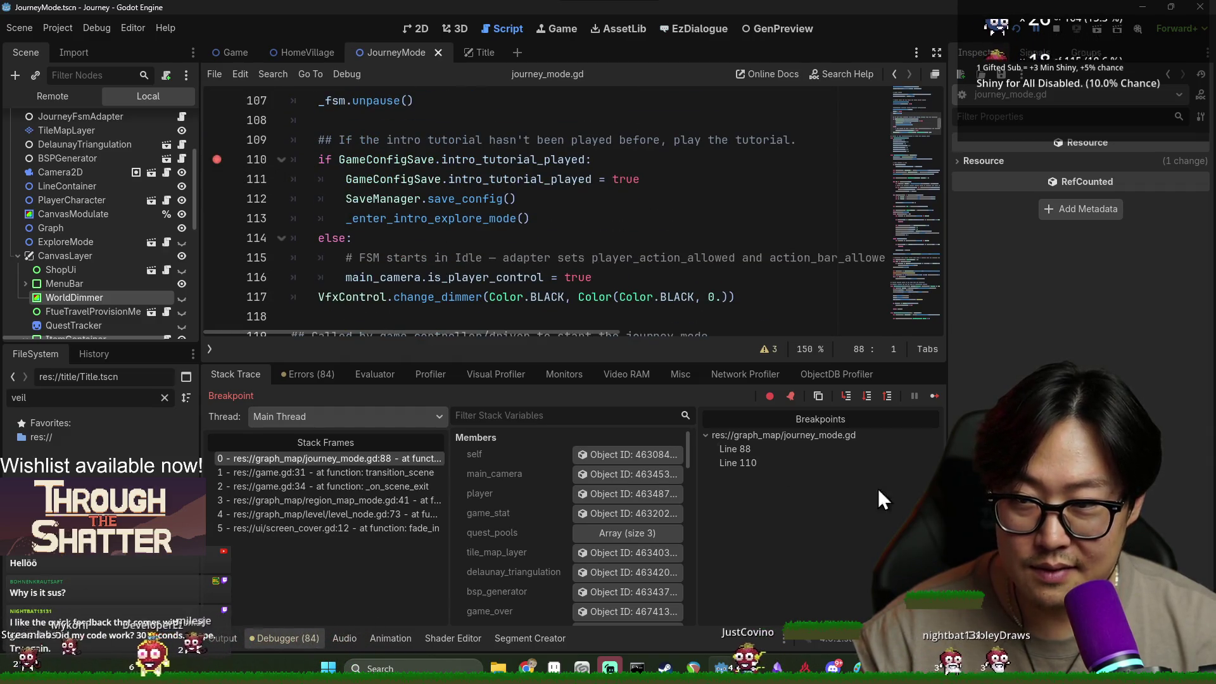
{"action": "left_click", "coordinate": [935, 396]}
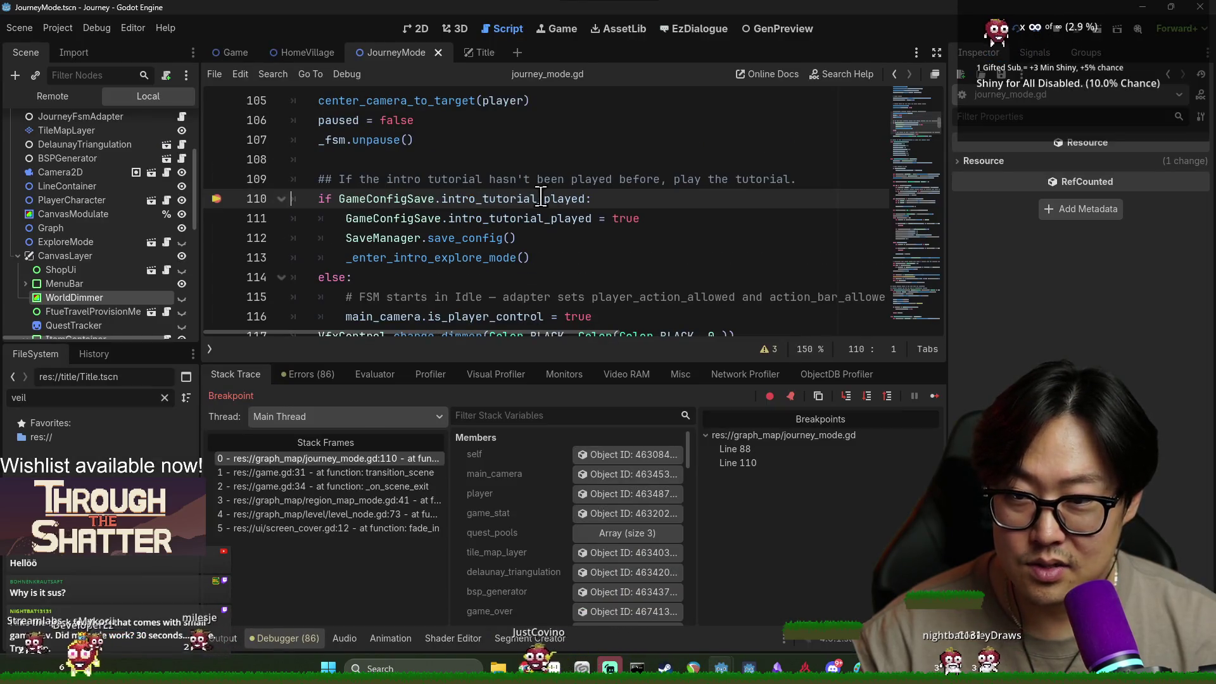
{"action": "left_click", "coordinate": [868, 397]}
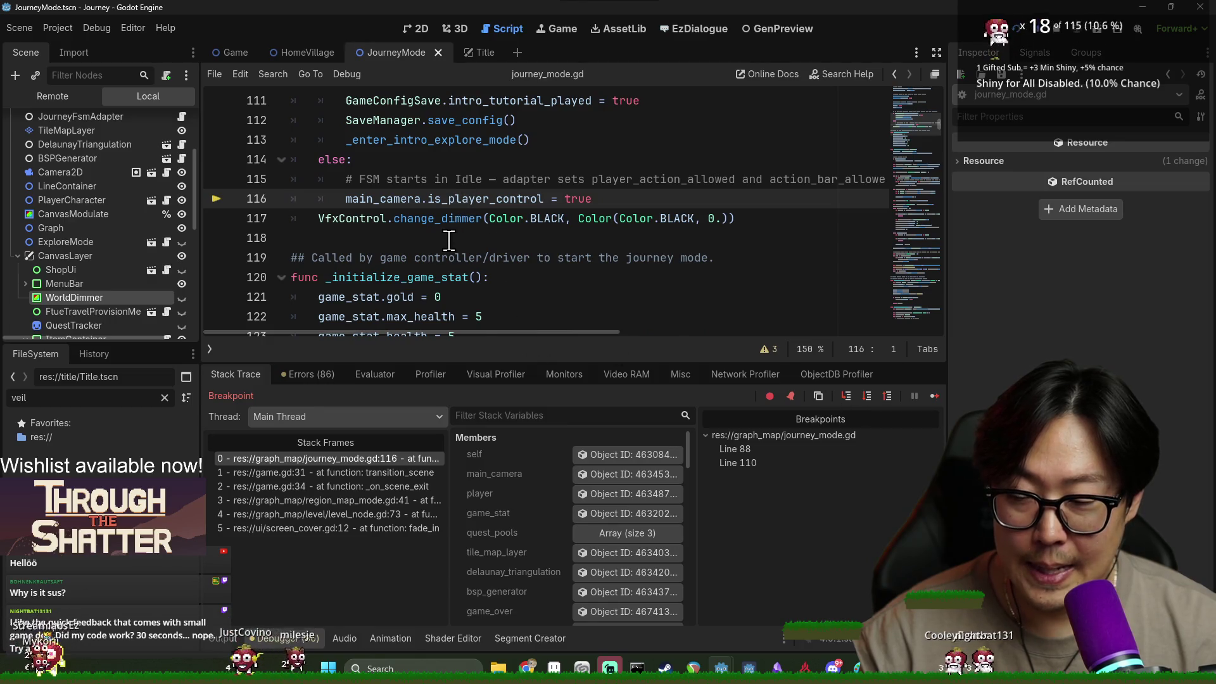
Negate line 110 to `if !GameConfigSave.intro_tutorial_played:` and resume the game.
{"action": "scroll", "coordinate": [443, 293], "scroll_direction": "up", "scroll_amount": 1}
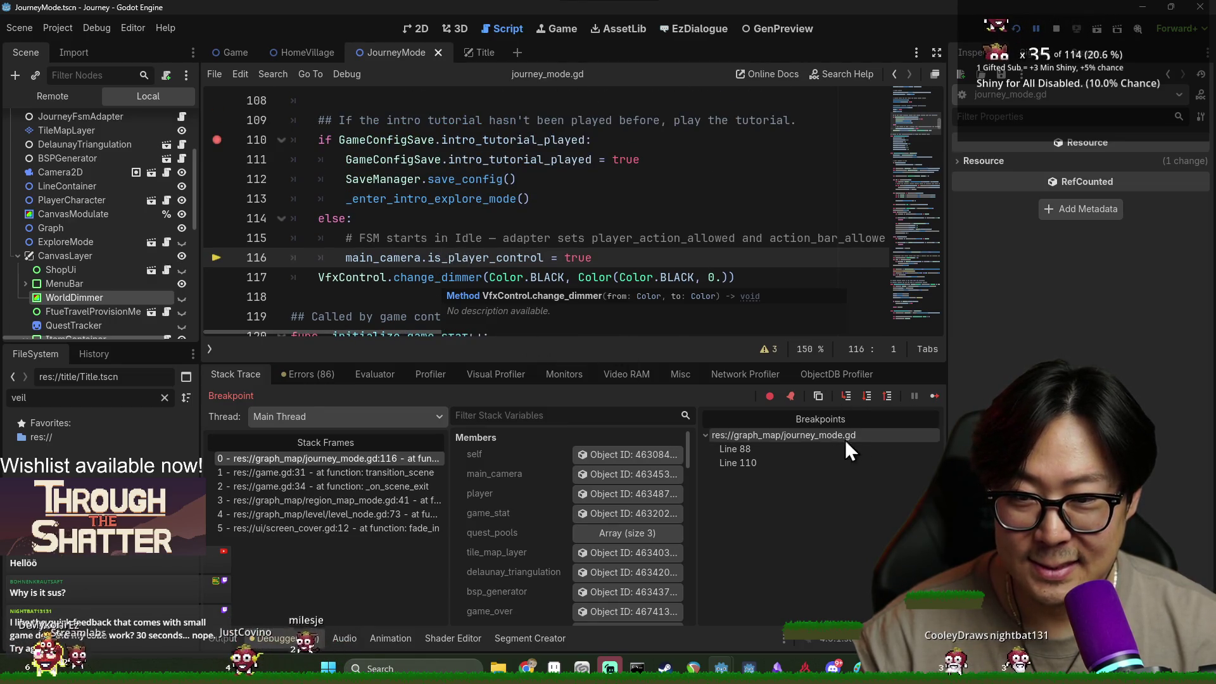
{"action": "scroll", "coordinate": [673, 307], "scroll_direction": "up", "scroll_amount": 2}
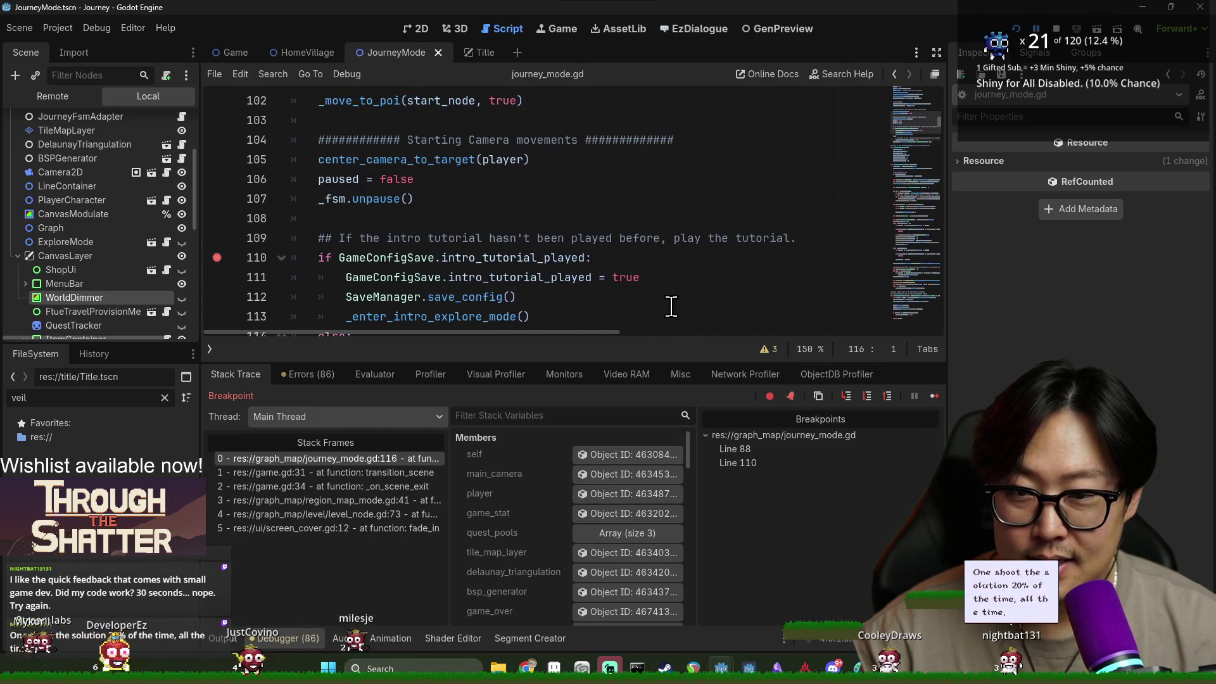
{"action": "scroll", "coordinate": [507, 271], "scroll_direction": "down", "scroll_amount": 2}
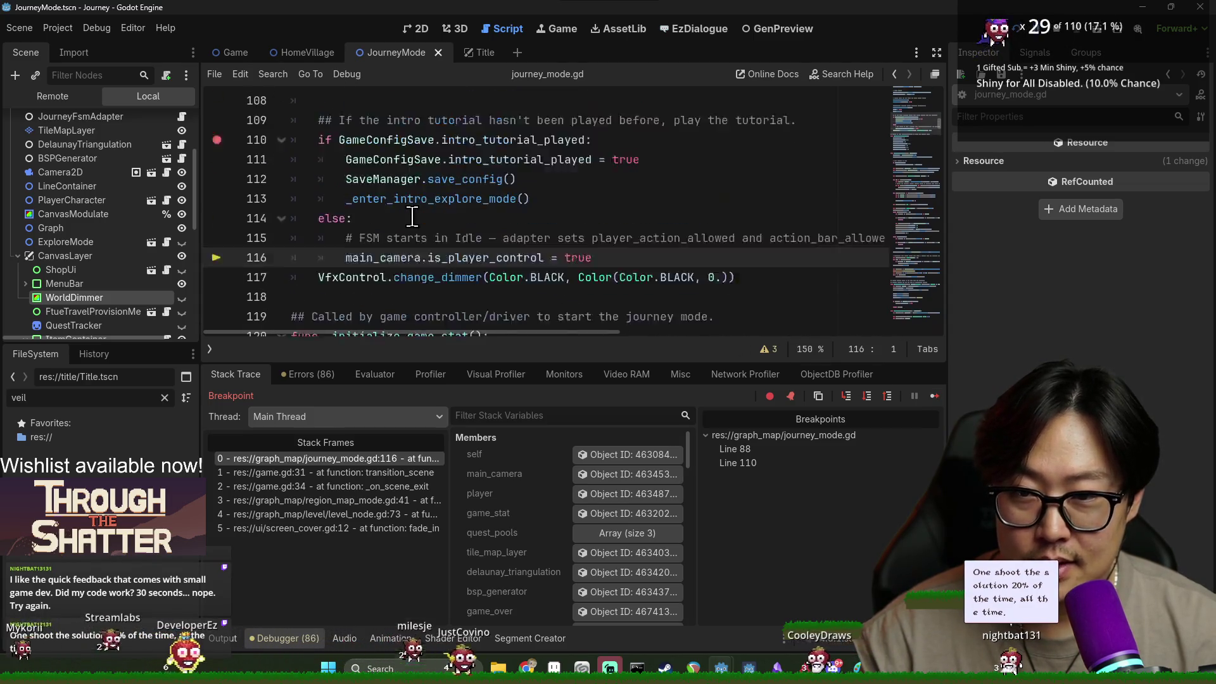
{"action": "scroll", "coordinate": [466, 210], "scroll_direction": "up", "scroll_amount": 1}
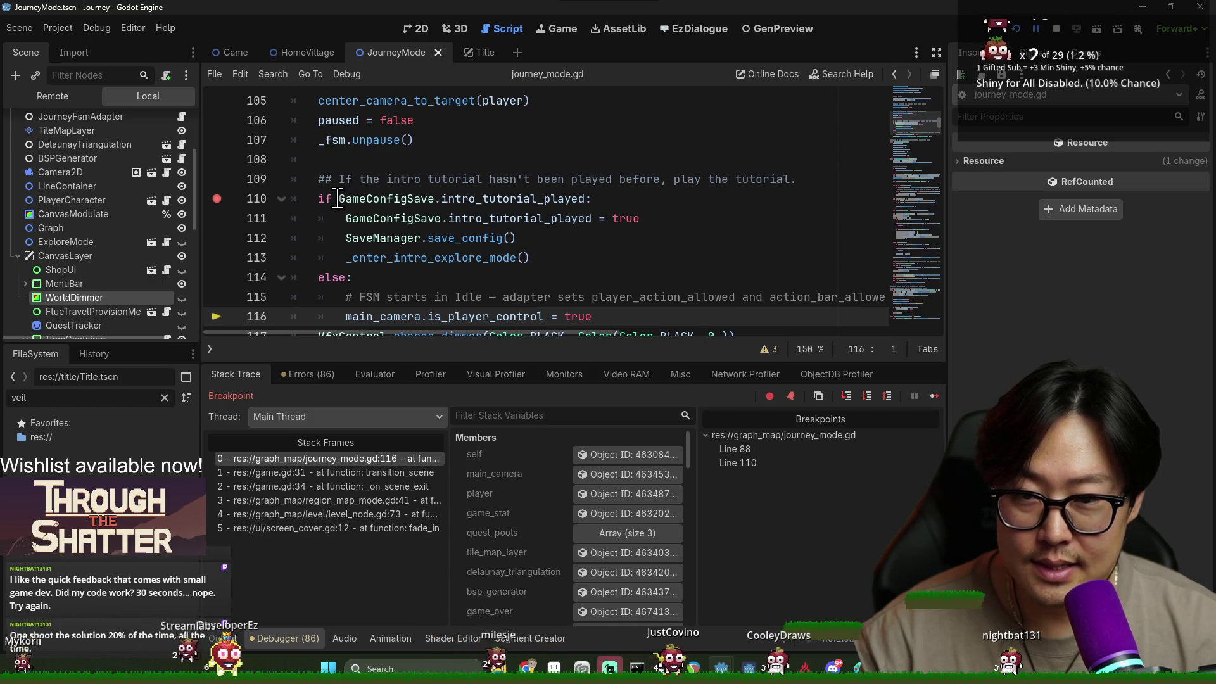
{"action": "left_click", "coordinate": [365, 199]}
{"action": "type", "text": "!"}
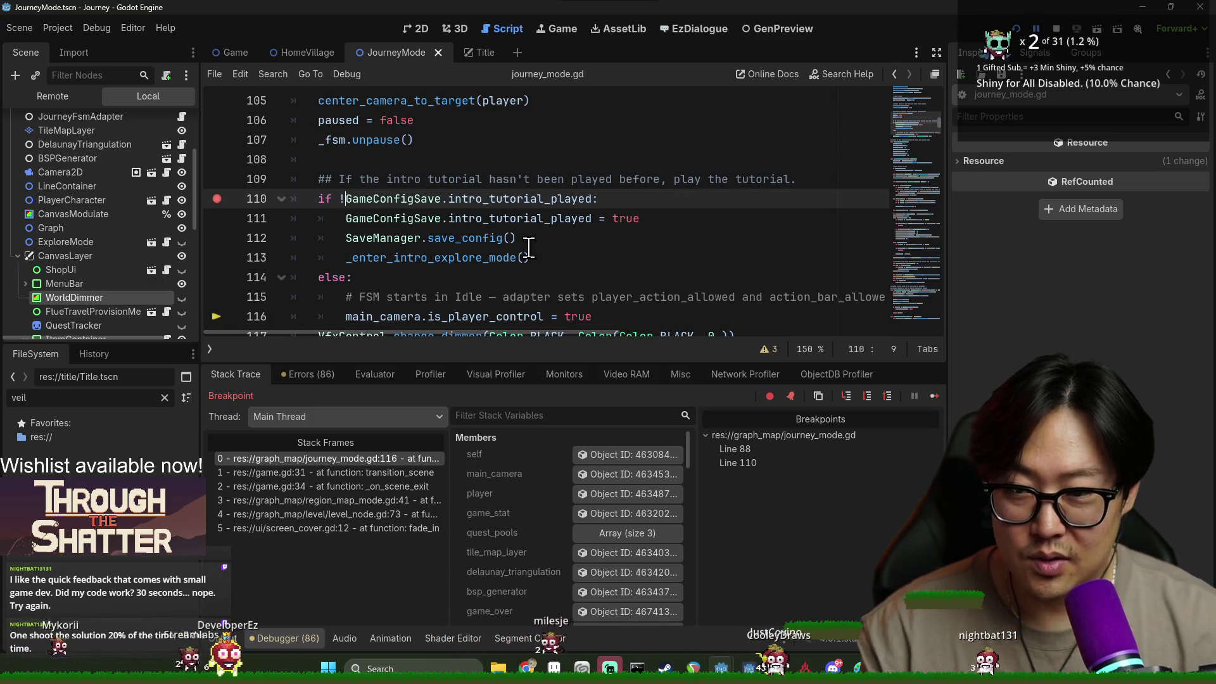
{"action": "left_click", "coordinate": [937, 400]}
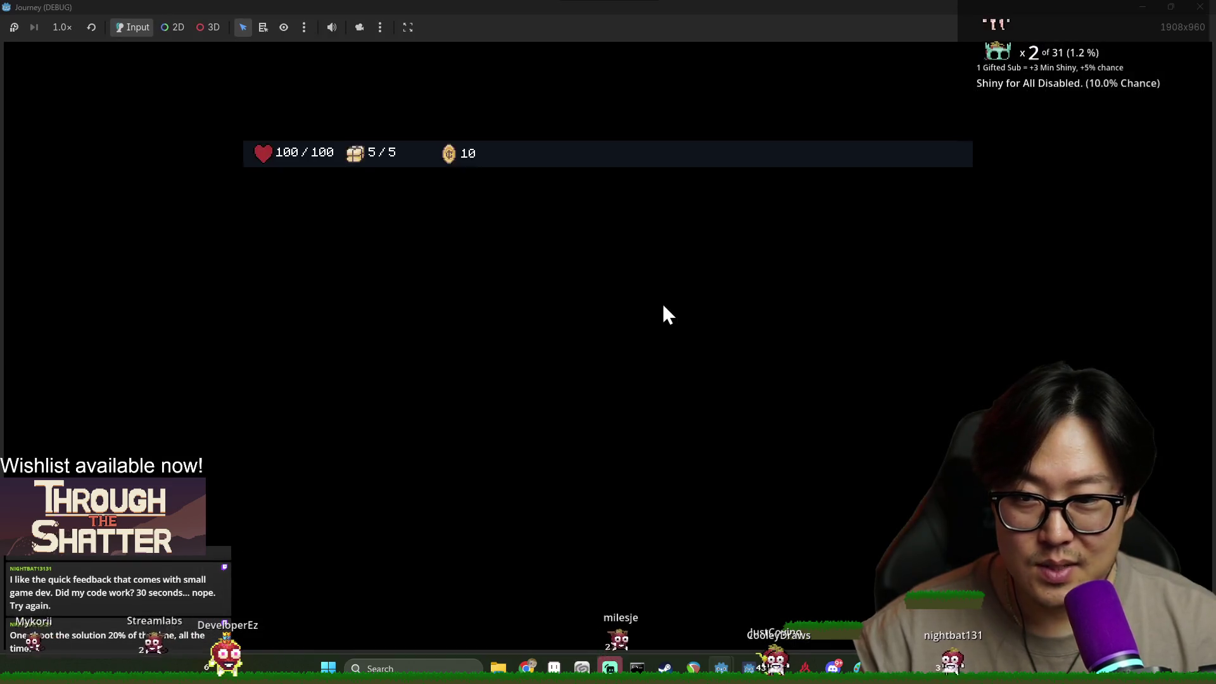
Advance into the first tutorial map scene, then stop the debug session in Godot.
{"action": "left_click", "coordinate": [626, 513]}
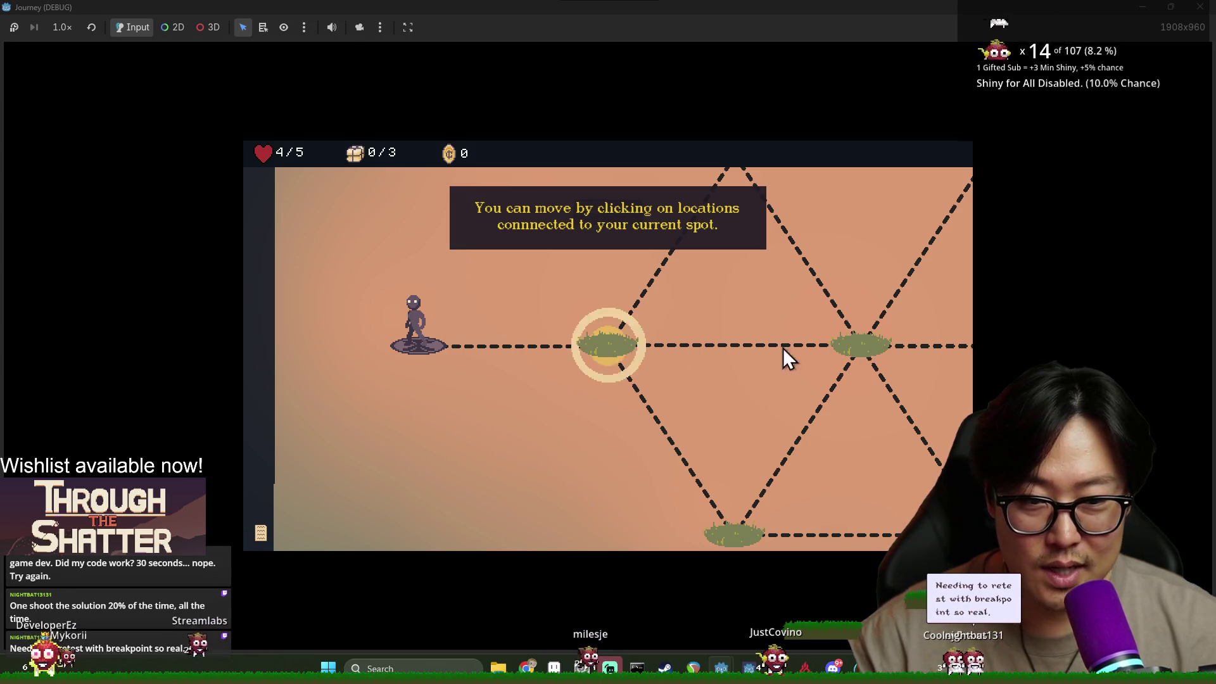
{"action": "key", "text": "alt+Tab"}
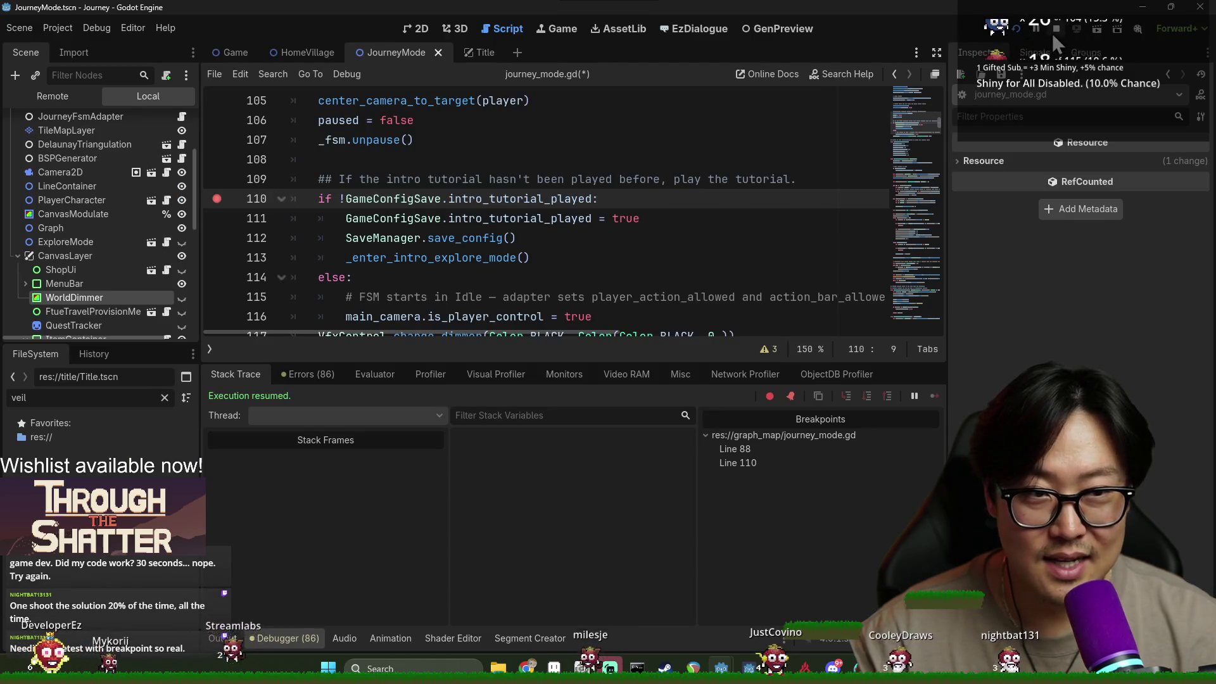
{"action": "left_click", "coordinate": [1056, 29]}
Inspect the main_camera, is_player_control and VfxControl code on lines 116–117.
{"action": "scroll", "coordinate": [380, 263], "scroll_direction": "up", "scroll_amount": 2}
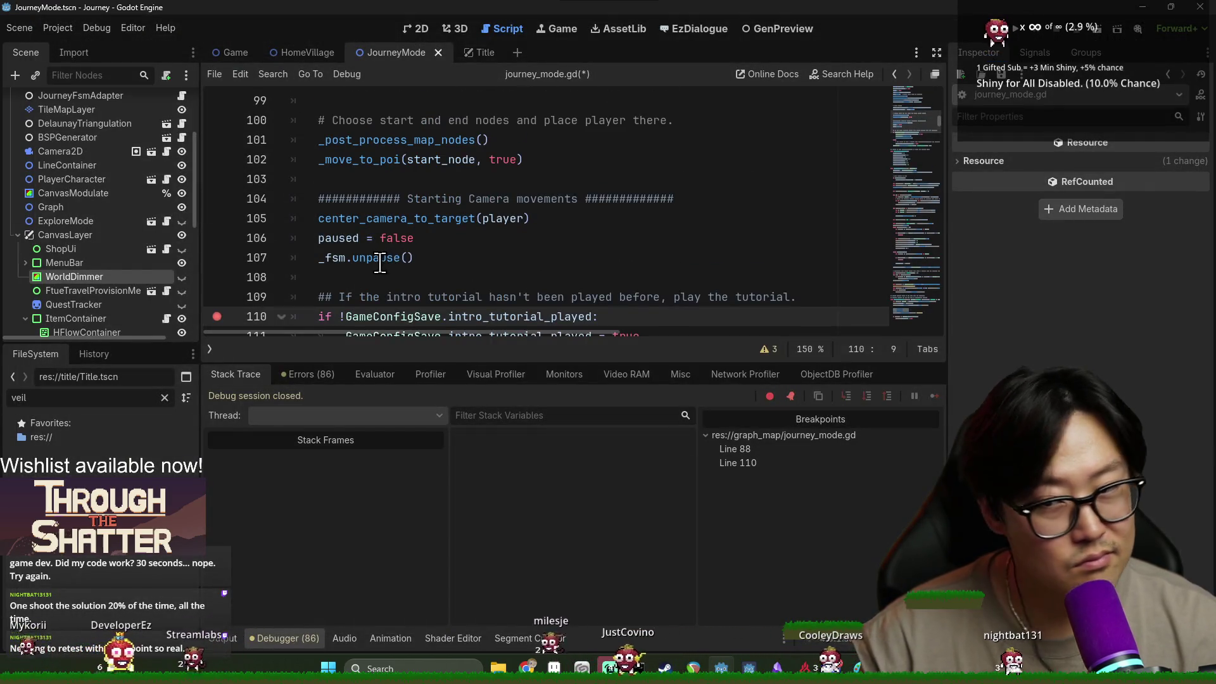
{"action": "scroll", "coordinate": [380, 263], "scroll_direction": "down", "scroll_amount": 4}
{"action": "double_click", "coordinate": [376, 198]}
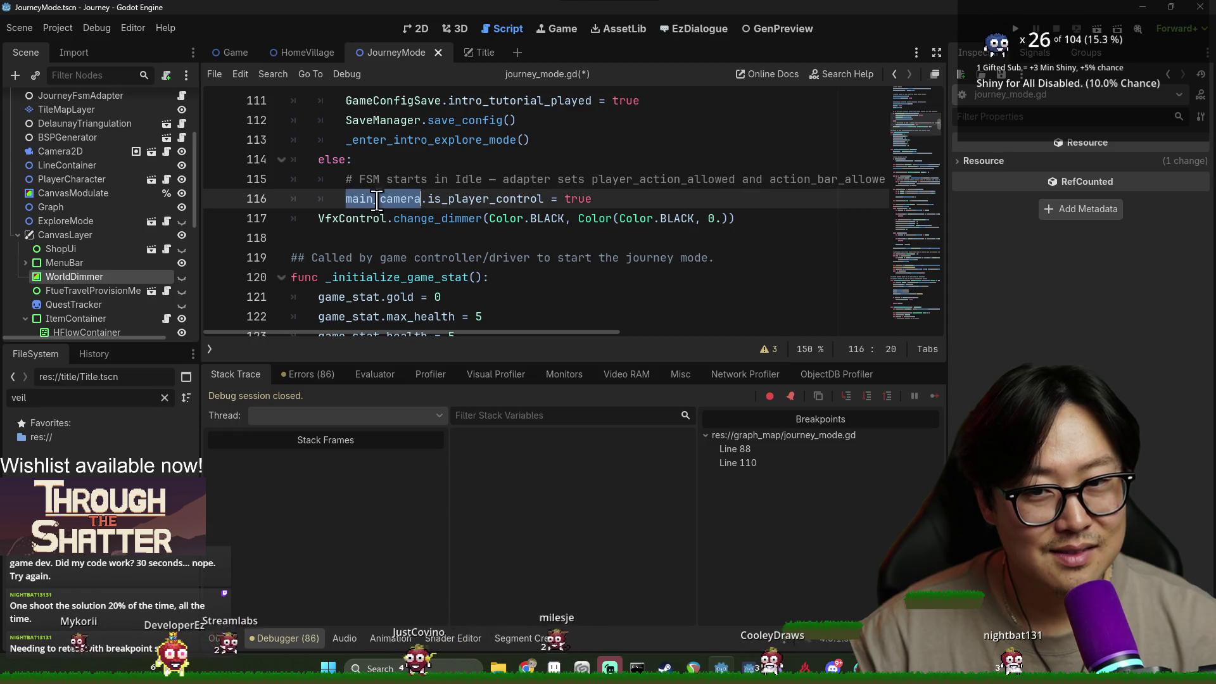
{"action": "scroll", "coordinate": [477, 258], "scroll_direction": "up", "scroll_amount": 1}
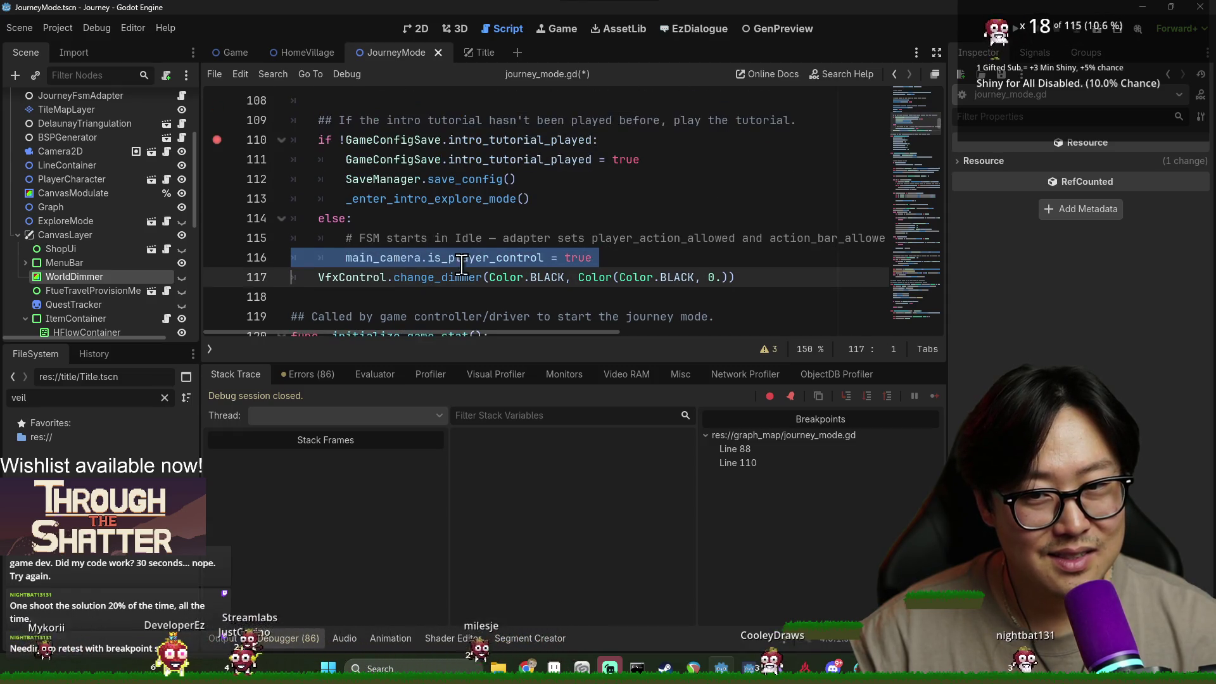
{"action": "double_click", "coordinate": [477, 258]}
{"action": "double_click", "coordinate": [376, 284]}
{"action": "double_click", "coordinate": [421, 260]}
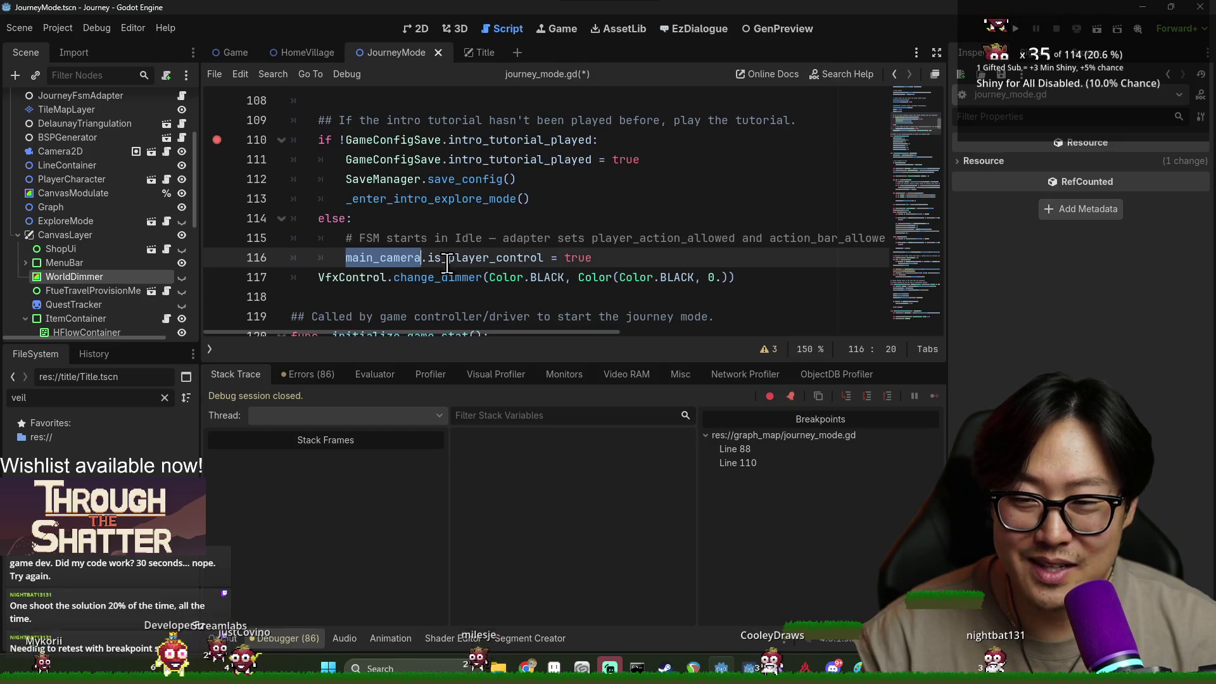
{"action": "scroll", "coordinate": [529, 266], "scroll_direction": "up", "scroll_amount": 2}
{"action": "scroll", "coordinate": [400, 238], "scroll_direction": "down", "scroll_amount": 2}
{"action": "triple_click", "coordinate": [394, 258]}
{"action": "scroll", "coordinate": [506, 278], "scroll_direction": "up", "scroll_amount": 3}
{"action": "scroll", "coordinate": [516, 285], "scroll_direction": "down", "scroll_amount": 2}
{"action": "key", "text": "alt+Tab"}
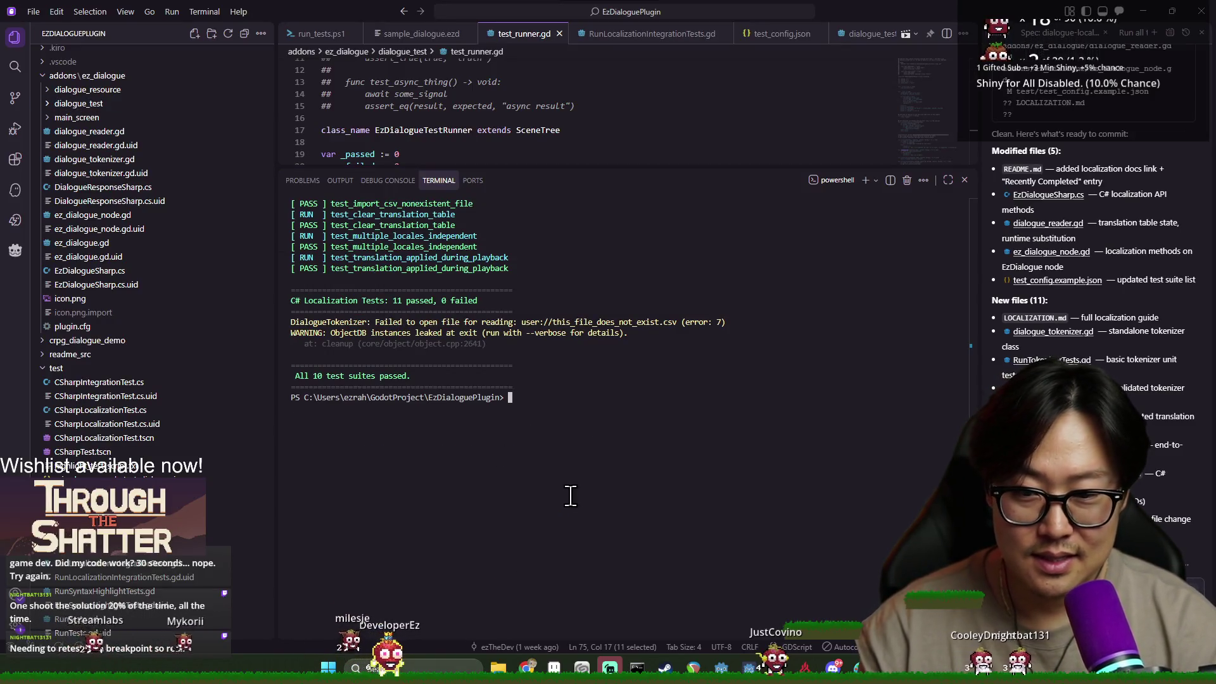
Move the VS Code terminal up with cd .. and into the OneDrive\Documents folder.
{"action": "type", "text": "cd ~/"}
{"action": "key", "text": "BackSpace"}
{"action": "key", "text": "BackSpace"}
{"action": "key", "text": "BackSpace"}
{"action": "type", "text": "d .."}
{"action": "key", "text": "Return"}
{"action": "type", "text": "cd .\\OneDrive\\Documents\\"}
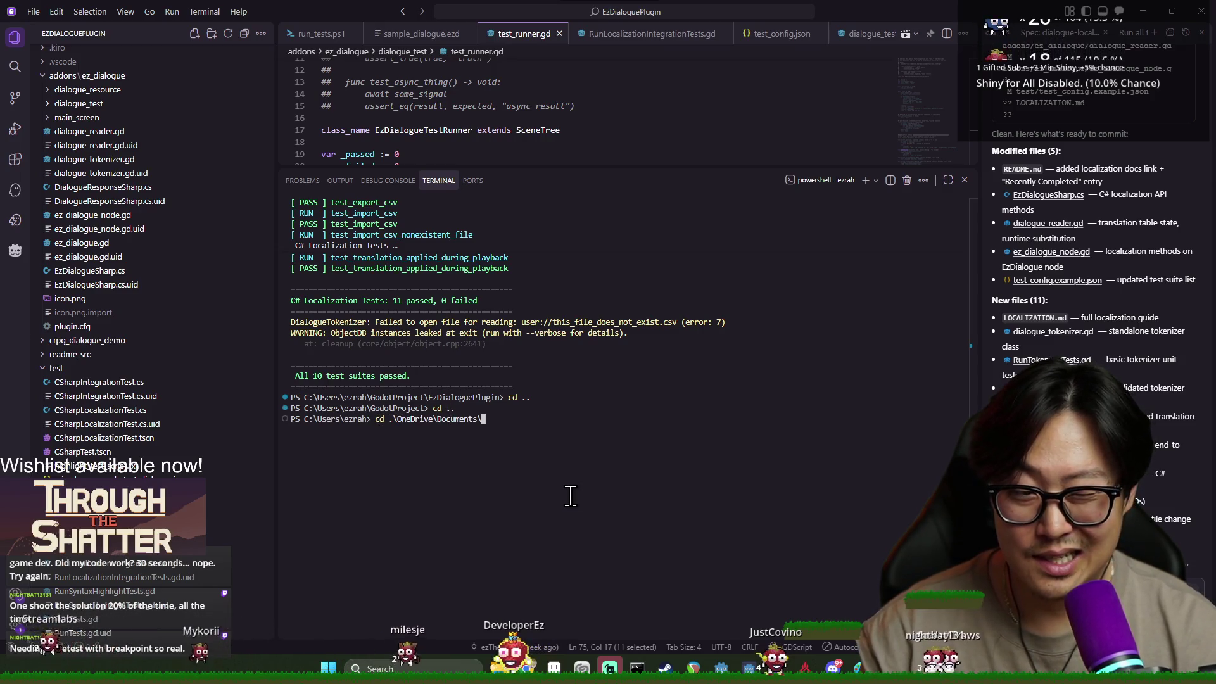
{"action": "key", "text": "Return"}
Close the chat sidebar, cd into .\journey\, and start typing the git command.
{"action": "left_click", "coordinate": [1119, 12]}
{"action": "type", "text": "cd Jou"}
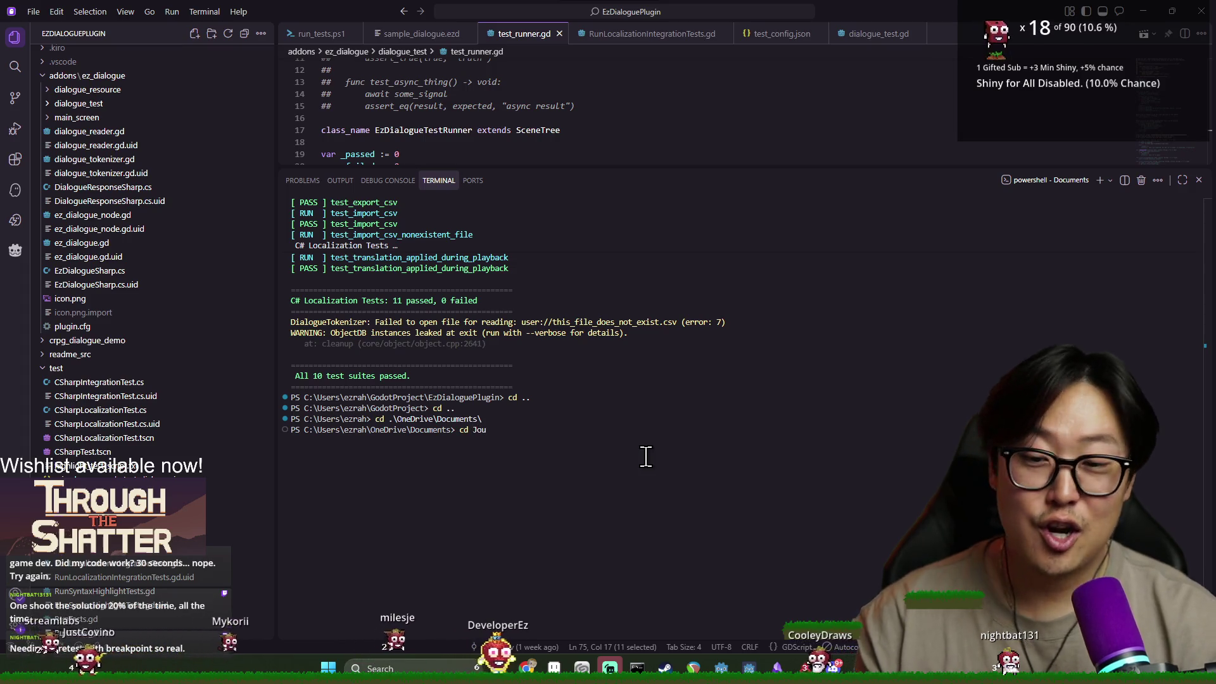
{"action": "type", "text": ".\\journey\\"}
{"action": "key", "text": "Return"}
{"action": "type", "text": "git diff"}
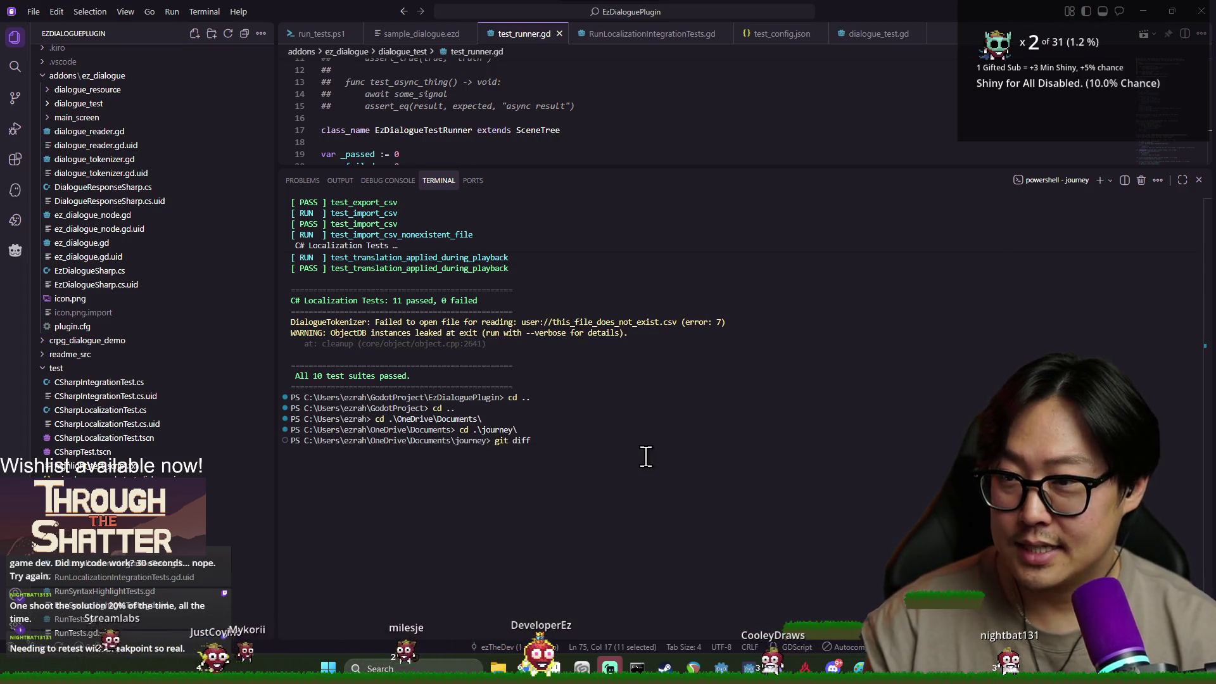
{"action": "key", "text": "alt+Tab"}
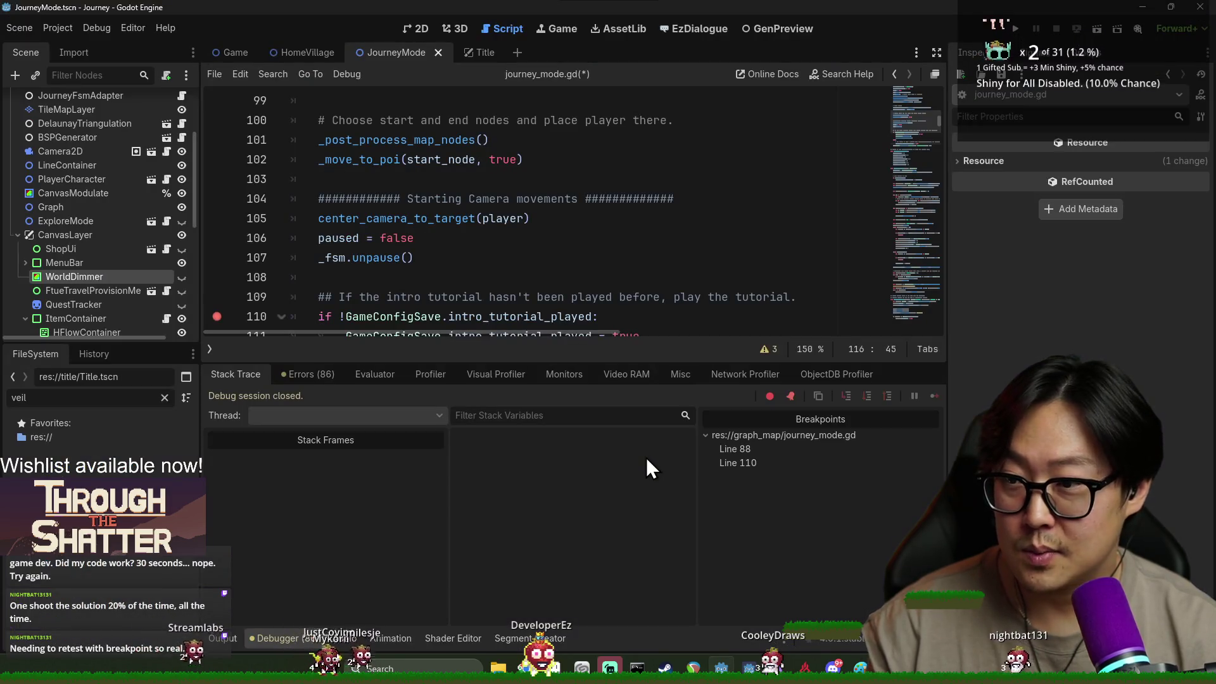
Replace the FileSystem filter text with journey_mode to find the script's path.
{"action": "scroll", "coordinate": [38, 146], "scroll_direction": "up", "scroll_amount": 4}
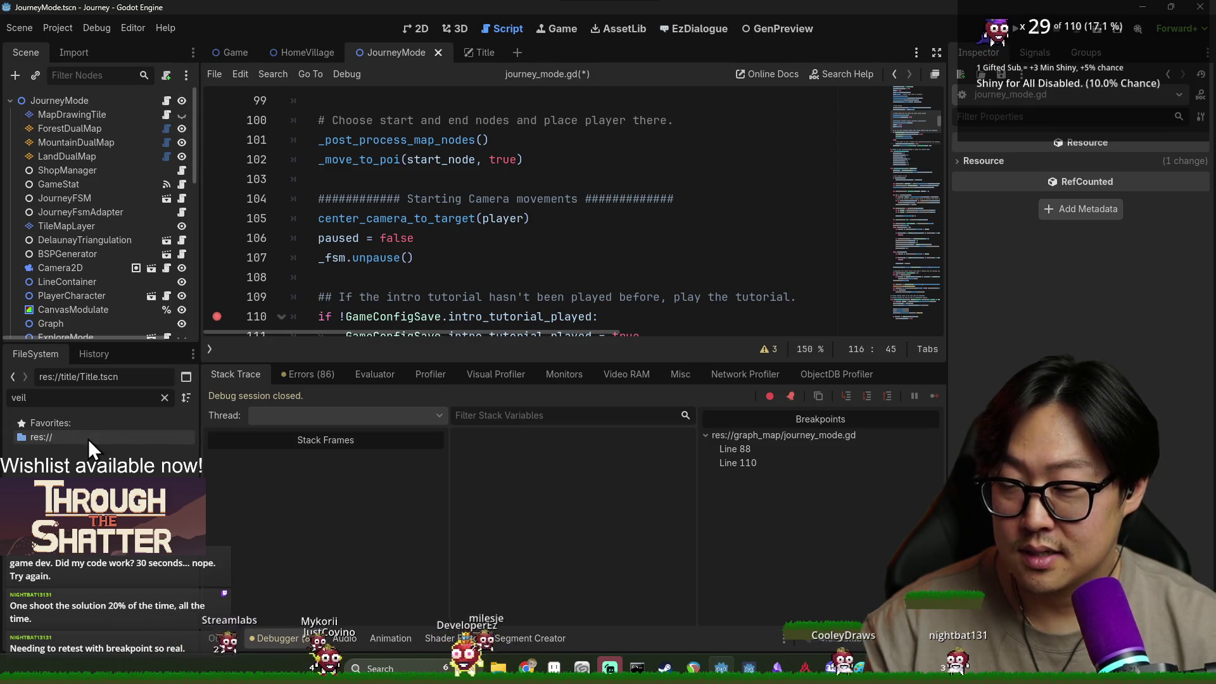
{"action": "double_click", "coordinate": [95, 399]}
{"action": "type", "text": "joun"}
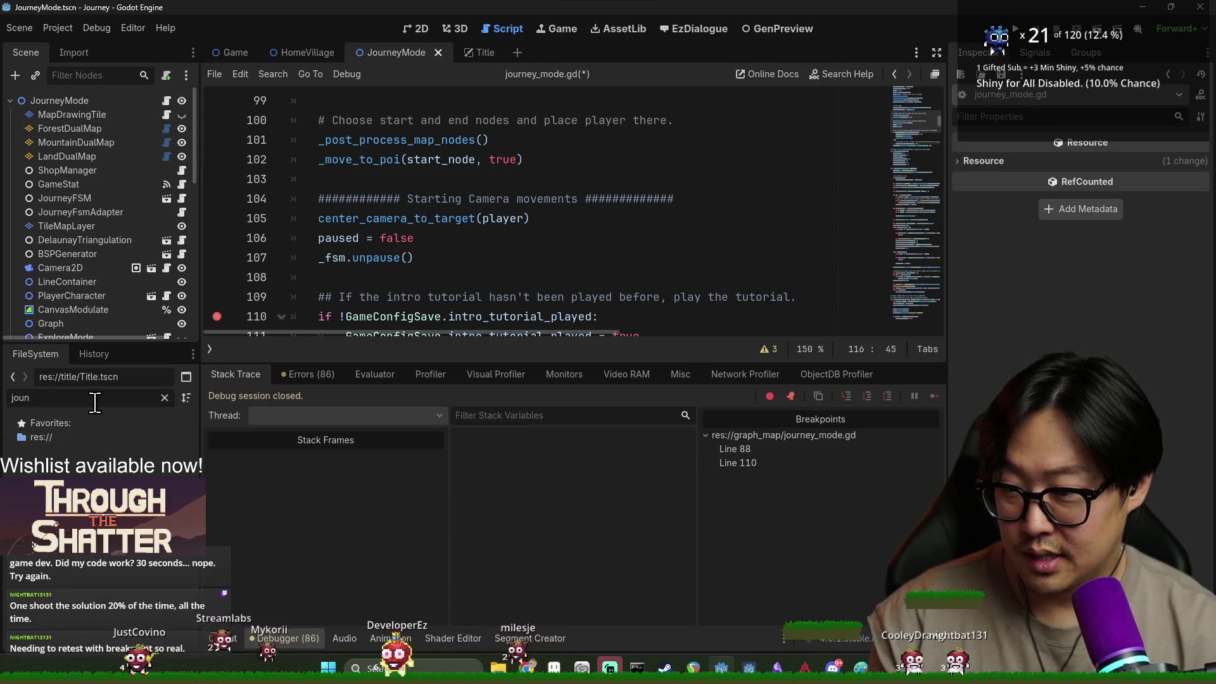
{"action": "type", "text": "r_mode"}
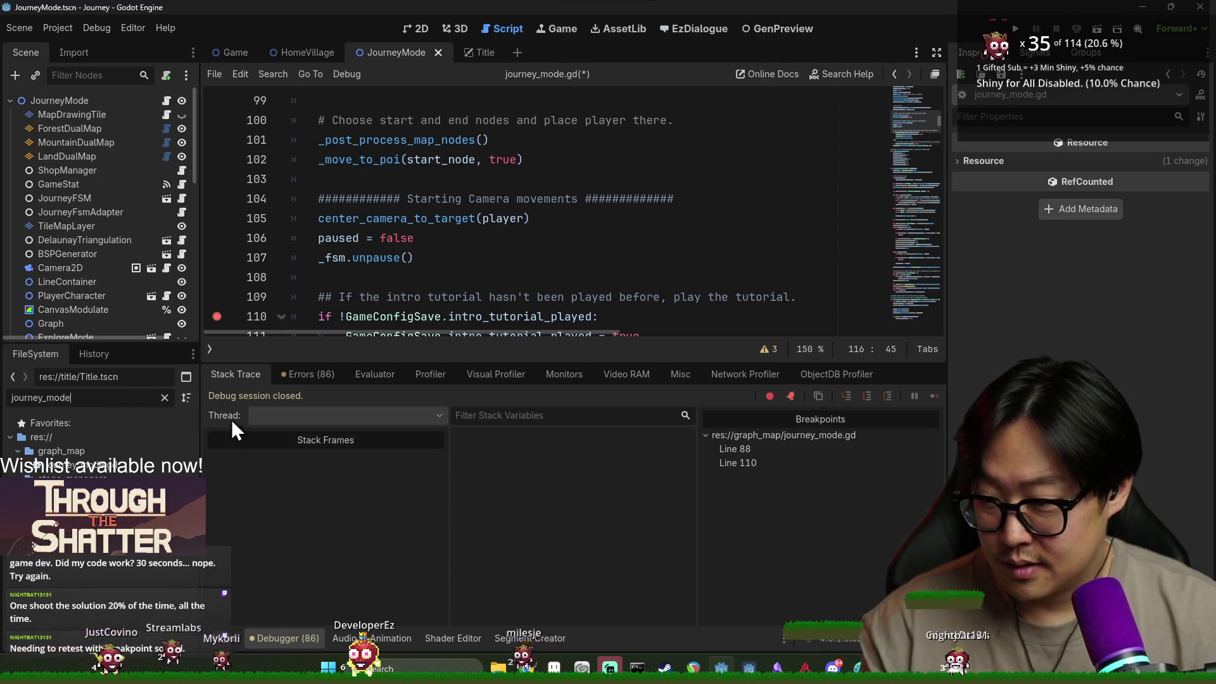
{"action": "key", "text": "alt+Tab"}
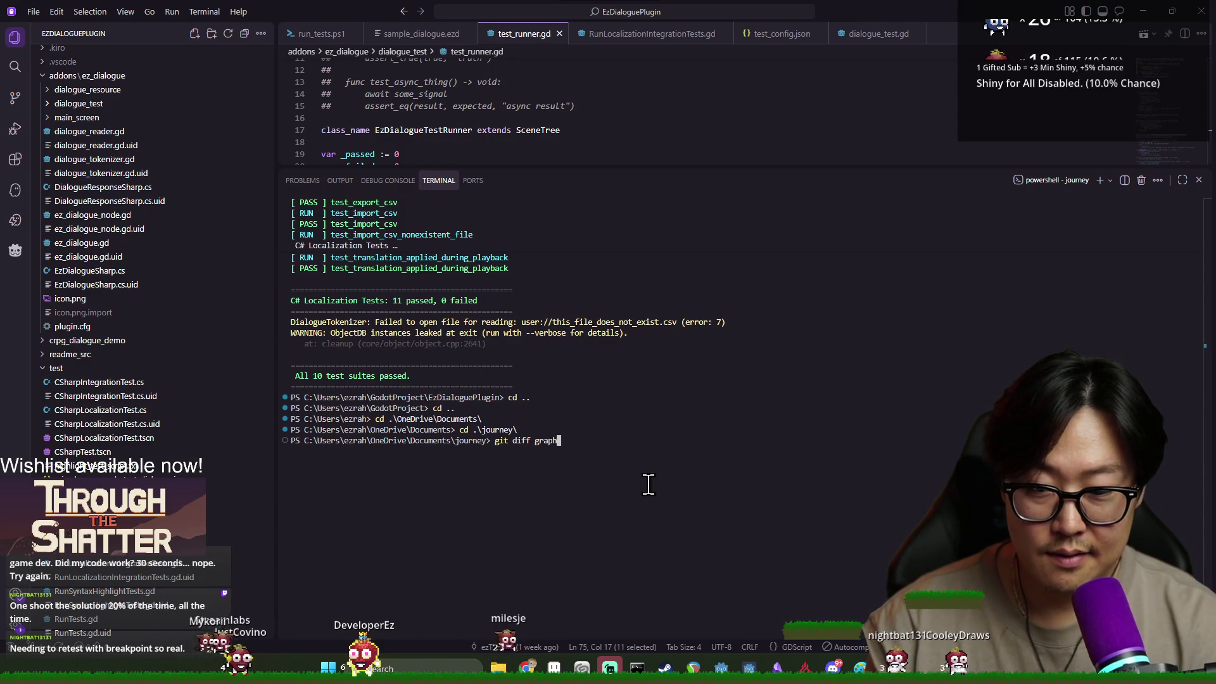
Run git diff graph_map/journey_mode.gd in the VS Code terminal.
{"action": "type", "text": "_map/journey"}
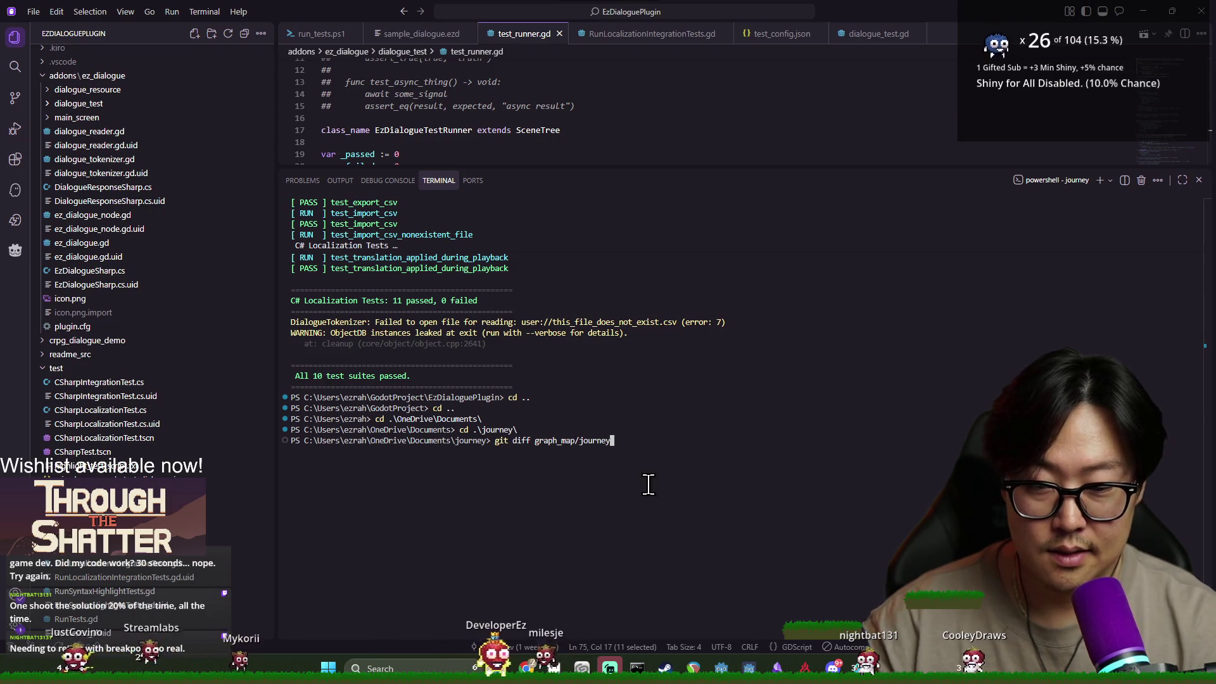
{"action": "type", "text": "de.g"}
{"action": "key", "text": "Return"}
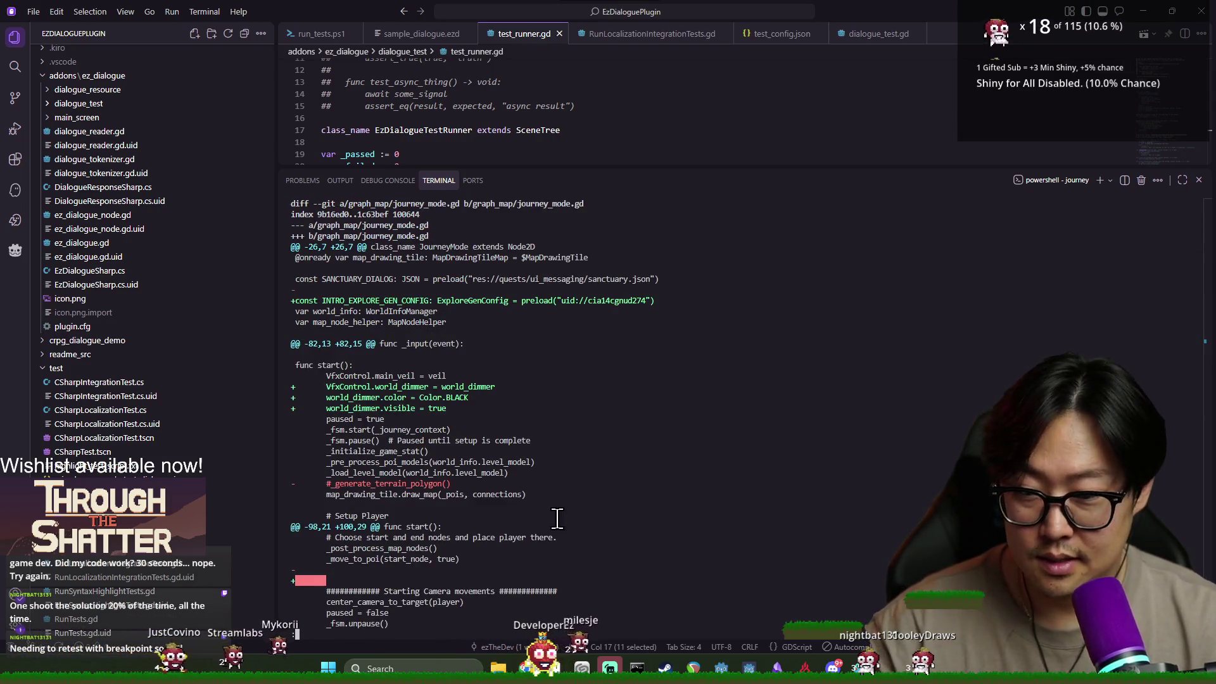
{"action": "scroll", "coordinate": [375, 465], "scroll_direction": "down", "scroll_amount": 3}
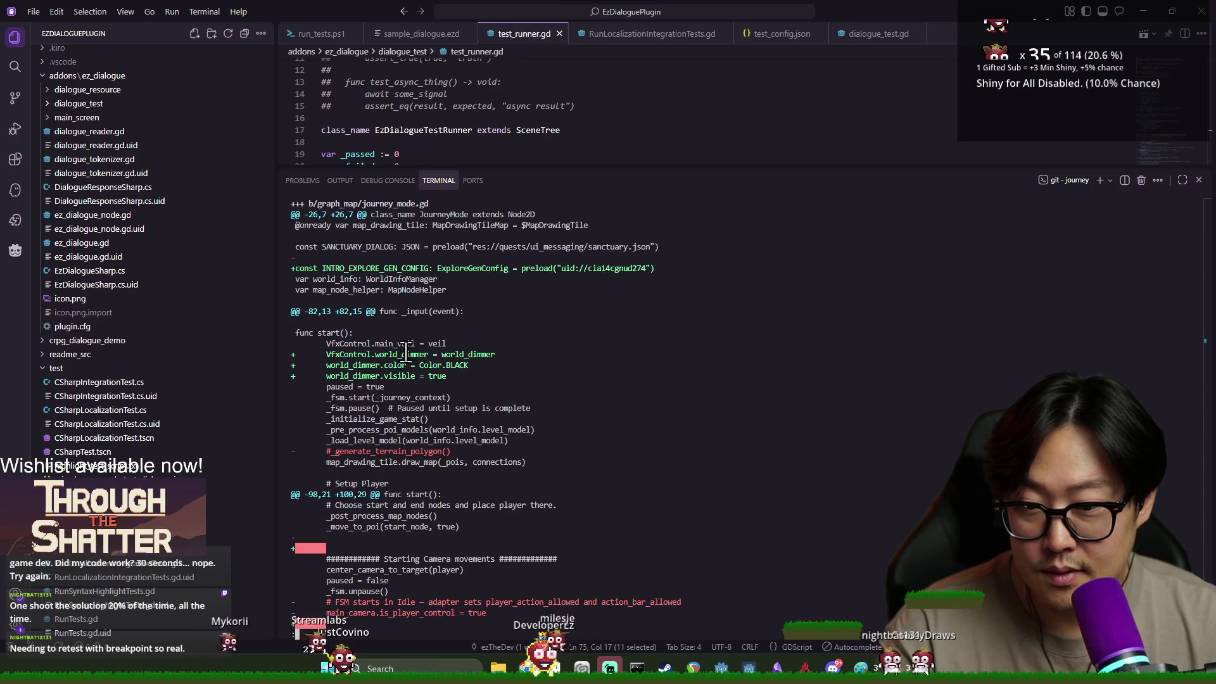
Review the added world_dimmer lines and removed terrain, FSM Idle and camera lines in the diff.
{"action": "left_click_drag", "start_coordinate": [455, 377], "coordinate": [324, 353]}
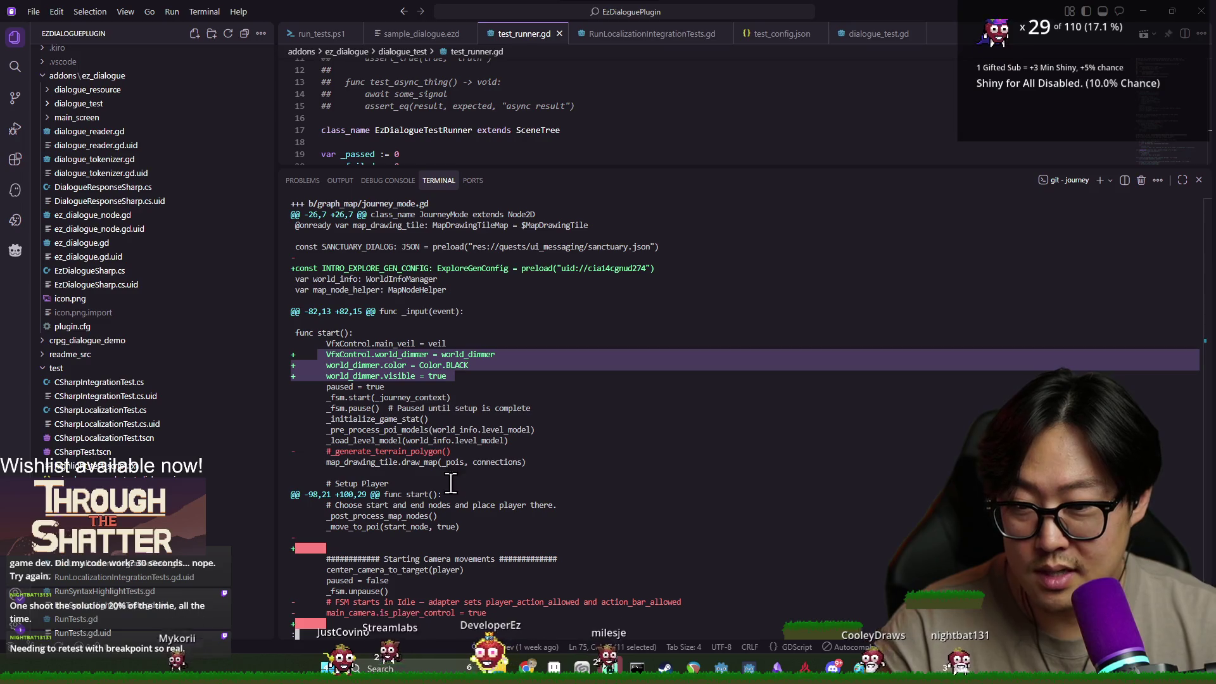
{"action": "triple_click", "coordinate": [396, 451]}
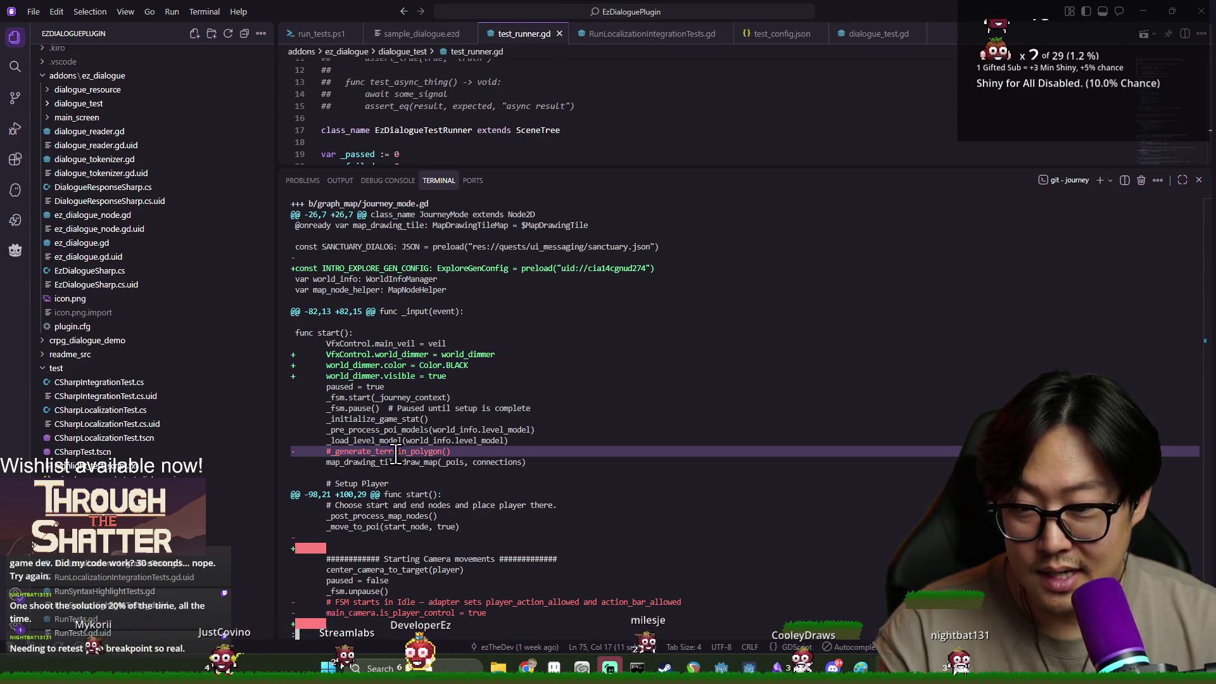
{"action": "scroll", "coordinate": [396, 452], "scroll_direction": "down", "scroll_amount": 3}
{"action": "scroll", "coordinate": [345, 513], "scroll_direction": "down", "scroll_amount": 2}
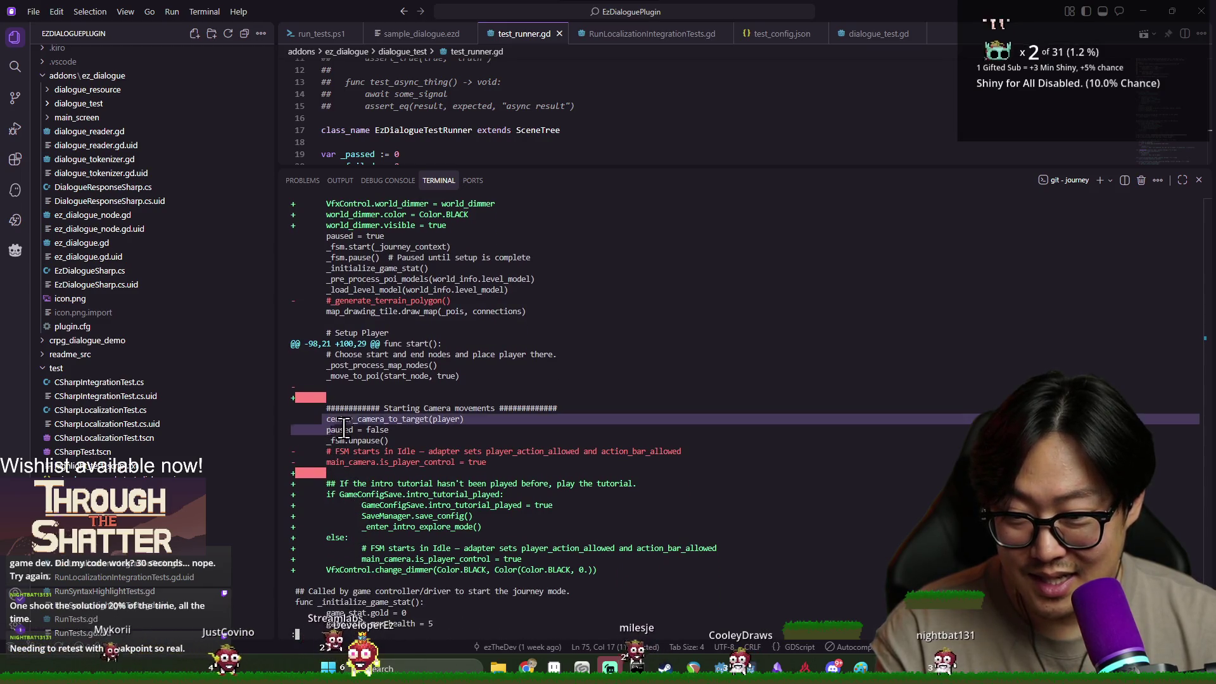
{"action": "left_click_drag", "start_coordinate": [293, 451], "coordinate": [493, 457]}
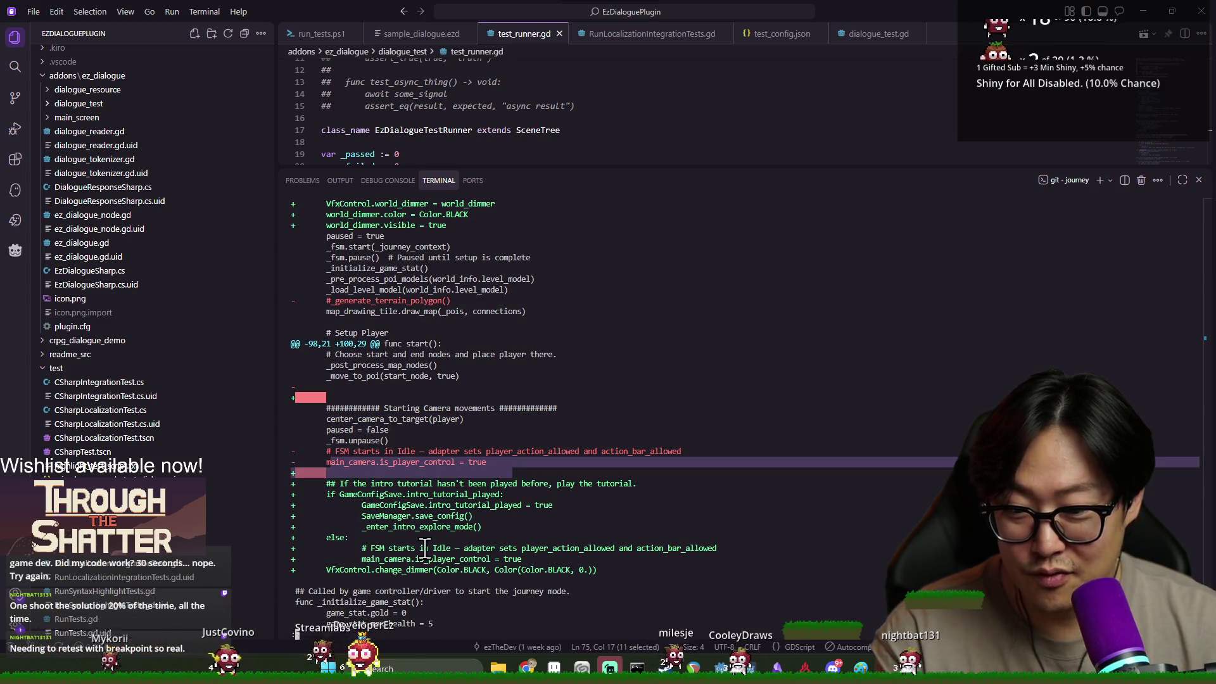
{"action": "left_click", "coordinate": [380, 578]}
{"action": "left_click_drag", "start_coordinate": [293, 569], "coordinate": [602, 570]}
{"action": "scroll", "coordinate": [589, 551], "scroll_direction": "down", "scroll_amount": 1}
{"action": "scroll", "coordinate": [586, 554], "scroll_direction": "down", "scroll_amount": 5}
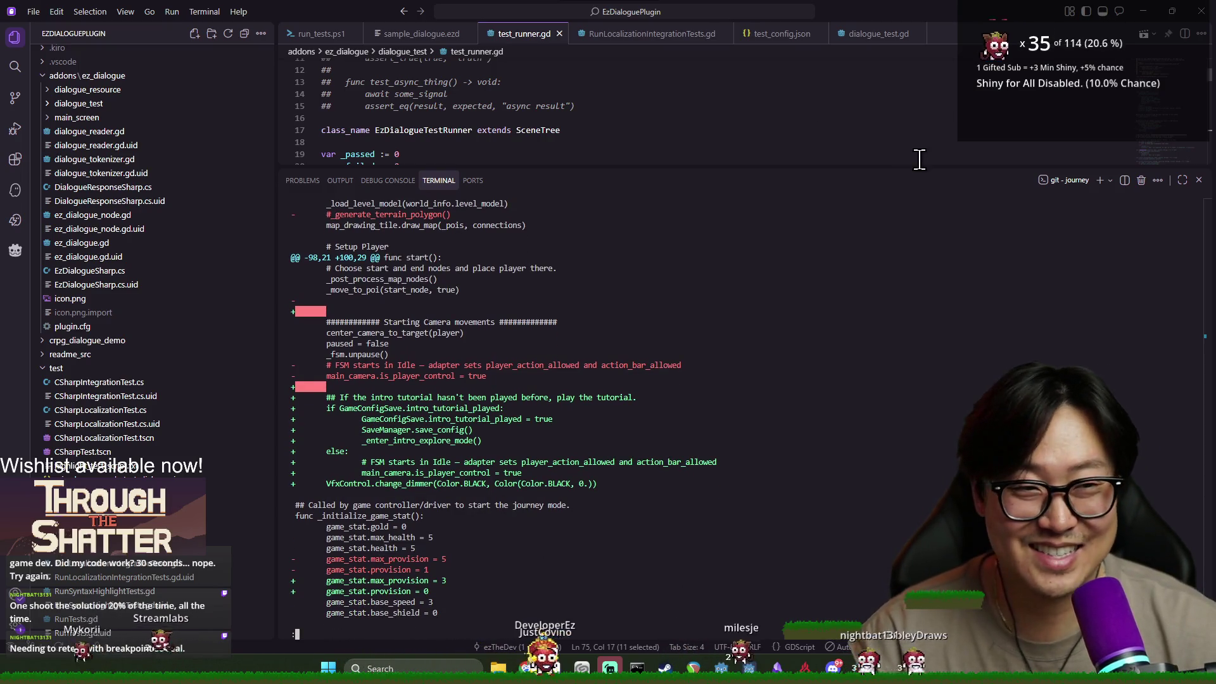
{"action": "key", "text": "alt+Tab"}
{"action": "left_click", "coordinate": [729, 239]}
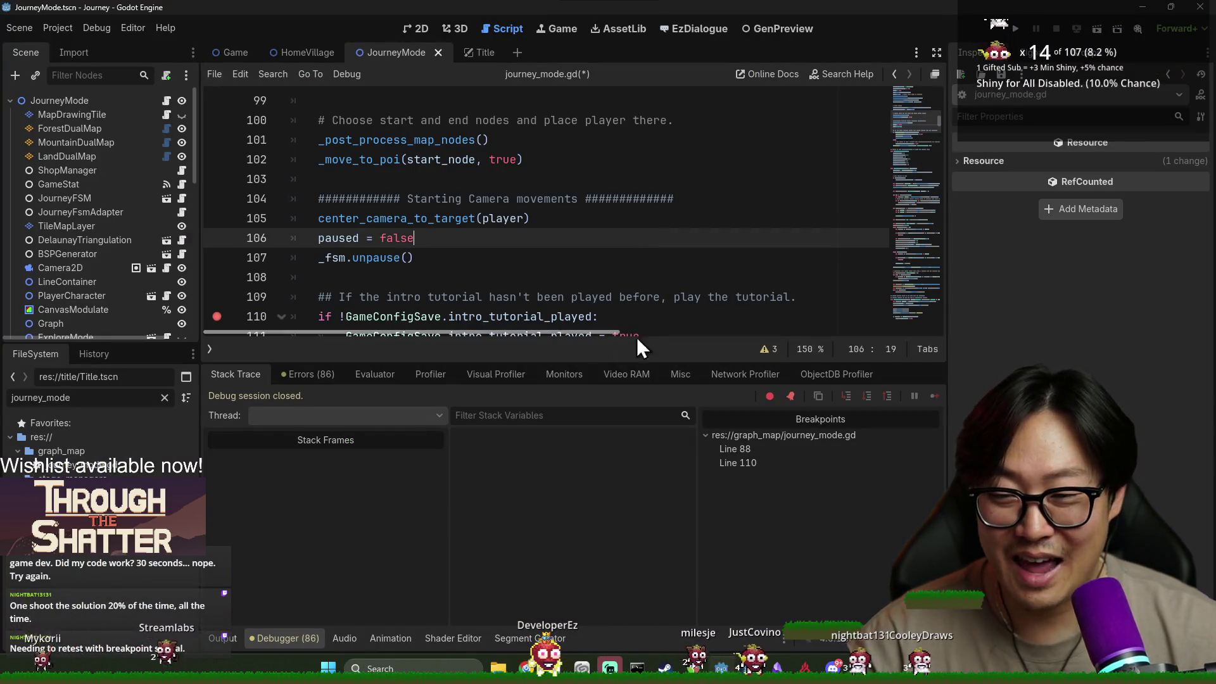
Run the project with F5 and close the terminal panel in Visual Studio Code.
{"action": "scroll", "coordinate": [409, 207], "scroll_direction": "down", "scroll_amount": 3}
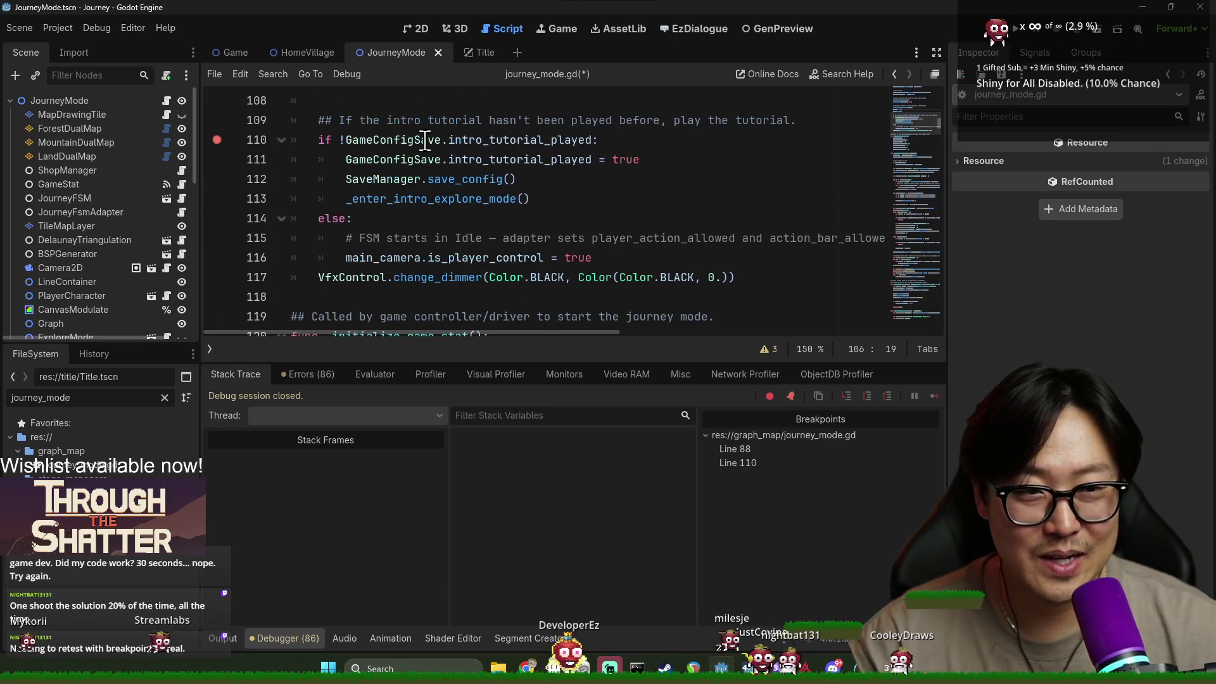
{"action": "key", "text": "F5"}
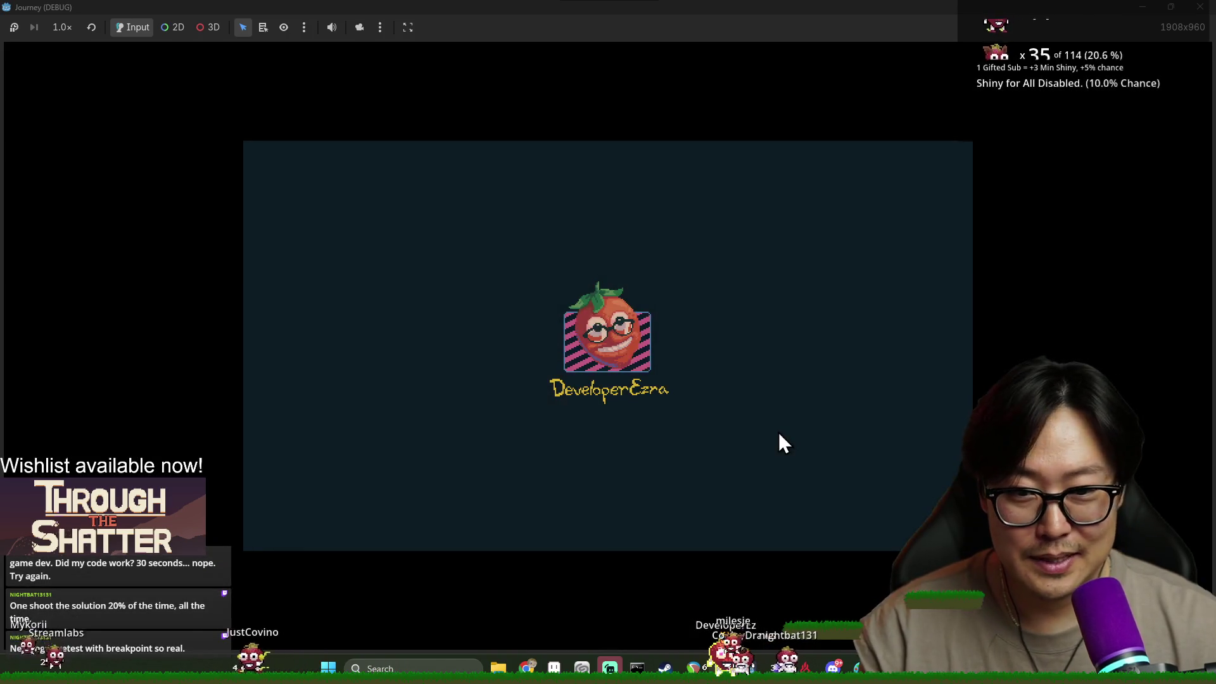
{"action": "key", "text": "alt+Tab"}
{"action": "left_click", "coordinate": [570, 270]}
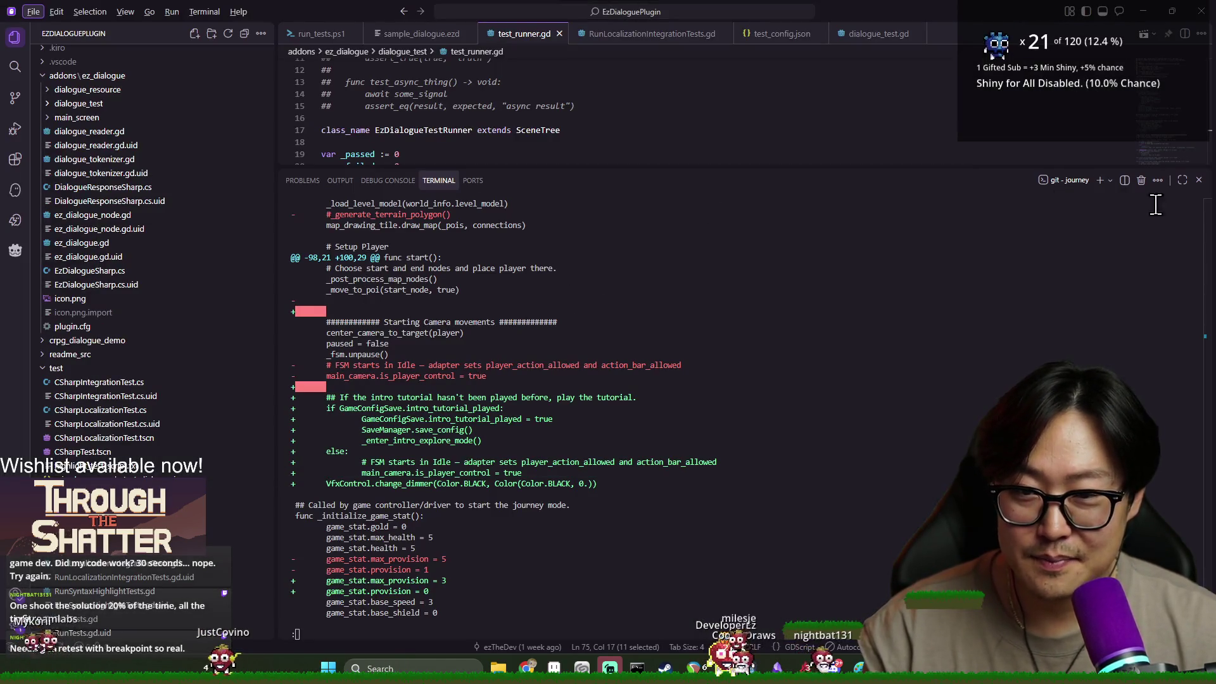
{"action": "left_click", "coordinate": [1198, 181]}
Back in Godot, select script lines 110–112, then bring the running game window forward.
{"action": "key", "text": "alt+Tab"}
{"action": "left_click", "coordinate": [529, 290]}
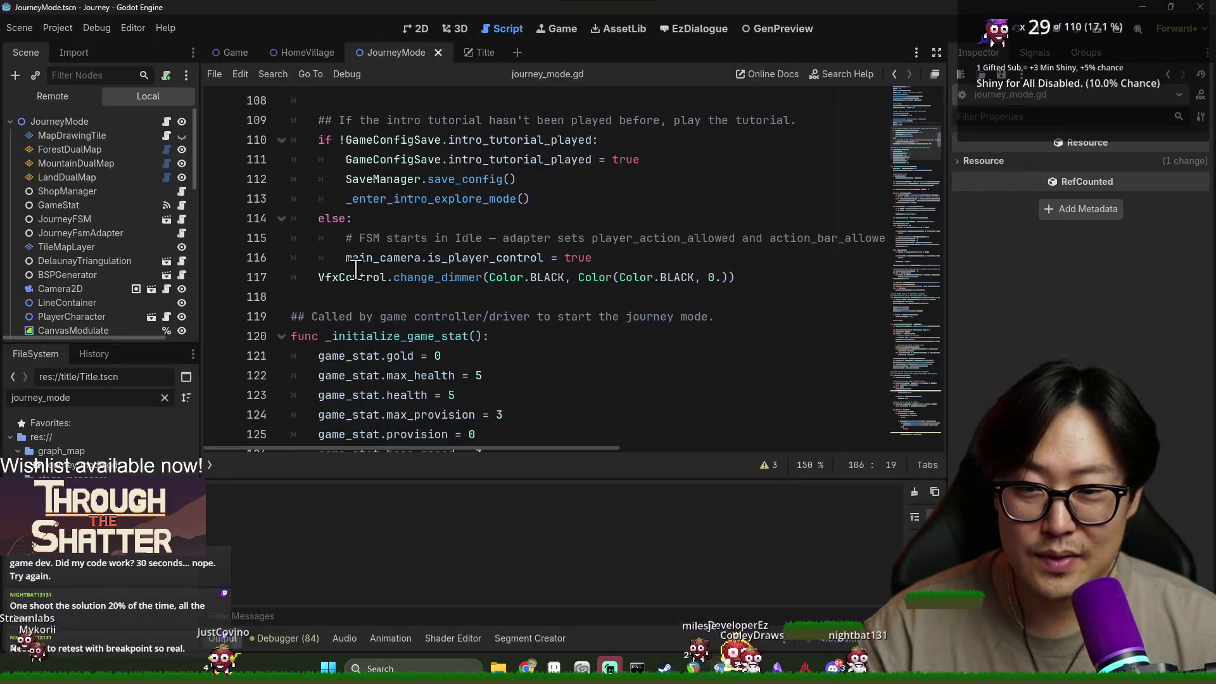
{"action": "left_click_drag", "start_coordinate": [295, 257], "coordinate": [437, 296]}
{"action": "left_click", "coordinate": [355, 336]}
{"action": "key", "text": "alt+Tab"}
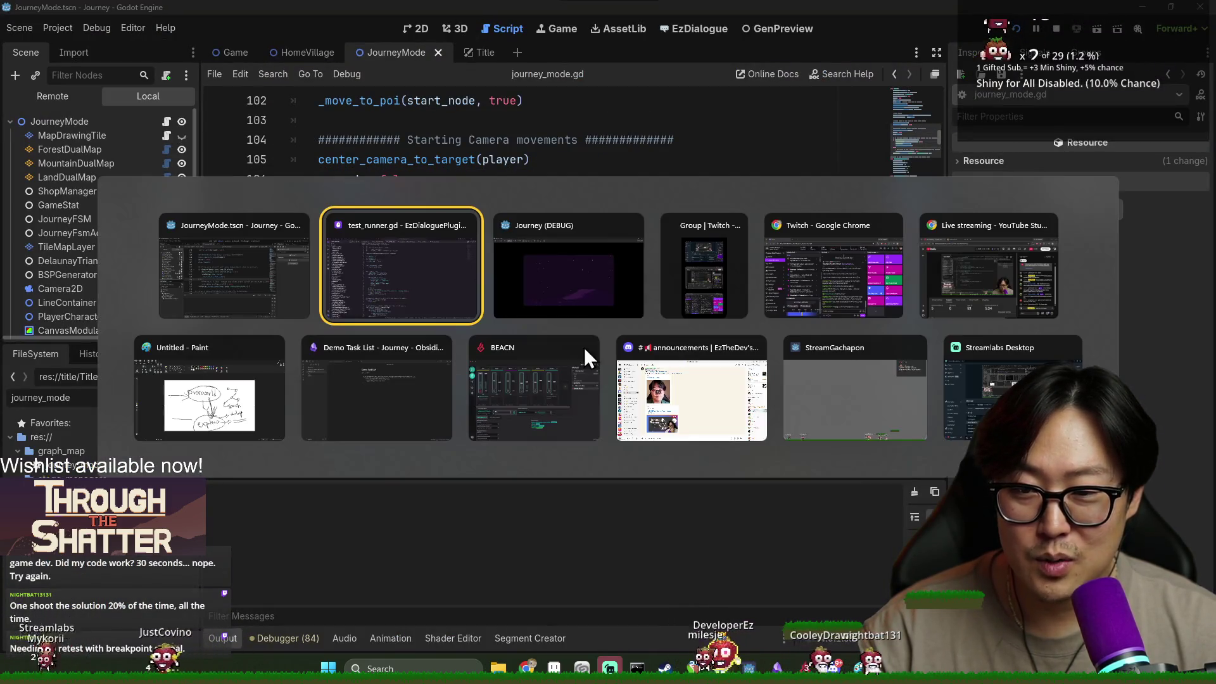
{"action": "left_click", "coordinate": [578, 275]}
{"action": "key", "text": "alt+Tab"}
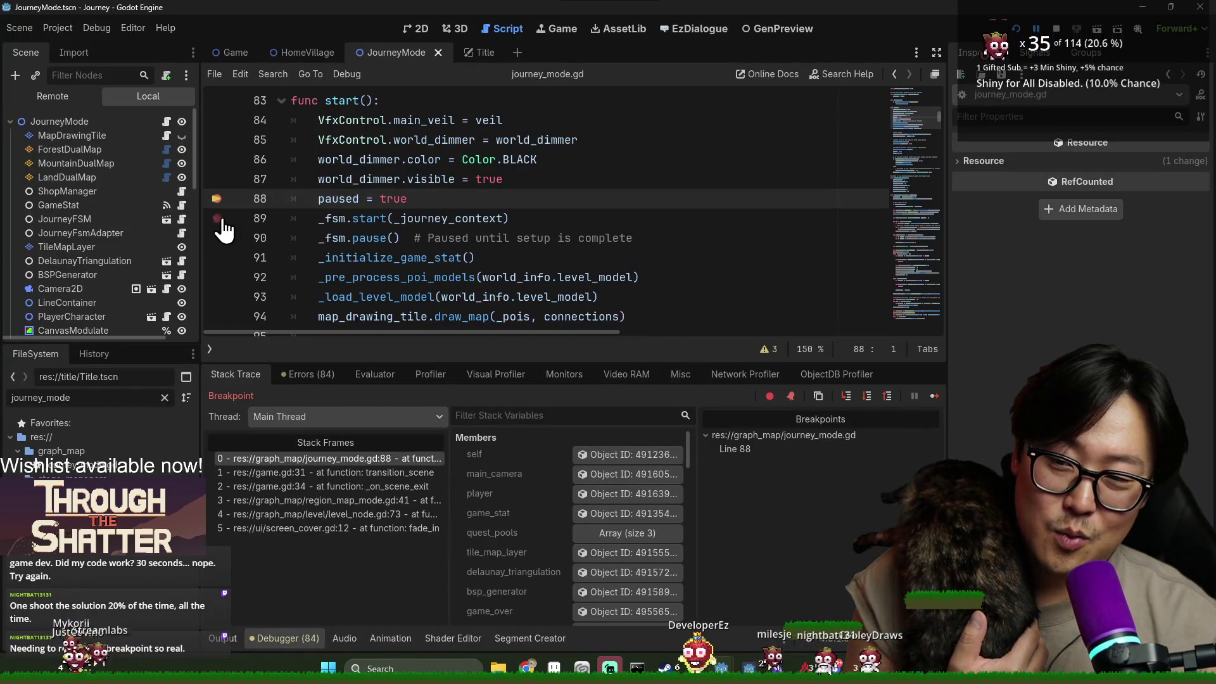
Continue past the line 88 breakpoint until the get_edges error at poi_triangulator.gd line 55.
{"action": "scroll", "coordinate": [459, 240], "scroll_direction": "down", "scroll_amount": 2}
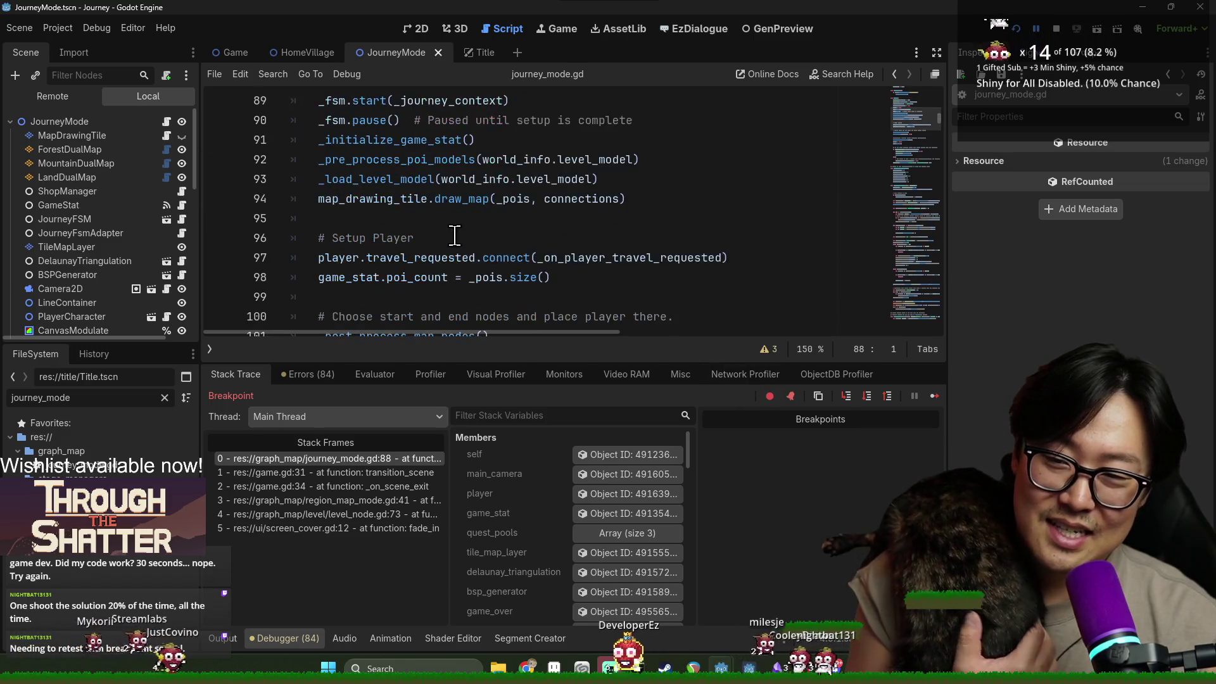
{"action": "scroll", "coordinate": [456, 239], "scroll_direction": "up", "scroll_amount": 1}
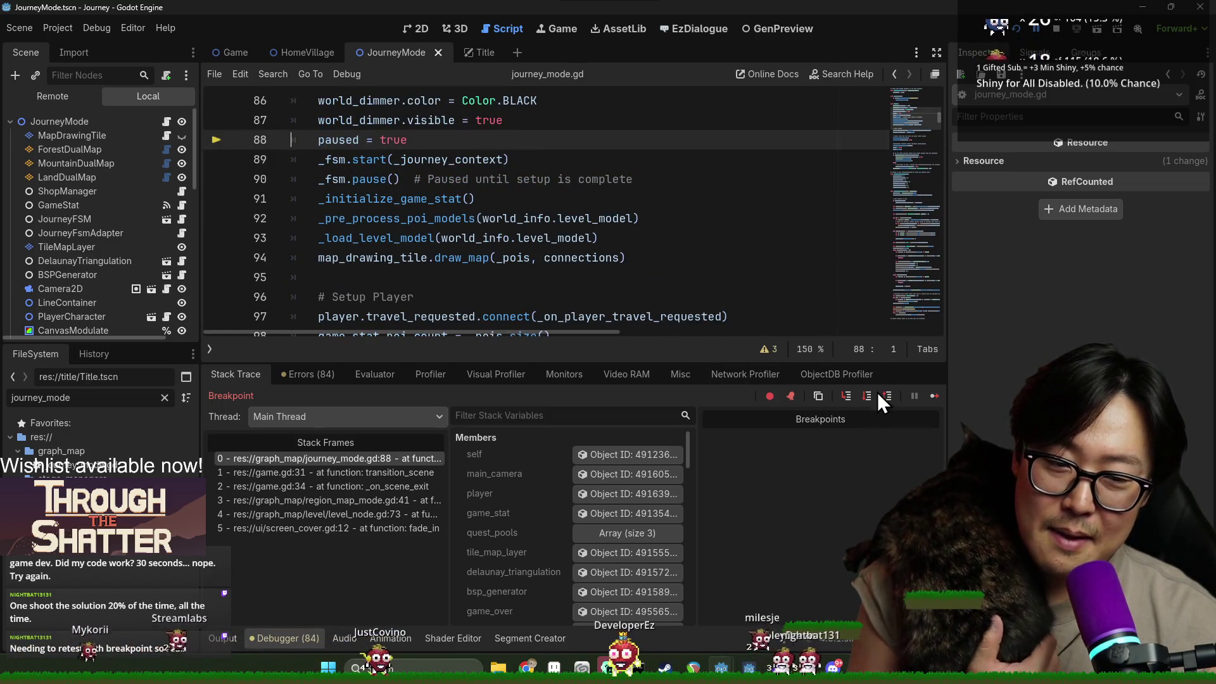
{"action": "left_click", "coordinate": [930, 394]}
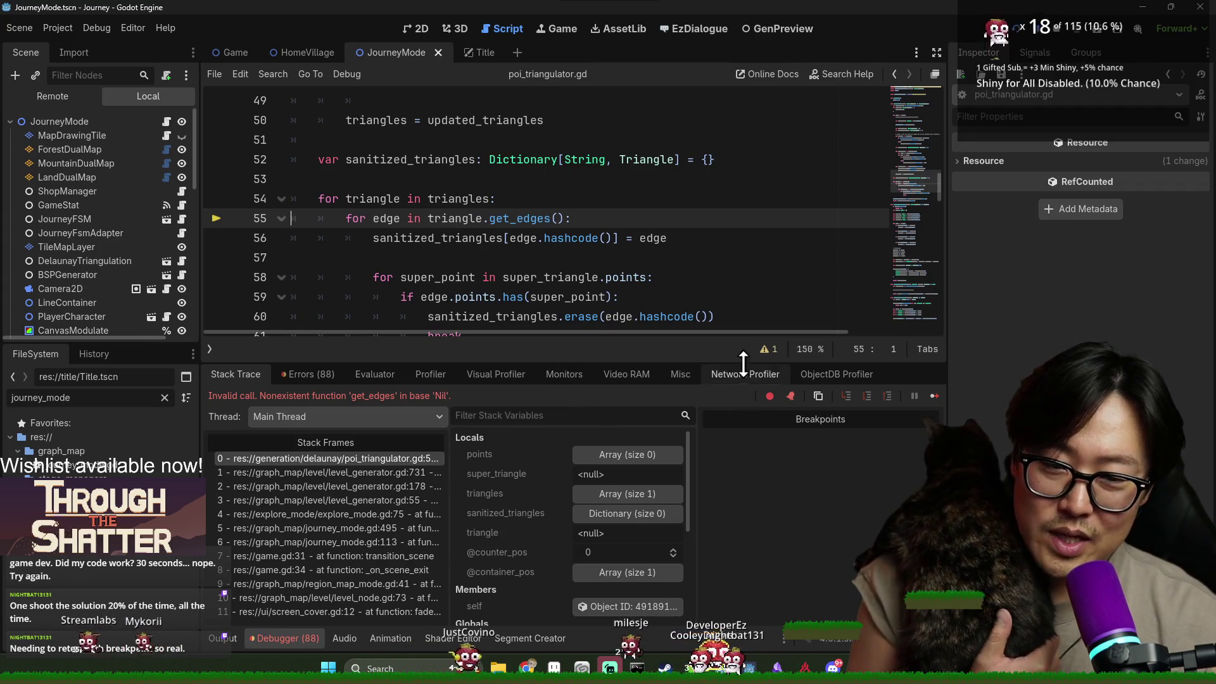
Step through the level_generator.gd frames (lines 731, 178, 55), then the innermost poi_triangulator.gd frame.
{"action": "mouse_move", "coordinate": [728, 370]}
{"action": "left_mouse_down"}
{"action": "mouse_move", "coordinate": [707, 449]}
{"action": "mouse_move", "coordinate": [523, 460]}
{"action": "left_mouse_up"}
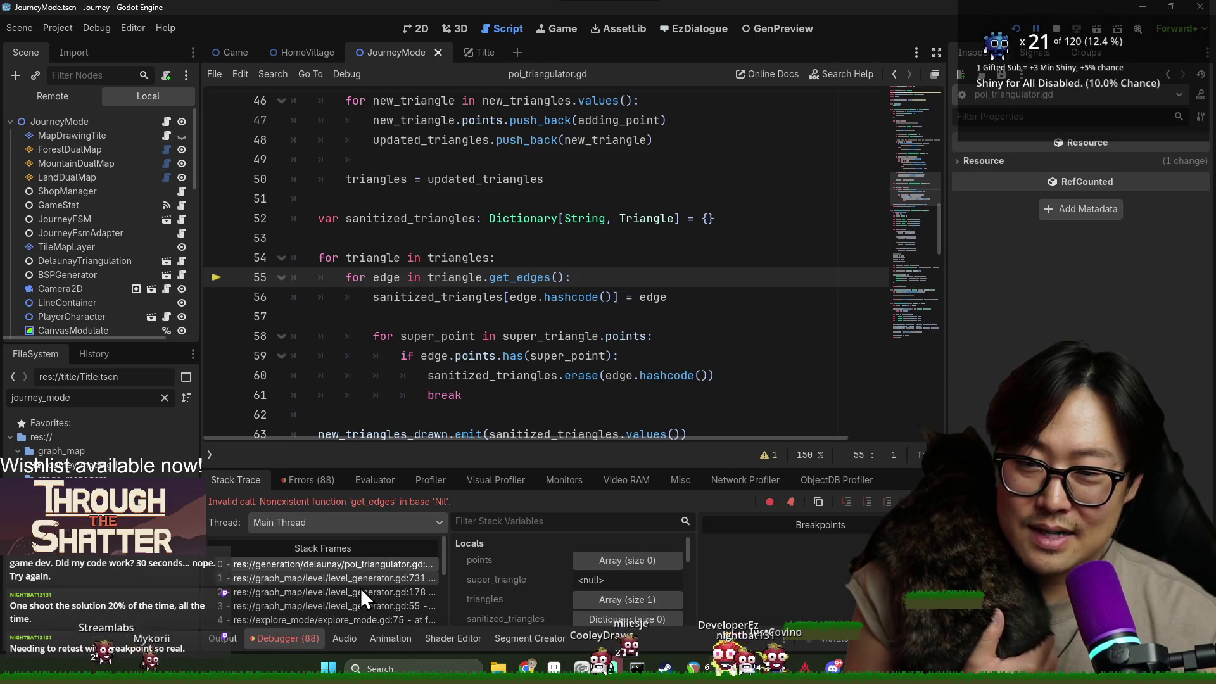
{"action": "left_click", "coordinate": [360, 579]}
{"action": "left_click", "coordinate": [359, 595]}
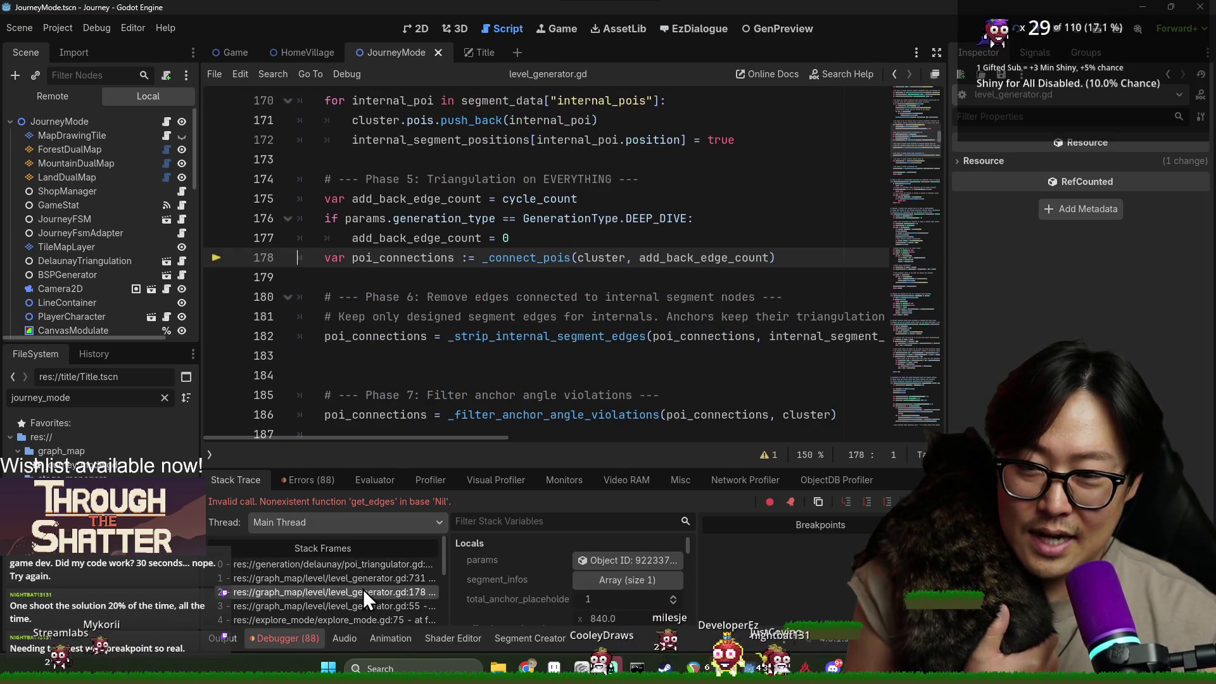
{"action": "left_click", "coordinate": [361, 606]}
{"action": "scroll", "coordinate": [360, 596], "scroll_direction": "down", "scroll_amount": 1}
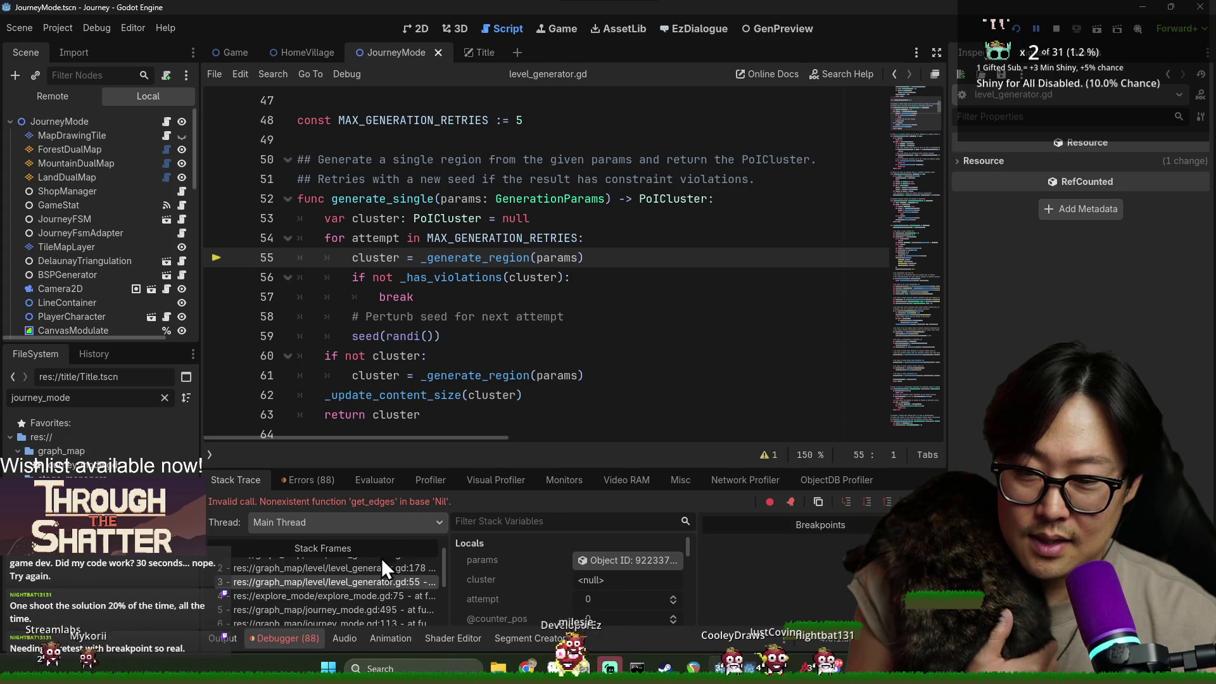
{"action": "scroll", "coordinate": [380, 567], "scroll_direction": "up", "scroll_amount": 1}
{"action": "left_click", "coordinate": [360, 564]}
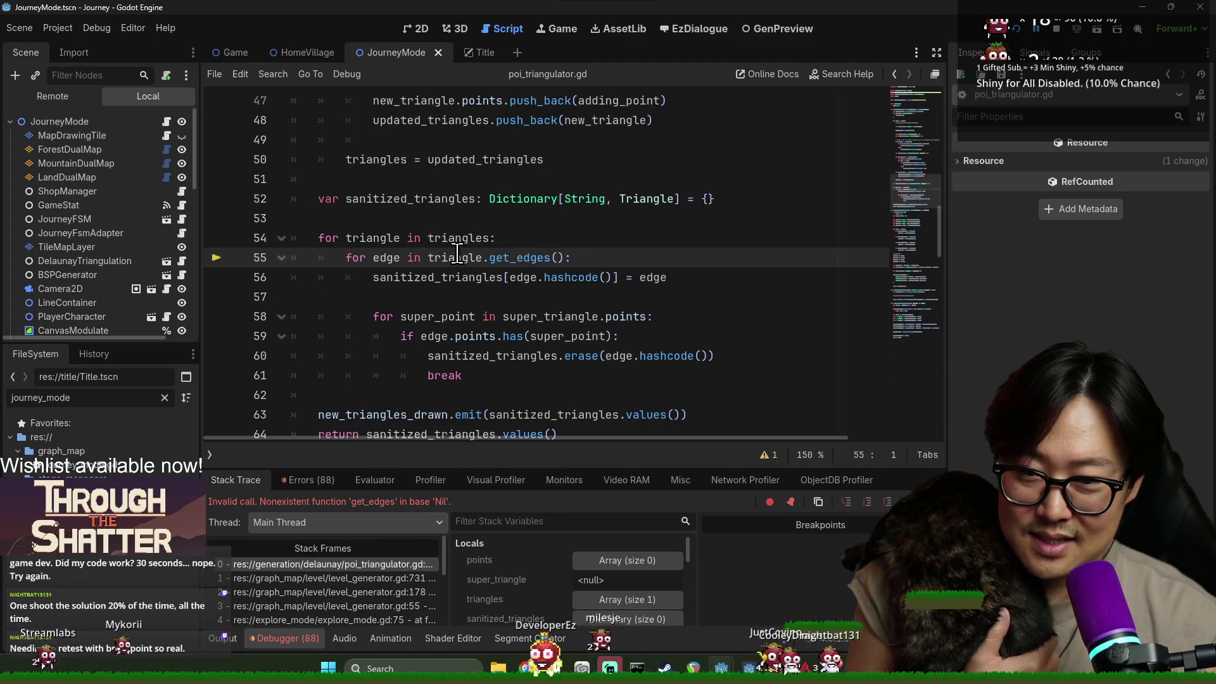
Enlarge the debugger panel and clear the FileSystem filter.
{"action": "mouse_move", "coordinate": [457, 253]}
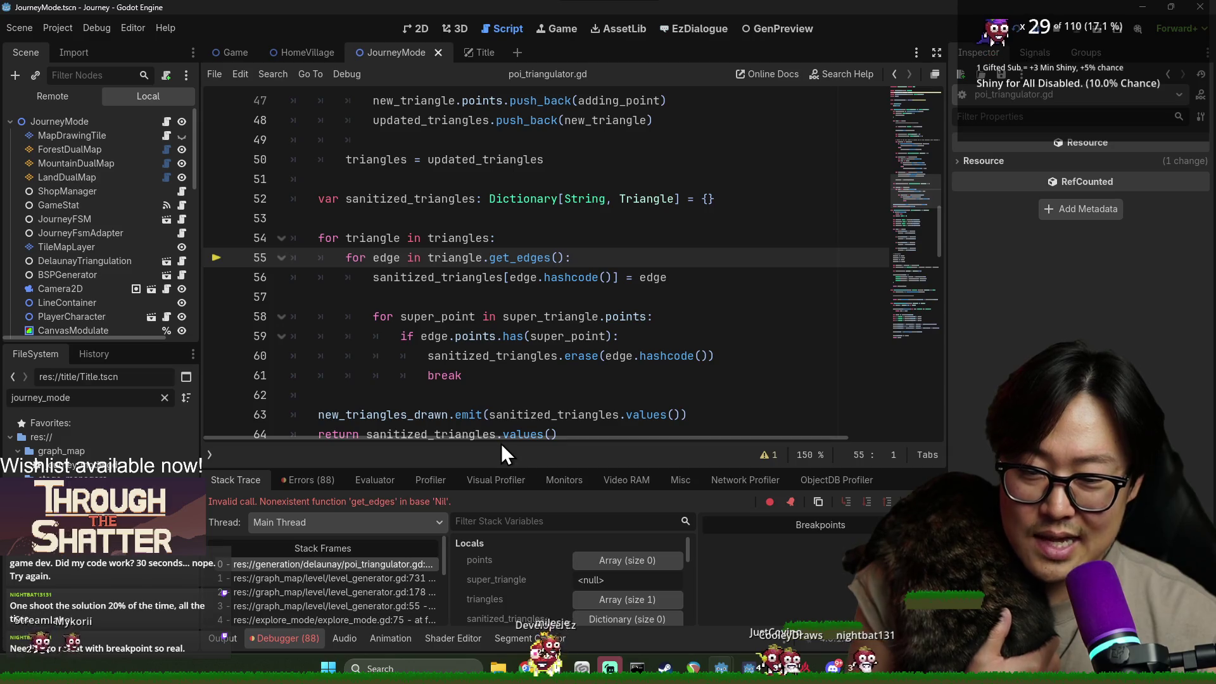
{"action": "left_click_drag", "start_coordinate": [501, 467], "coordinate": [501, 410]}
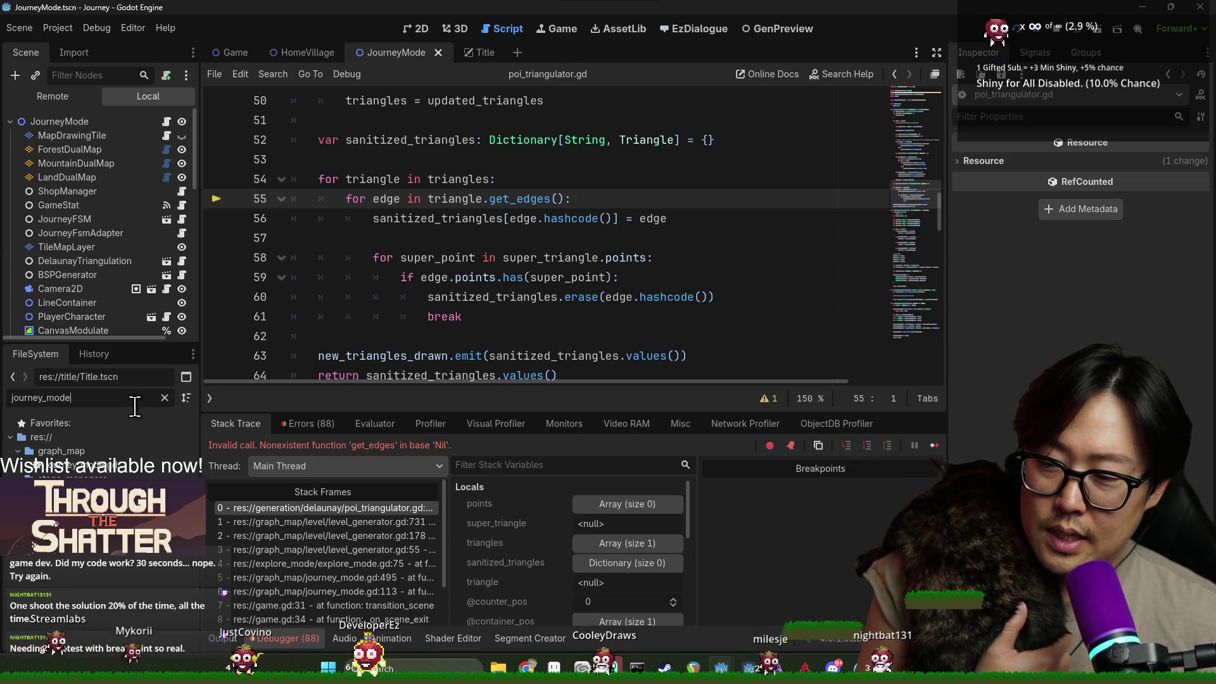
{"action": "left_click", "coordinate": [166, 399]}
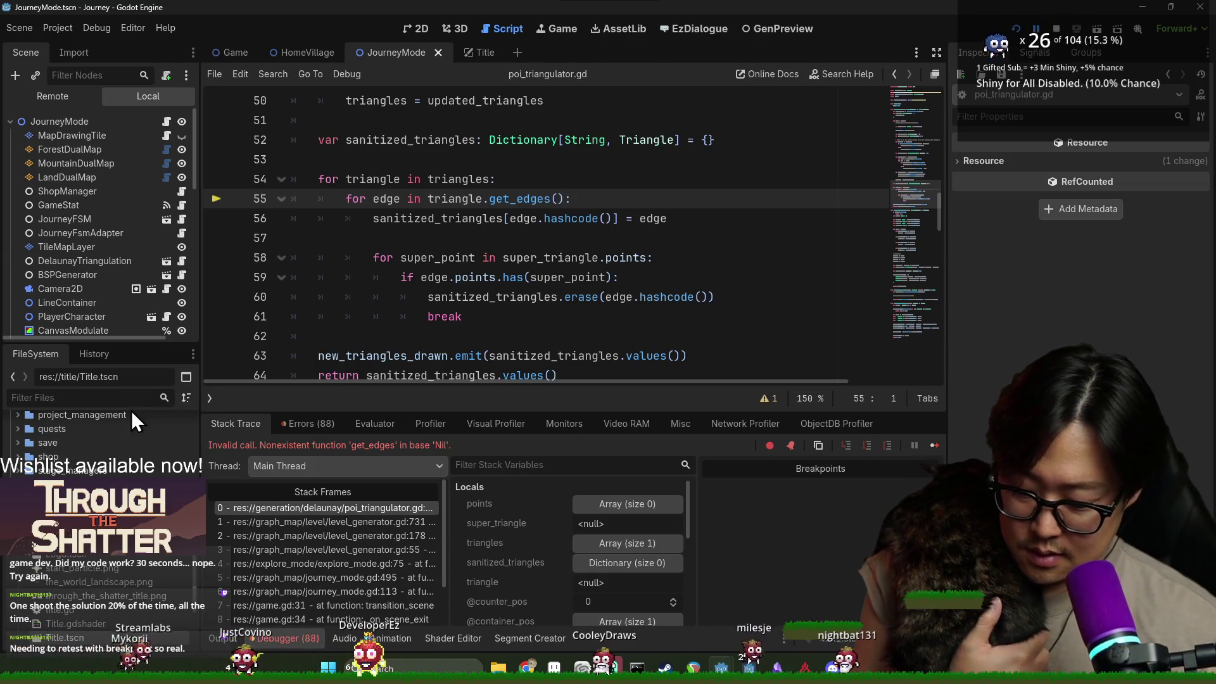
Filter for 'hom' and check home_base_explore_gen_config.tres's Map Nodes, Generation Type and Environments.
{"action": "type", "text": "hom"}
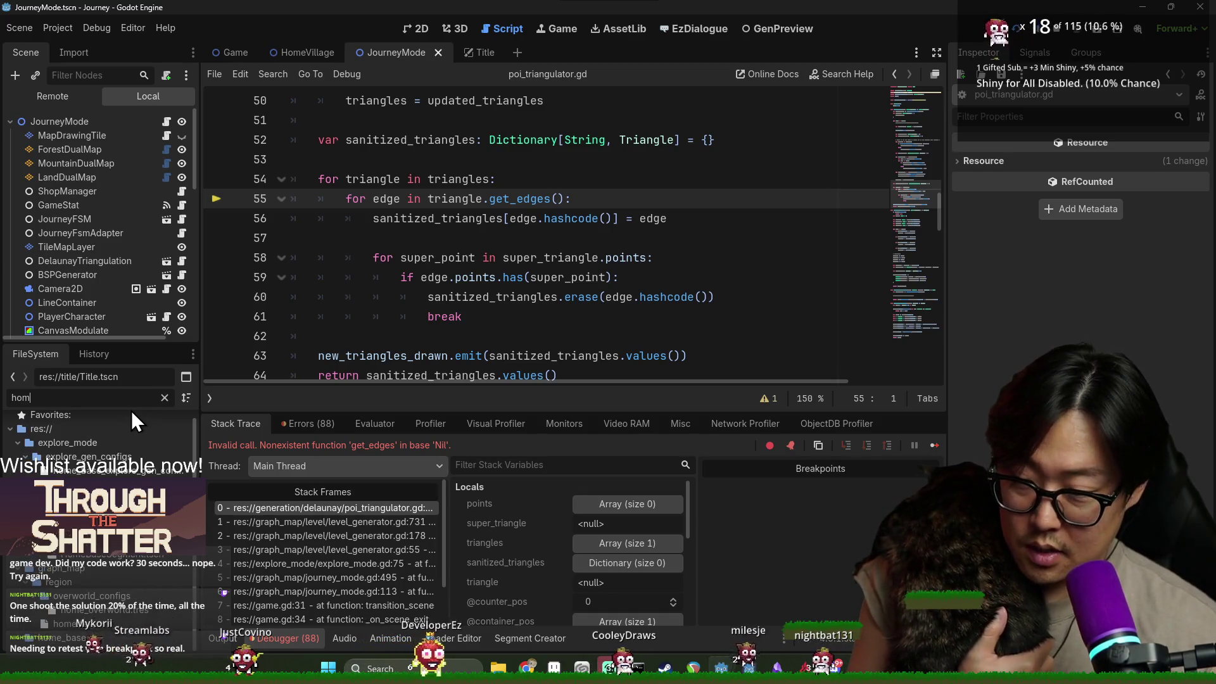
{"action": "double_click", "coordinate": [133, 470]}
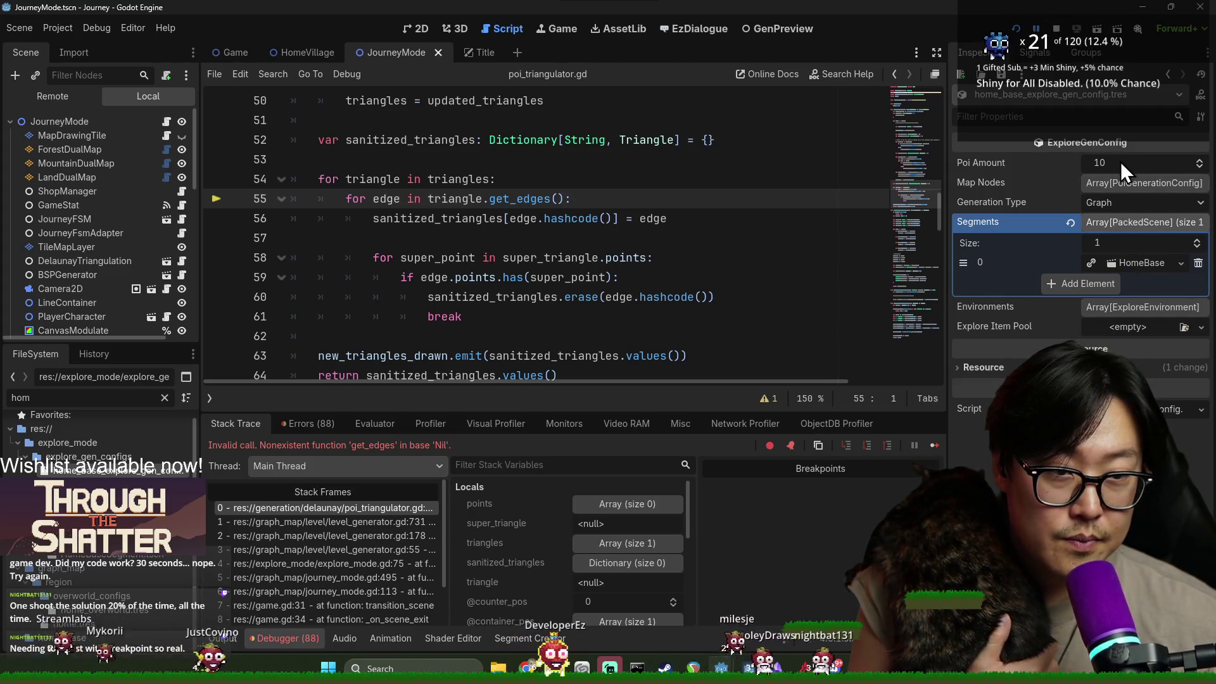
{"action": "left_click", "coordinate": [1128, 184]}
{"action": "left_click", "coordinate": [1130, 184]}
{"action": "left_click", "coordinate": [1125, 203]}
{"action": "left_click", "coordinate": [1113, 203]}
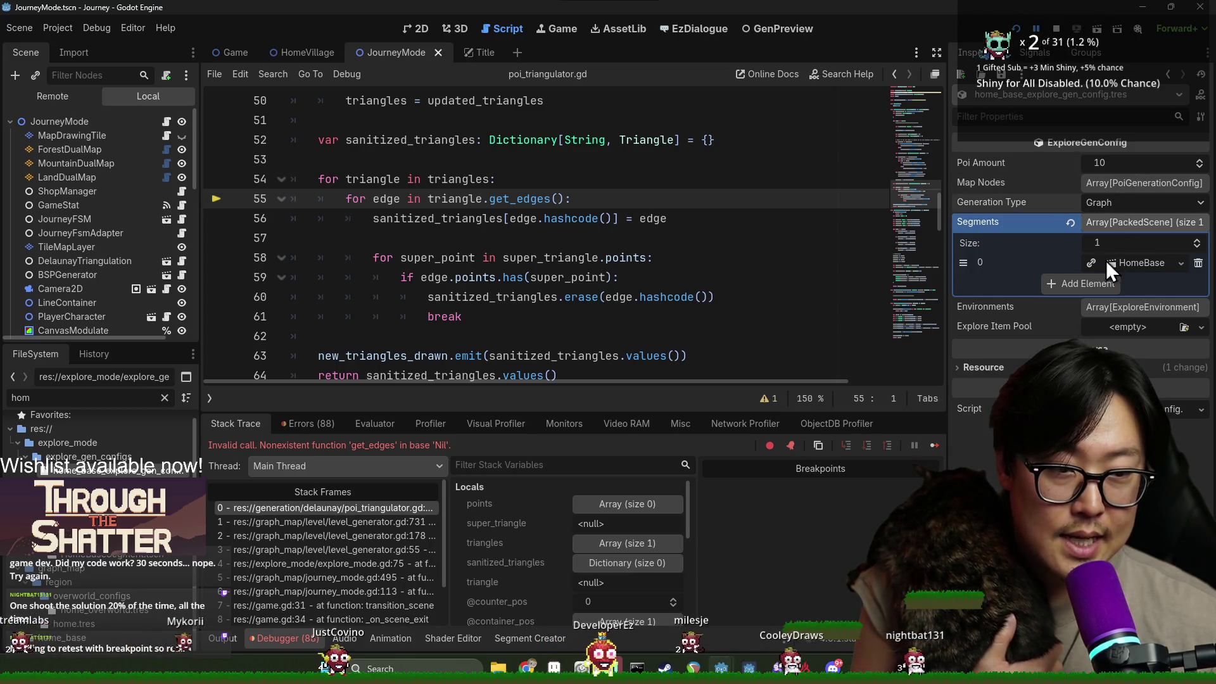
{"action": "left_click", "coordinate": [1137, 308]}
{"action": "left_click", "coordinate": [1138, 308]}
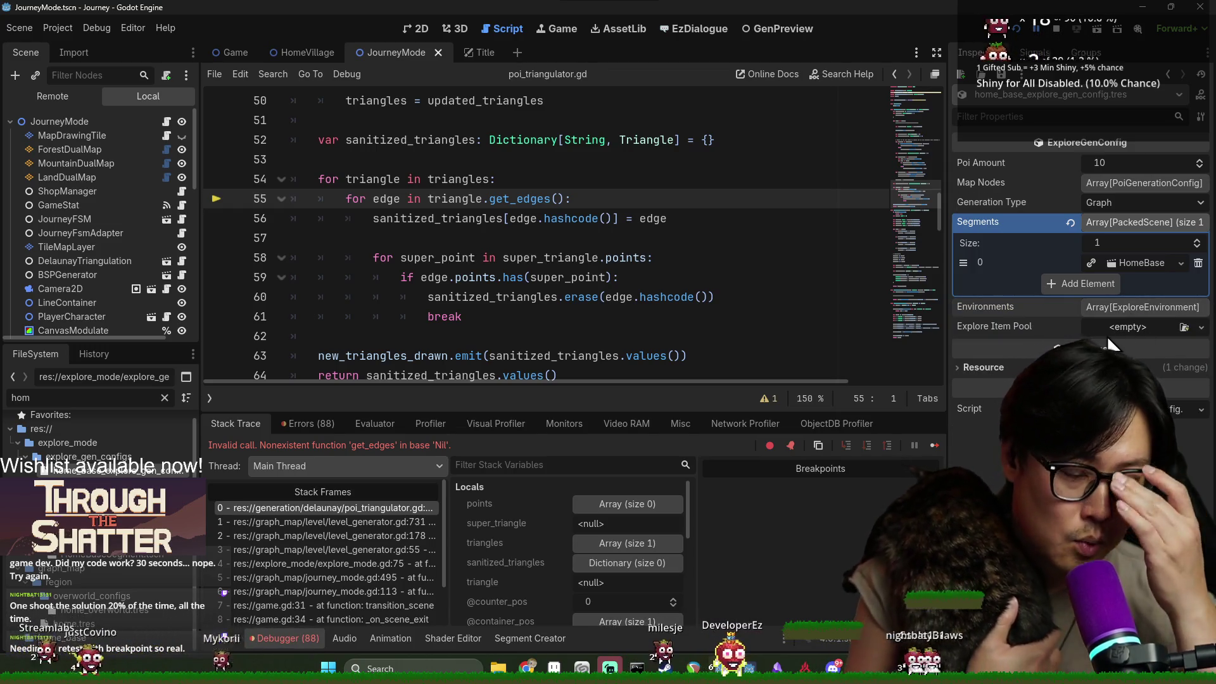
Check waking_up_explore_gen_config.tres's Generation Type, Map Nodes and Tutorial_M entry, then go to GenPreview.
{"action": "left_click", "coordinate": [164, 398]}
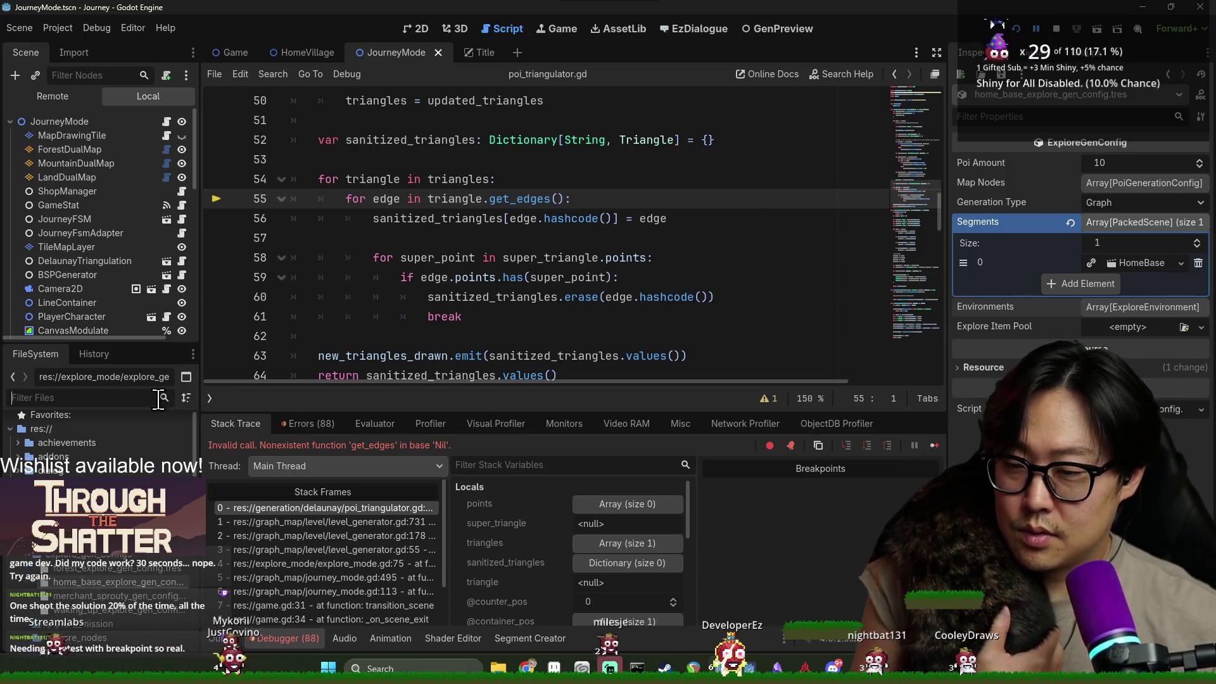
{"action": "left_click", "coordinate": [124, 612]}
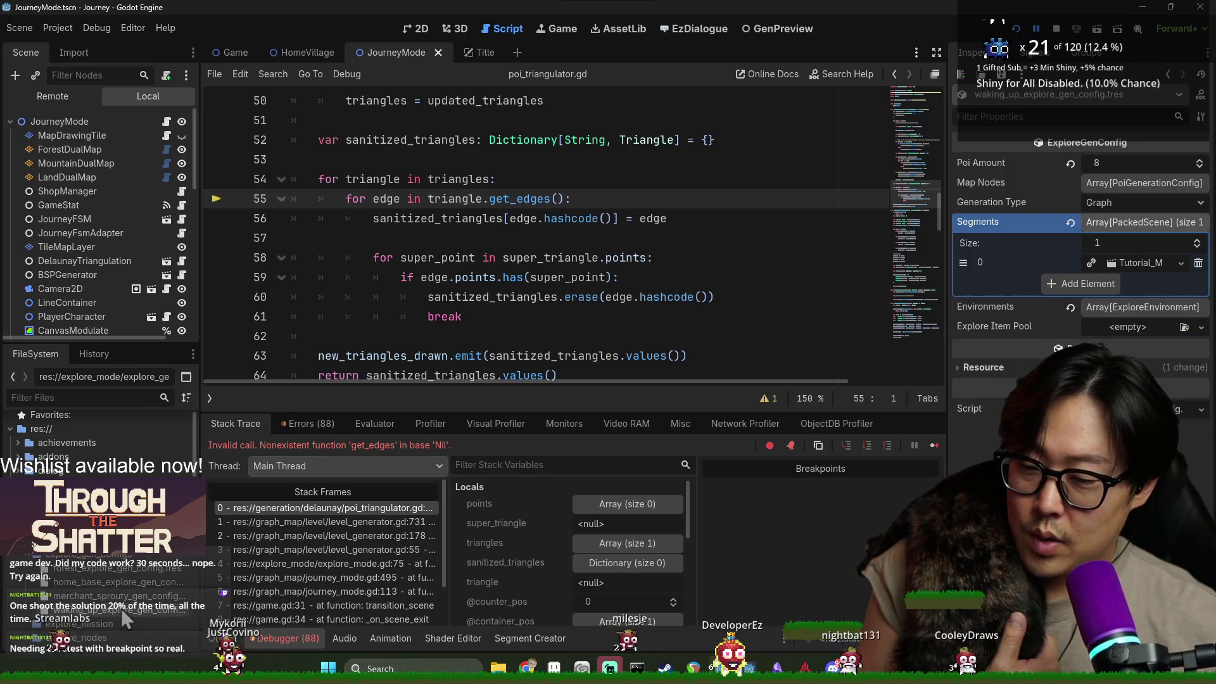
{"action": "left_click", "coordinate": [1123, 203]}
{"action": "left_click", "coordinate": [1123, 181]}
{"action": "left_click", "coordinate": [1123, 180]}
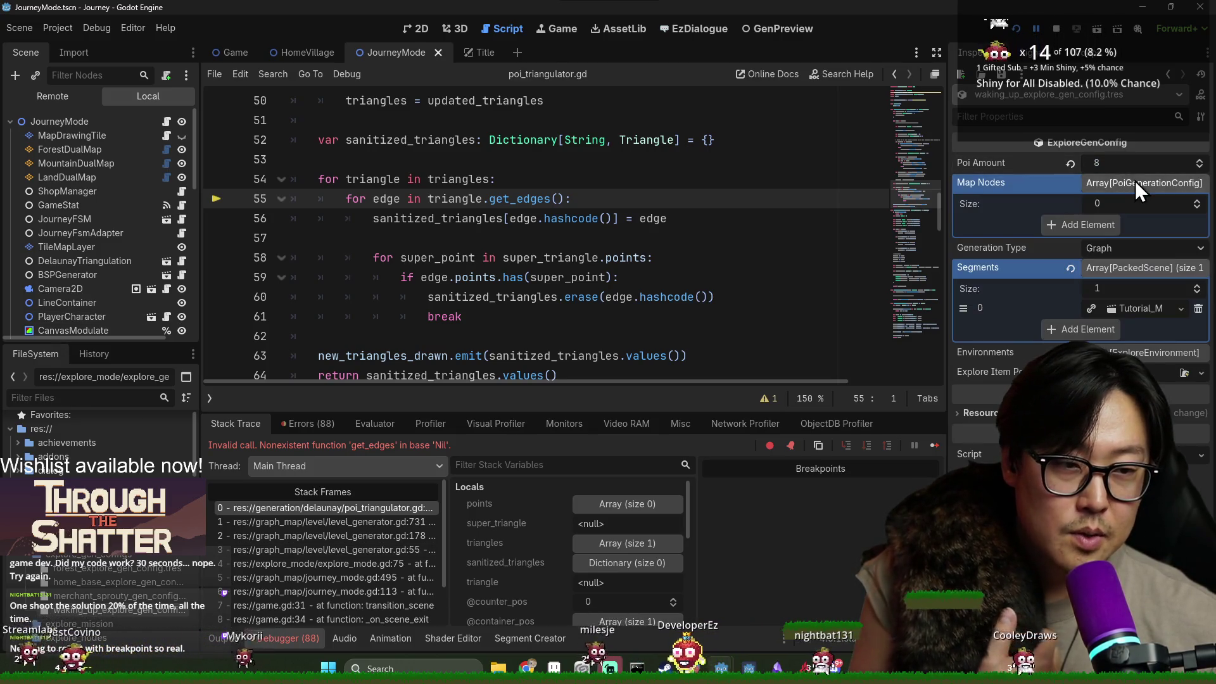
{"action": "left_click", "coordinate": [1132, 183]}
{"action": "left_click", "coordinate": [1140, 263]}
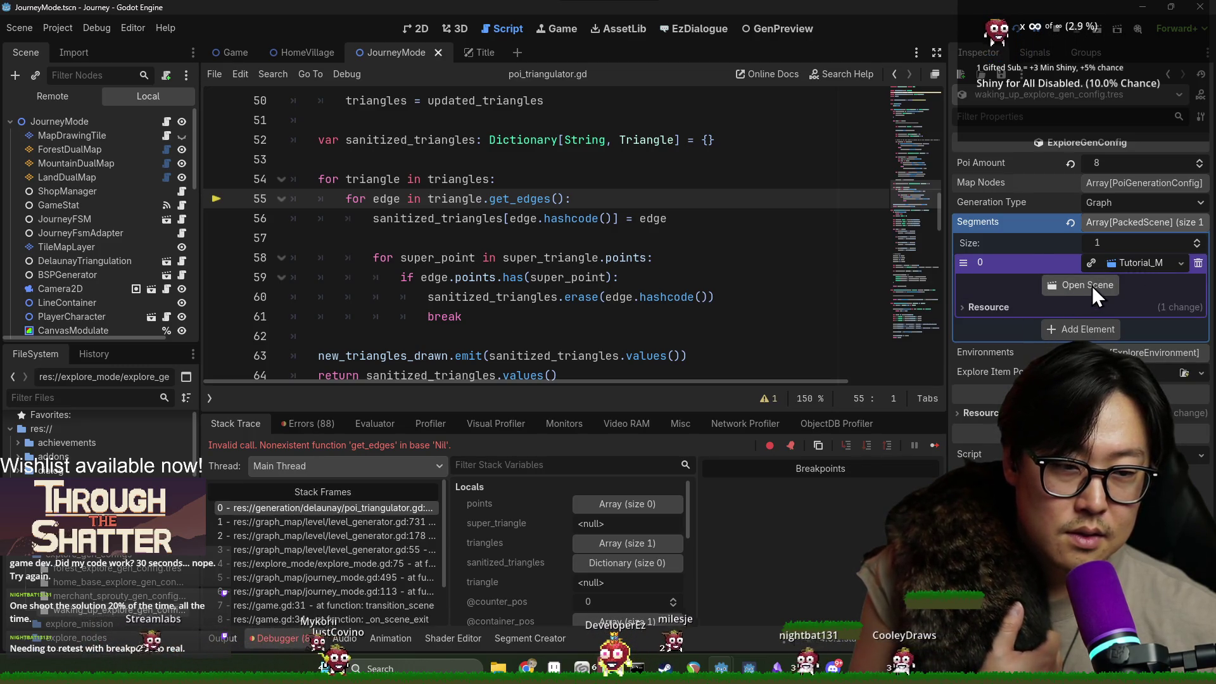
{"action": "left_click", "coordinate": [1135, 261]}
{"action": "left_click", "coordinate": [760, 30]}
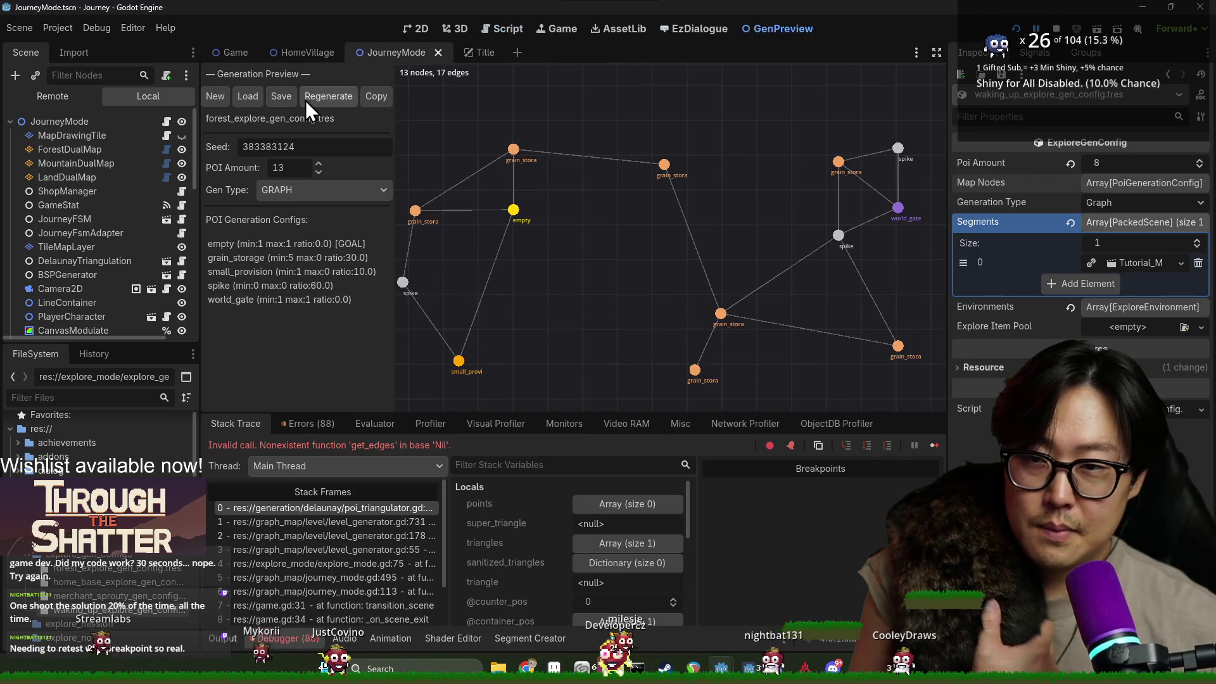
Load home_base, then waking_up_explore_gen_config.tres into GenPreview; then view level_generator.gd's line 178 frame.
{"action": "left_click", "coordinate": [257, 101]}
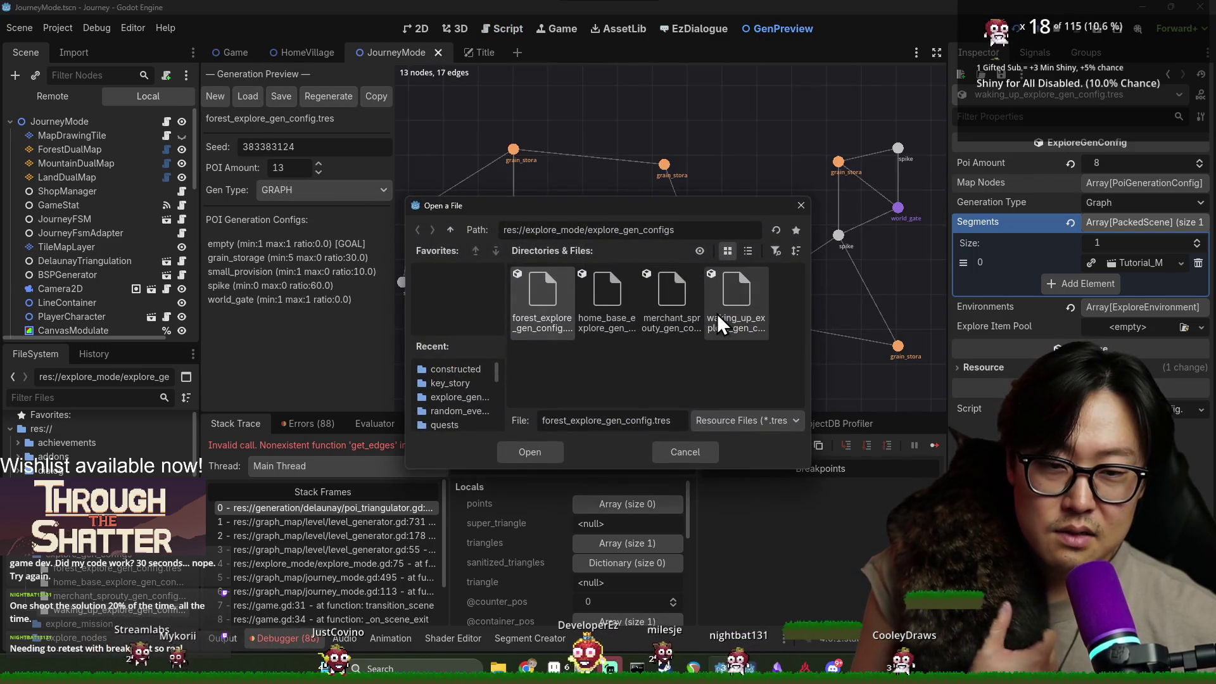
{"action": "double_click", "coordinate": [603, 333]}
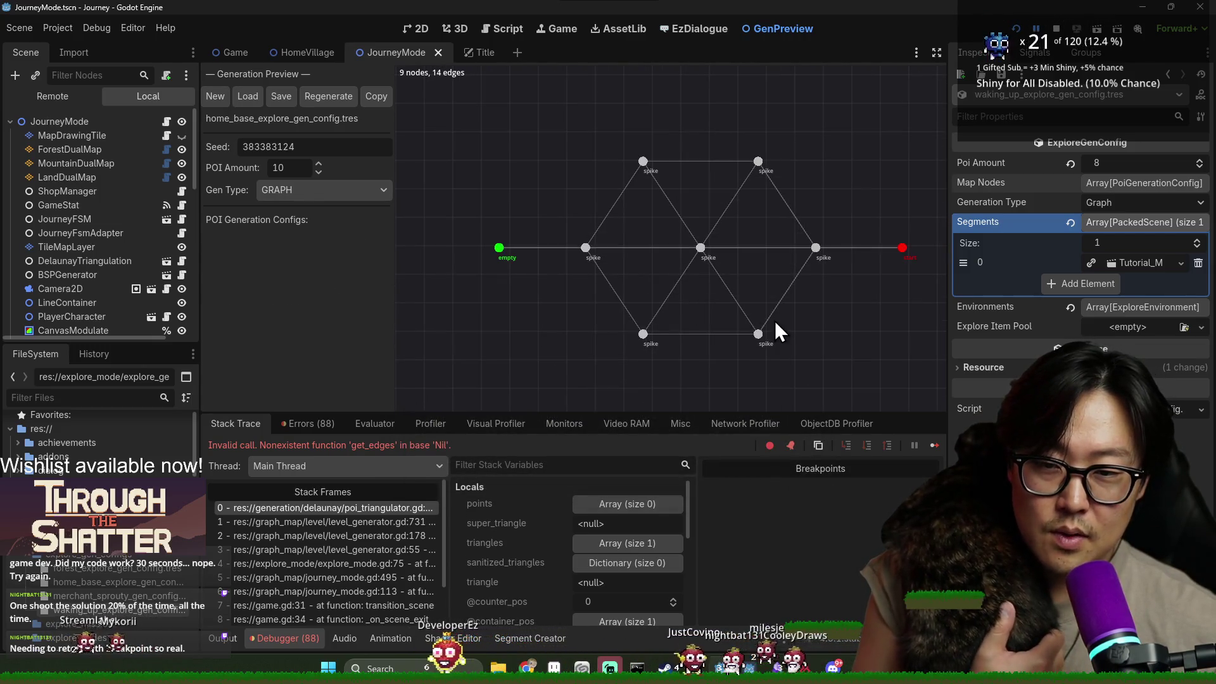
{"action": "left_click", "coordinate": [248, 96]}
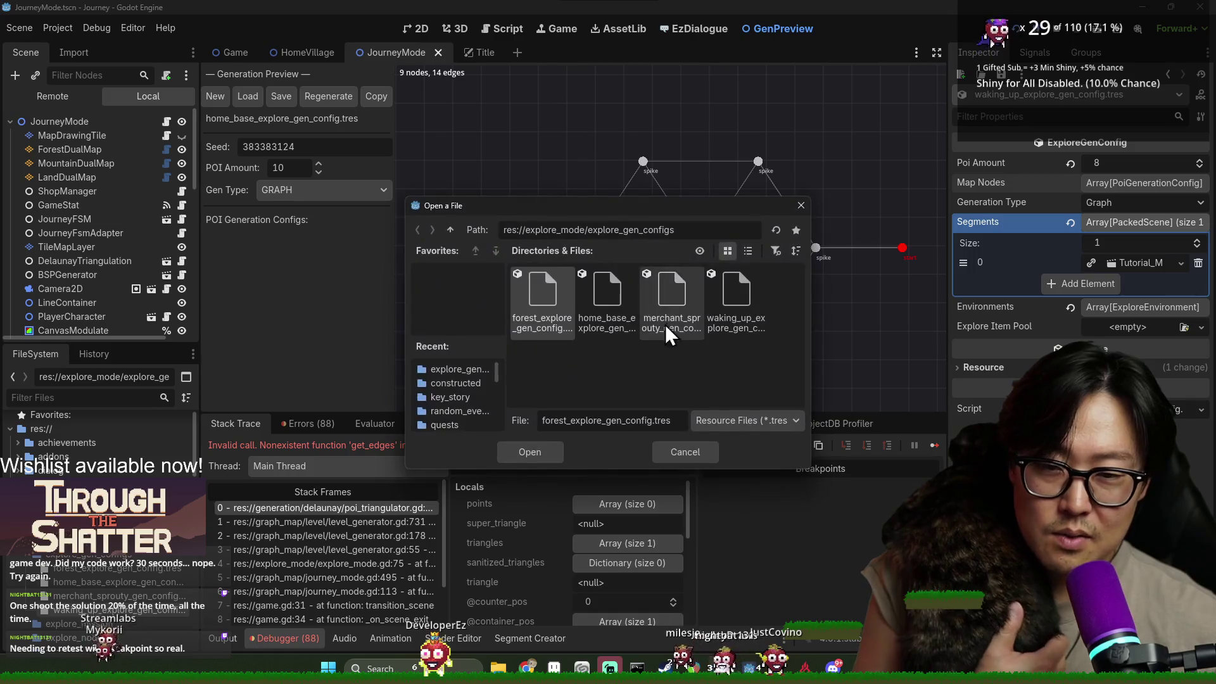
{"action": "double_click", "coordinate": [740, 317]}
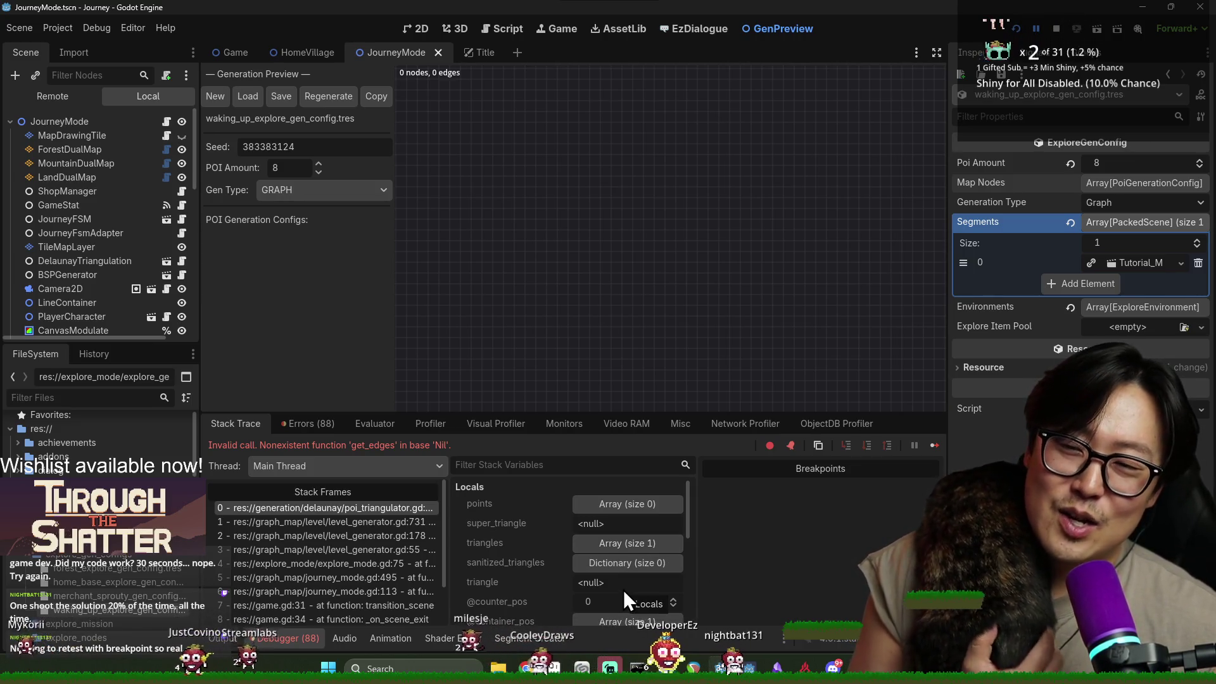
{"action": "left_click", "coordinate": [404, 535]}
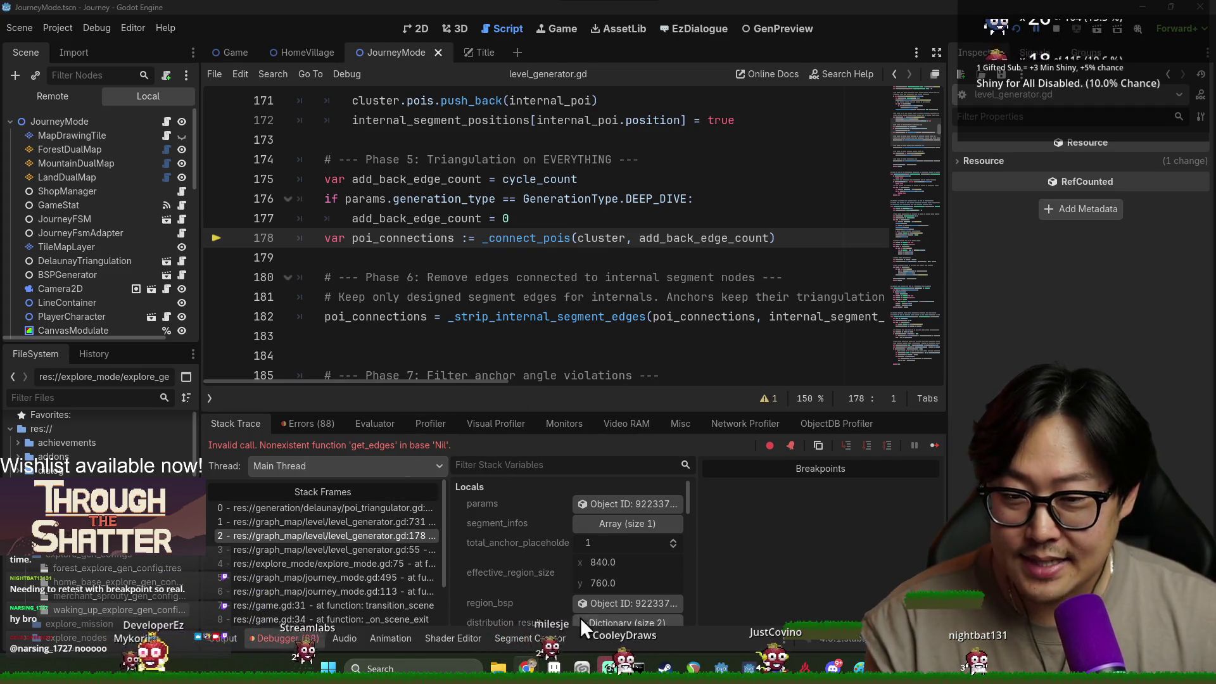
After the run halts on the get_edges error, show the Segment Creator node graph.
{"action": "left_click", "coordinate": [516, 637]}
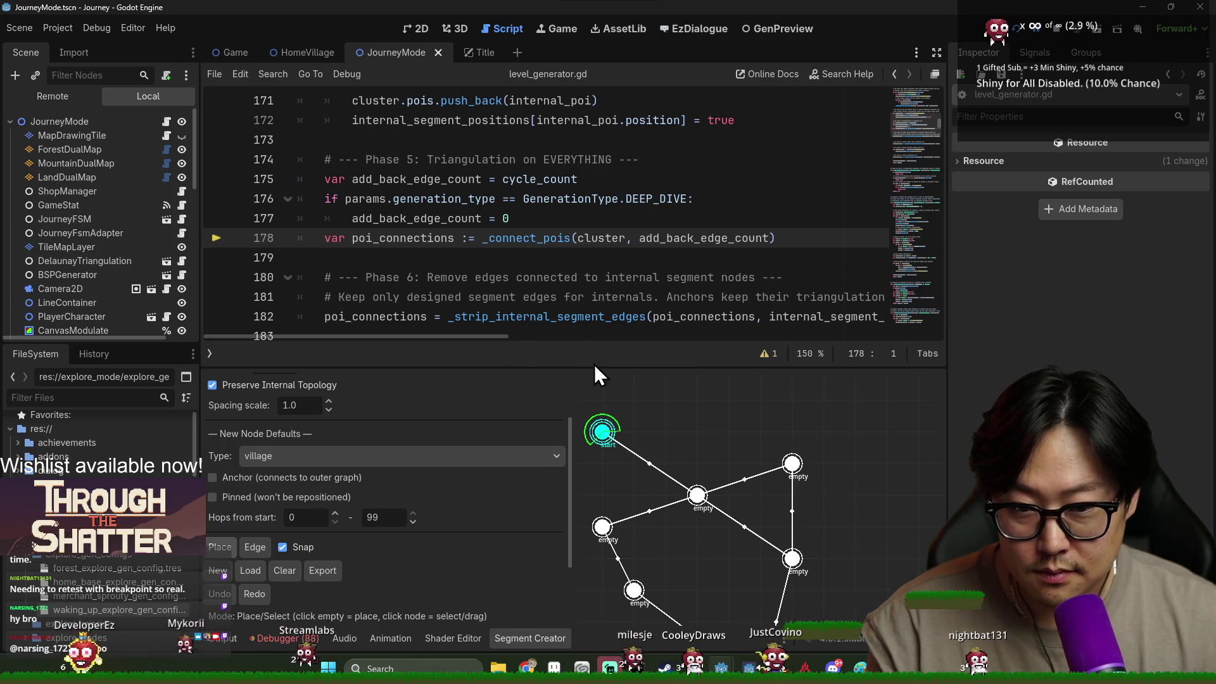
Enlarge and scroll the Segment Creator graph, then return to the poi_triangulator.gd line 55 frame.
{"action": "left_click_drag", "start_coordinate": [599, 362], "coordinate": [597, 228]}
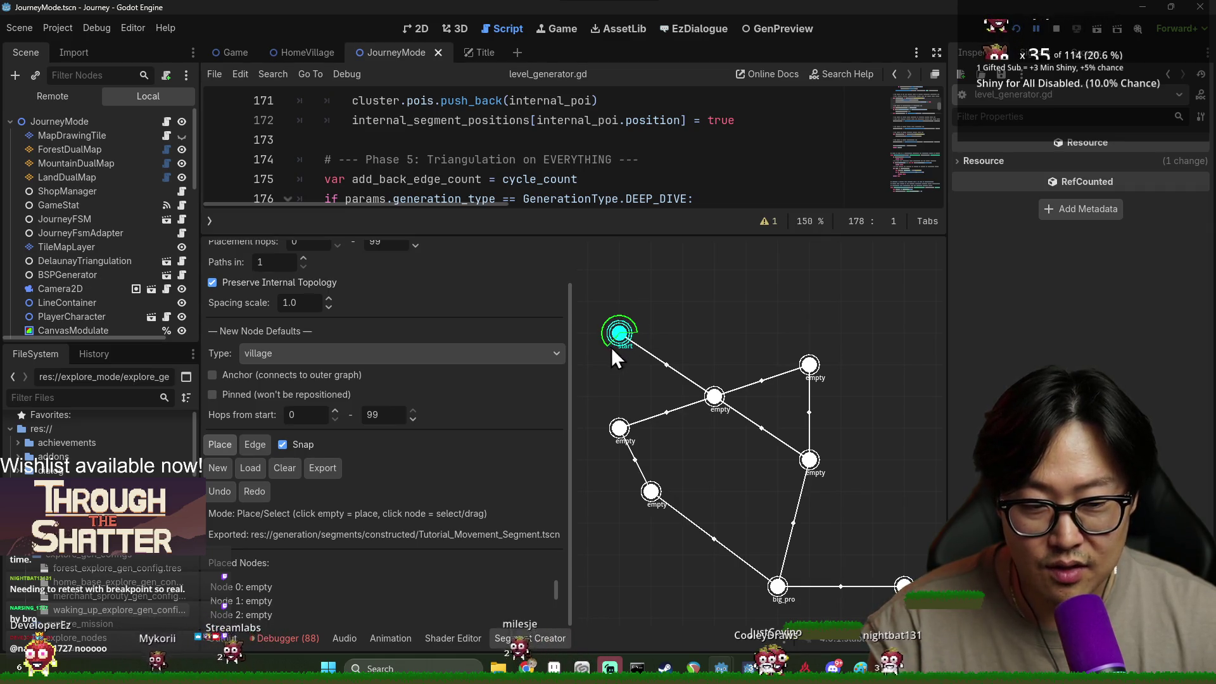
{"action": "scroll", "coordinate": [754, 430], "scroll_direction": "down", "scroll_amount": 3}
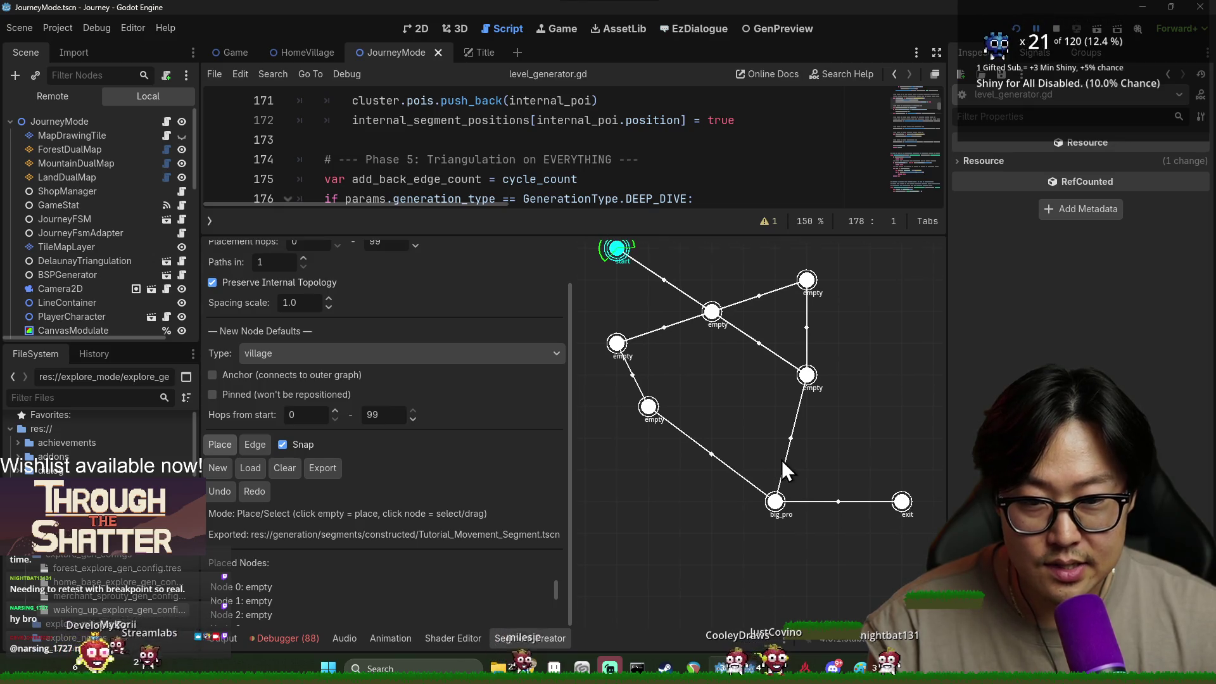
{"action": "scroll", "coordinate": [747, 359], "scroll_direction": "up", "scroll_amount": 1}
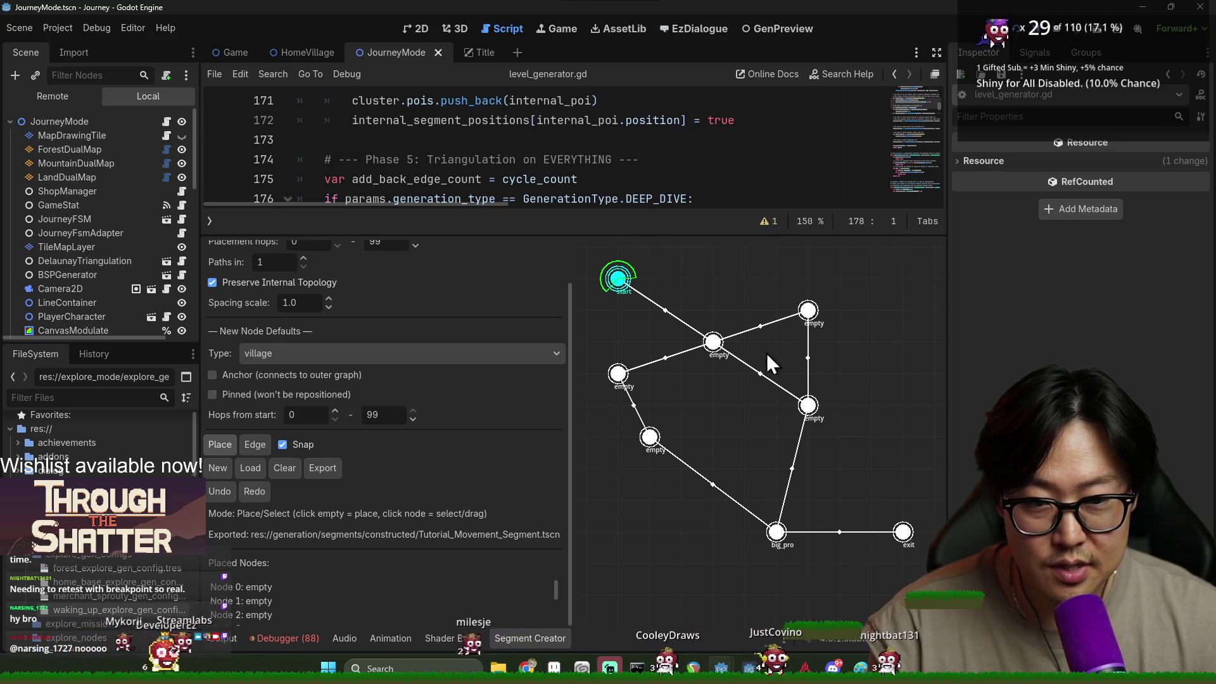
{"action": "scroll", "coordinate": [718, 397], "scroll_direction": "up", "scroll_amount": 2}
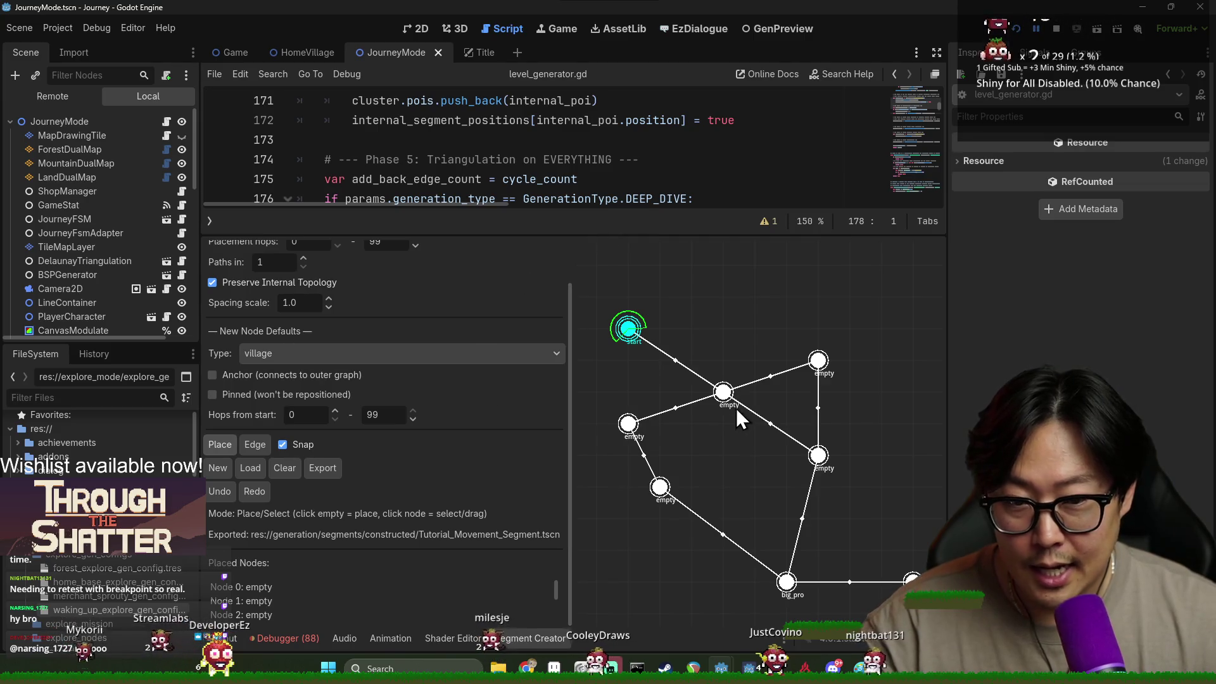
{"action": "mouse_move", "coordinate": [690, 233]}
{"action": "left_mouse_down"}
{"action": "mouse_move", "coordinate": [506, 346]}
{"action": "mouse_move", "coordinate": [375, 367]}
{"action": "left_mouse_up"}
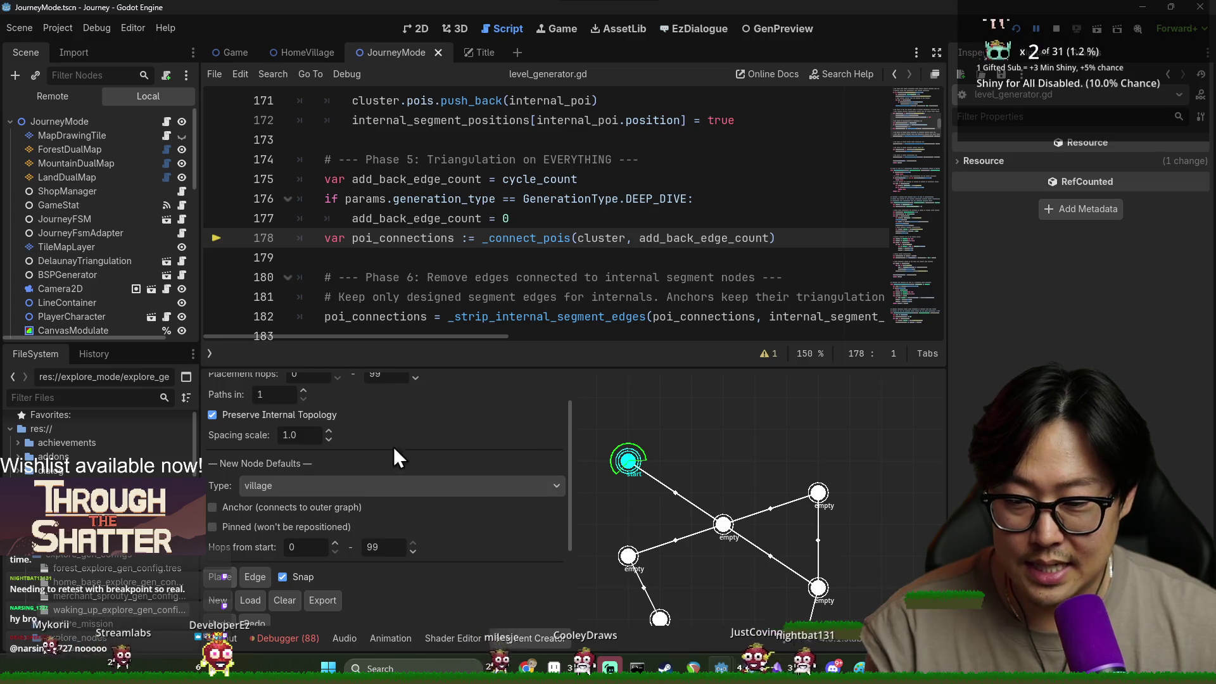
{"action": "left_click", "coordinate": [279, 638]}
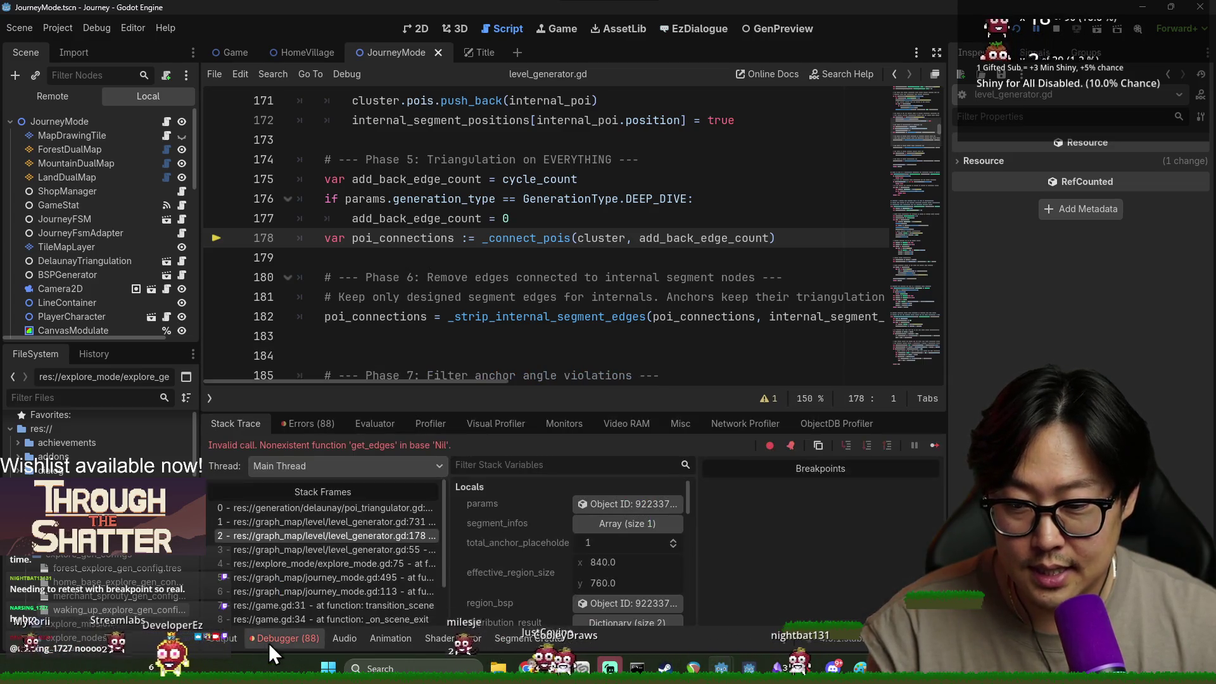
{"action": "left_click", "coordinate": [302, 512]}
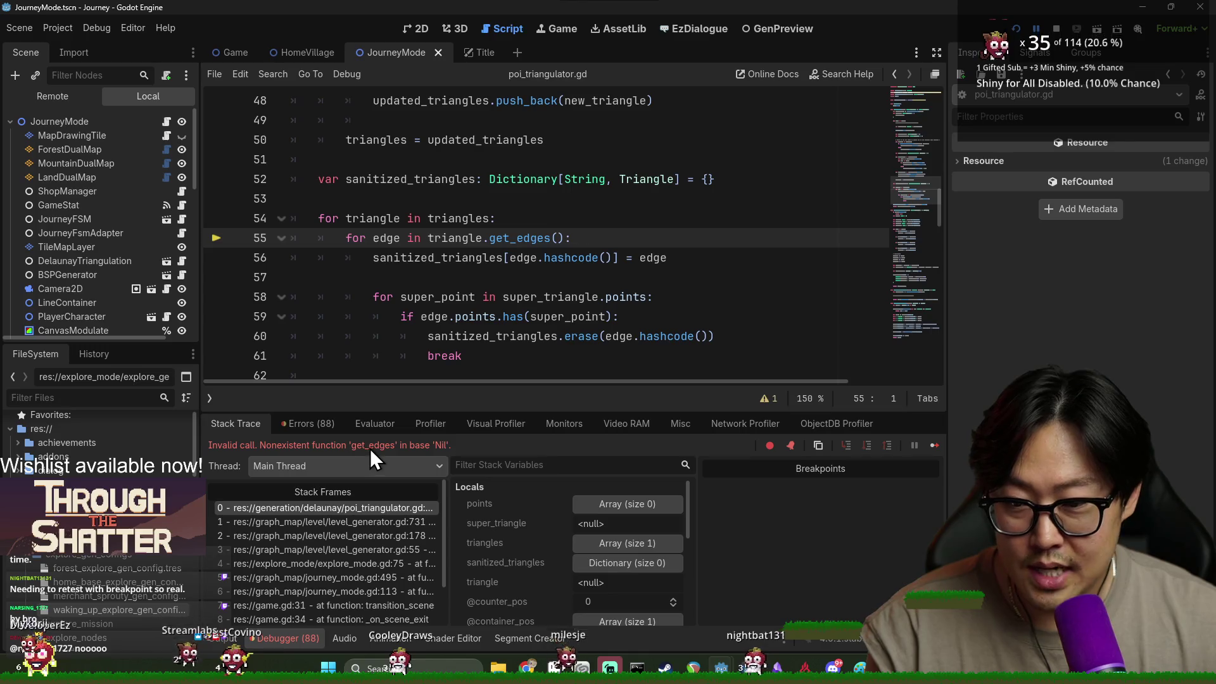
Highlight 'triangle' on line 55 and 'triangles' on line 54 of poi_triangulator.gd.
{"action": "double_click", "coordinate": [461, 238]}
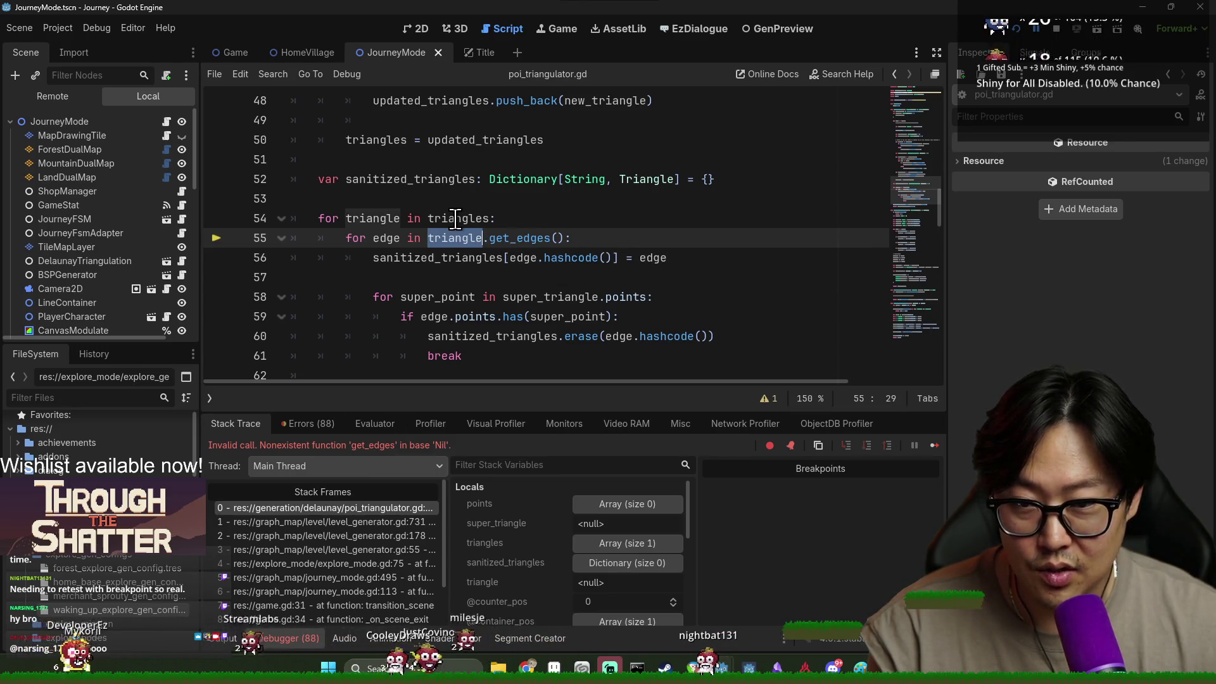
{"action": "double_click", "coordinate": [456, 218]}
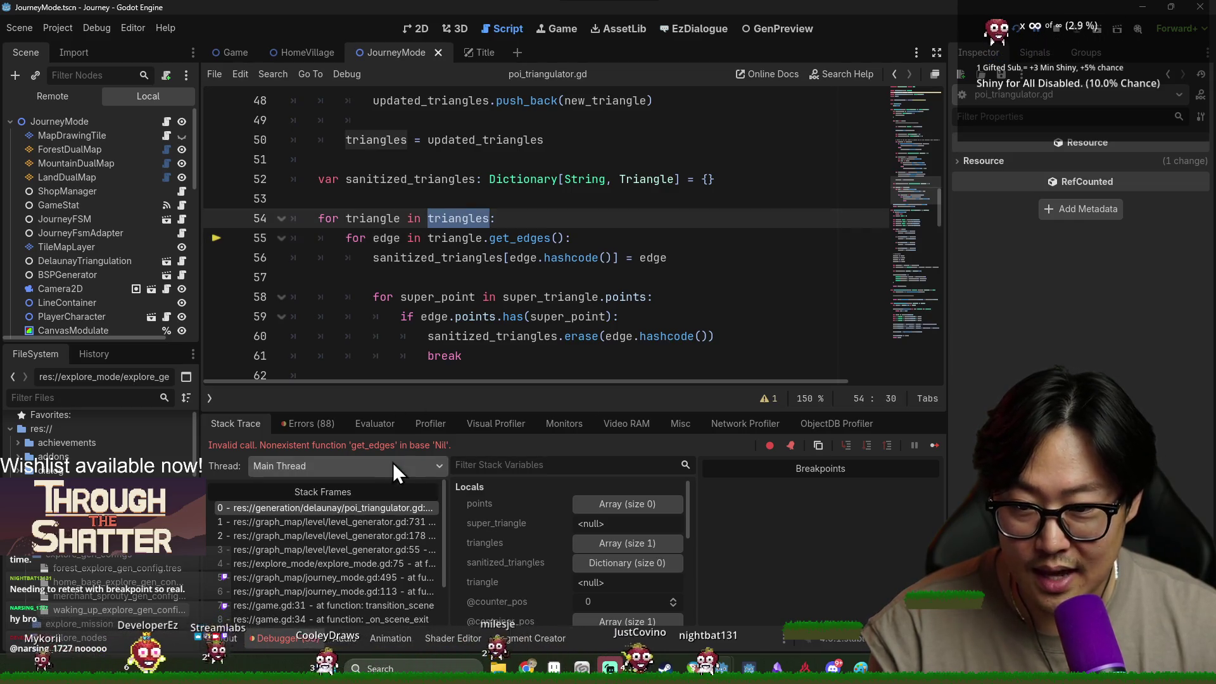
{"action": "scroll", "coordinate": [452, 286], "scroll_direction": "up", "scroll_amount": 12}
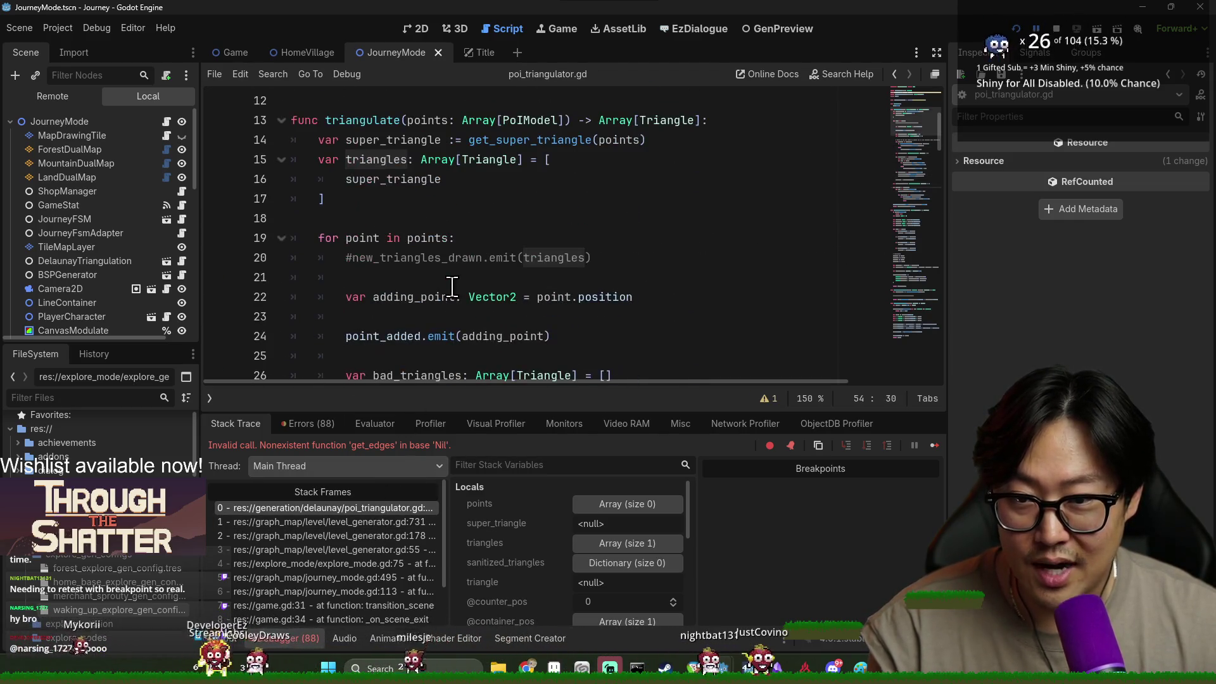
{"action": "scroll", "coordinate": [452, 286], "scroll_direction": "down", "scroll_amount": 9}
{"action": "scroll", "coordinate": [420, 330], "scroll_direction": "up", "scroll_amount": 3}
{"action": "scroll", "coordinate": [425, 320], "scroll_direction": "up", "scroll_amount": 8}
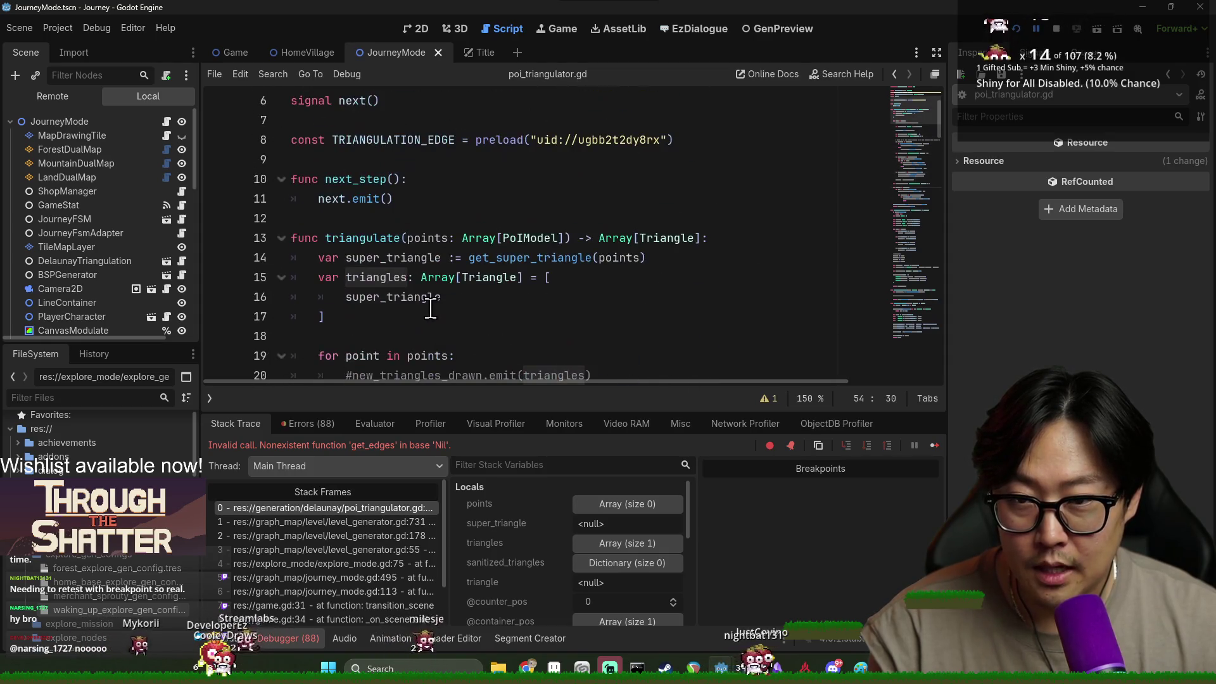
View the level_generator.gd frames at lines 178 and 55, then stop the debug session.
{"action": "left_click", "coordinate": [322, 533]}
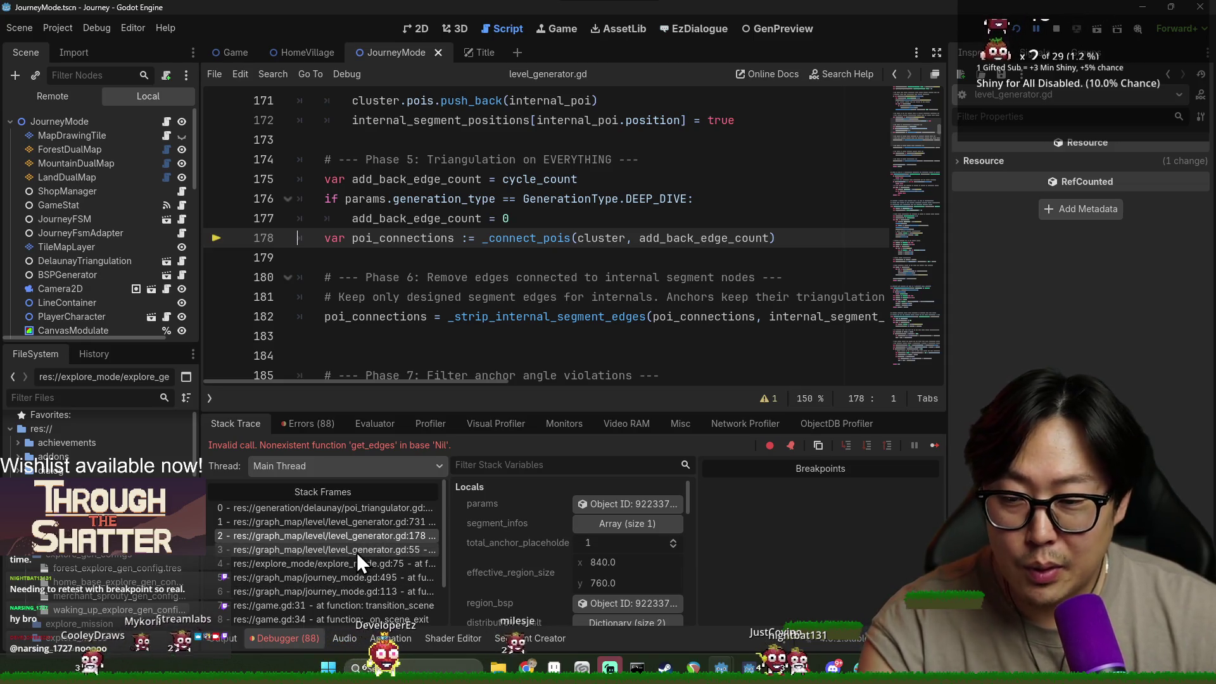
{"action": "left_click", "coordinate": [356, 552]}
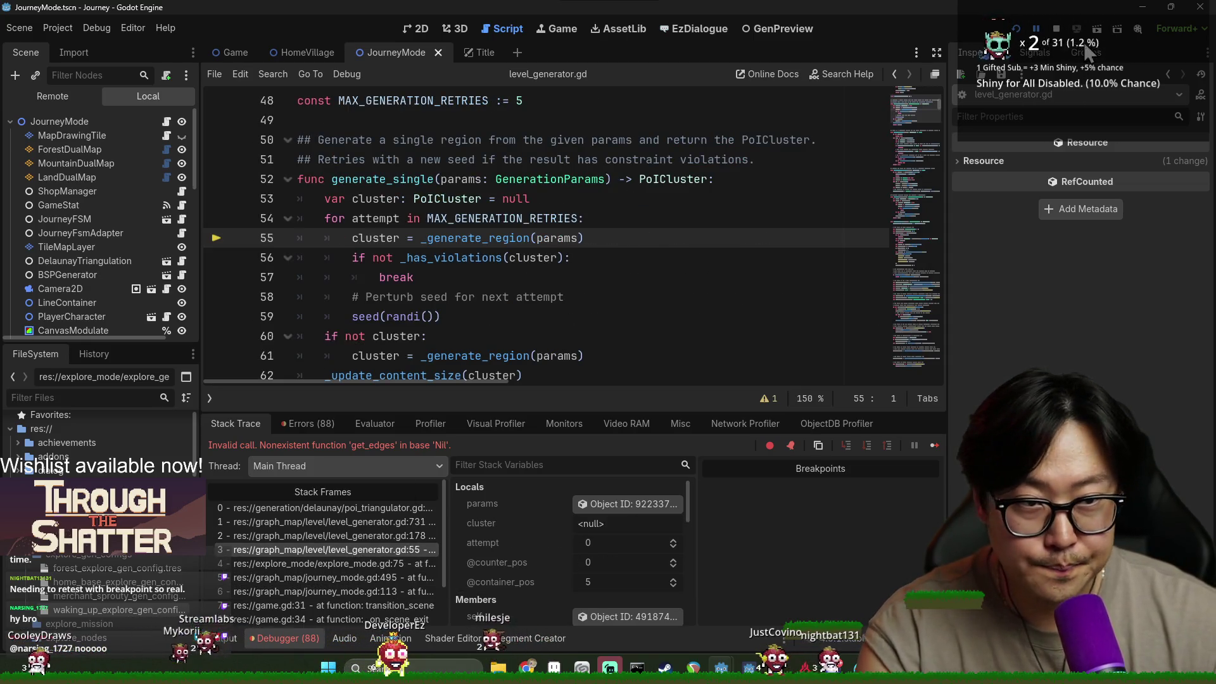
{"action": "left_click", "coordinate": [1058, 32]}
{"action": "left_click", "coordinate": [493, 160]}
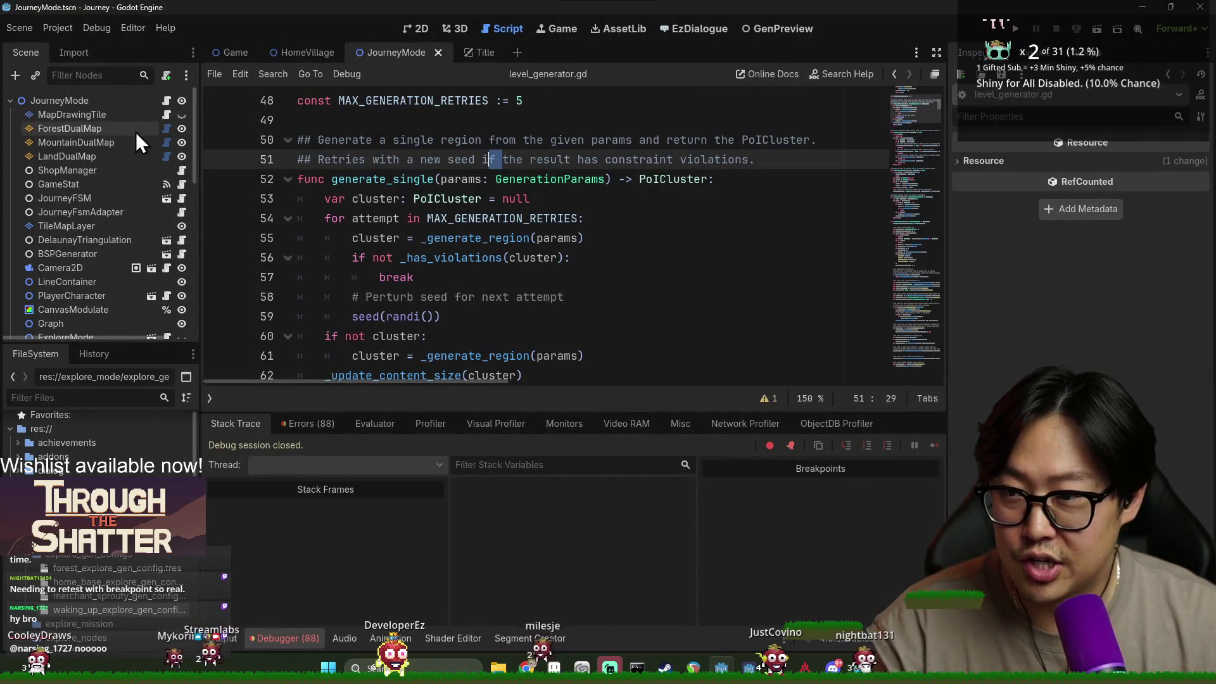
In explore_mode.gd, search 'load_level' and go to _load_level_model; then search journey_mode.gd.
{"action": "scroll", "coordinate": [117, 247], "scroll_direction": "down", "scroll_amount": 5}
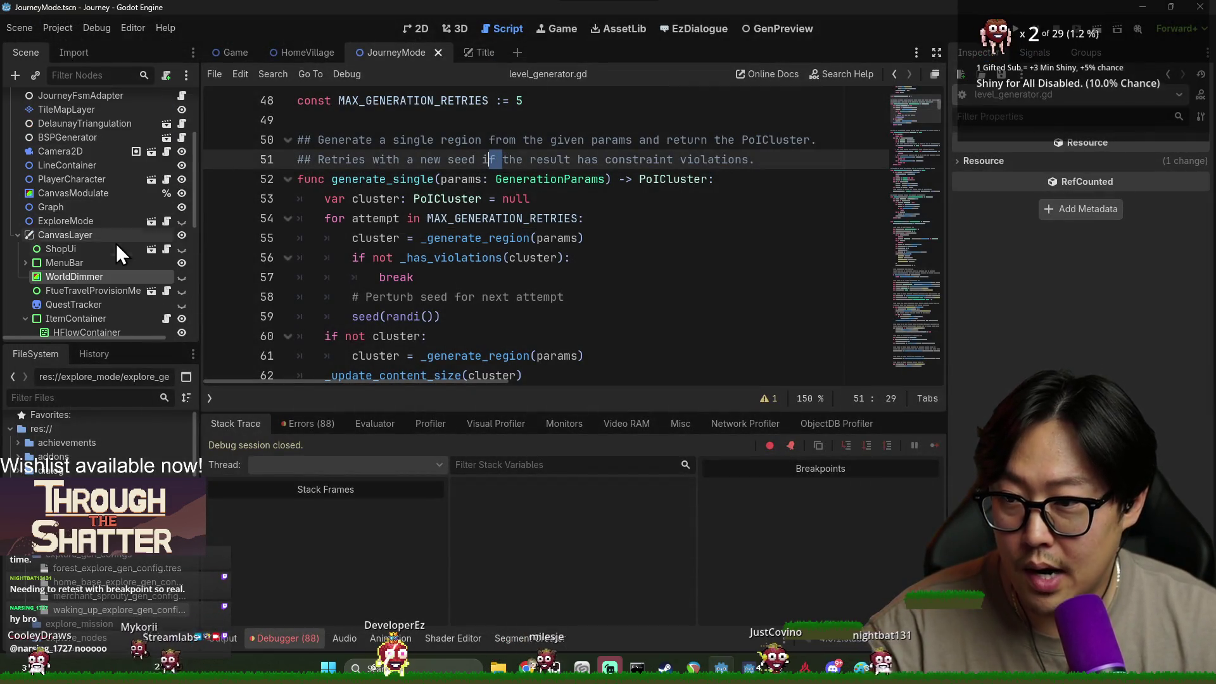
{"action": "left_click", "coordinate": [165, 222]}
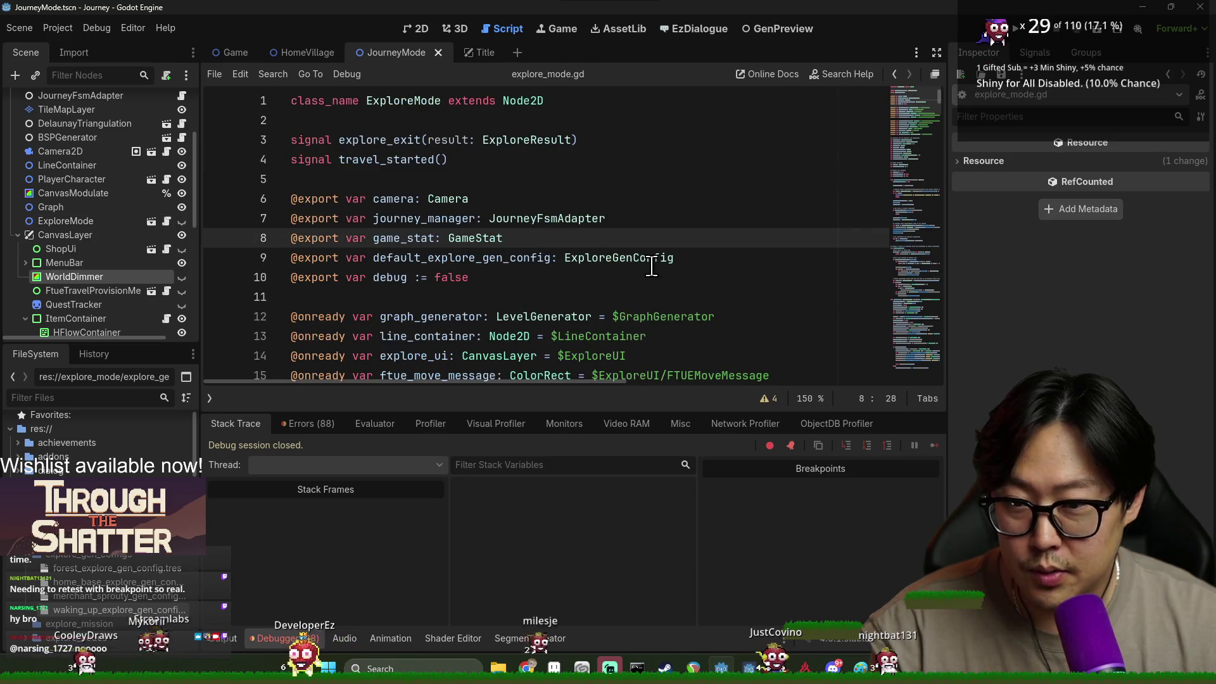
{"action": "key", "text": "ctrl+f"}
{"action": "type", "text": "load_level"}
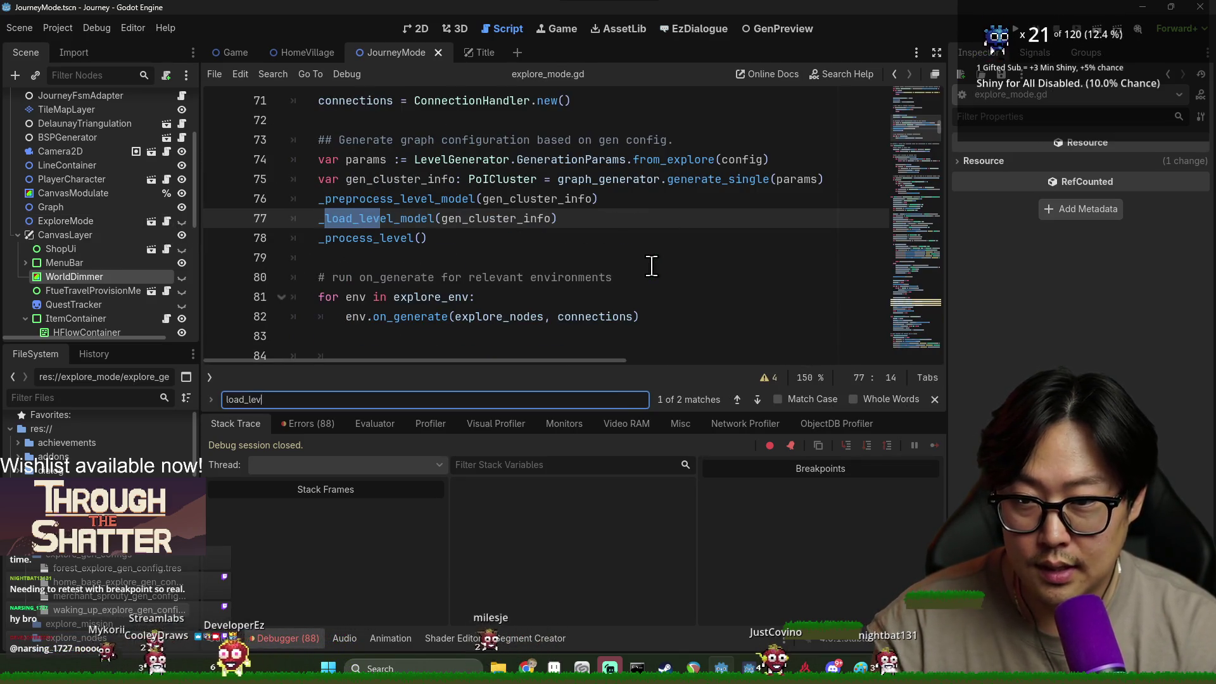
{"action": "left_click", "coordinate": [300, 640]}
{"action": "scroll", "coordinate": [384, 330], "scroll_direction": "up", "scroll_amount": 7}
{"action": "scroll", "coordinate": [383, 331], "scroll_direction": "down", "scroll_amount": 6}
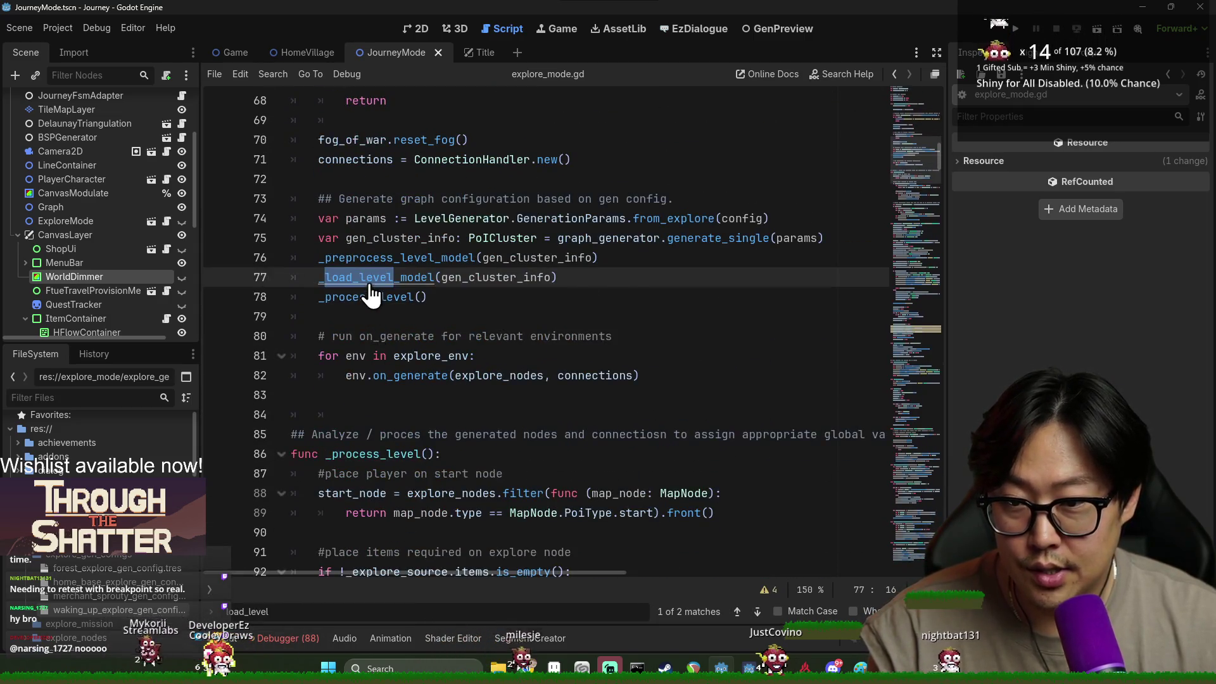
{"action": "left_click", "coordinate": [372, 282], "text": "ctrl"}
{"action": "scroll", "coordinate": [129, 227], "scroll_direction": "up", "scroll_amount": 3}
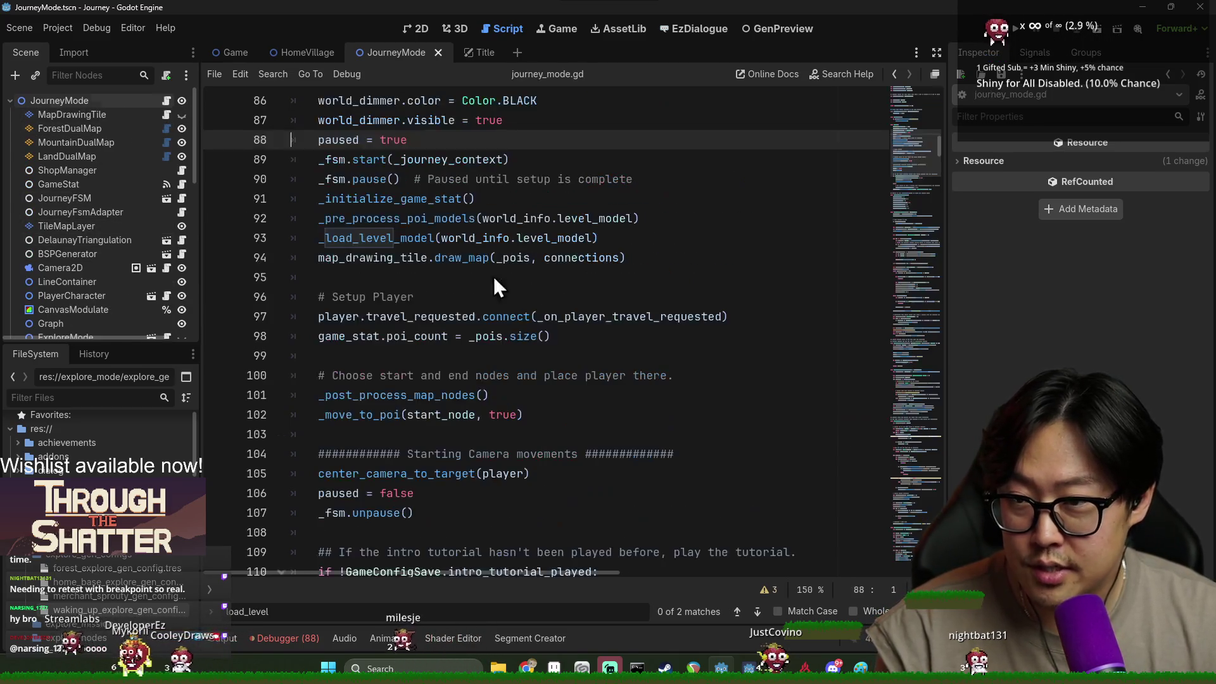
{"action": "key", "text": "ctrl+f"}
Find 'enter_explo' in journey_mode.gd and follow generate_explore_level on line 495 to its definition.
{"action": "type", "text": "enter_expl"}
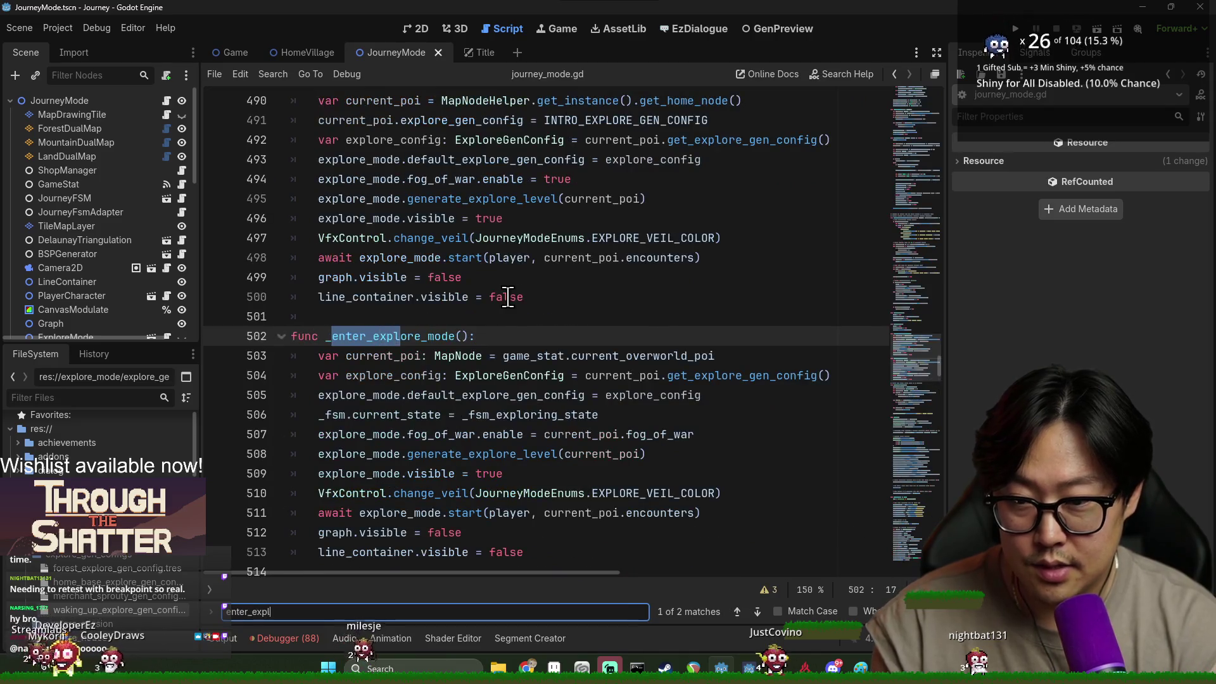
{"action": "type", "text": "o"}
{"action": "scroll", "coordinate": [508, 297], "scroll_direction": "up", "scroll_amount": 3}
{"action": "scroll", "coordinate": [508, 298], "scroll_direction": "down", "scroll_amount": 2}
{"action": "left_click", "coordinate": [414, 296]}
{"action": "left_click", "coordinate": [450, 218]}
{"action": "left_click", "coordinate": [456, 257]}
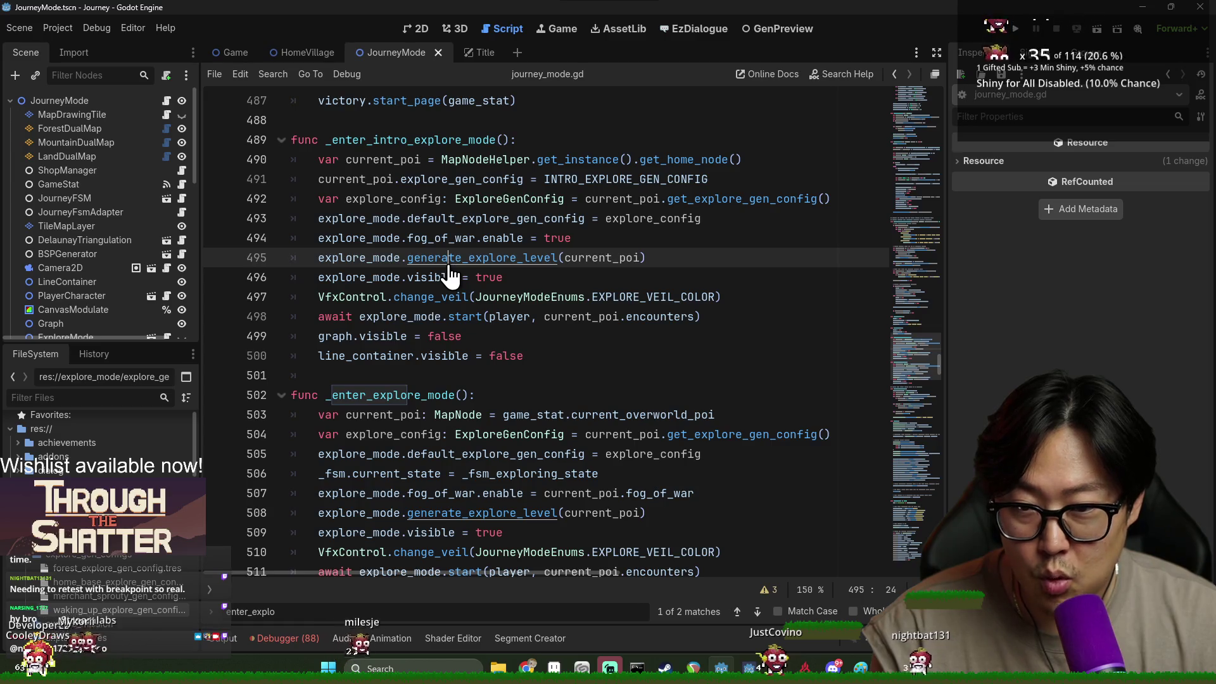
{"action": "left_click", "coordinate": [449, 264], "text": "ctrl"}
Highlight explore_source, _explore_source and config uses, and examine the _clean_up and has_save lines.
{"action": "double_click", "coordinate": [530, 337]}
{"action": "scroll", "coordinate": [409, 285], "scroll_direction": "down", "scroll_amount": 3}
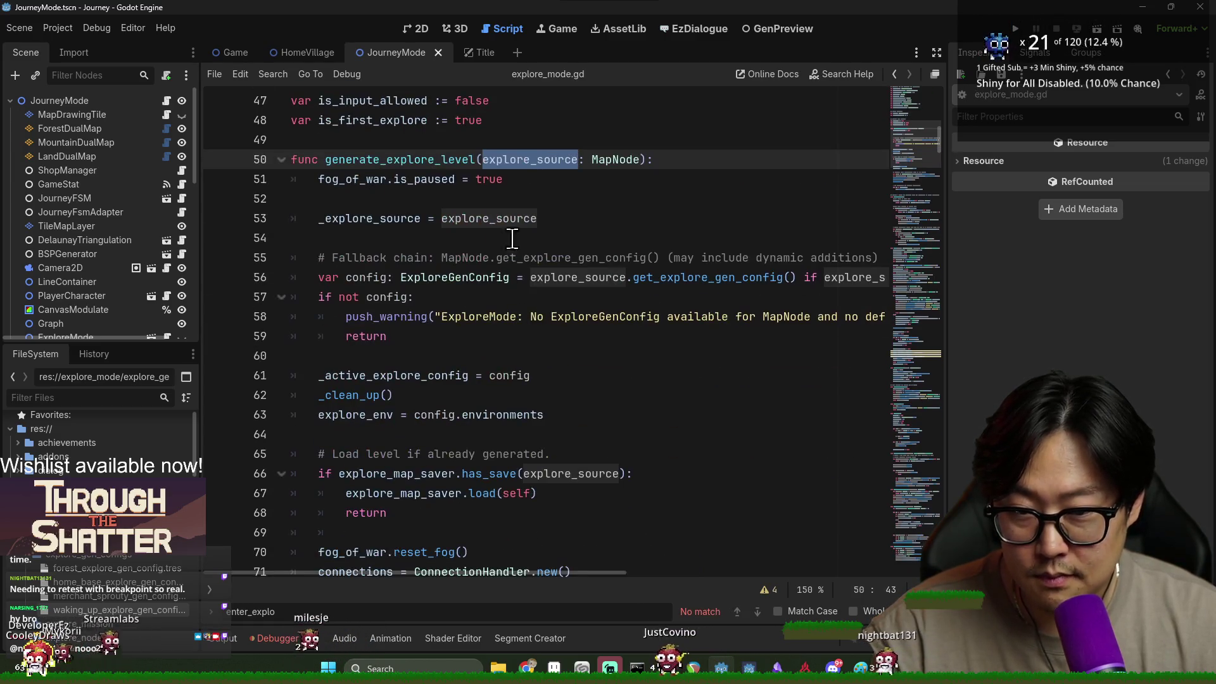
{"action": "double_click", "coordinate": [402, 218]}
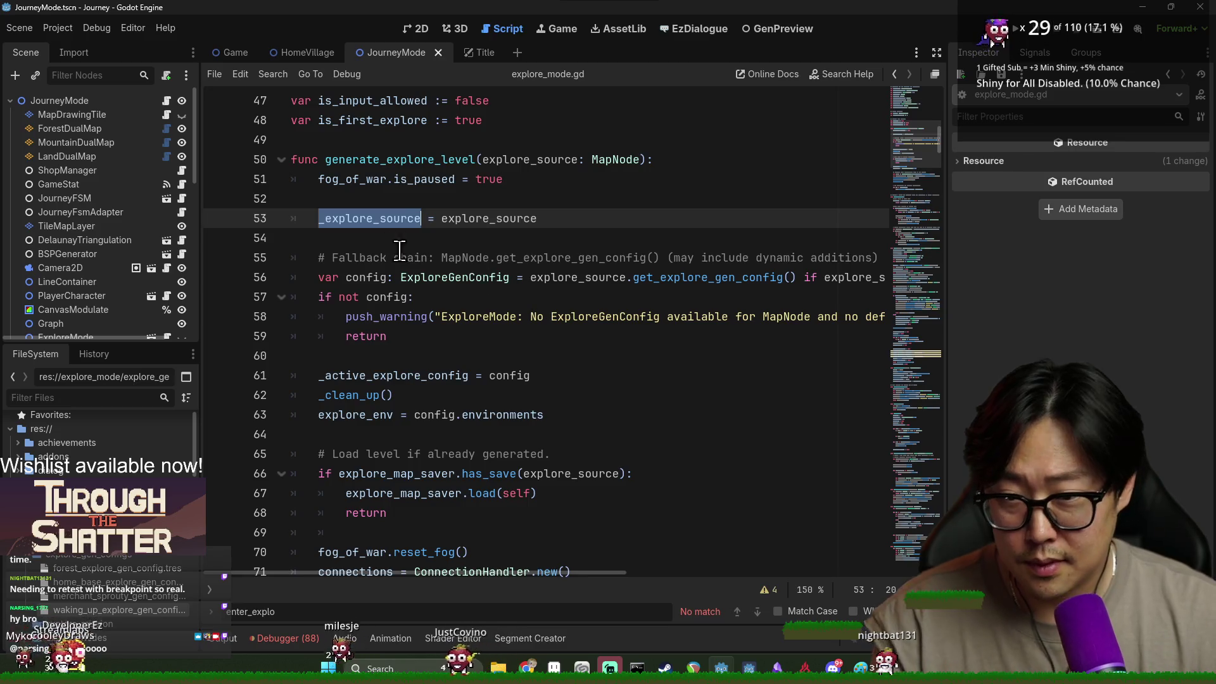
{"action": "double_click", "coordinate": [366, 277]}
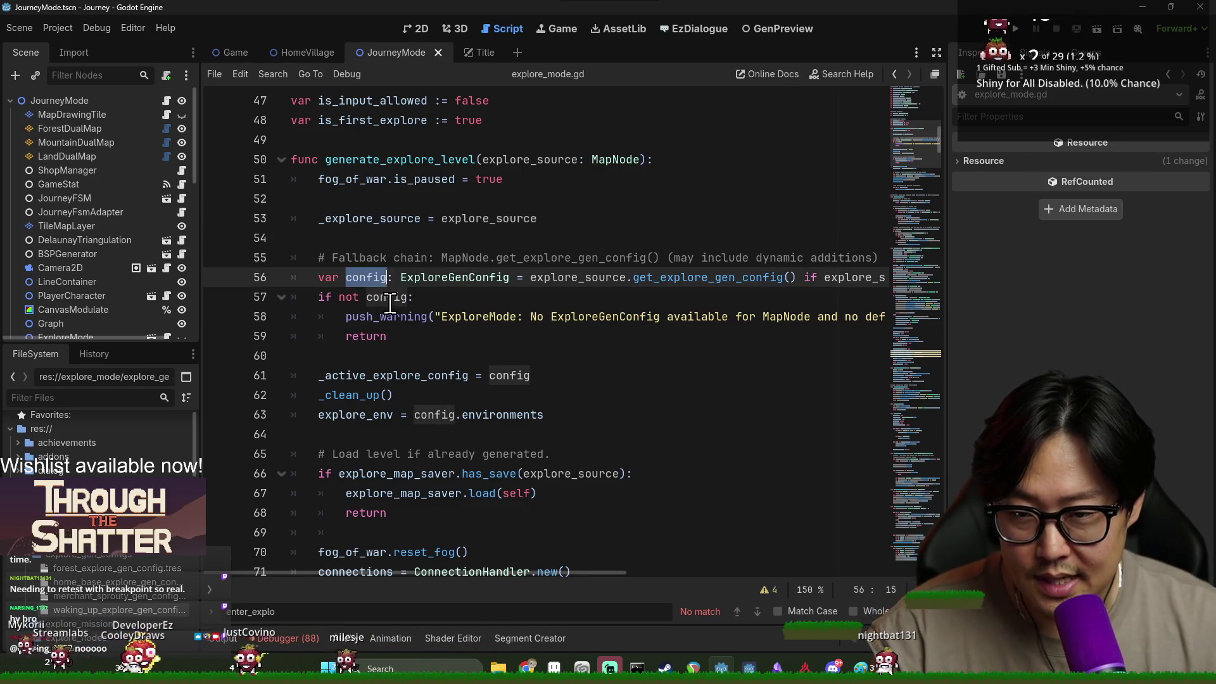
{"action": "double_click", "coordinate": [387, 297]}
{"action": "scroll", "coordinate": [456, 393], "scroll_direction": "down", "scroll_amount": 3}
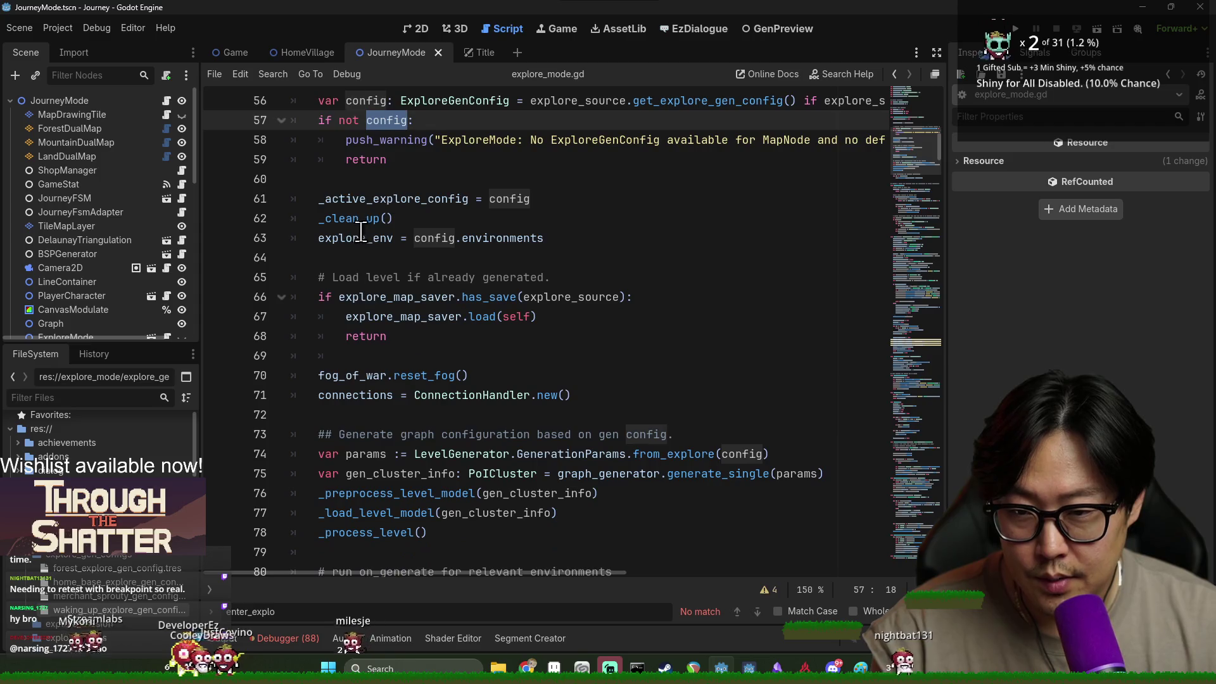
{"action": "left_click", "coordinate": [365, 219]}
{"action": "left_click", "coordinate": [437, 298]}
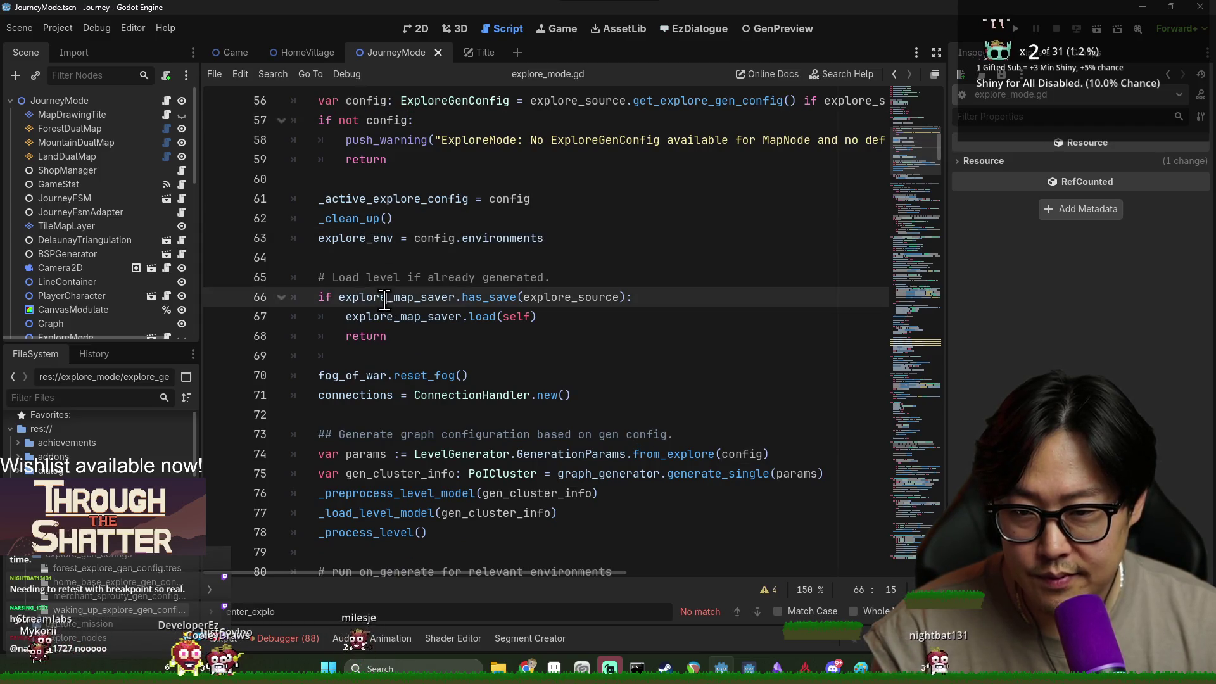
{"action": "left_click", "coordinate": [478, 298]}
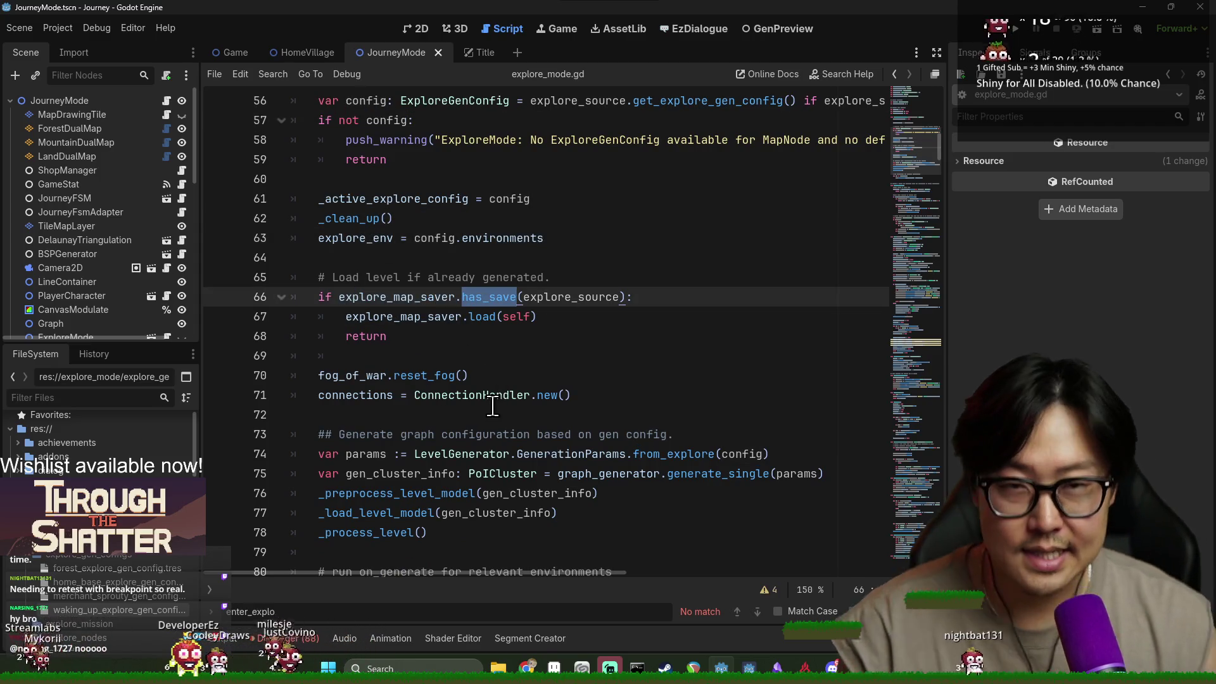
Highlight every use of explore_map_saver, fog_of_war and has_save.
{"action": "scroll", "coordinate": [430, 358], "scroll_direction": "down", "scroll_amount": 1}
{"action": "double_click", "coordinate": [374, 258]}
{"action": "double_click", "coordinate": [355, 317]}
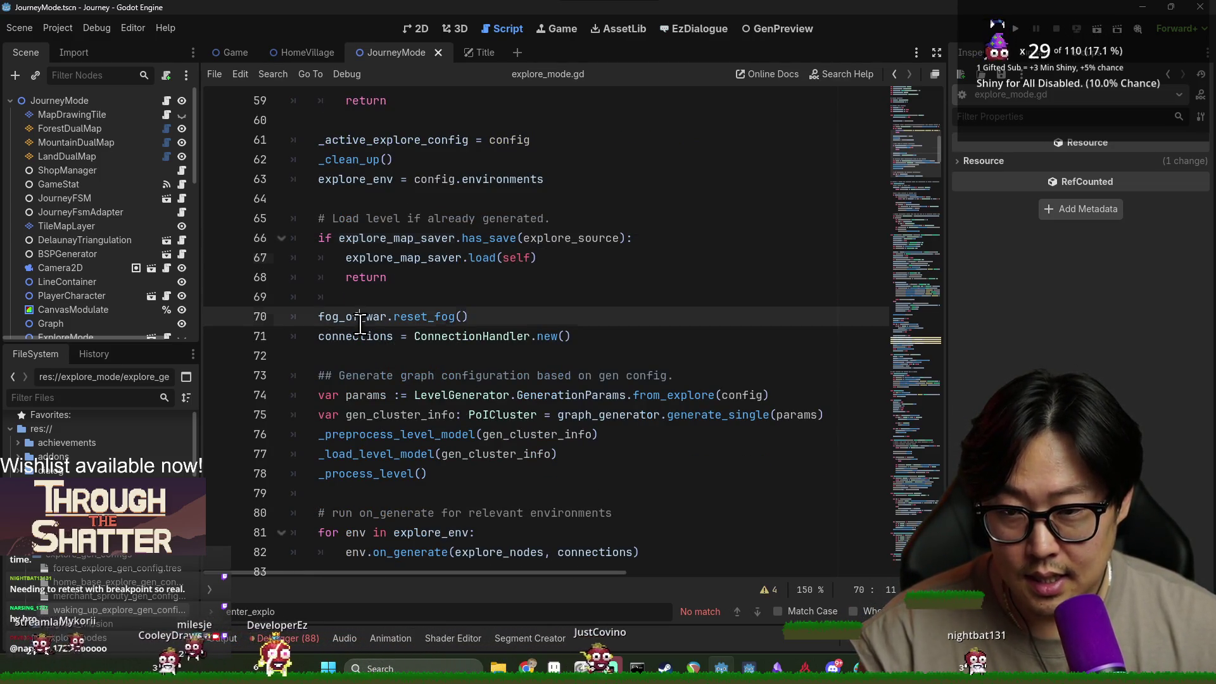
{"action": "left_click", "coordinate": [457, 238]}
{"action": "double_click", "coordinate": [481, 238]}
{"action": "double_click", "coordinate": [380, 257]}
{"action": "scroll", "coordinate": [350, 246], "scroll_direction": "down", "scroll_amount": 2}
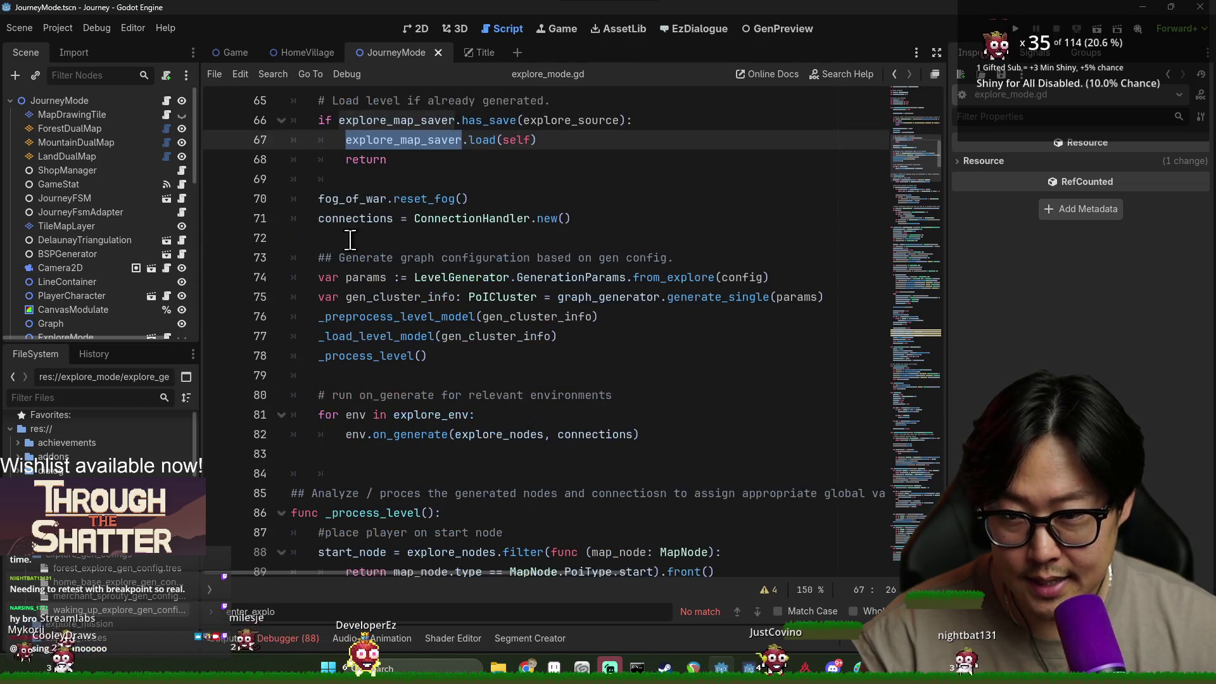
Highlight connections, ConnectionHandler, params and _preprocess_level_model, then open _load_level_model from line 77.
{"action": "double_click", "coordinate": [358, 219]}
{"action": "double_click", "coordinate": [482, 219]}
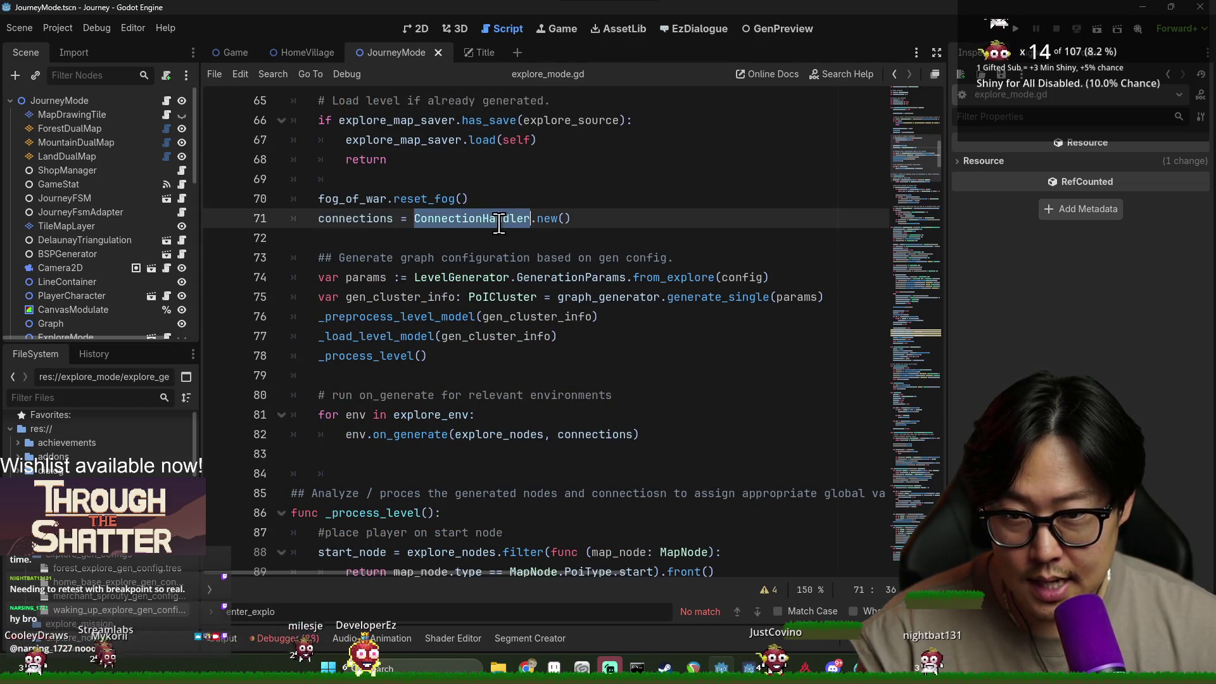
{"action": "double_click", "coordinate": [374, 279]}
{"action": "double_click", "coordinate": [396, 317]}
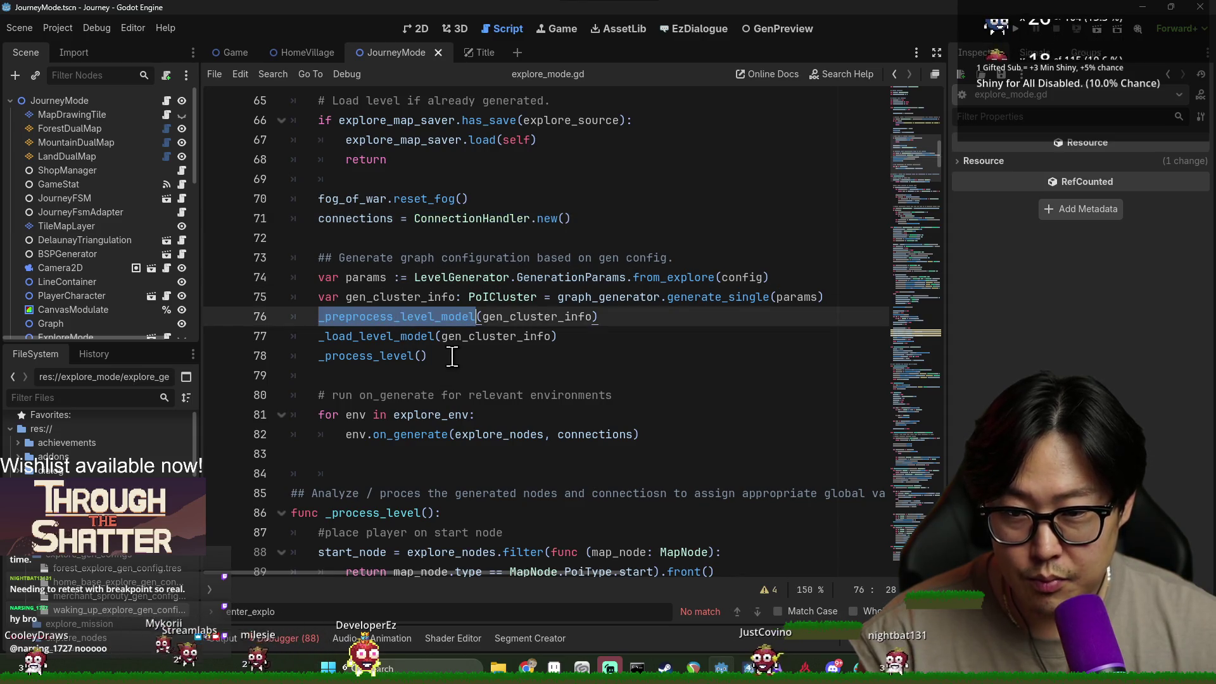
{"action": "left_click", "coordinate": [405, 339]}
{"action": "left_click", "coordinate": [406, 339], "text": "ctrl"}
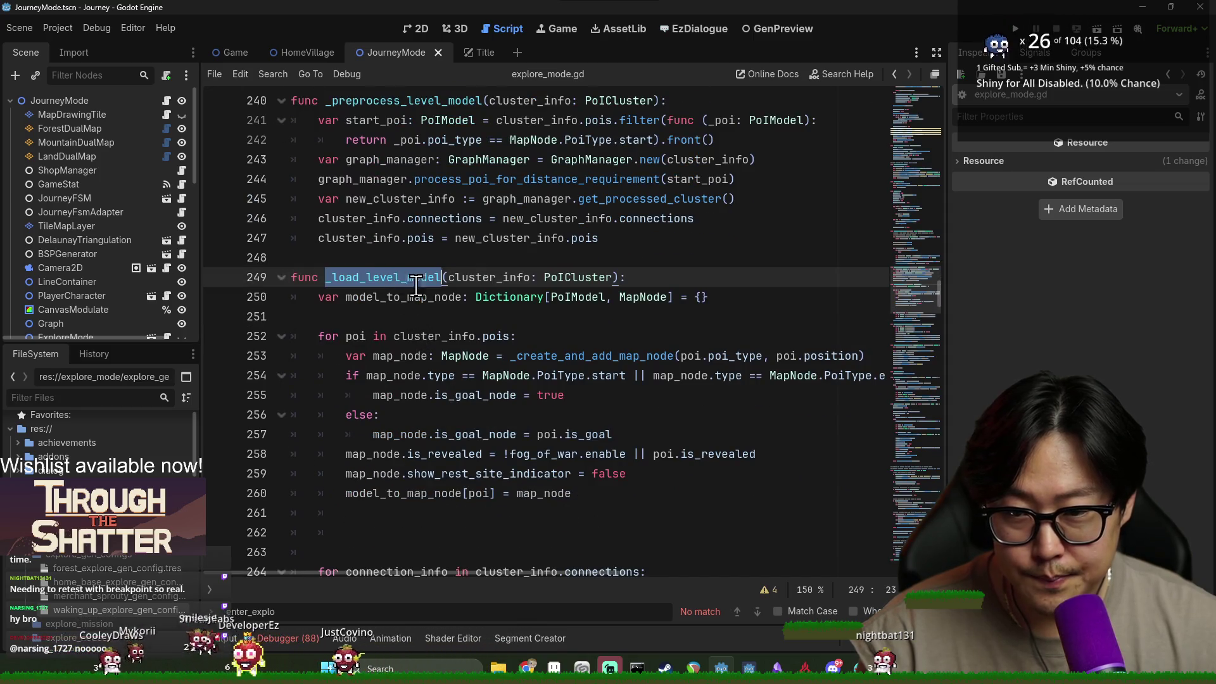
Read _load_level_model's cluster POI loop, highlighting model_to_map_node and _create_lines_with_connections.
{"action": "left_click", "coordinate": [432, 298]}
{"action": "double_click", "coordinate": [432, 298]}
{"action": "scroll", "coordinate": [440, 352], "scroll_direction": "down", "scroll_amount": 2}
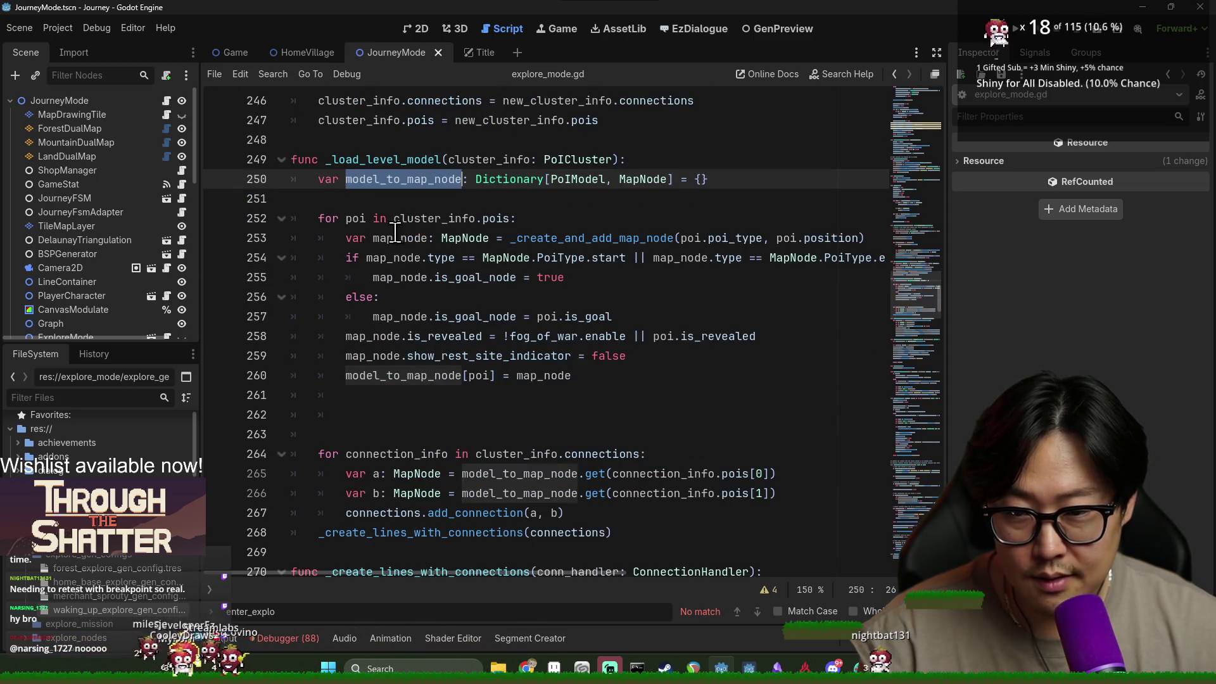
{"action": "left_click", "coordinate": [355, 220]}
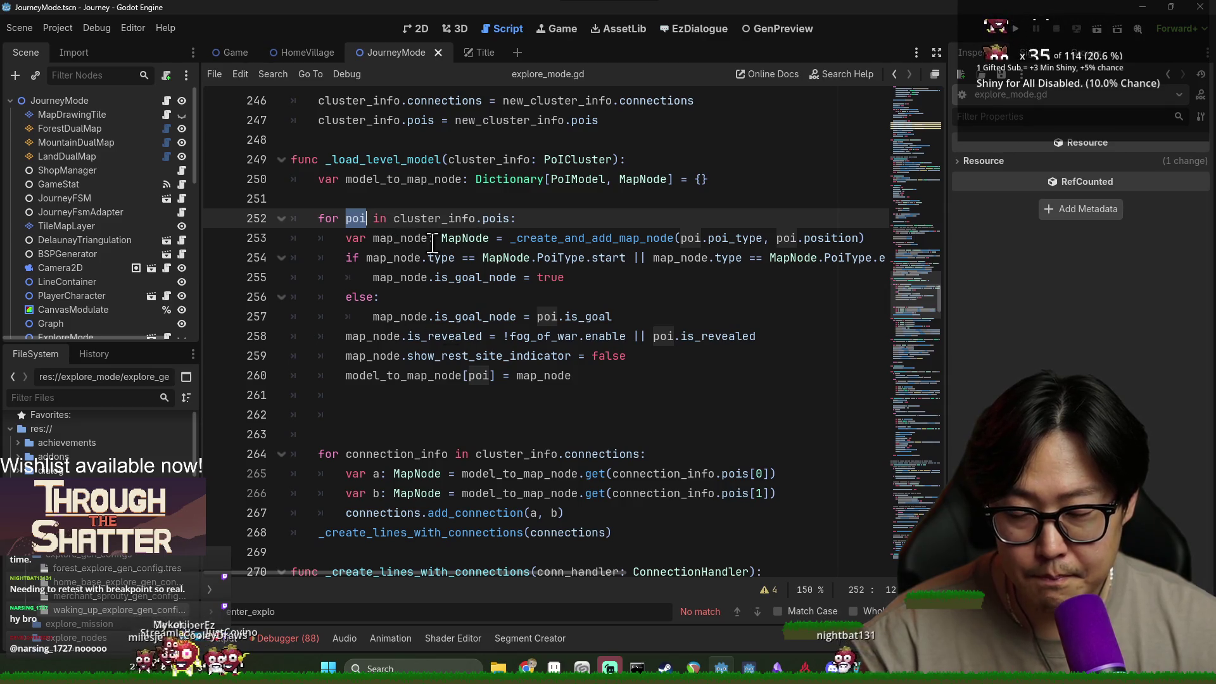
{"action": "scroll", "coordinate": [424, 288], "scroll_direction": "down", "scroll_amount": 2}
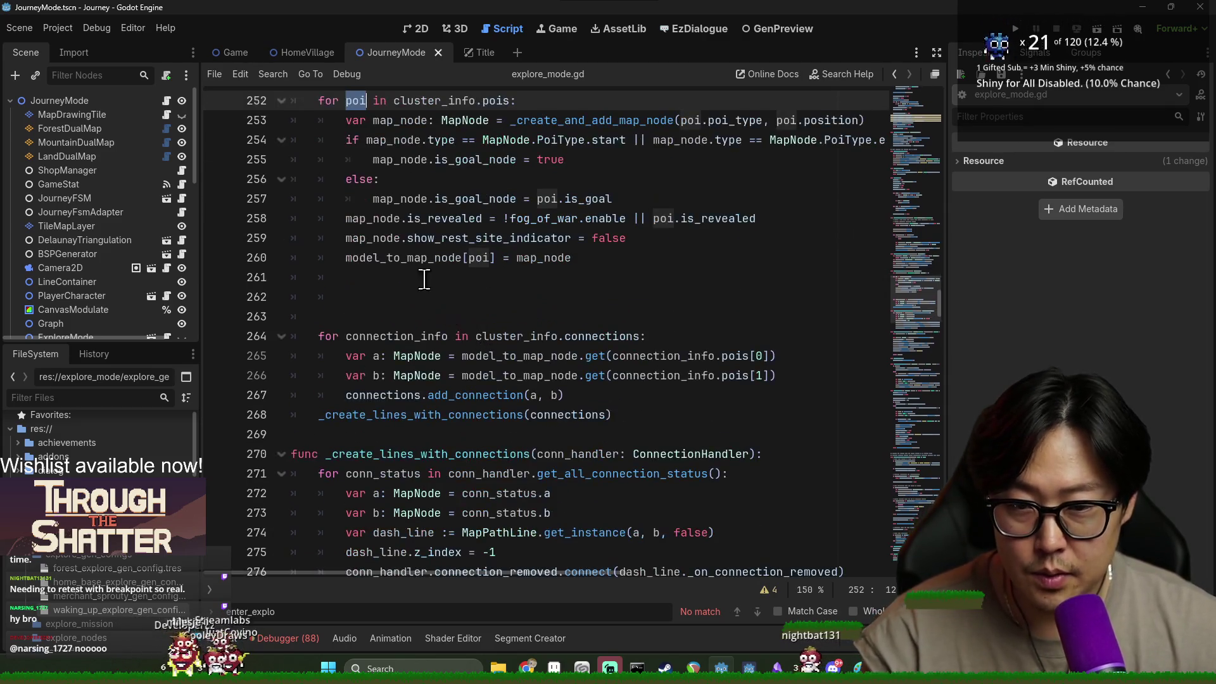
{"action": "left_click", "coordinate": [424, 296]}
{"action": "scroll", "coordinate": [432, 274], "scroll_direction": "down", "scroll_amount": 3}
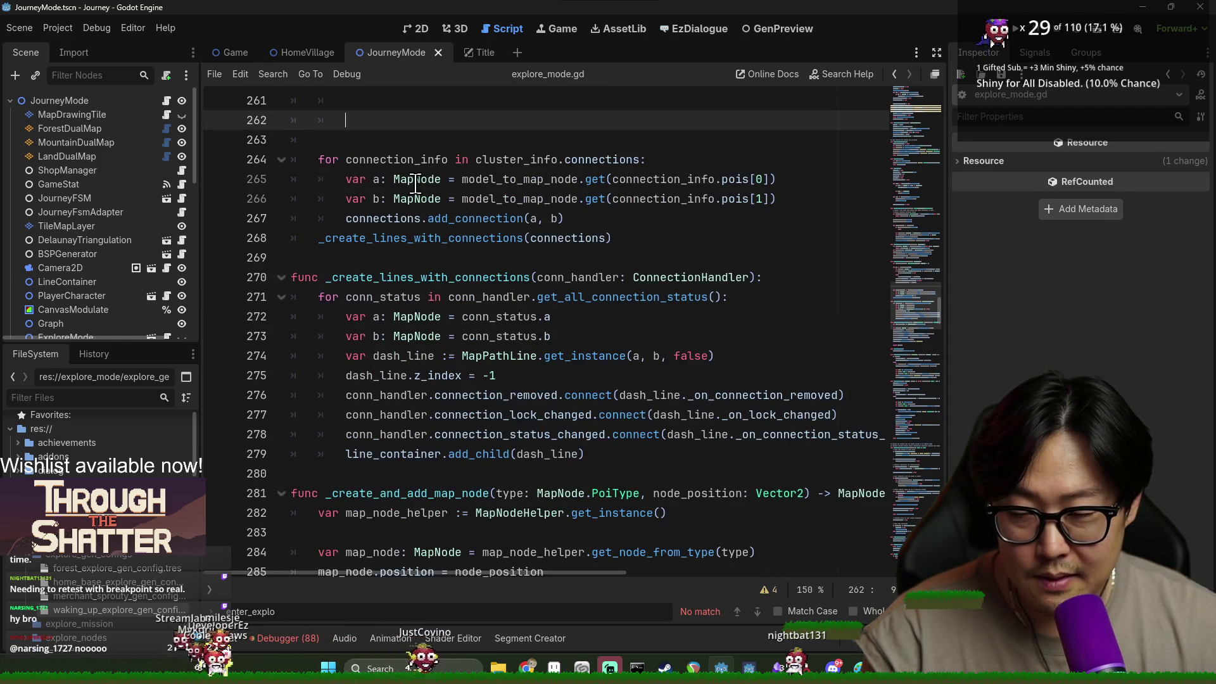
{"action": "double_click", "coordinate": [415, 237]}
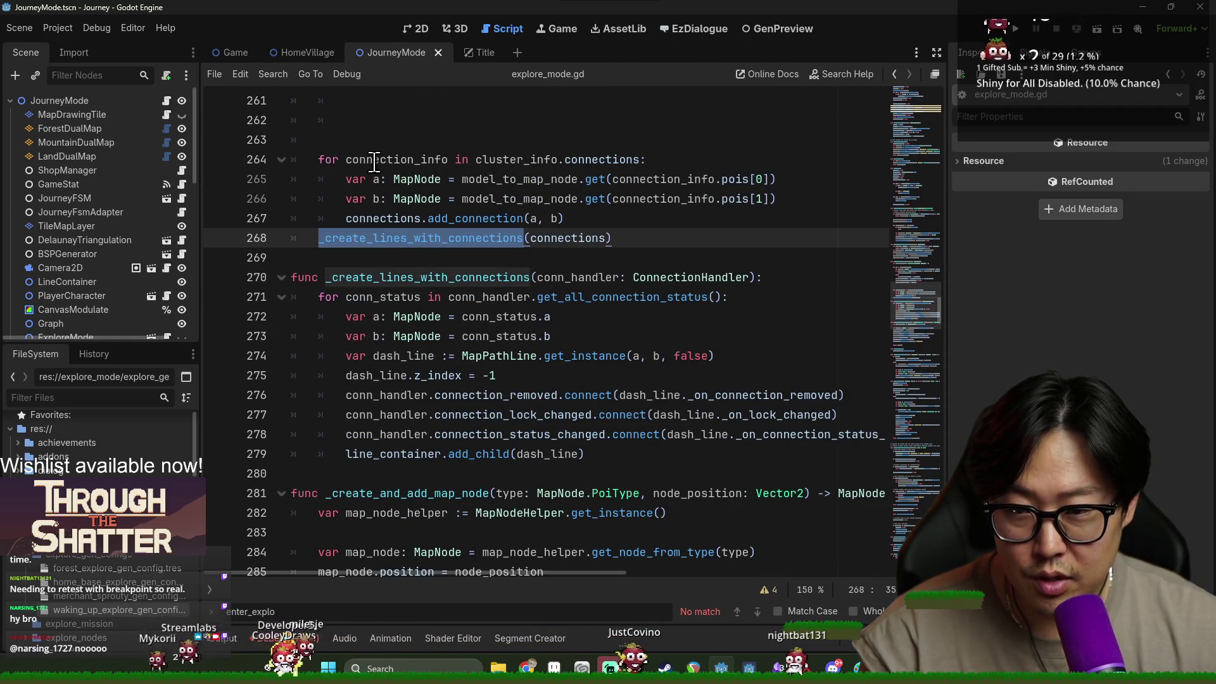
Search for _load_level_model to jump back to its call on line 77.
{"action": "scroll", "coordinate": [437, 235], "scroll_direction": "up", "scroll_amount": 6}
{"action": "double_click", "coordinate": [396, 219]}
{"action": "key", "text": "ctrl+f"}
{"action": "key", "text": "Return"}
Go from the _process_level call on line 78 to its function definition.
{"action": "left_click", "coordinate": [366, 353]}
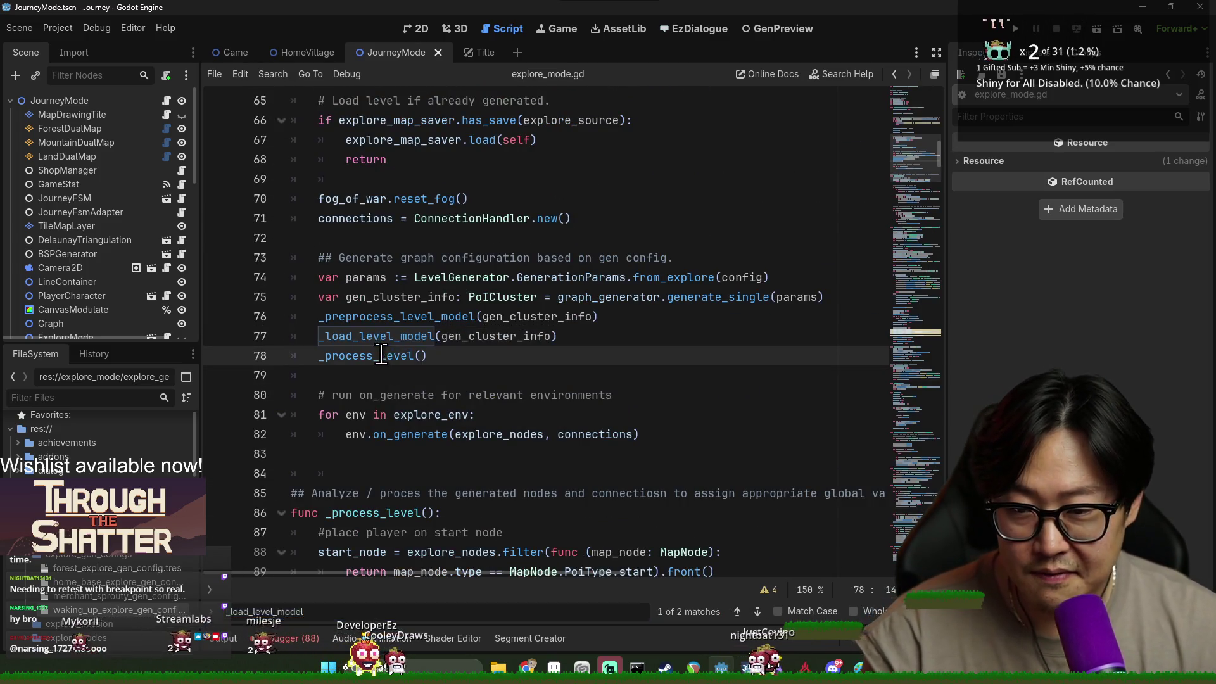
{"action": "left_click", "coordinate": [388, 434]}
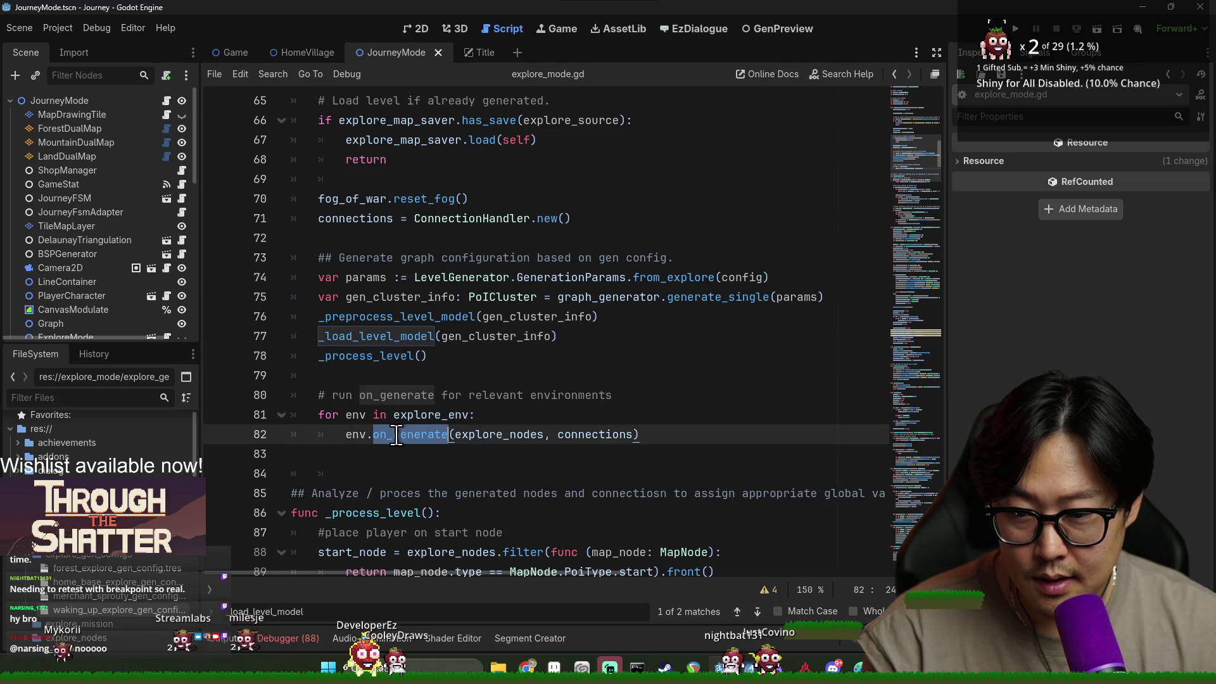
{"action": "left_click", "coordinate": [375, 337]}
{"action": "left_click", "coordinate": [382, 355]}
{"action": "double_click", "coordinate": [382, 355]}
{"action": "key", "text": "shift+F3"}
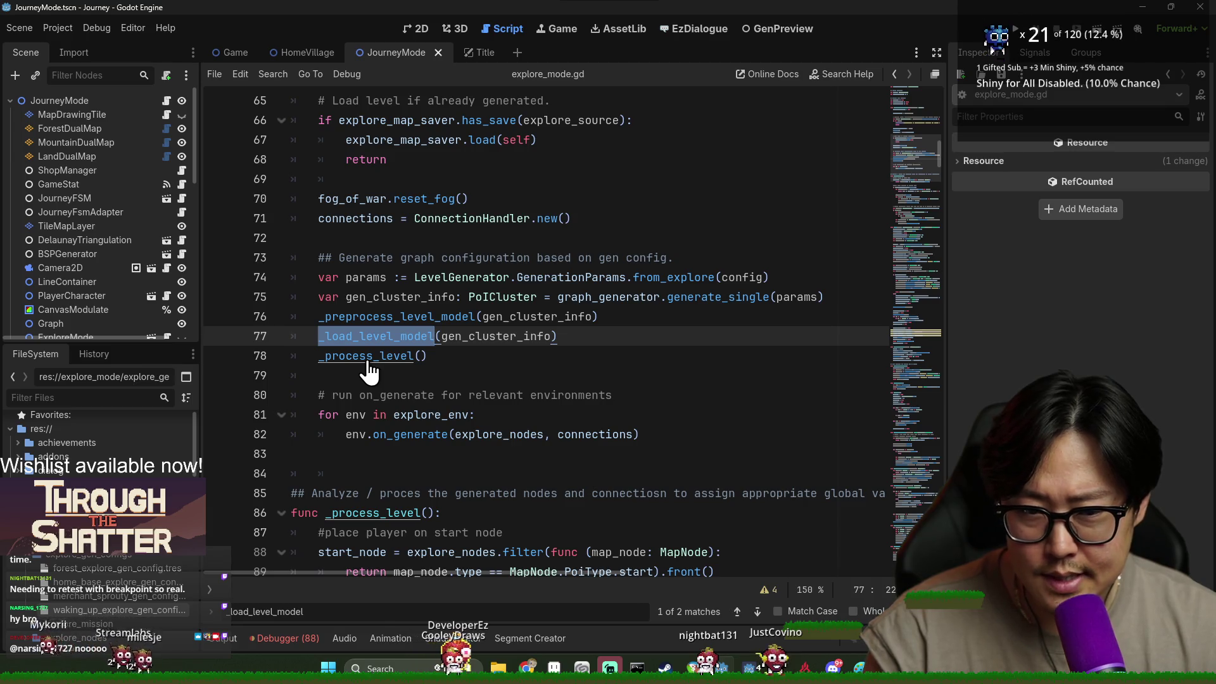
{"action": "left_click", "coordinate": [367, 357], "text": "ctrl"}
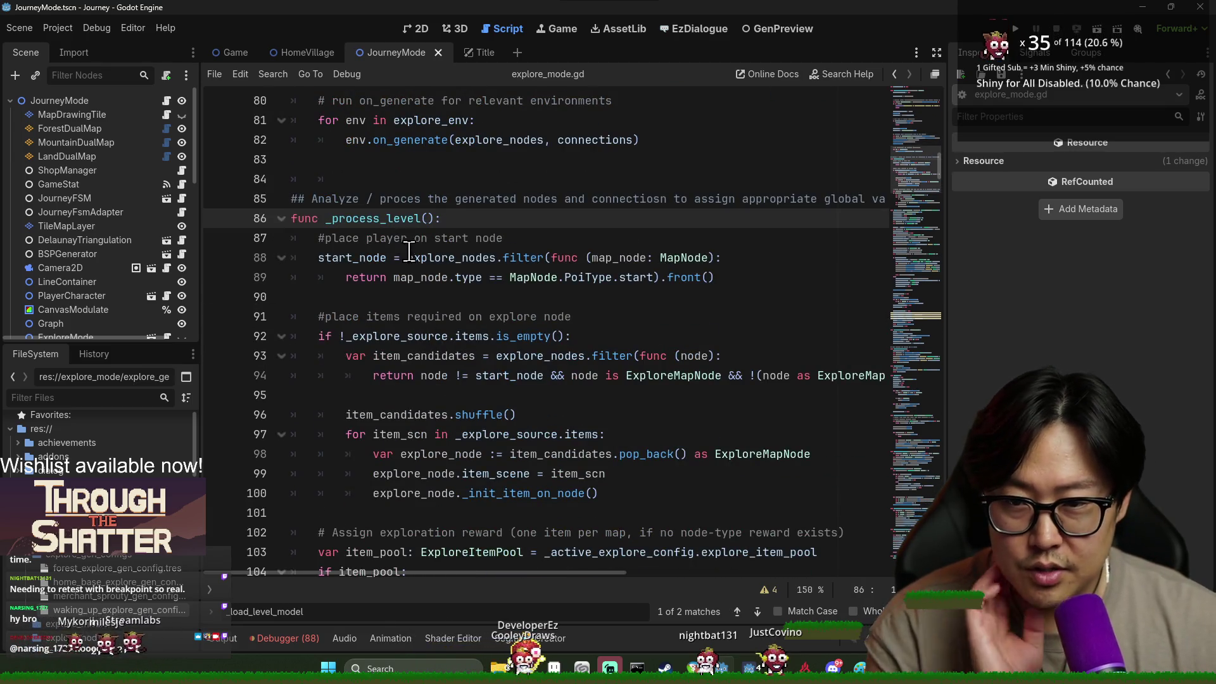
Inspect _process_level's start-node logic, highlighting start_node, player and MapNode.
{"action": "scroll", "coordinate": [570, 355], "scroll_direction": "down", "scroll_amount": 1}
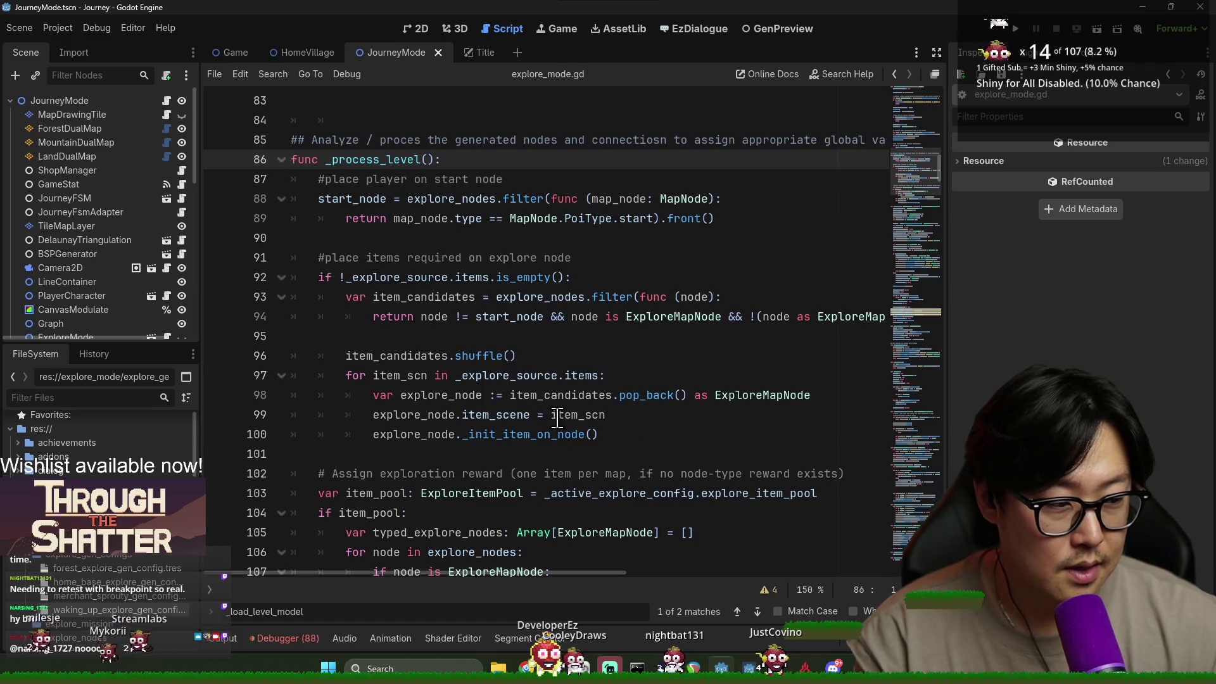
{"action": "double_click", "coordinate": [354, 191]}
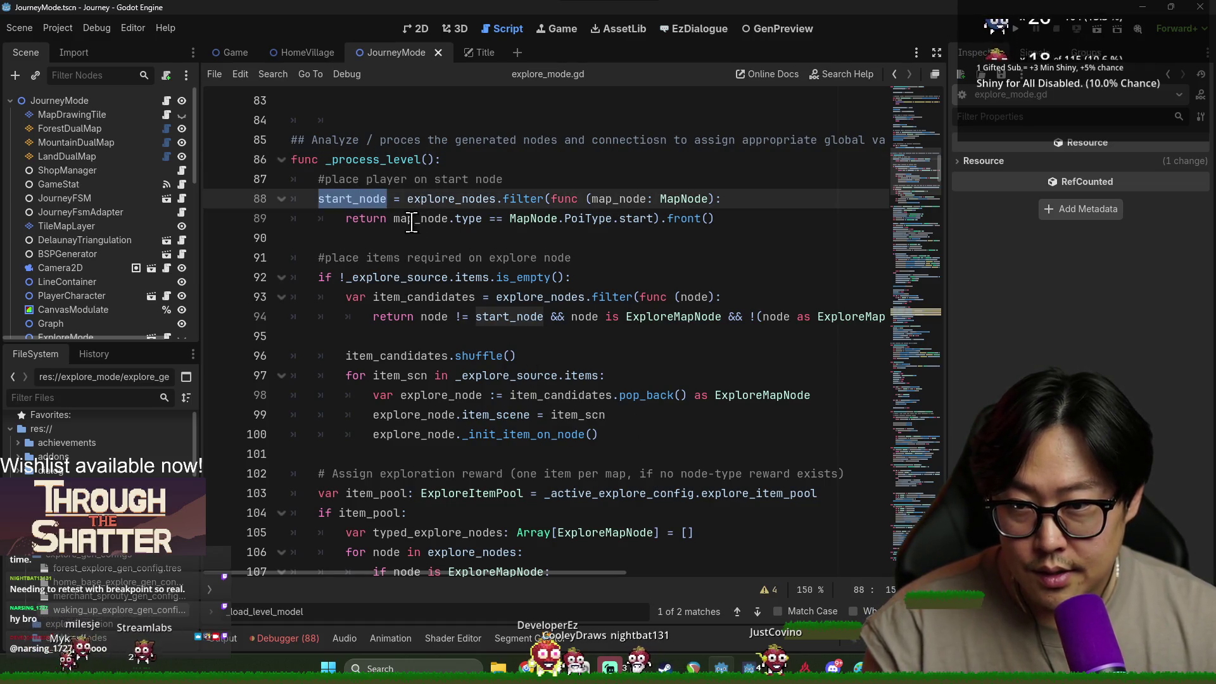
{"action": "double_click", "coordinate": [383, 179]}
{"action": "double_click", "coordinate": [387, 199]}
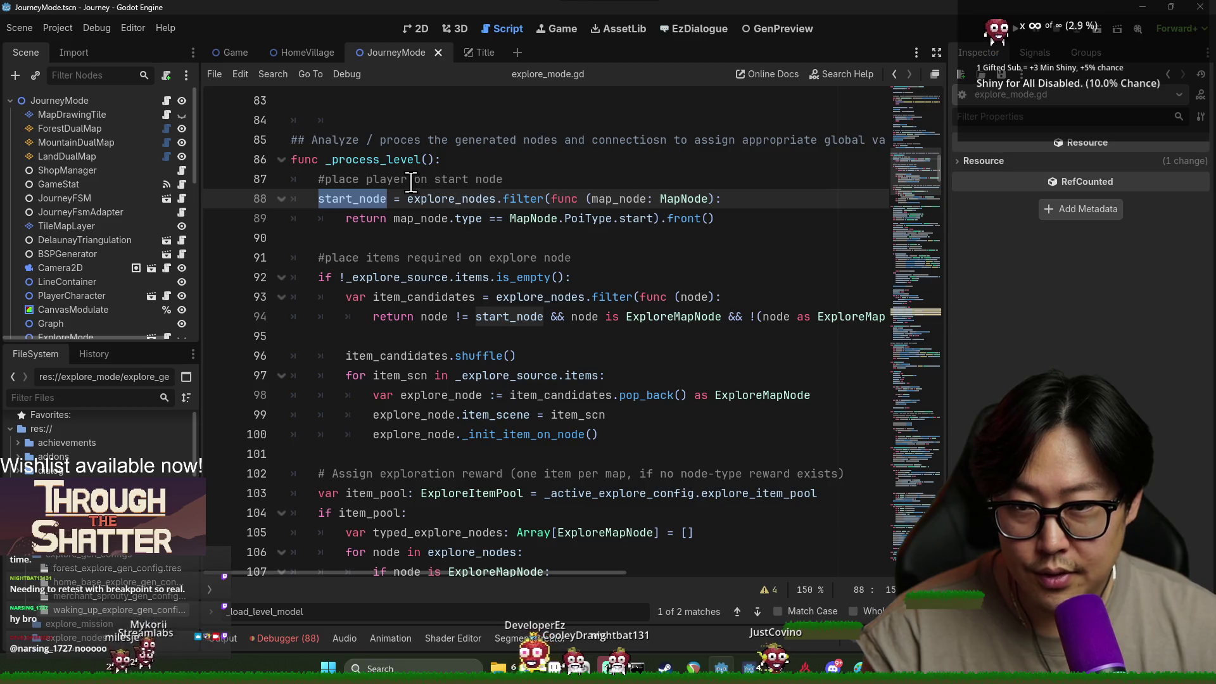
{"action": "left_click", "coordinate": [411, 181]}
{"action": "double_click", "coordinate": [534, 218]}
{"action": "scroll", "coordinate": [470, 293], "scroll_direction": "down", "scroll_amount": 2}
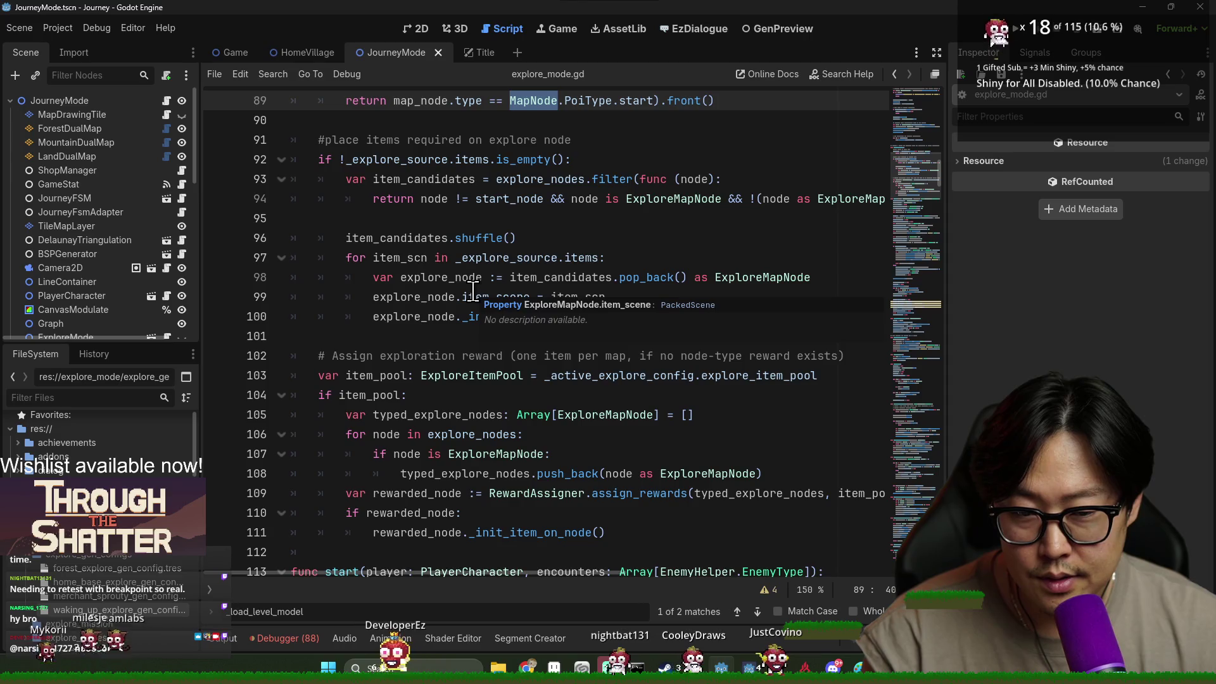
{"action": "left_click", "coordinate": [543, 297]}
Search the script for graph_generator and step through occurrences to its use on line 75.
{"action": "key", "text": "ctrl+f"}
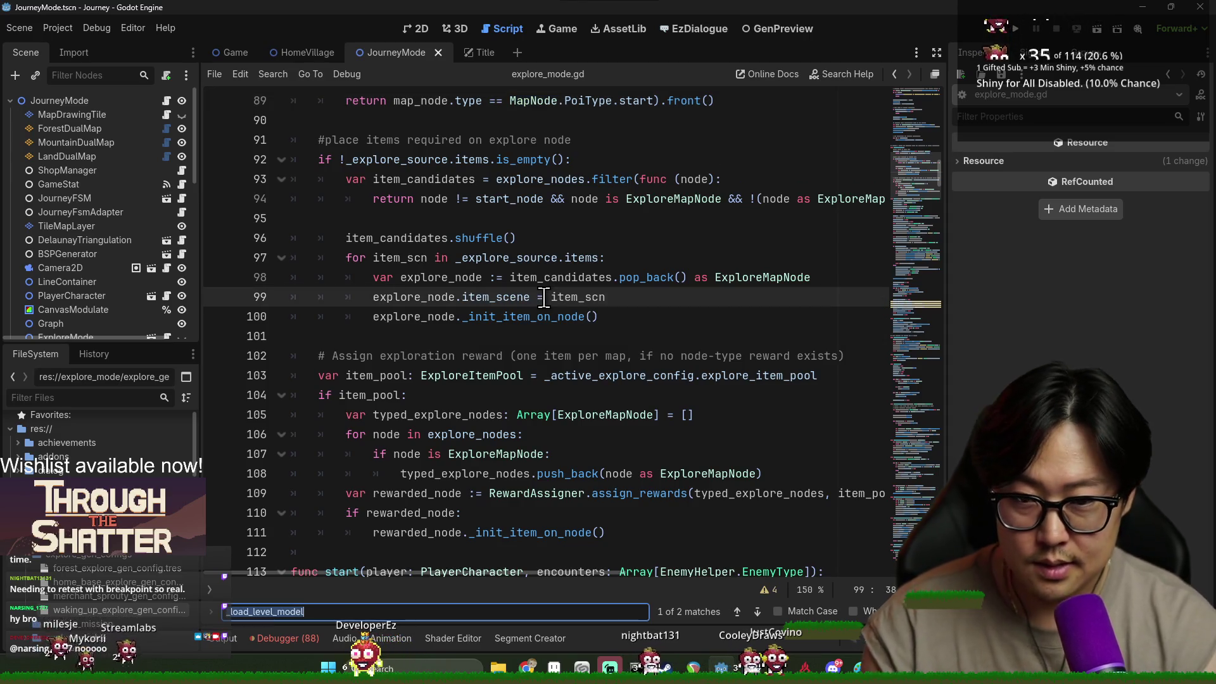
{"action": "type", "text": "generator"}
{"action": "double_click", "coordinate": [539, 336]}
{"action": "scroll", "coordinate": [589, 415], "scroll_direction": "up", "scroll_amount": 3}
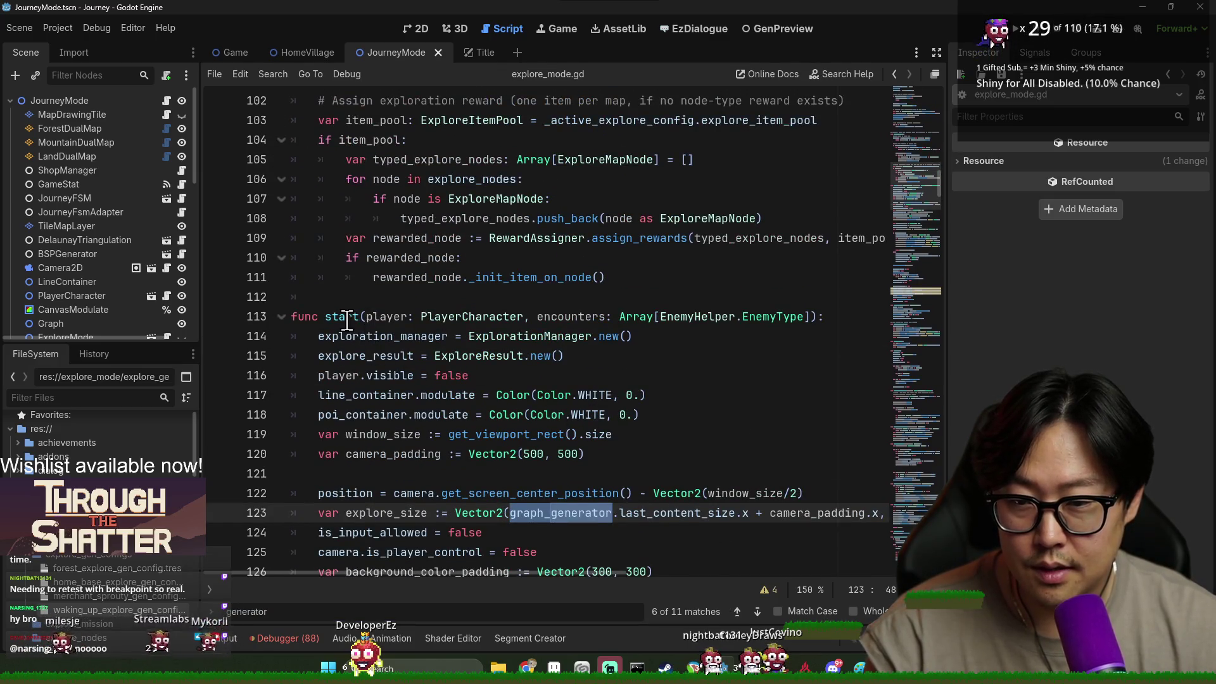
{"action": "scroll", "coordinate": [485, 403], "scroll_direction": "down", "scroll_amount": 1}
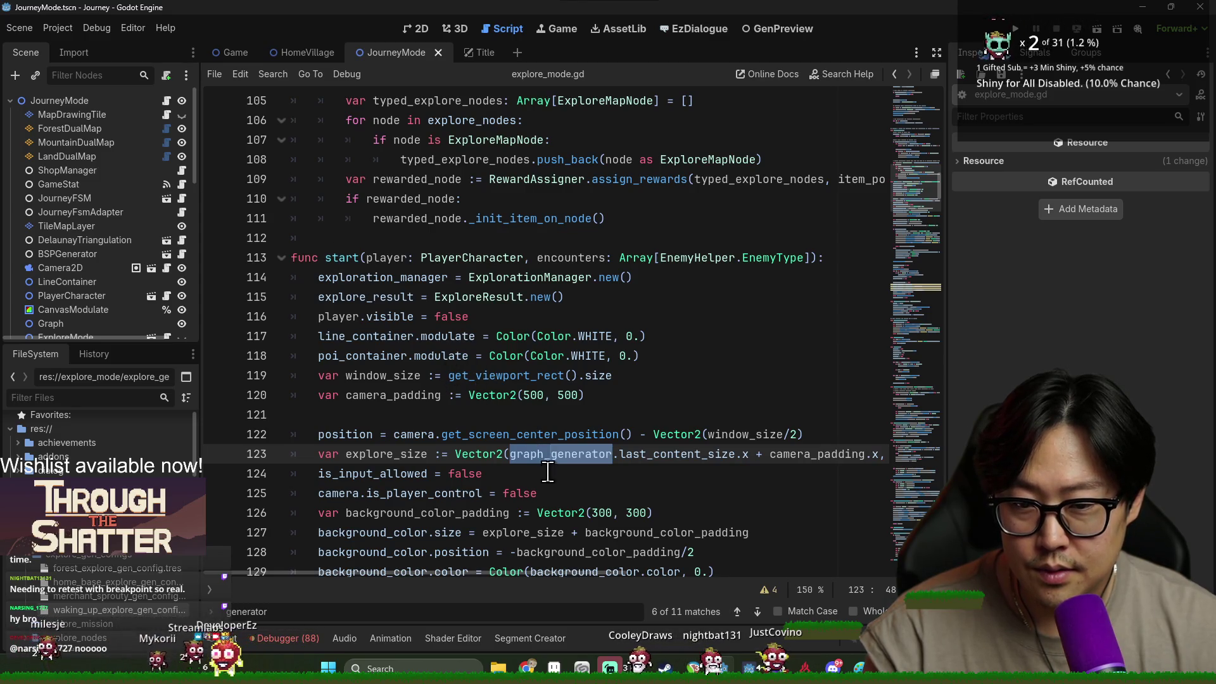
{"action": "key", "text": "ctrl+f"}
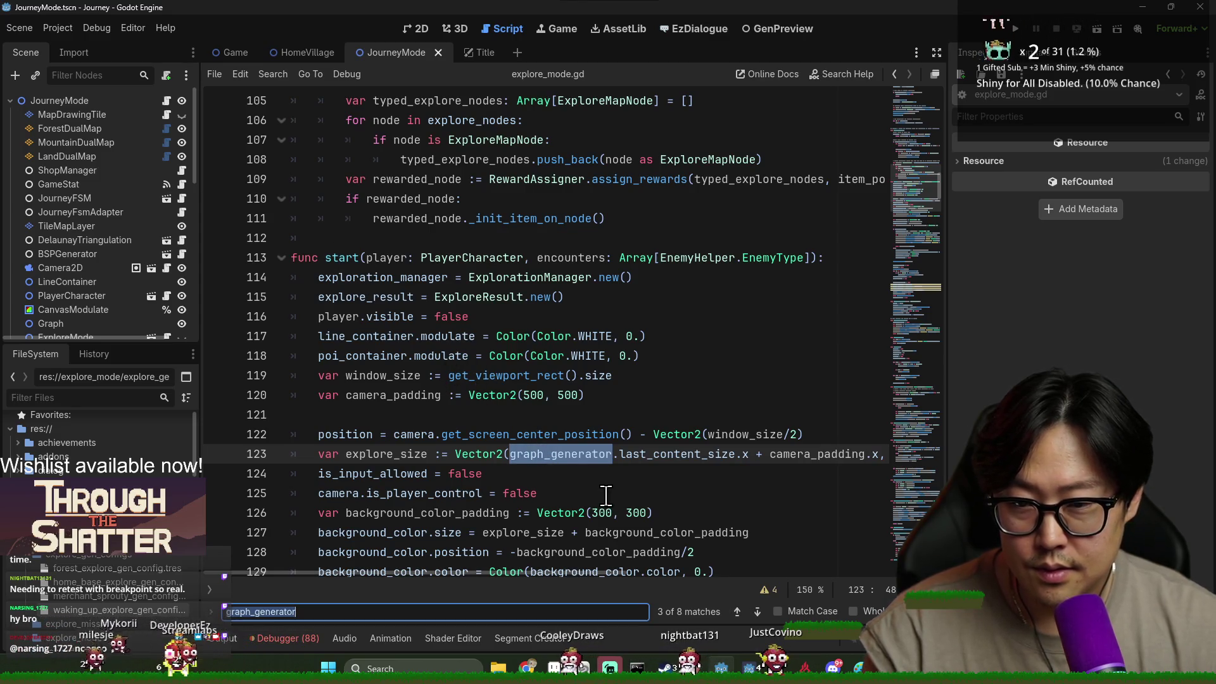
{"action": "key", "text": "Return"}
{"action": "key", "text": "Return"}
{"action": "key", "text": "Return"}
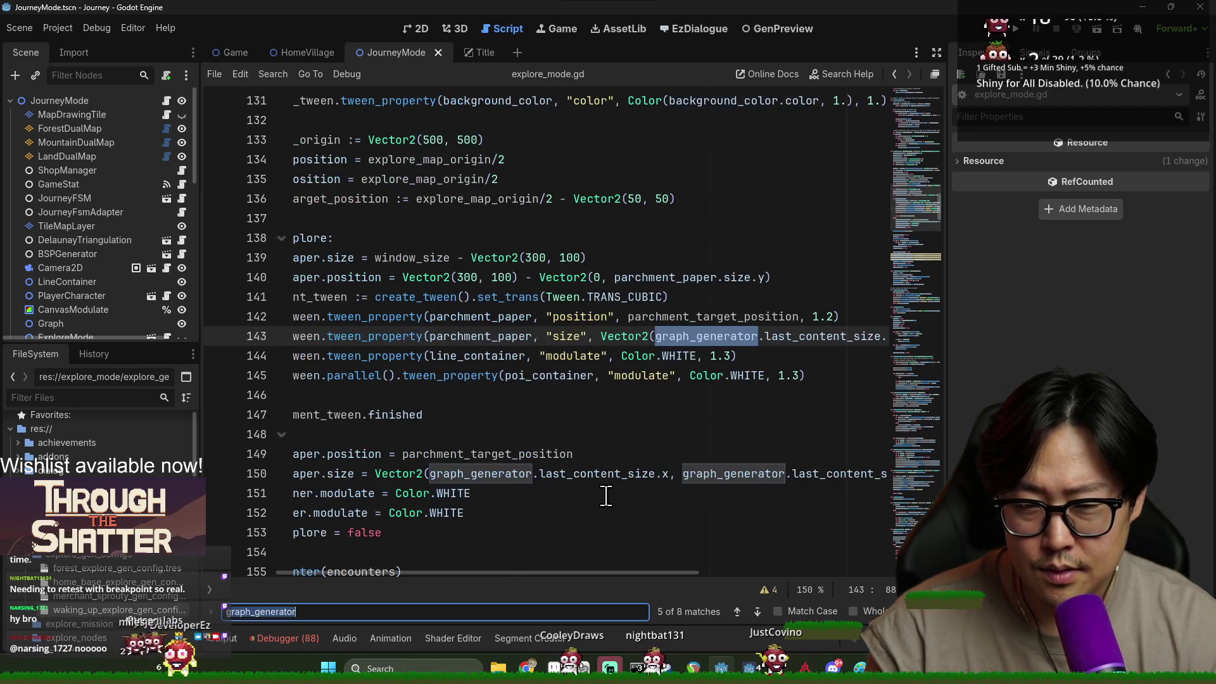
{"action": "key", "text": "Return"}
{"action": "key", "text": "Return"}
{"action": "key", "text": "Return"}
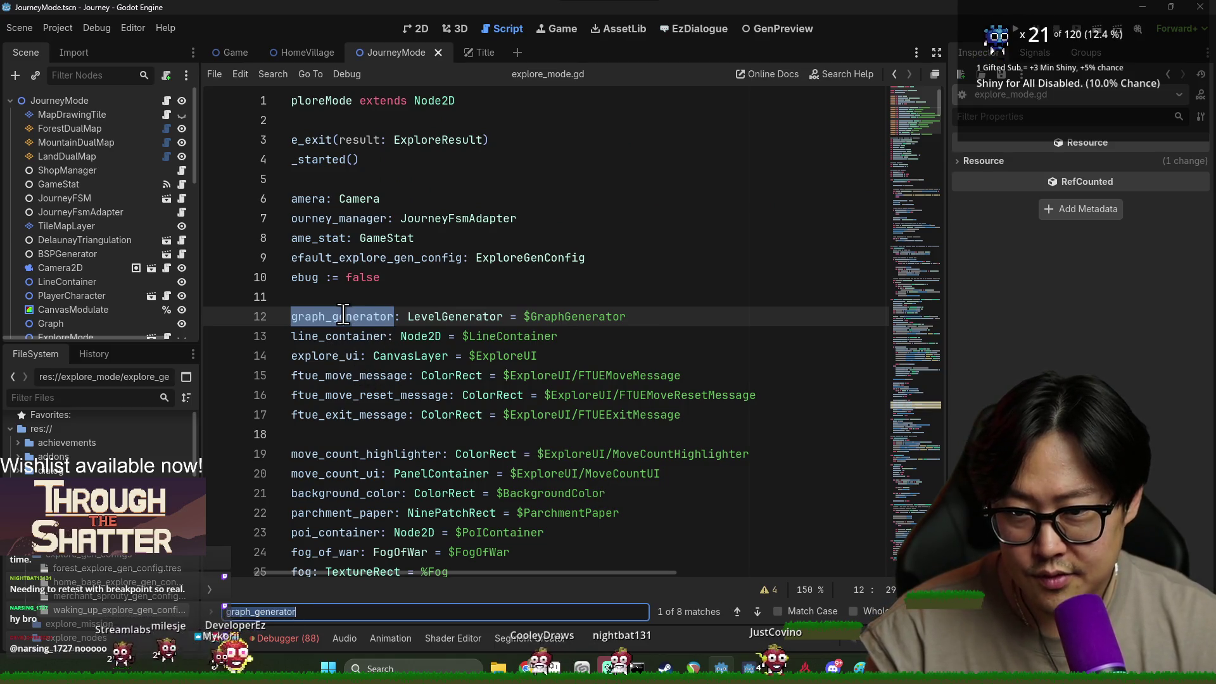
{"action": "key", "text": "Return"}
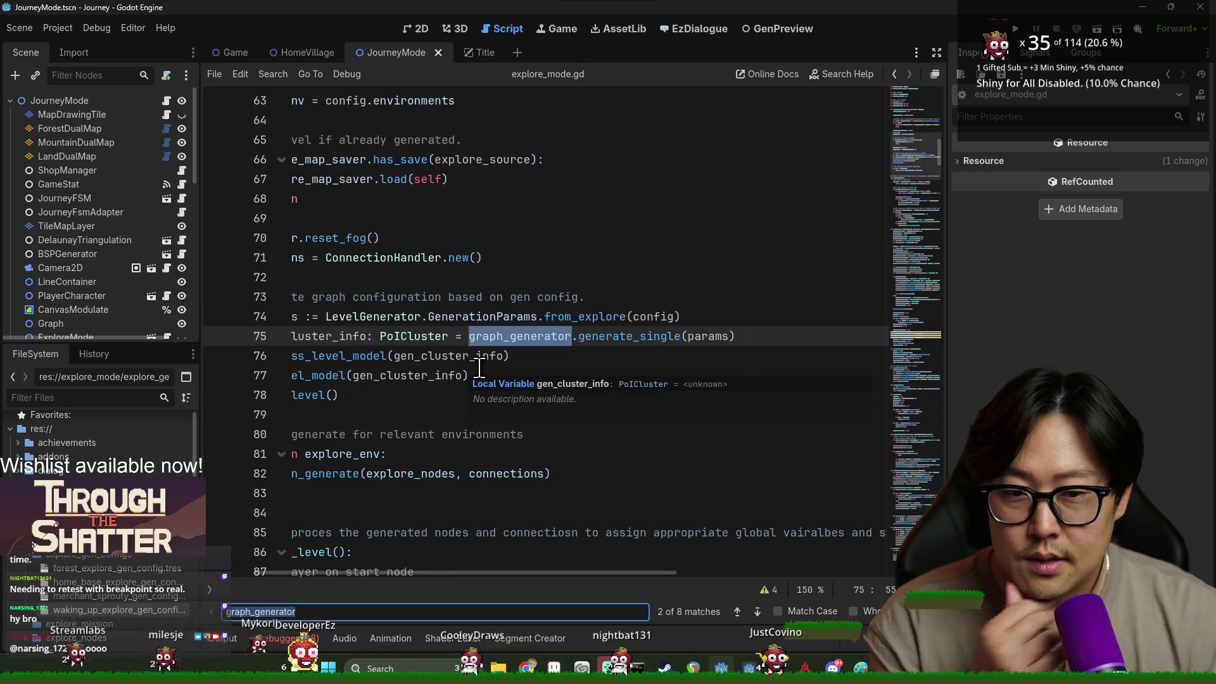
Review lines 75-76, selecting the generate_single call and _preprocess_level_model.
{"action": "left_click", "coordinate": [631, 350]}
{"action": "left_click_drag", "start_coordinate": [549, 572], "coordinate": [434, 572]}
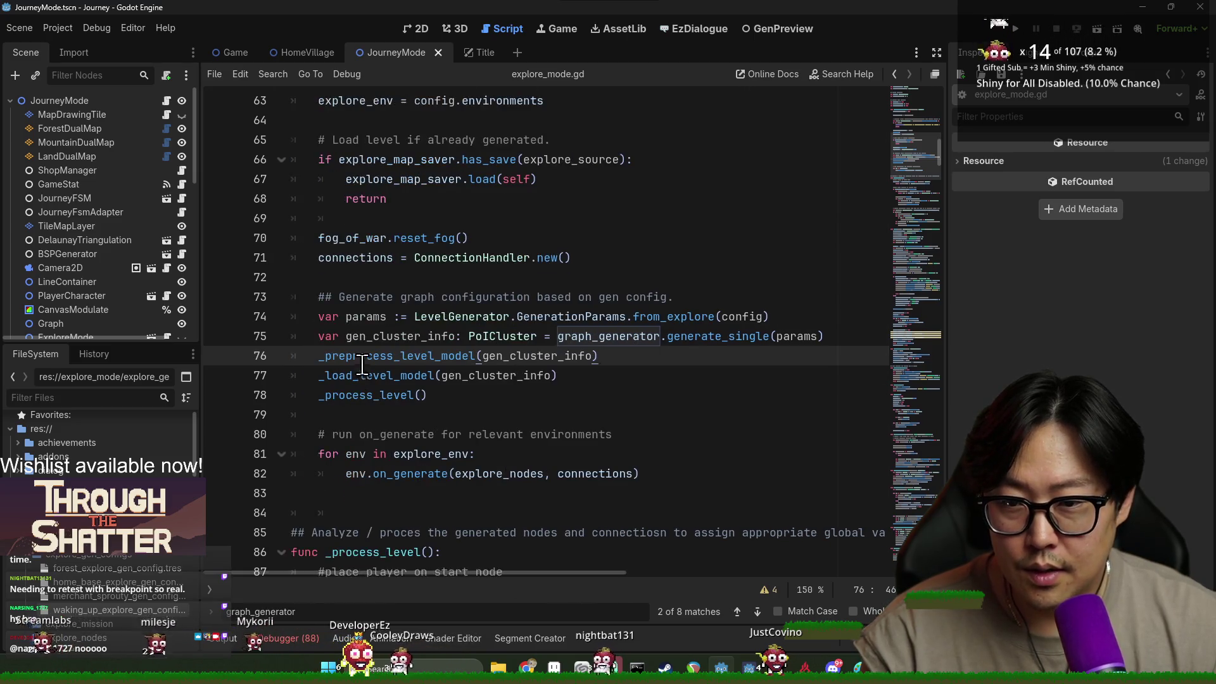
{"action": "scroll", "coordinate": [366, 361], "scroll_direction": "up", "scroll_amount": 3}
{"action": "scroll", "coordinate": [366, 362], "scroll_direction": "up", "scroll_amount": 4}
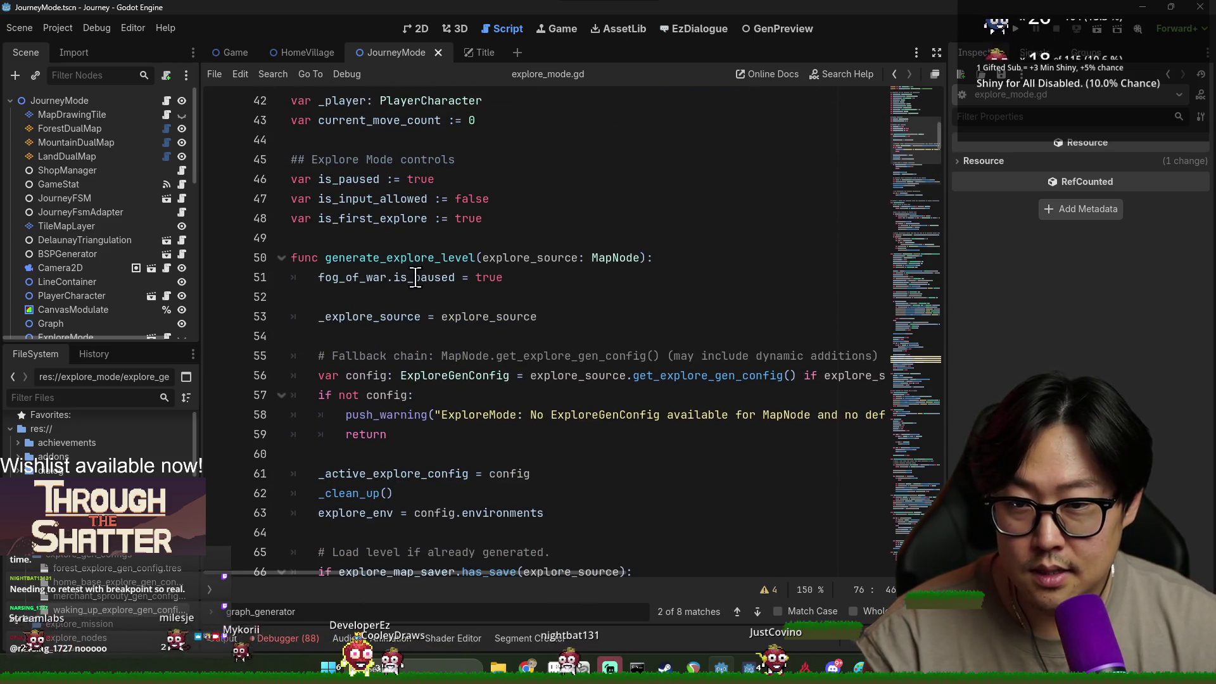
{"action": "scroll", "coordinate": [383, 287], "scroll_direction": "down", "scroll_amount": 3}
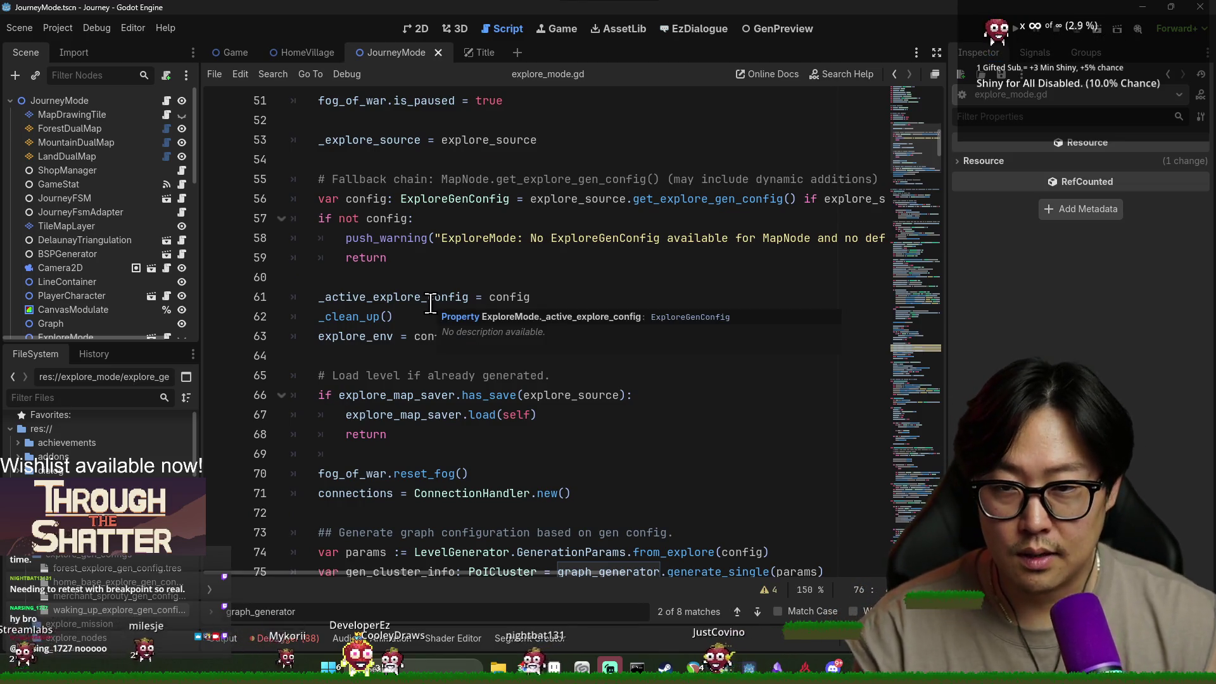
{"action": "scroll", "coordinate": [406, 431], "scroll_direction": "down", "scroll_amount": 3}
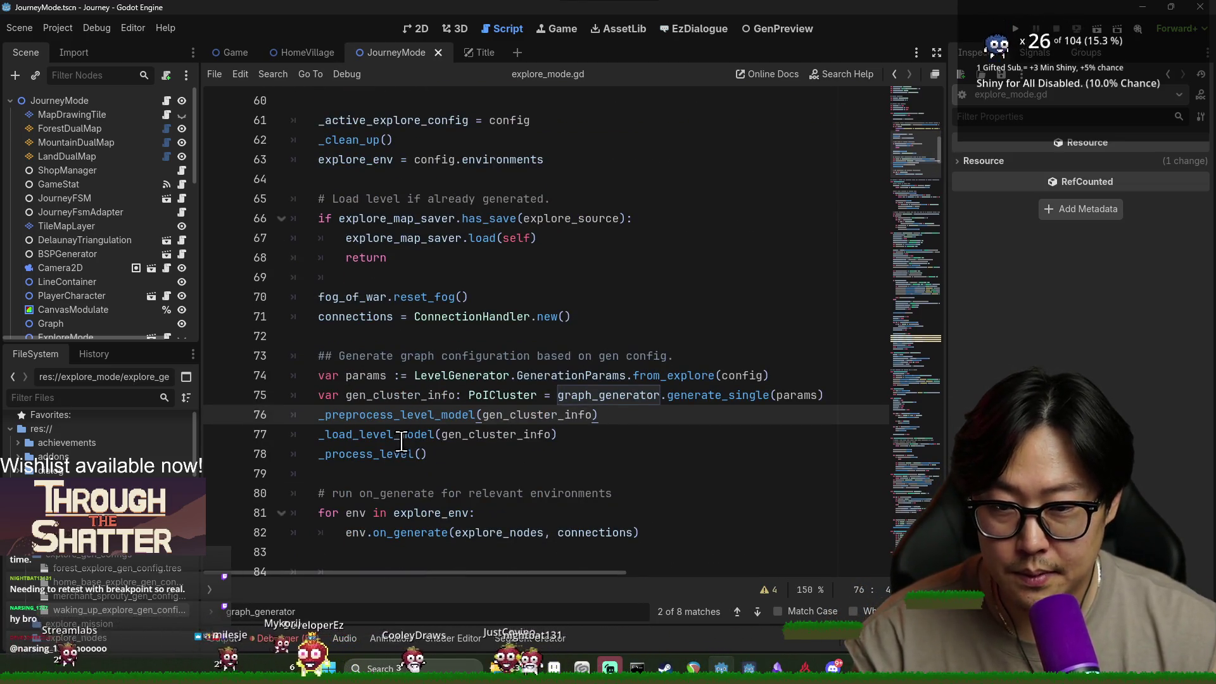
{"action": "double_click", "coordinate": [716, 395]}
{"action": "double_click", "coordinate": [415, 415]}
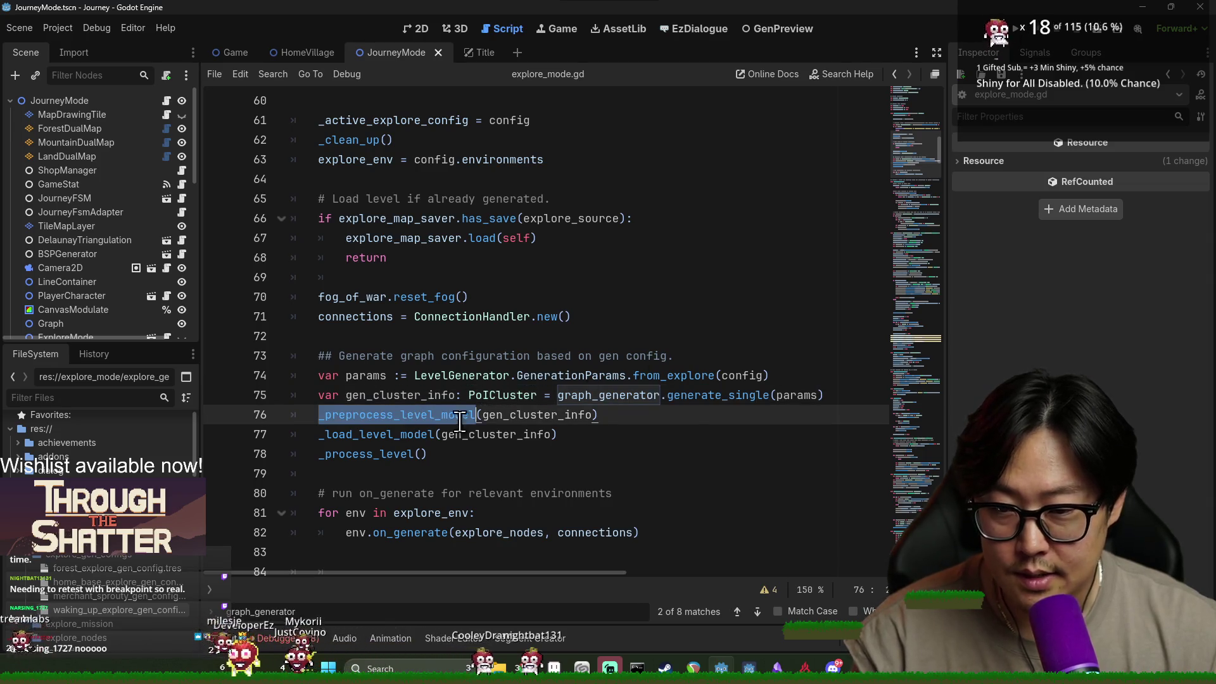
Select generate_single and _load_level_model, then open generate_single's definition in level_generator.gd.
{"action": "left_click", "coordinate": [657, 408]}
{"action": "double_click", "coordinate": [696, 396]}
{"action": "double_click", "coordinate": [374, 435]}
{"action": "left_click", "coordinate": [693, 395]}
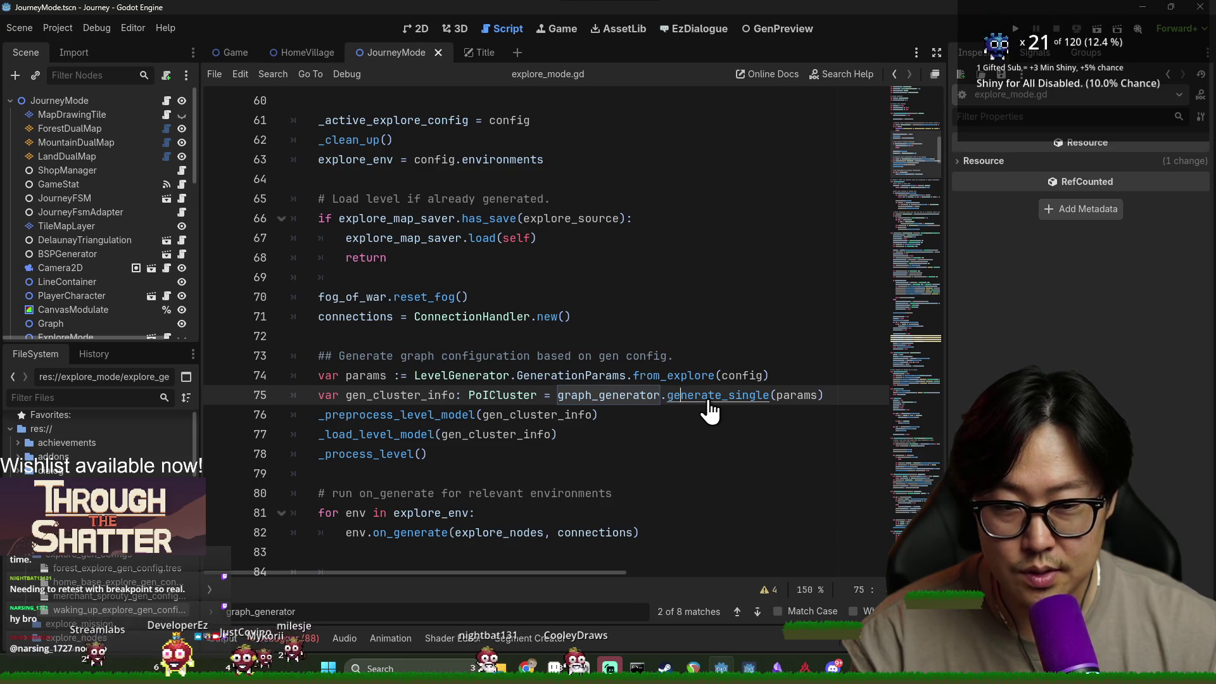
{"action": "left_click", "coordinate": [714, 400], "text": "ctrl"}
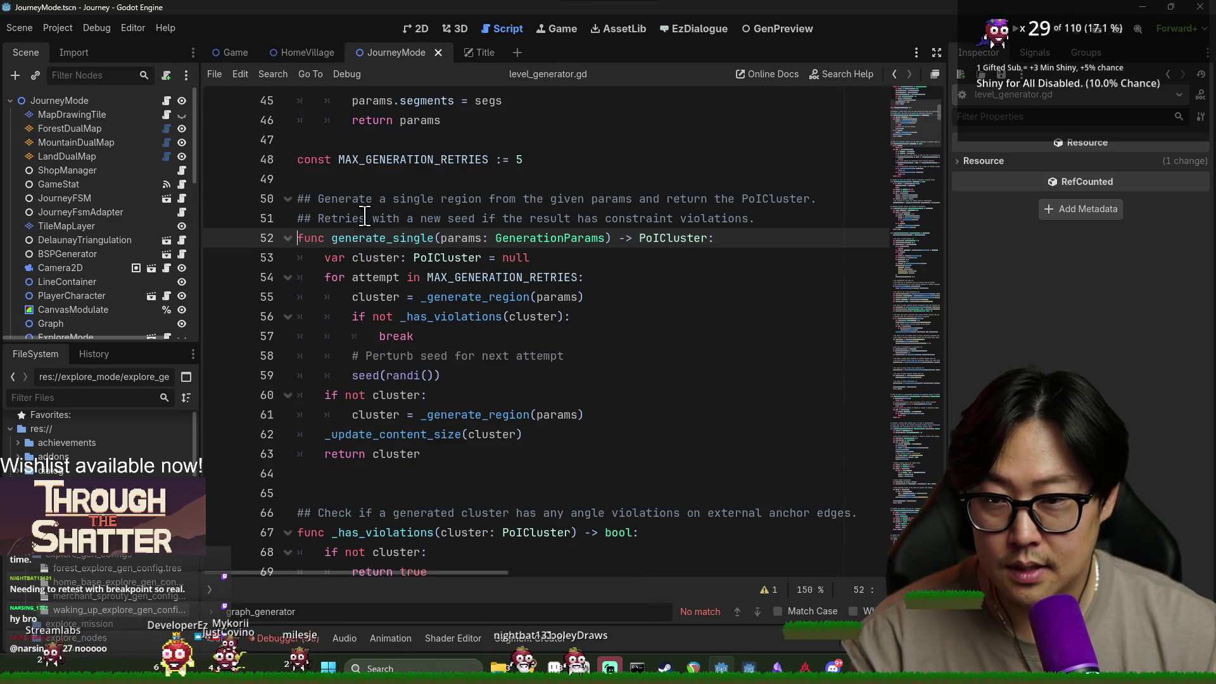
Inspect generate_single's params, MAX_GENERATION_RETRIES and the _generate_region retry loop in level_generator.gd.
{"action": "double_click", "coordinate": [464, 243]}
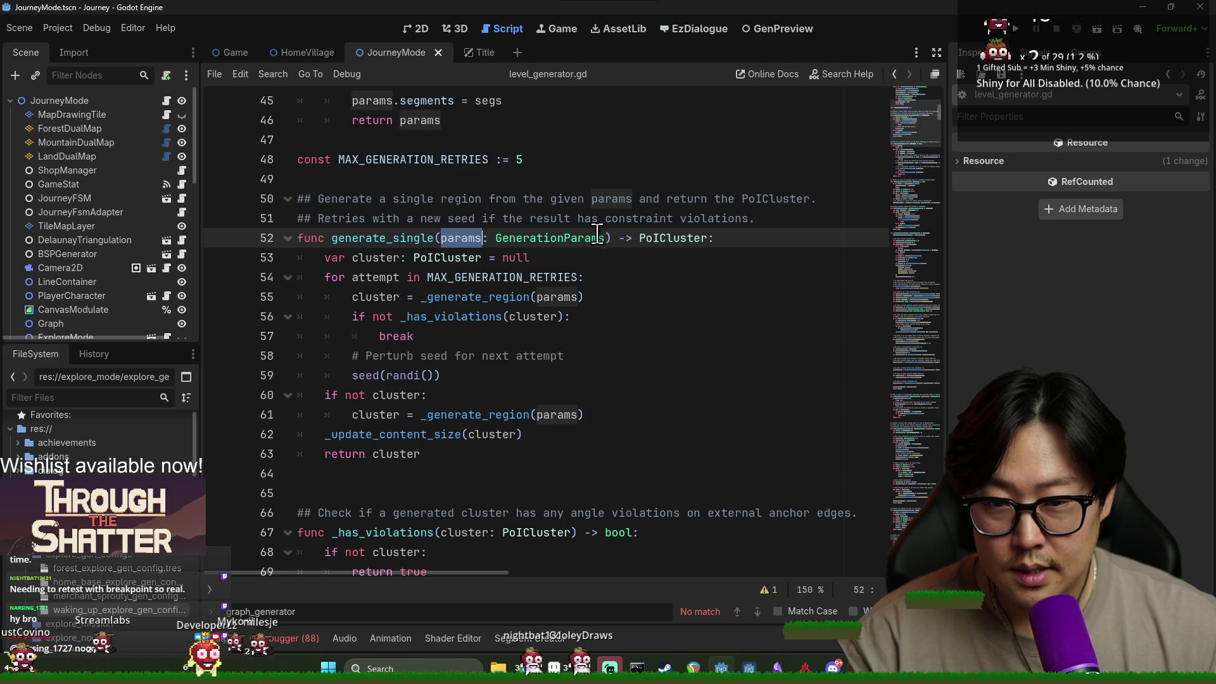
{"action": "double_click", "coordinate": [548, 240]}
{"action": "double_click", "coordinate": [393, 239]}
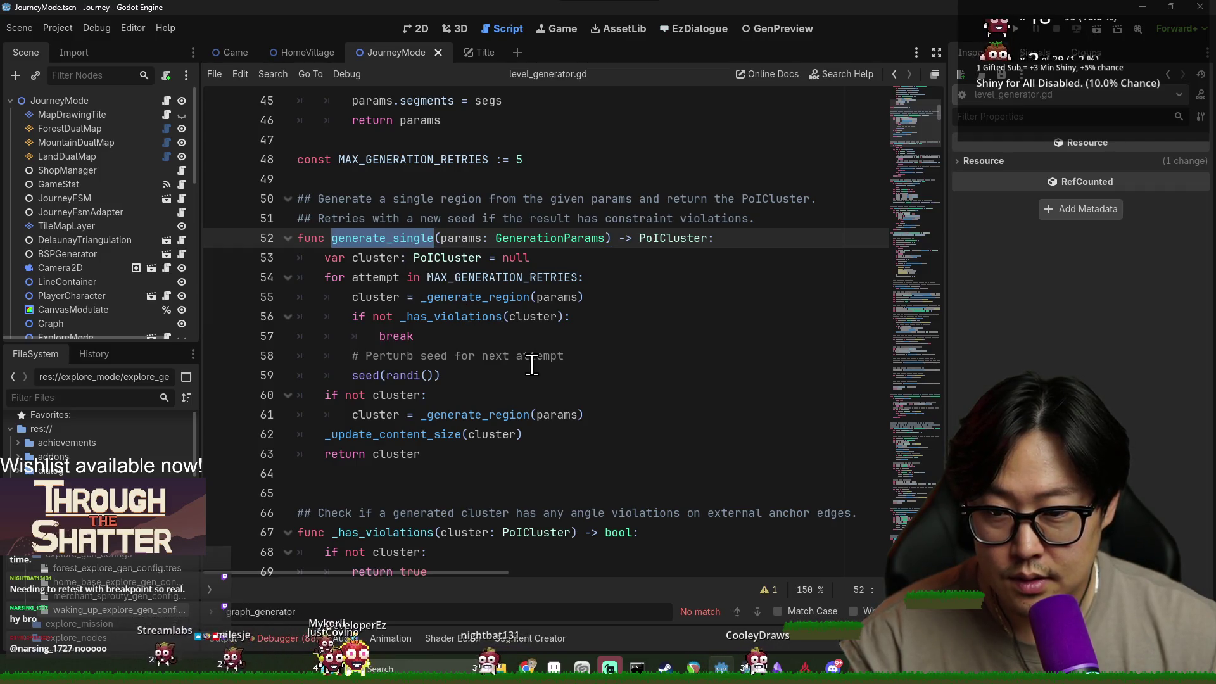
{"action": "key", "text": "Escape"}
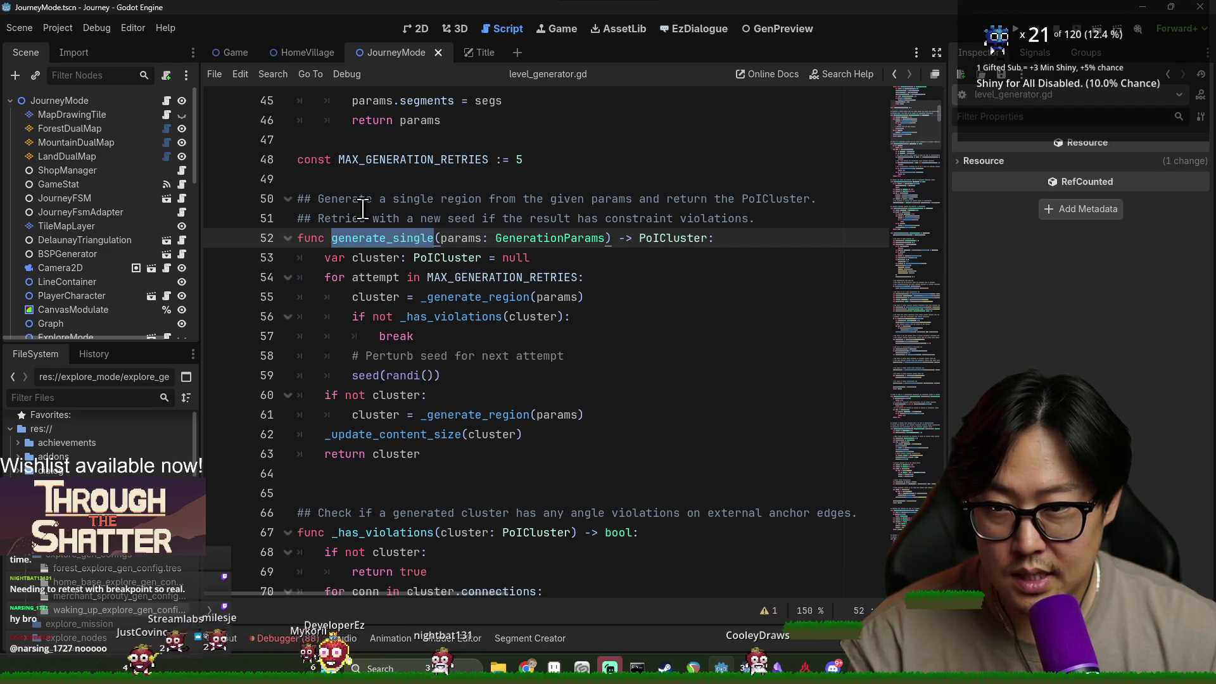
{"action": "double_click", "coordinate": [500, 277]}
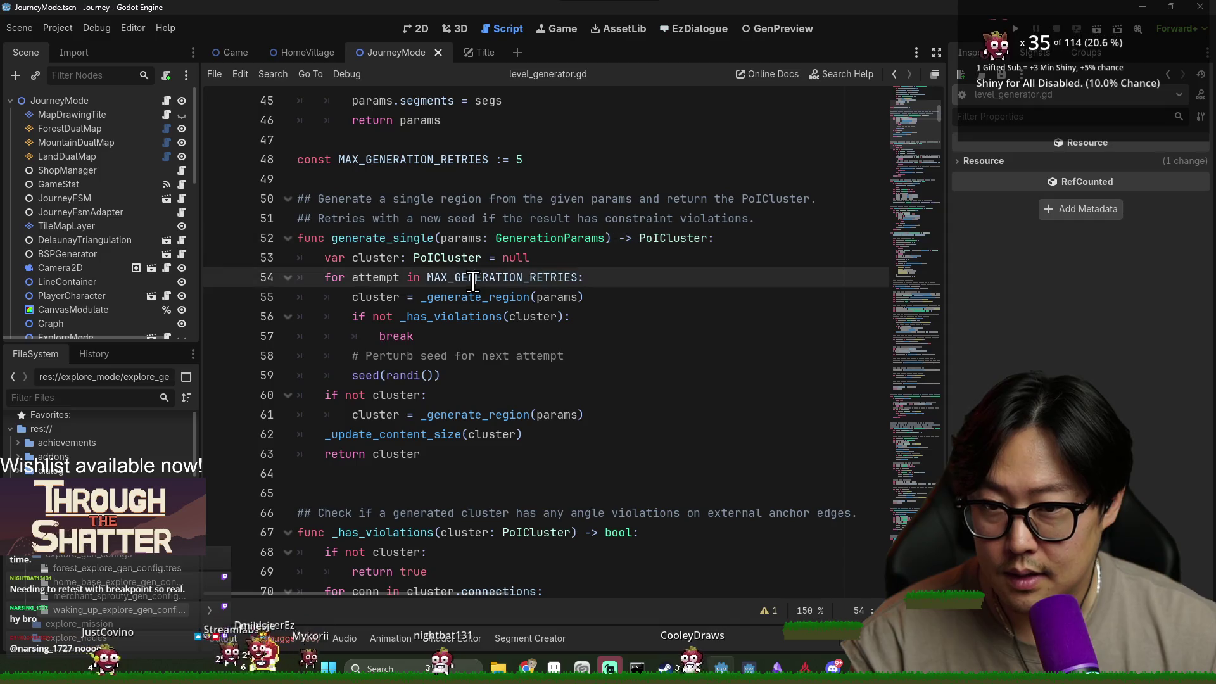
{"action": "double_click", "coordinate": [398, 397]}
{"action": "double_click", "coordinate": [457, 414]}
{"action": "double_click", "coordinate": [378, 434]}
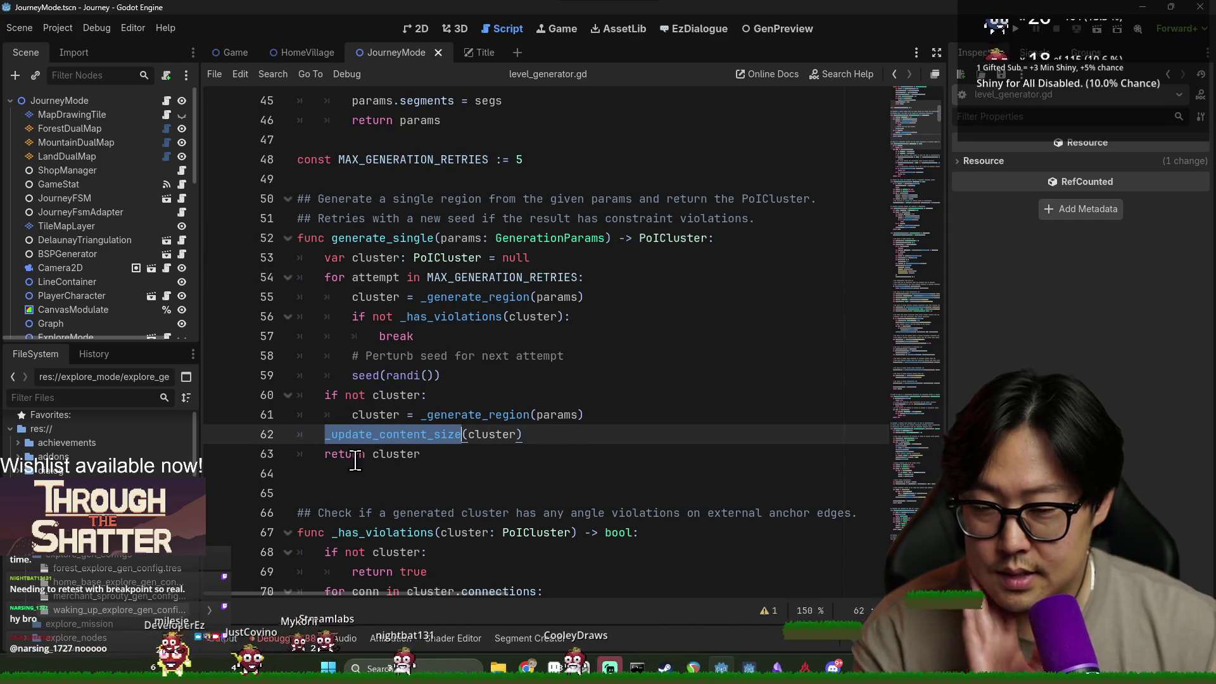
Search level_generator.gd for the other generate_single mention, then go back to explore_mode.gd.
{"action": "double_click", "coordinate": [380, 238]}
{"action": "key", "text": "ctrl+f"}
{"action": "key", "text": "Return"}
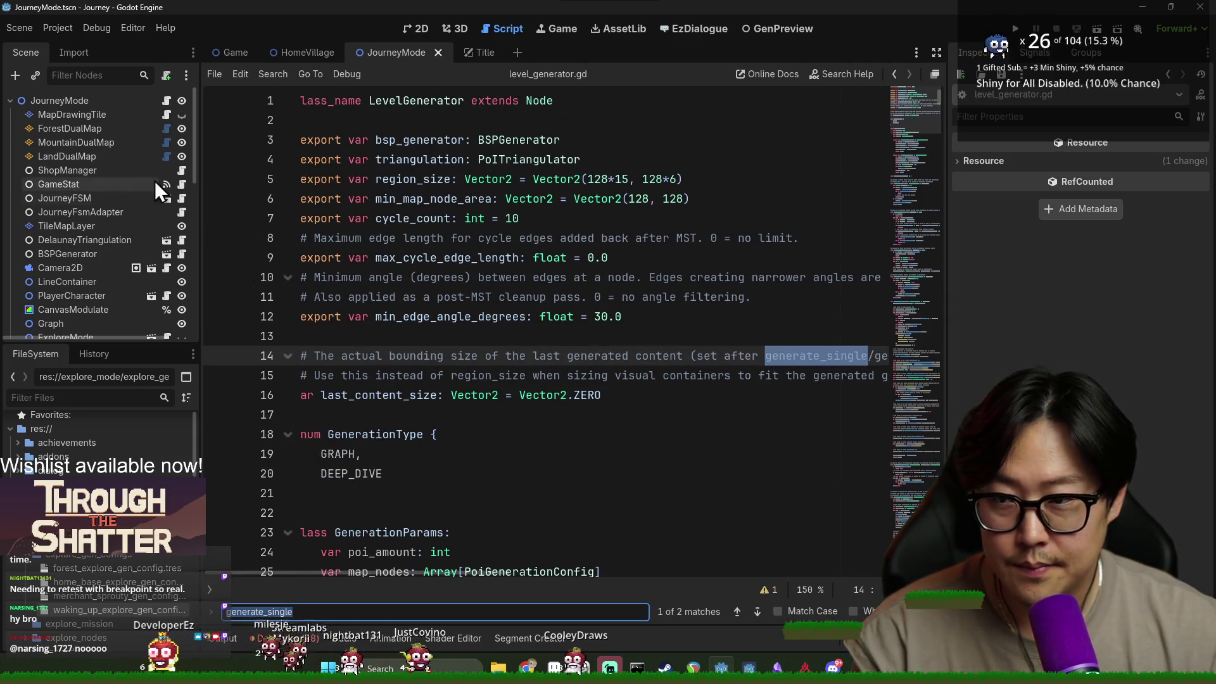
{"action": "key", "text": "alt+Left"}
Highlight uses of gen_cluster_info, _preprocess_level_model and the GenerationParams.from_explore(config) params on lines 74–76.
{"action": "double_click", "coordinate": [380, 396]}
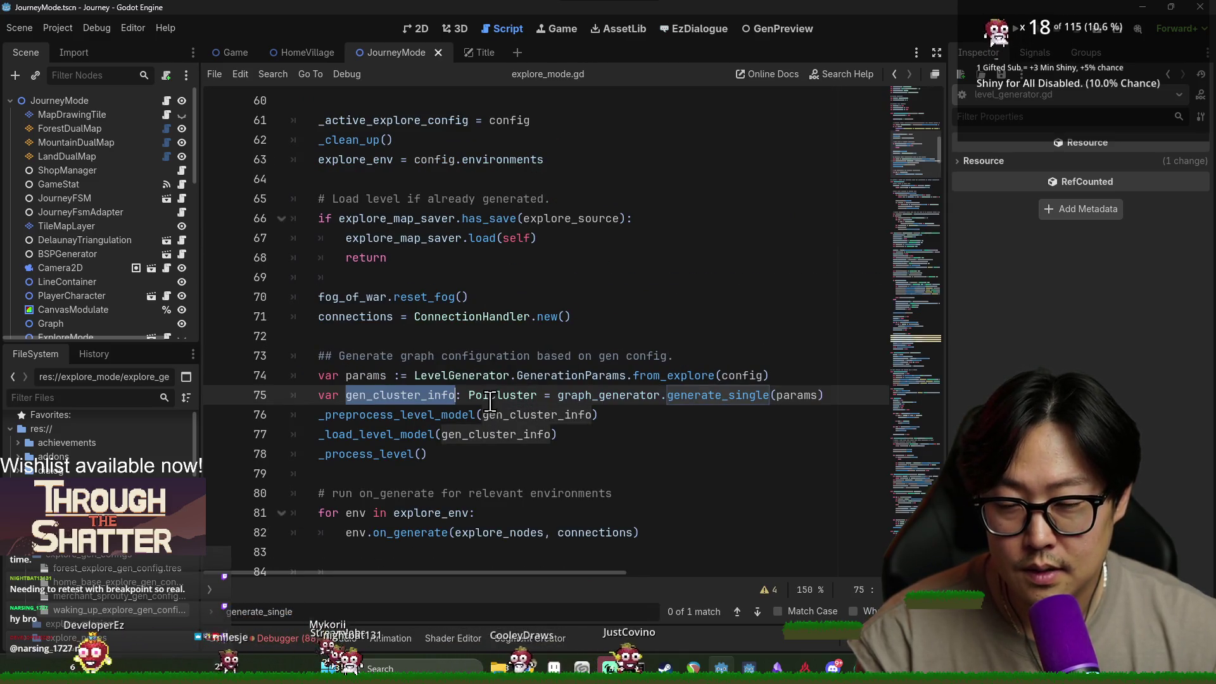
{"action": "double_click", "coordinate": [502, 396]}
{"action": "left_click", "coordinate": [400, 400]}
{"action": "double_click", "coordinate": [401, 395]}
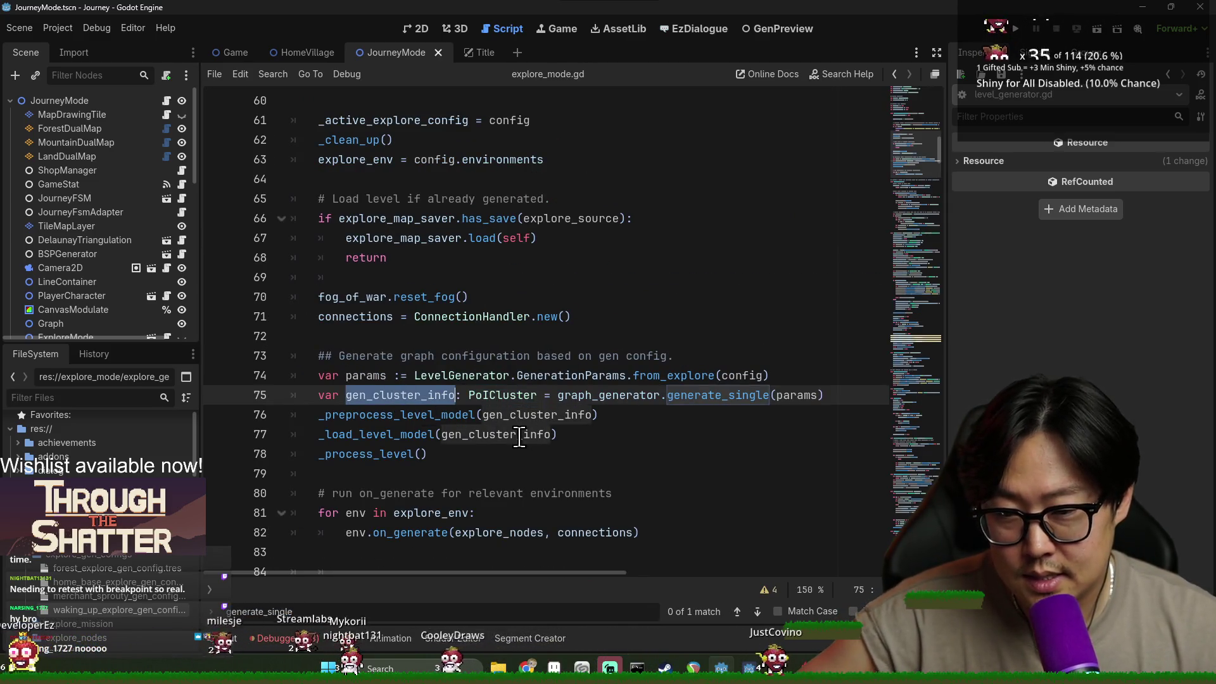
{"action": "double_click", "coordinate": [440, 421]}
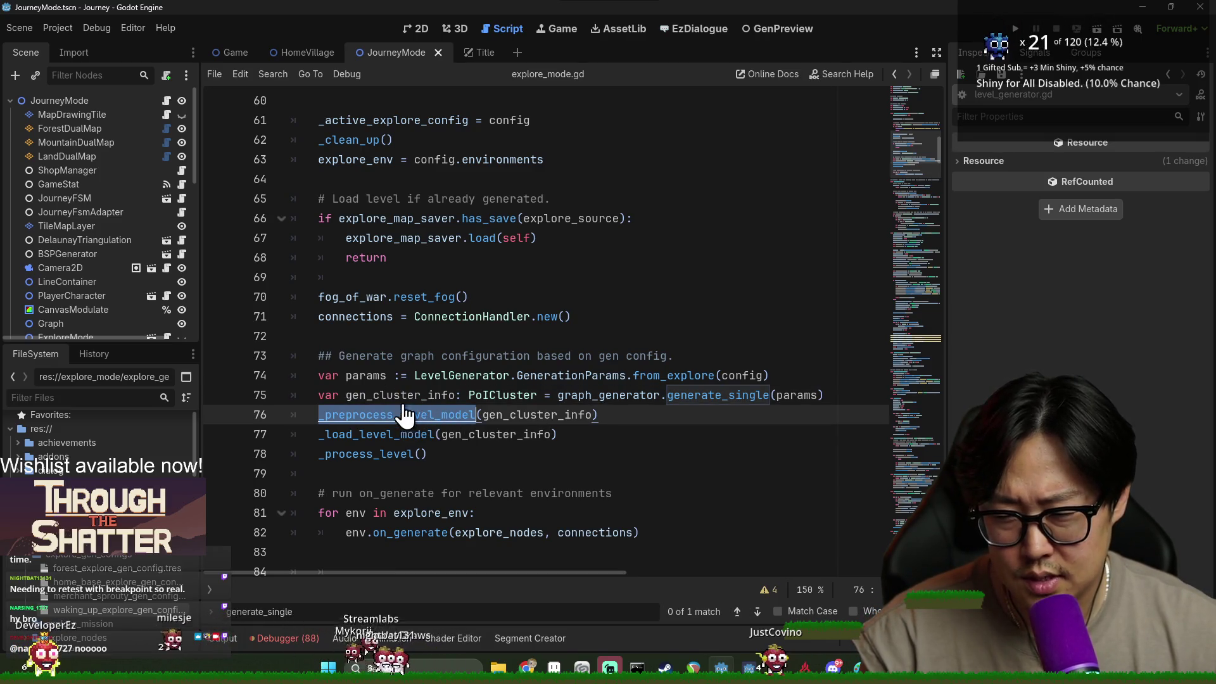
{"action": "double_click", "coordinate": [781, 396]}
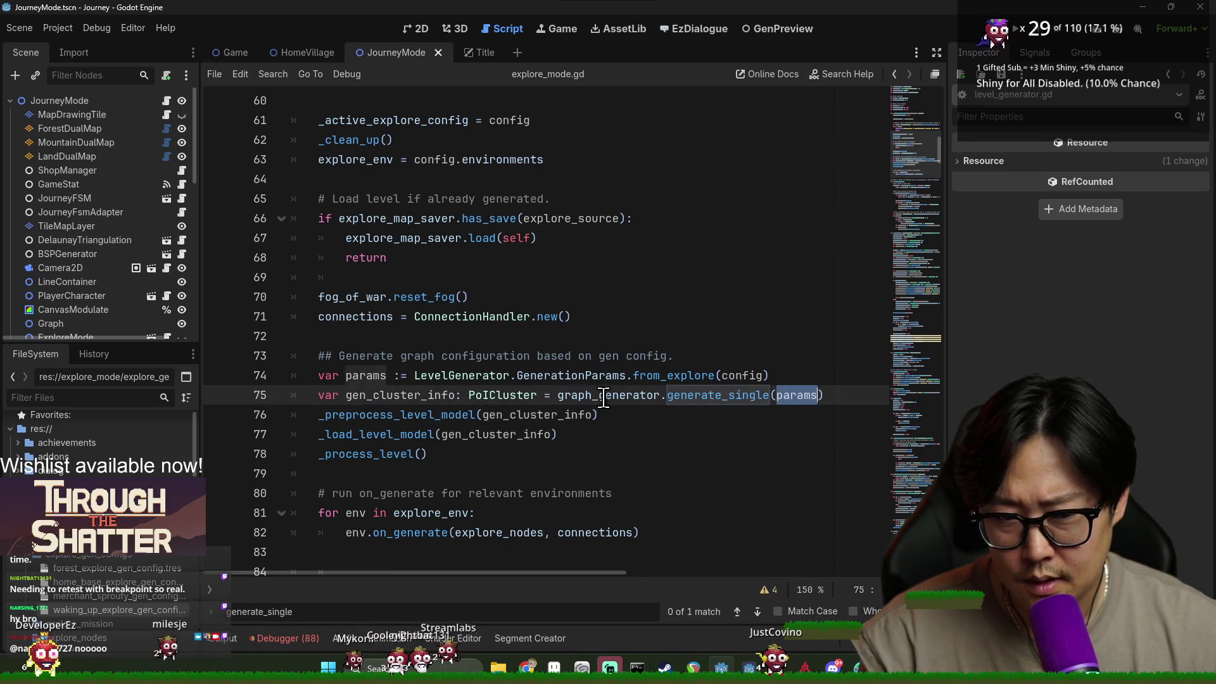
{"action": "left_click", "coordinate": [372, 376]}
{"action": "double_click", "coordinate": [461, 376]}
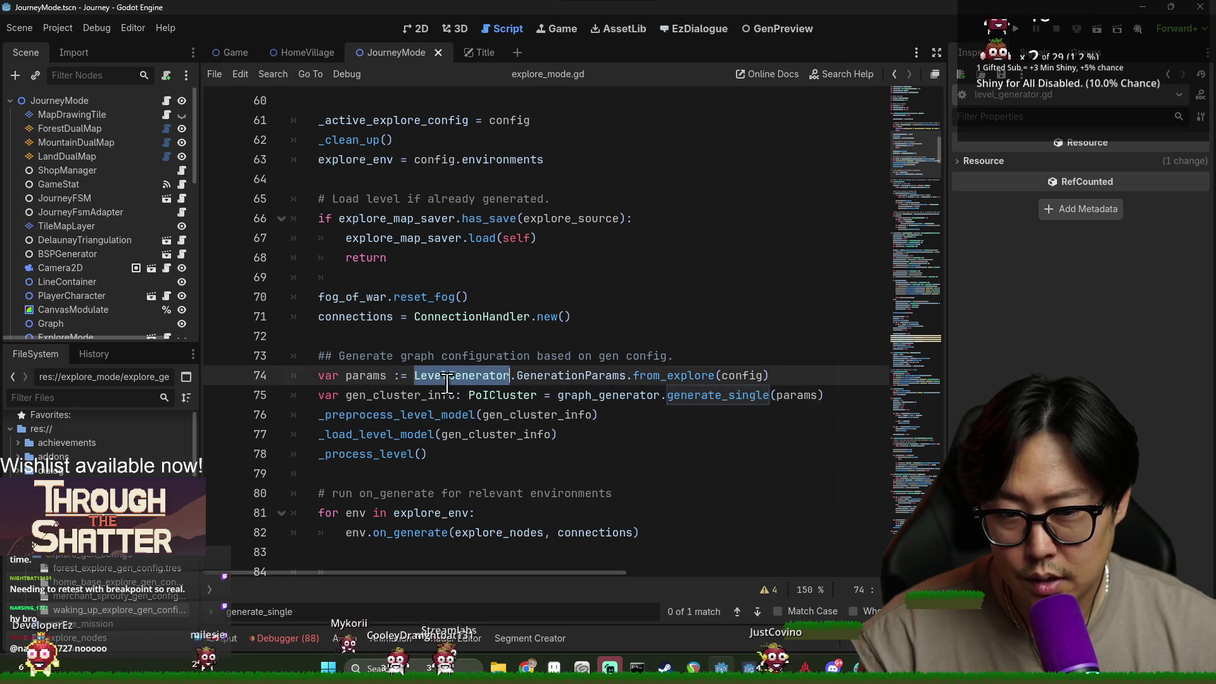
{"action": "double_click", "coordinate": [570, 376]}
{"action": "double_click", "coordinate": [673, 375]}
{"action": "double_click", "coordinate": [742, 376]}
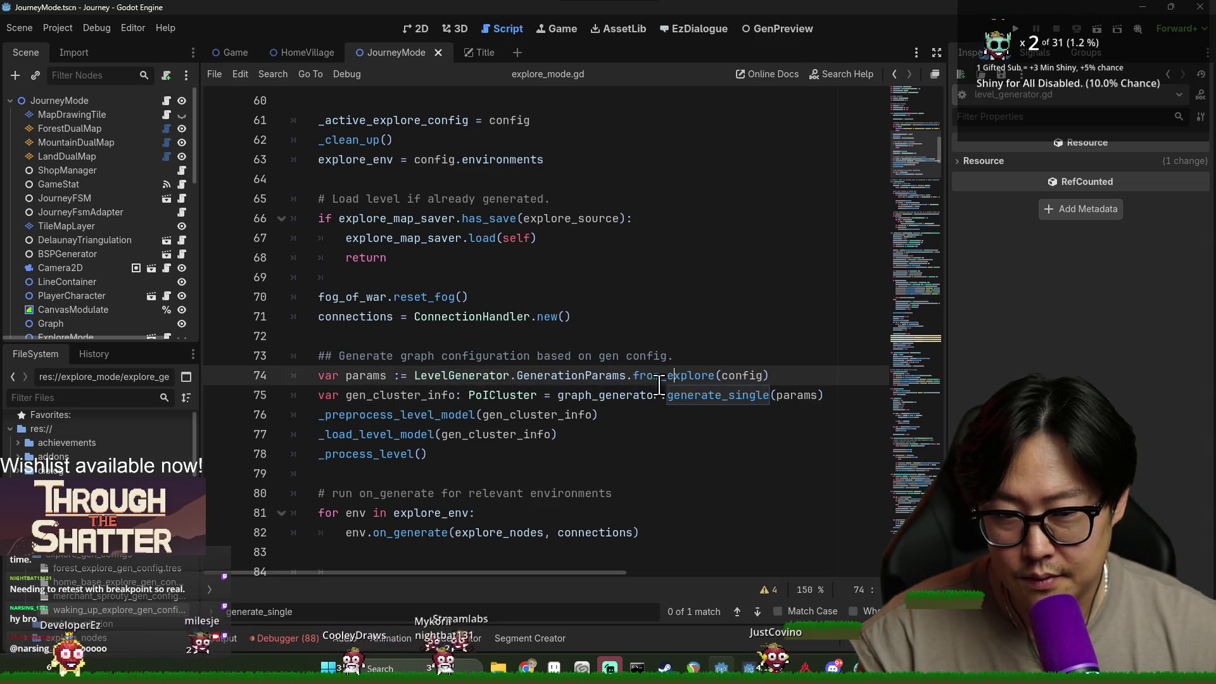
{"action": "double_click", "coordinate": [367, 375]}
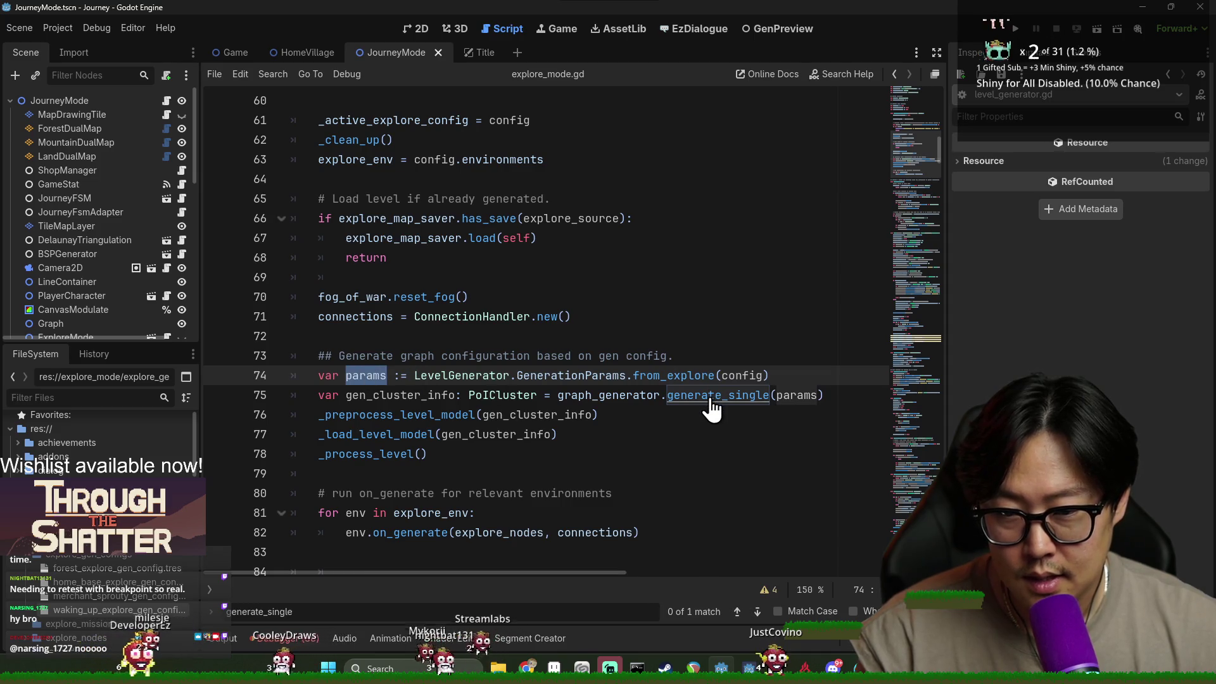
Follow generate_single to its definition and move to the matching retry loop in generate().
{"action": "left_click", "coordinate": [711, 398]}
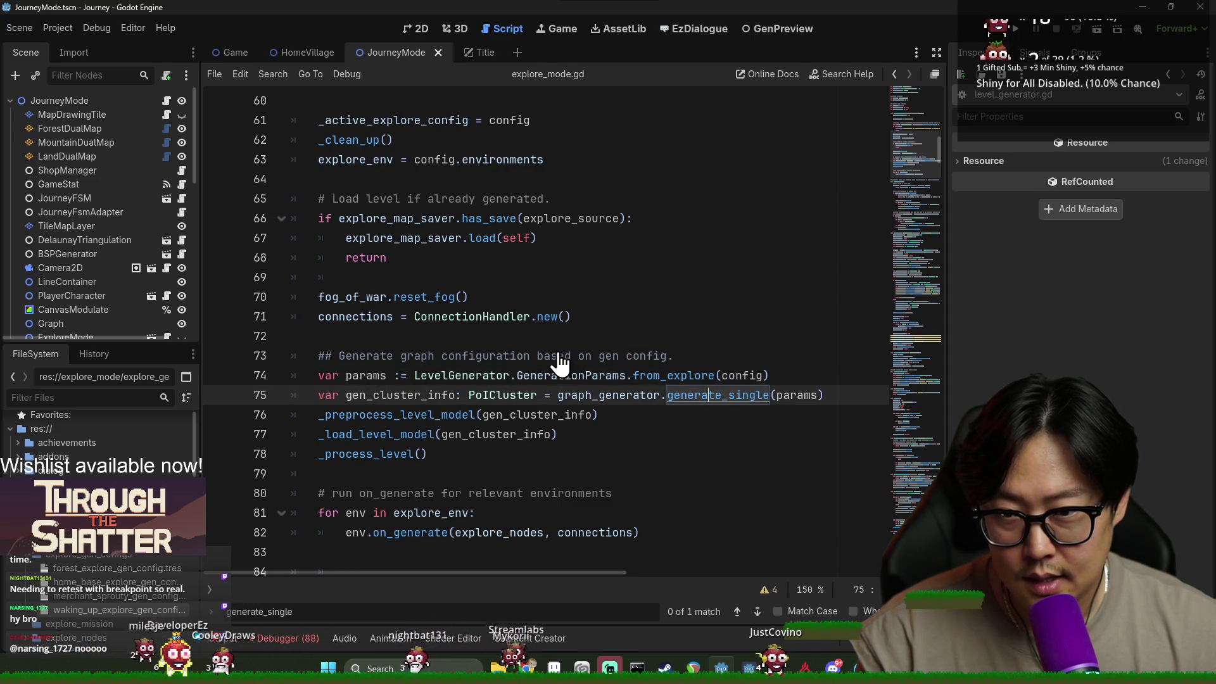
{"action": "left_click", "coordinate": [534, 317]}
{"action": "double_click", "coordinate": [429, 139]}
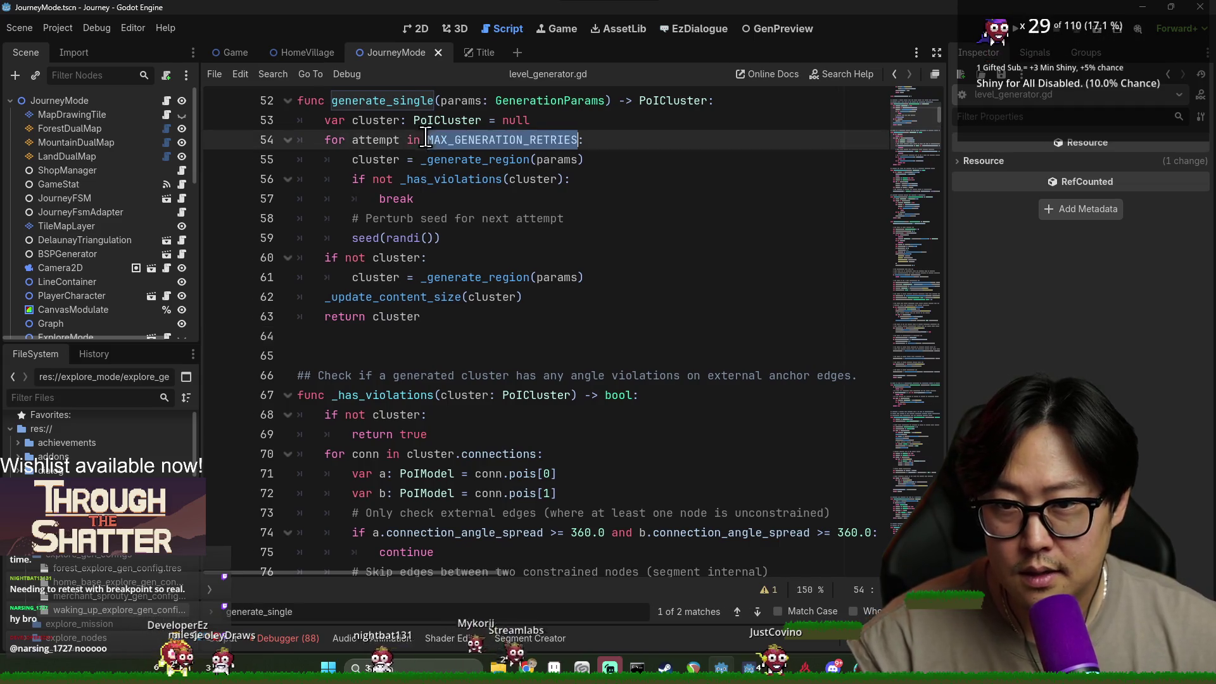
{"action": "double_click", "coordinate": [460, 160]}
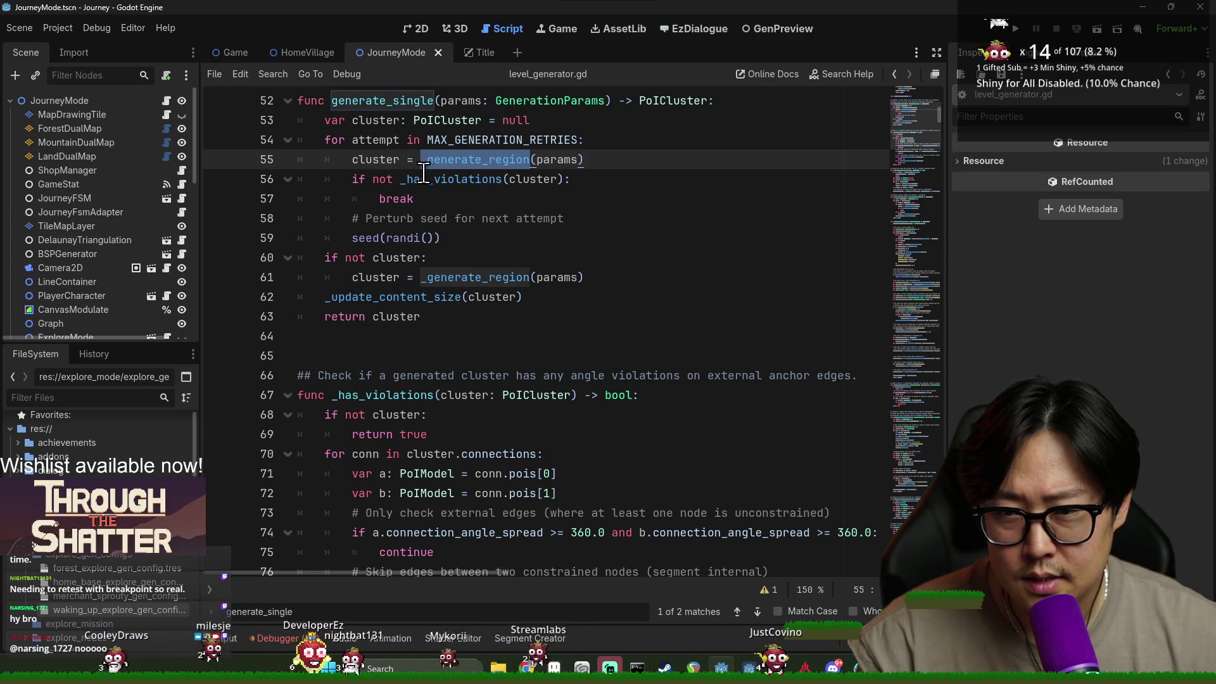
{"action": "mouse_move", "coordinate": [479, 140]}
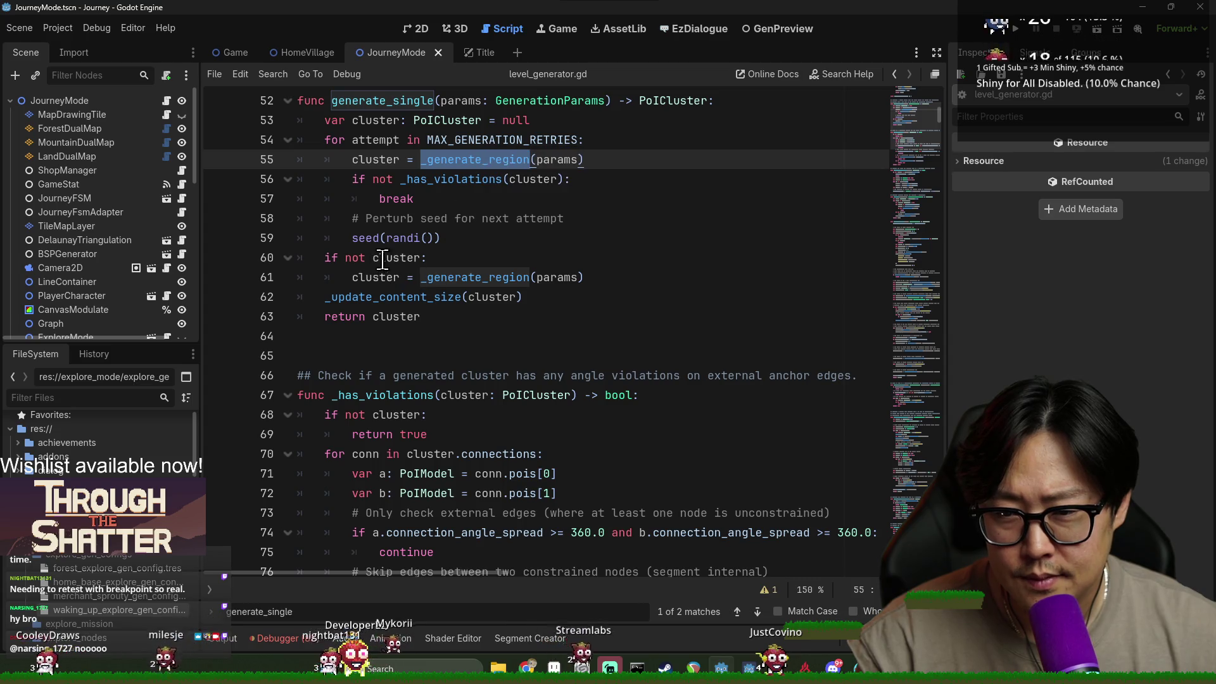
{"action": "left_click_drag", "start_coordinate": [487, 277], "coordinate": [420, 277]}
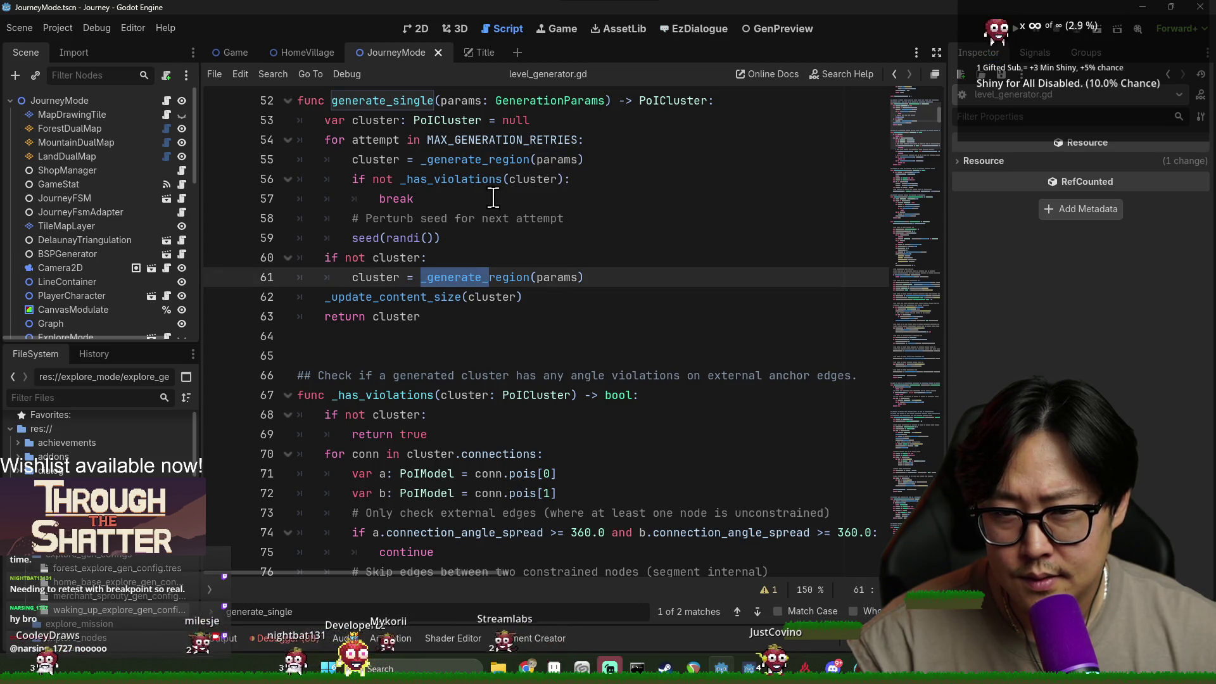
{"action": "scroll", "coordinate": [513, 229], "scroll_direction": "up", "scroll_amount": 1}
{"action": "left_click", "coordinate": [456, 210]}
{"action": "key", "text": "alt+Left"}
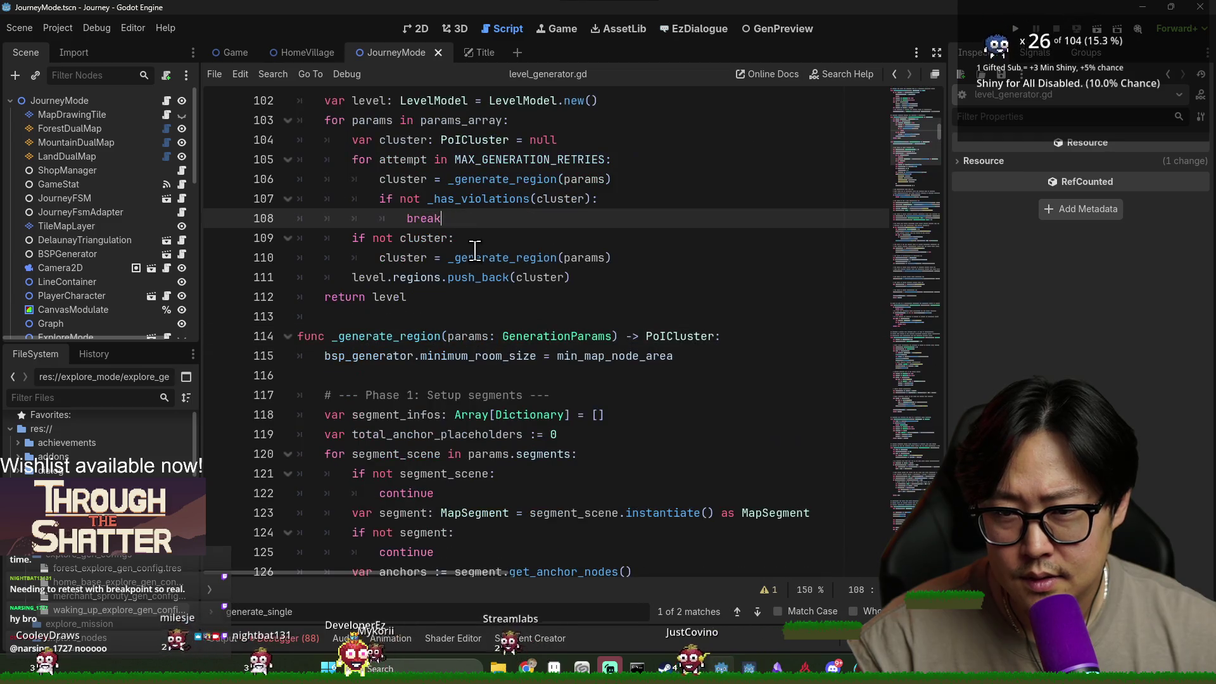
Browse params on line 103 and the segment setup code in _generate_region.
{"action": "scroll", "coordinate": [464, 185], "scroll_direction": "up", "scroll_amount": 1}
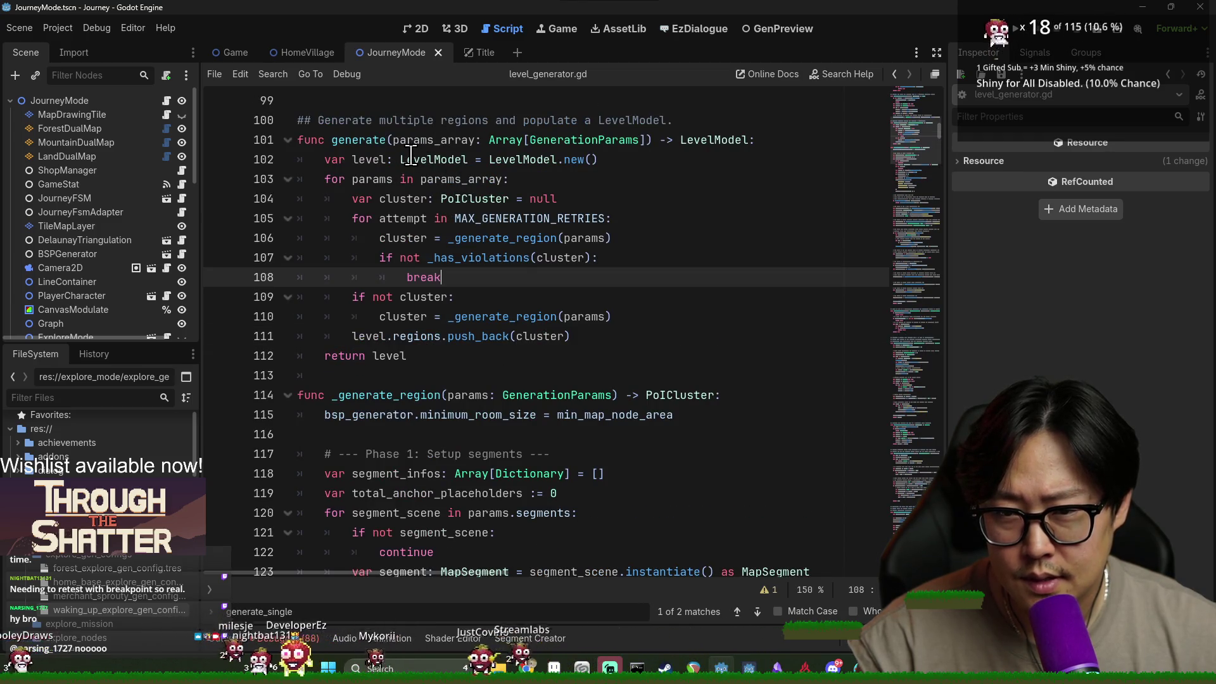
{"action": "double_click", "coordinate": [385, 180]}
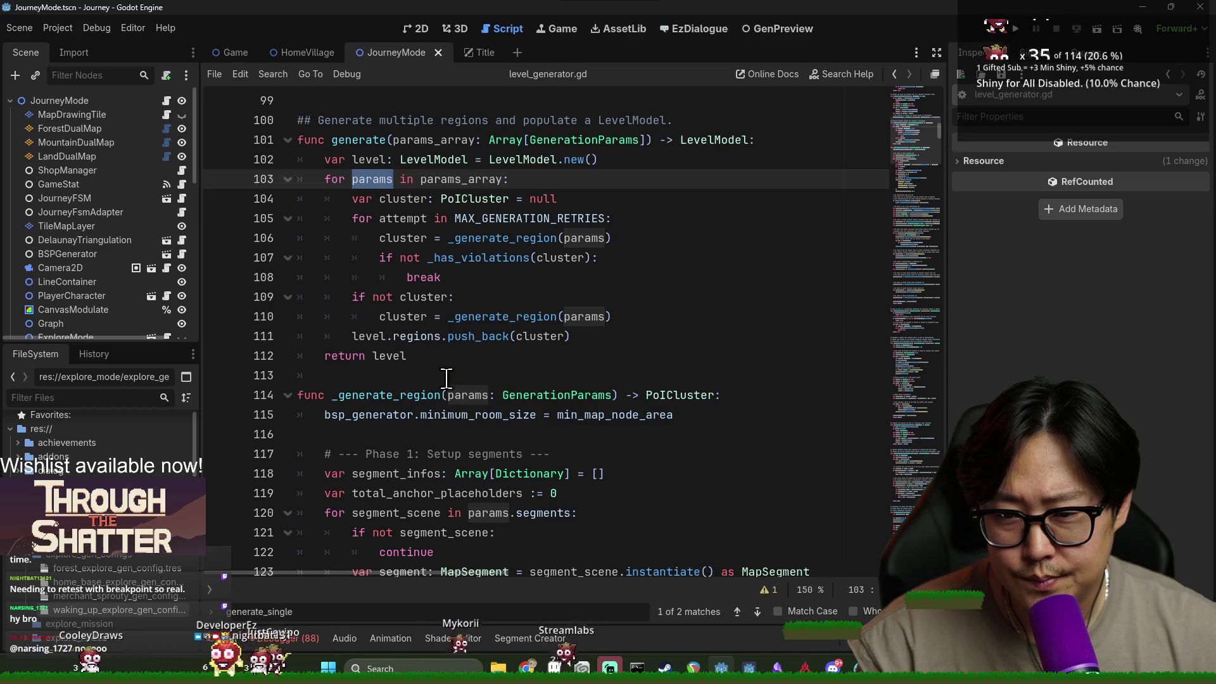
{"action": "left_click", "coordinate": [489, 237]}
{"action": "scroll", "coordinate": [489, 237], "scroll_direction": "down", "scroll_amount": 3}
{"action": "left_click", "coordinate": [420, 237]}
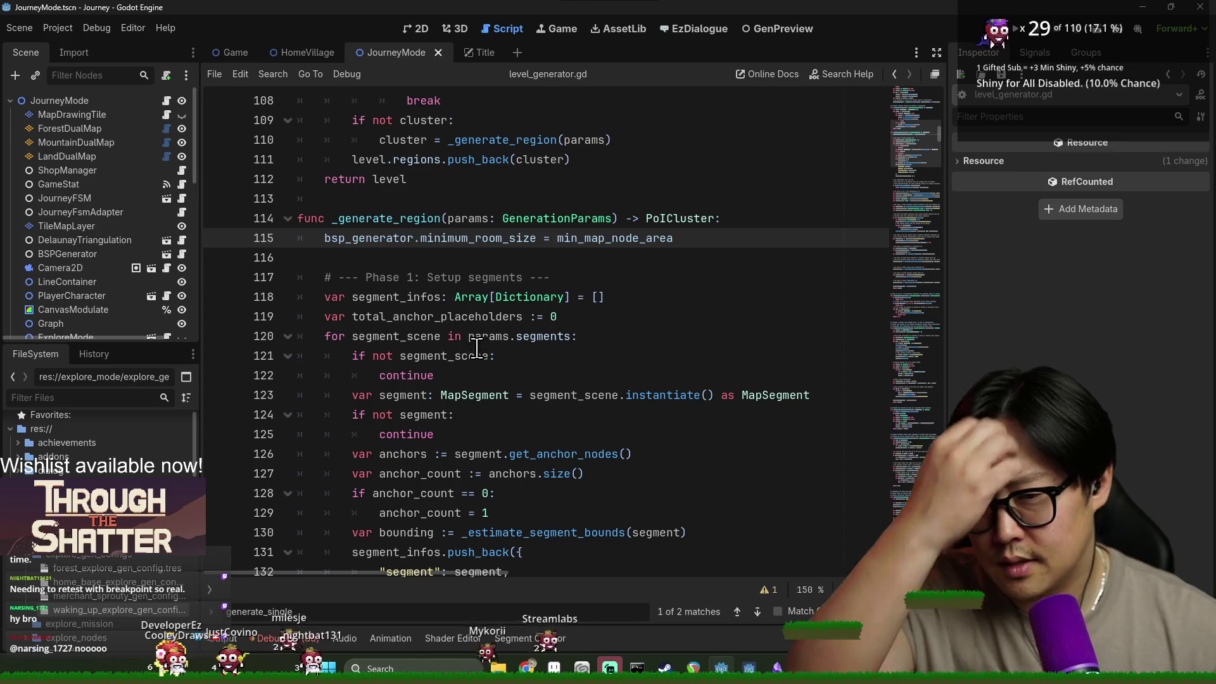
{"action": "scroll", "coordinate": [392, 160], "scroll_direction": "down", "scroll_amount": 3}
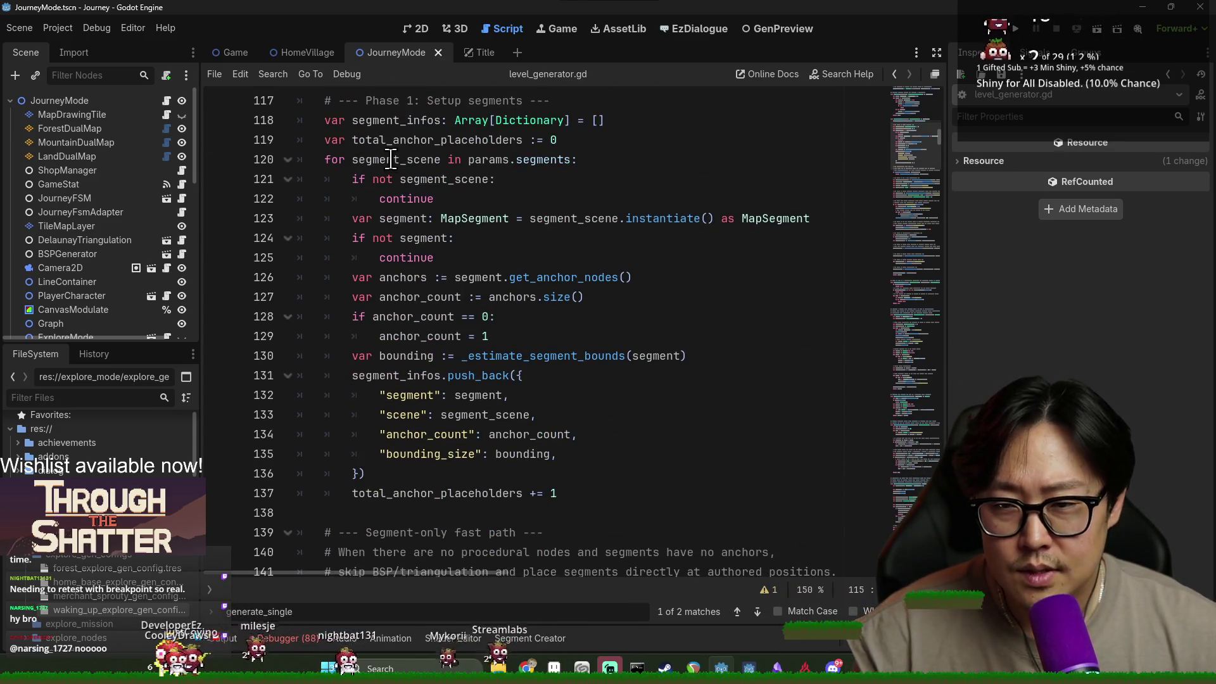
{"action": "scroll", "coordinate": [392, 160], "scroll_direction": "down", "scroll_amount": 4}
{"action": "scroll", "coordinate": [410, 191], "scroll_direction": "up", "scroll_amount": 5}
{"action": "left_click", "coordinate": [410, 186]}
{"action": "scroll", "coordinate": [406, 254], "scroll_direction": "down", "scroll_amount": 5}
Go from the _is_segment_only call on line 142 to its definition and breakpoint line 201.
{"action": "left_click", "coordinate": [402, 356]}
{"action": "double_click", "coordinate": [402, 356]}
{"action": "left_click_drag", "start_coordinate": [489, 356], "coordinate": [461, 356]}
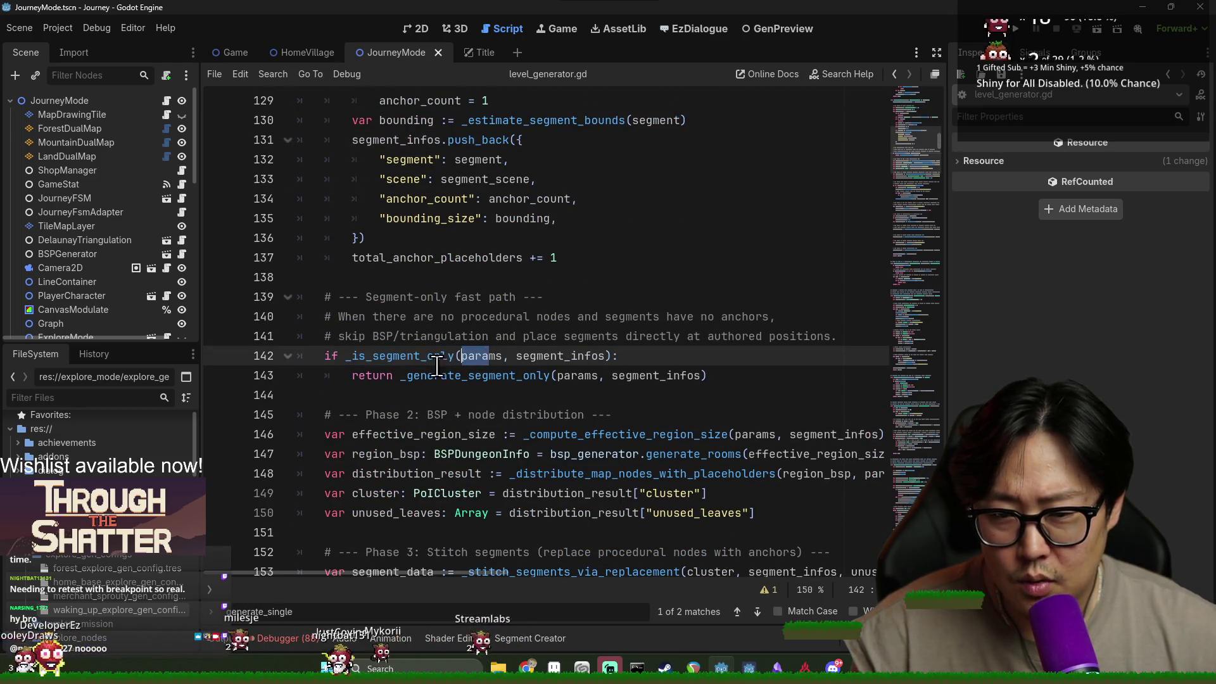
{"action": "left_click", "coordinate": [421, 356], "text": "ctrl"}
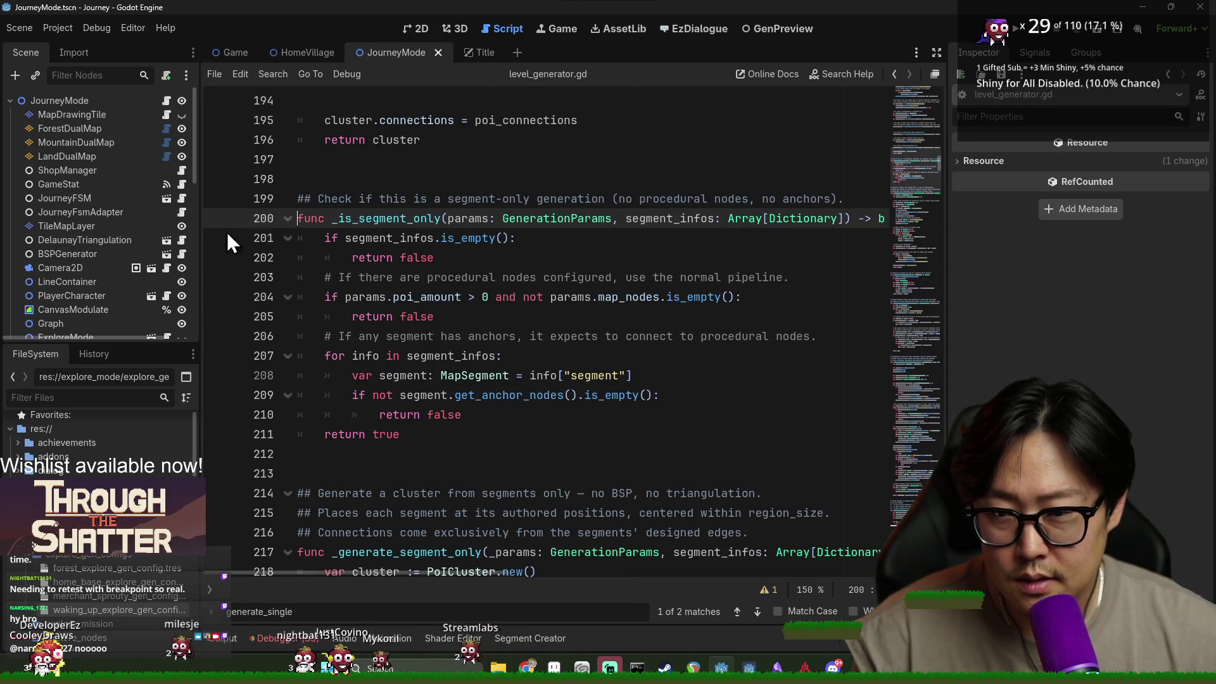
{"action": "left_click", "coordinate": [219, 239]}
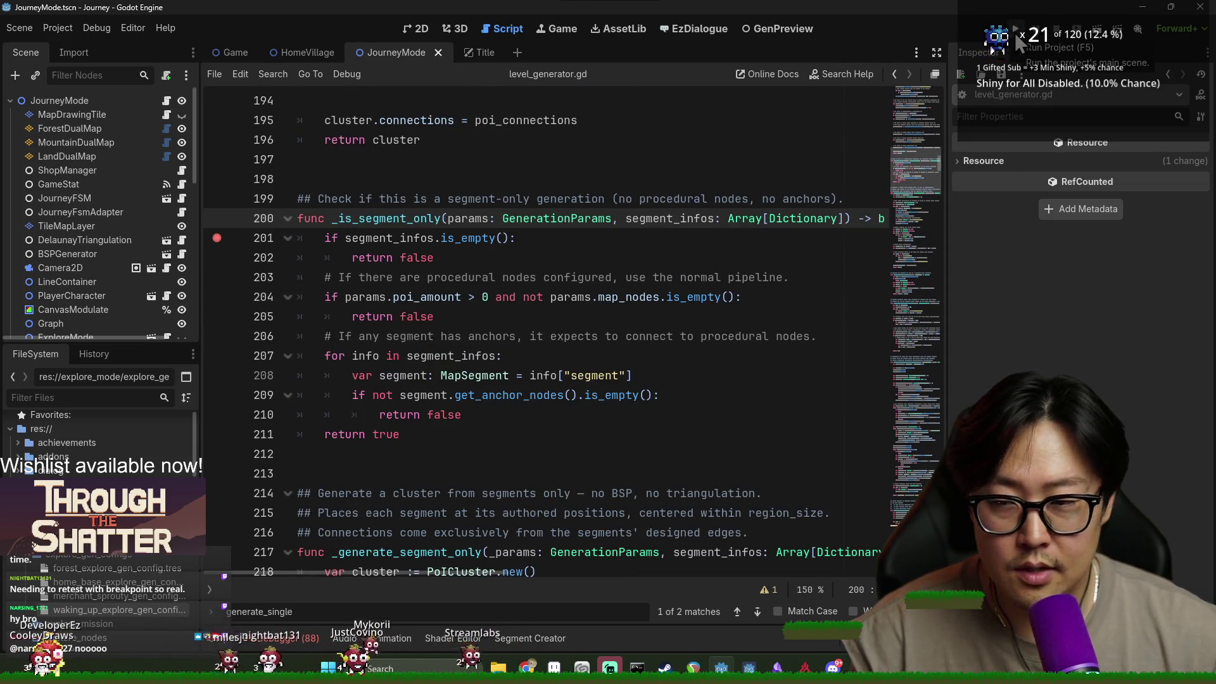
Run the project once, then return and search level_generator.gd for _is_segment_only's other call.
{"action": "left_click", "coordinate": [1015, 33]}
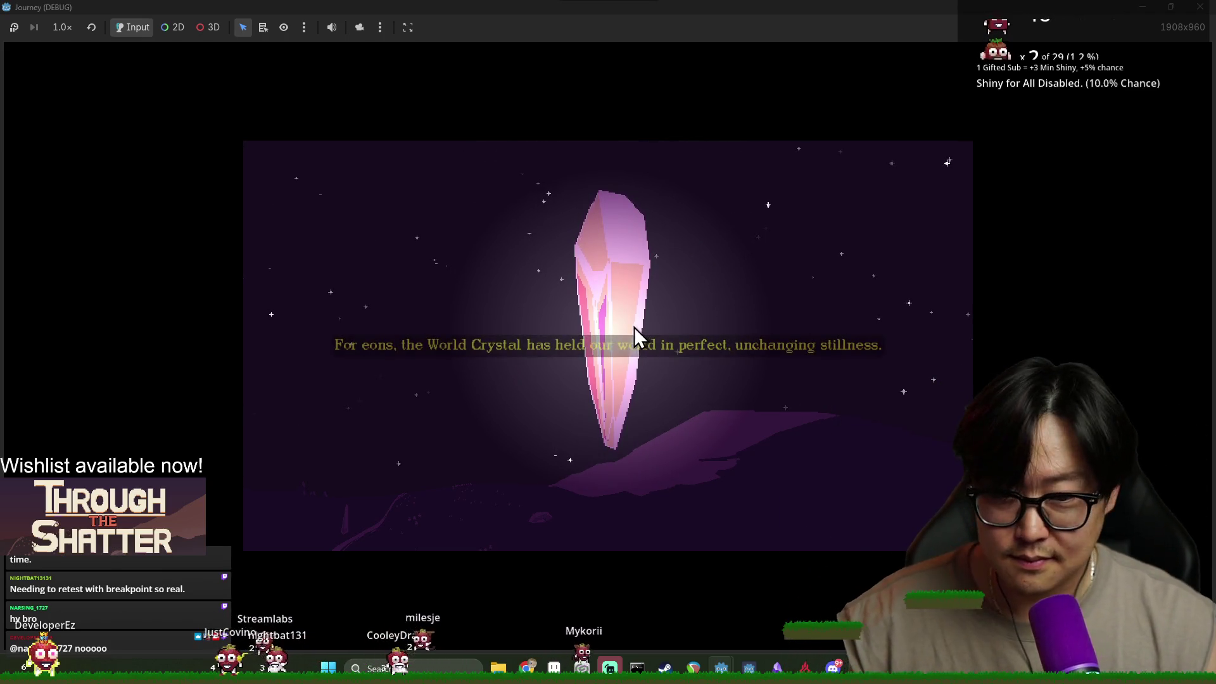
{"action": "key", "text": "F8"}
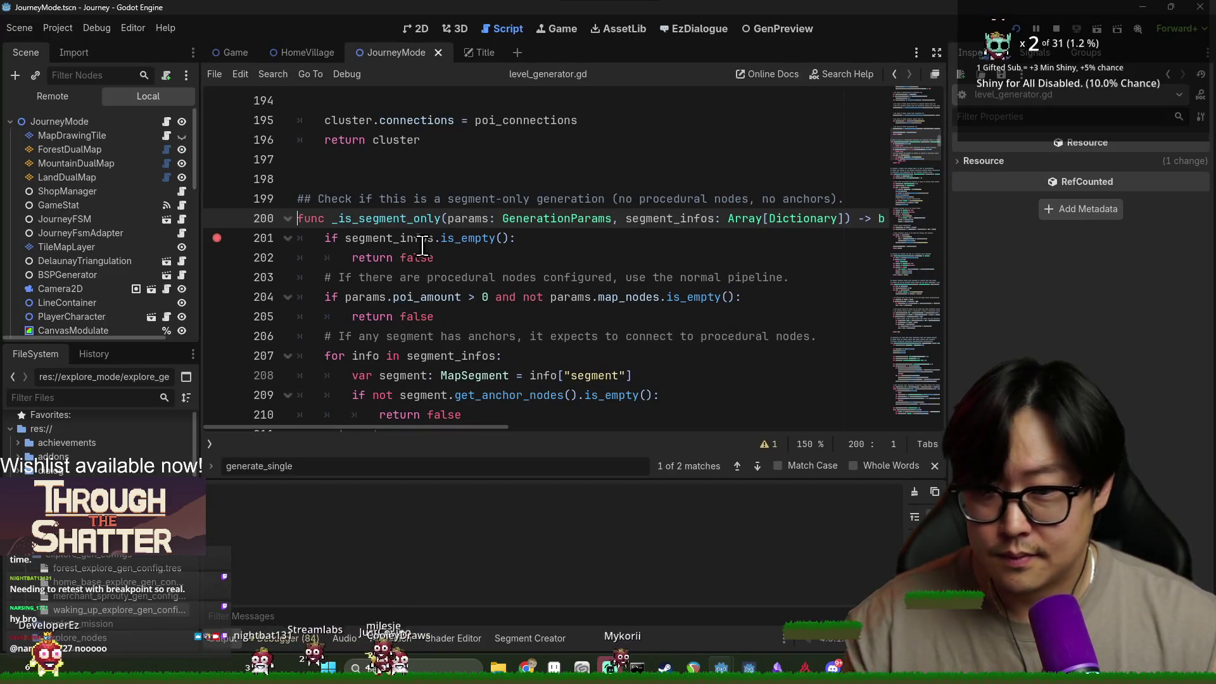
{"action": "mouse_move", "coordinate": [410, 240]}
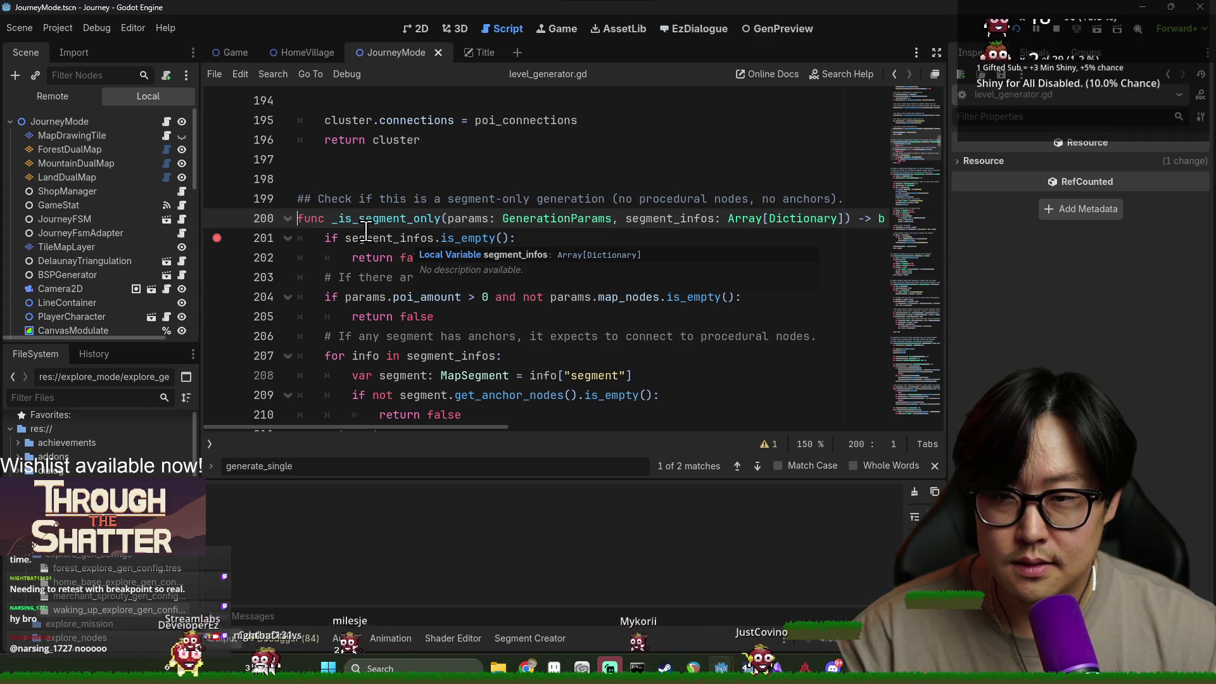
{"action": "left_click", "coordinate": [363, 224]}
{"action": "double_click", "coordinate": [382, 221]}
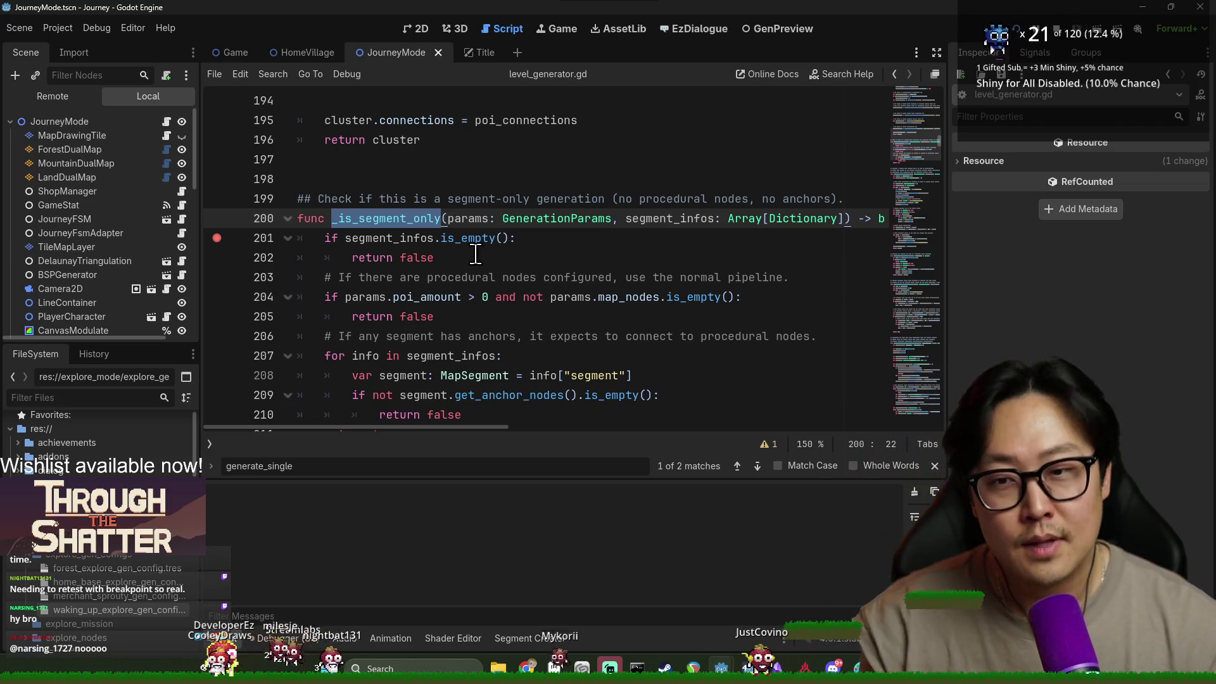
{"action": "key", "text": "ctrl+f"}
{"action": "key", "text": "Return"}
{"action": "scroll", "coordinate": [340, 241], "scroll_direction": "up", "scroll_amount": 10}
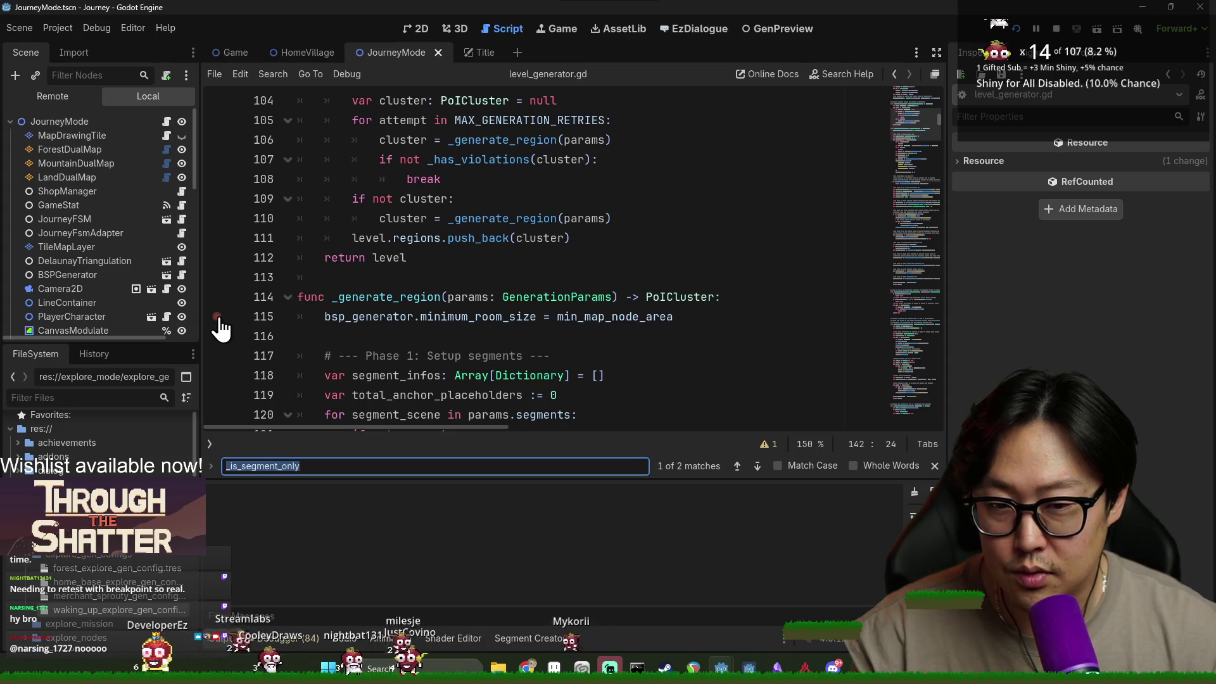
{"action": "scroll", "coordinate": [220, 328], "scroll_direction": "down", "scroll_amount": 5}
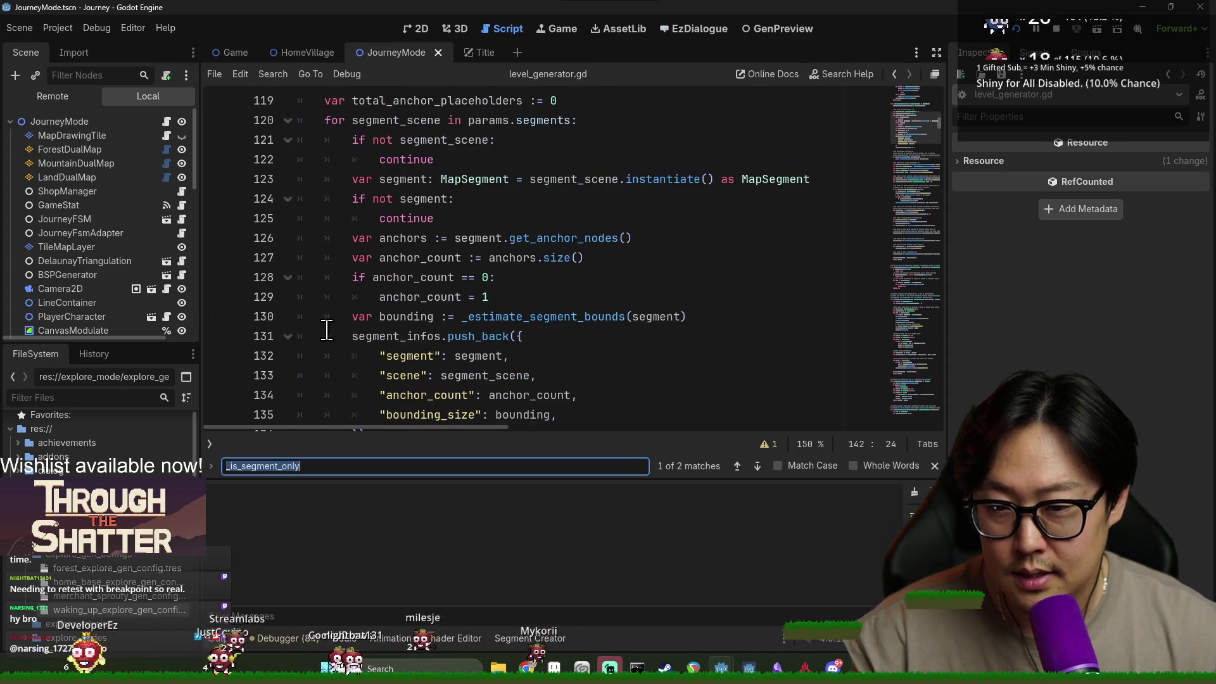
Play past the crystal cutscene and resume until execution halts at the line 201 breakpoint.
{"action": "key", "text": "F5"}
{"action": "left_click", "coordinate": [607, 375]}
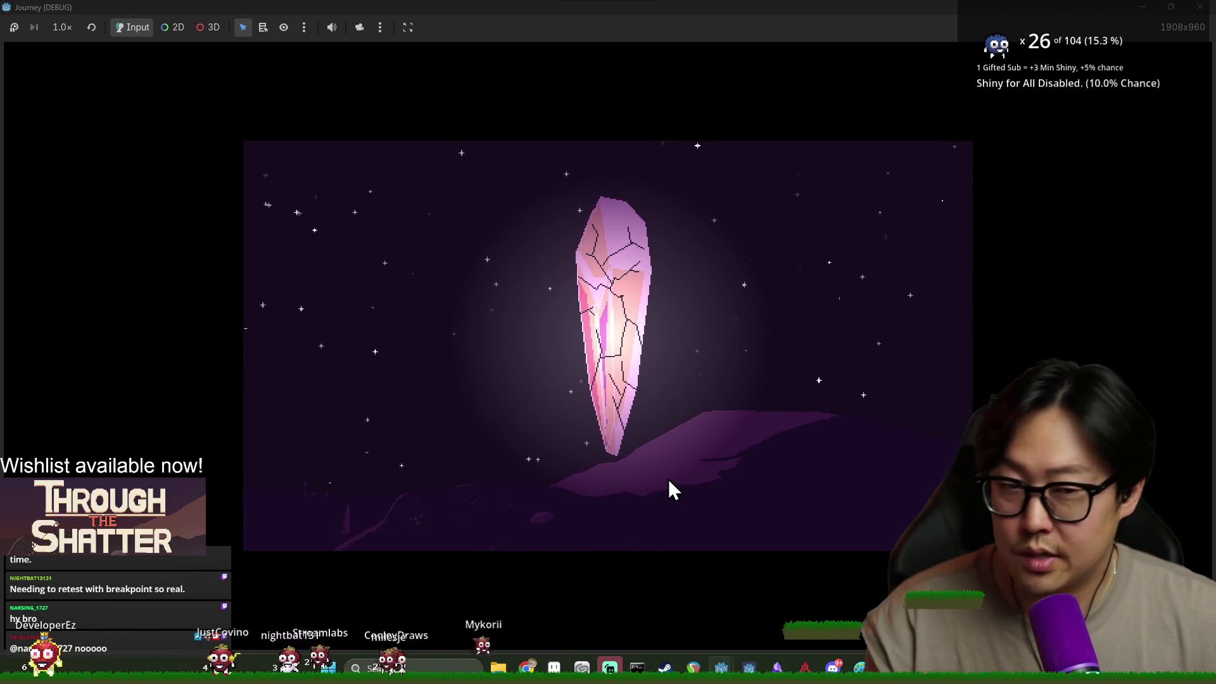
{"action": "key", "text": "alt+Tab"}
{"action": "key", "text": "alt+Tab"}
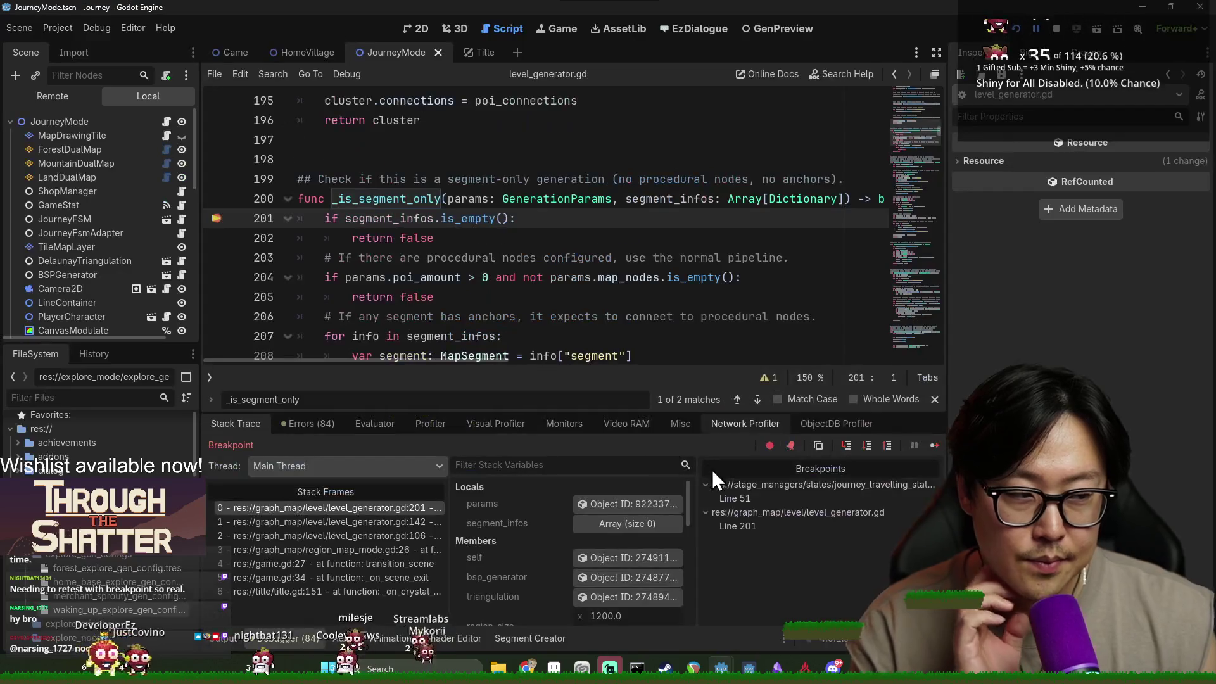
{"action": "left_click", "coordinate": [935, 446]}
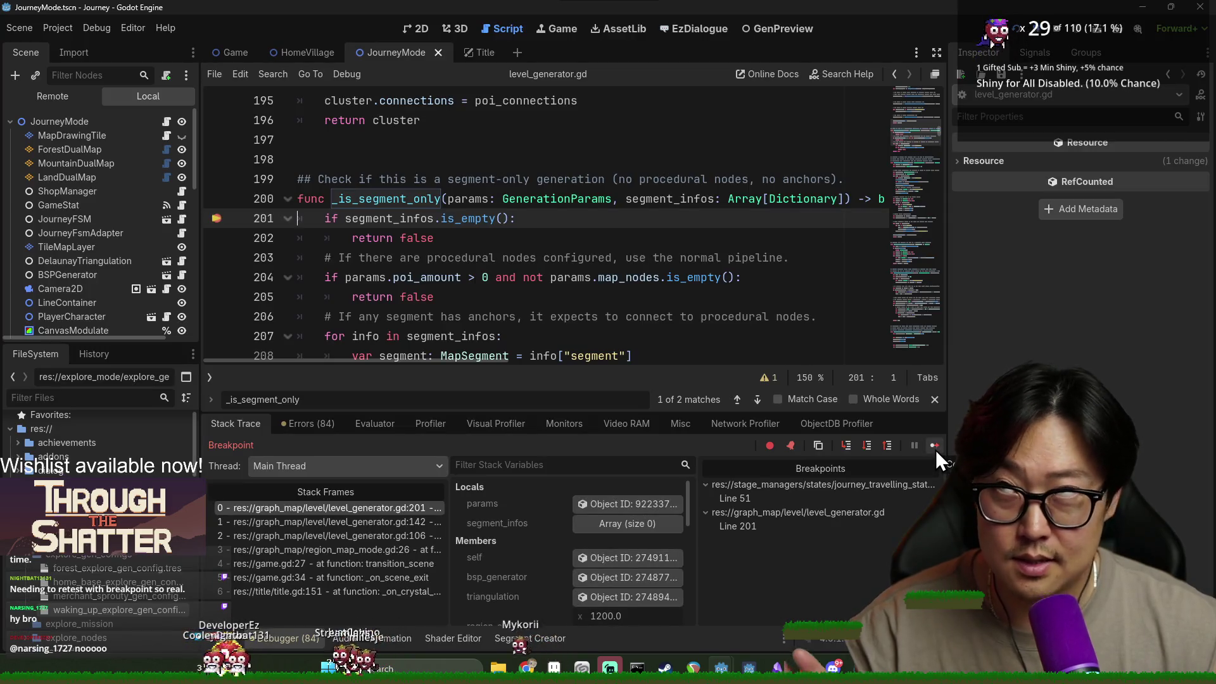
{"action": "left_click", "coordinate": [935, 447]}
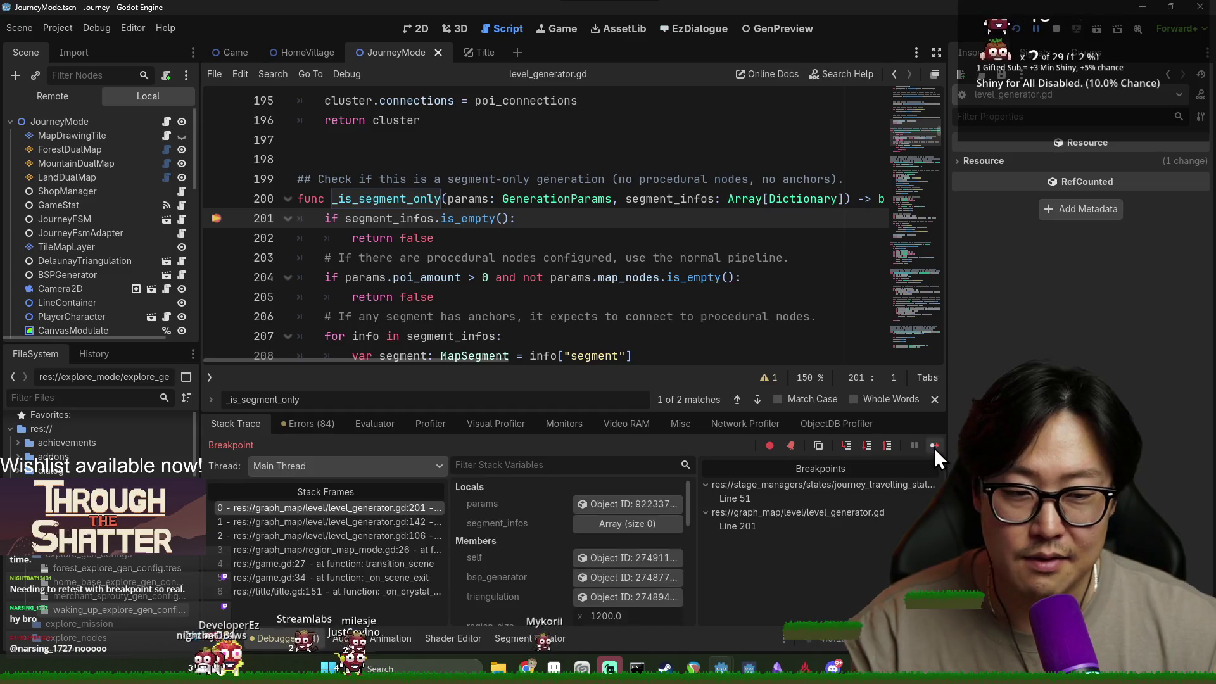
{"action": "left_click", "coordinate": [935, 447]}
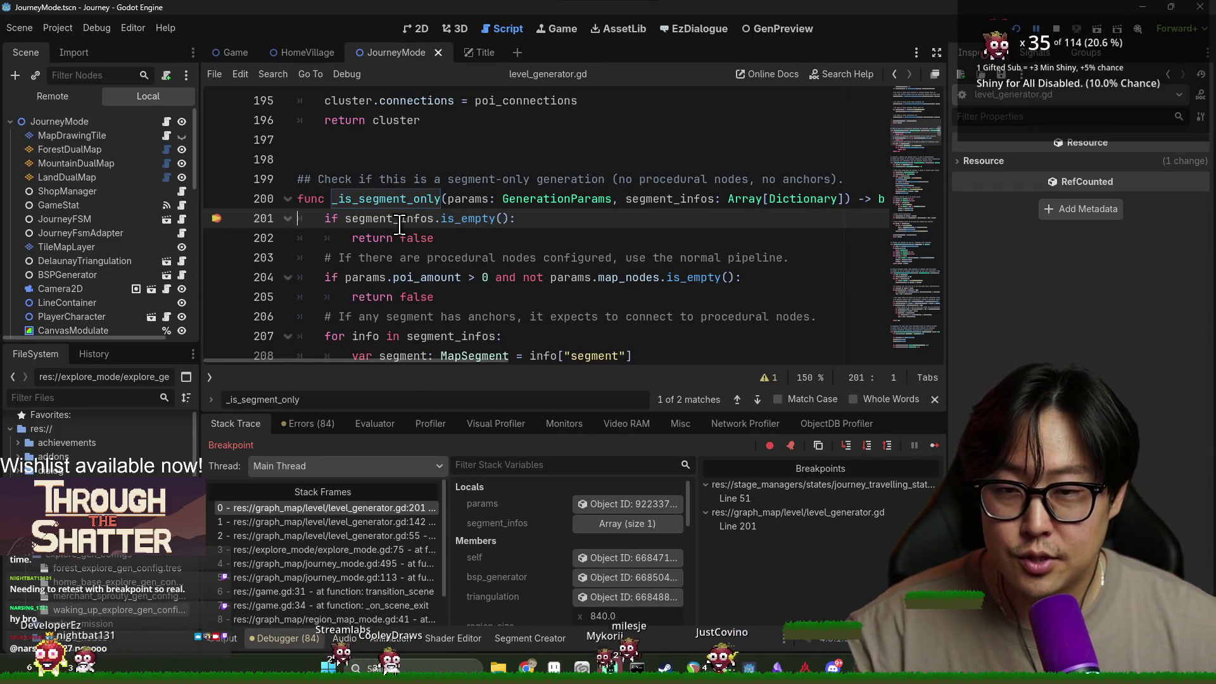
{"action": "mouse_move", "coordinate": [673, 198]}
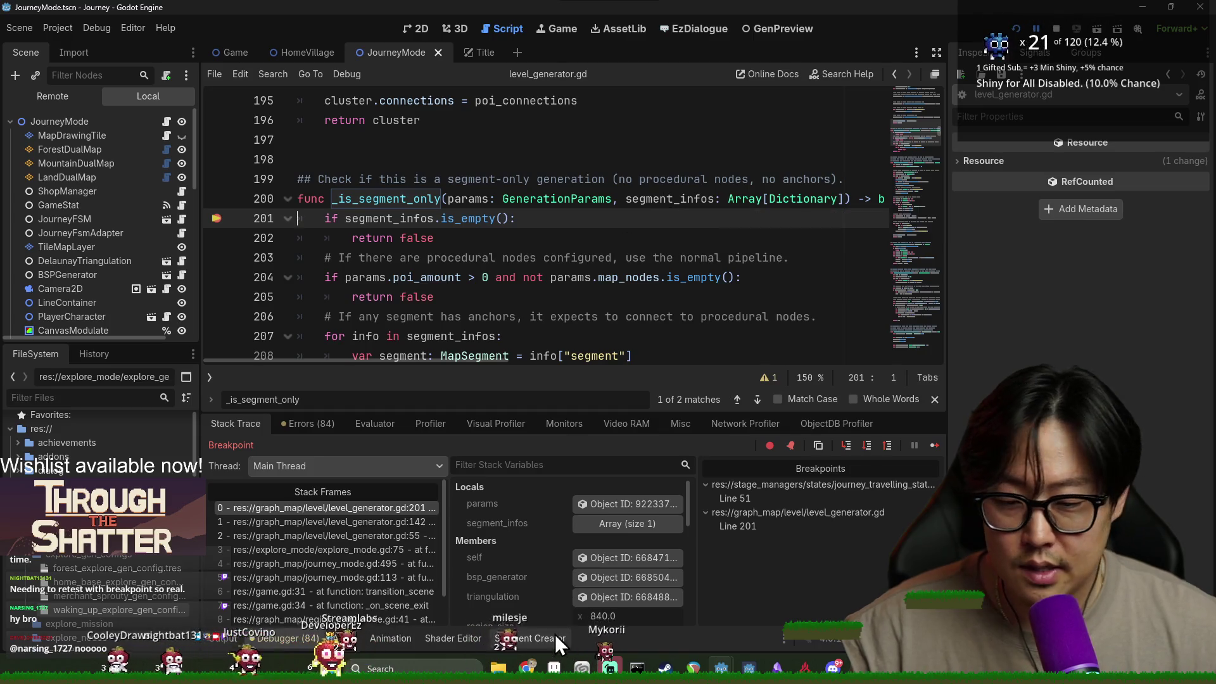
In the Segment Creator graph, pin the start node and the middle and left empty nodes.
{"action": "left_click", "coordinate": [560, 638]}
{"action": "left_click", "coordinate": [612, 402]}
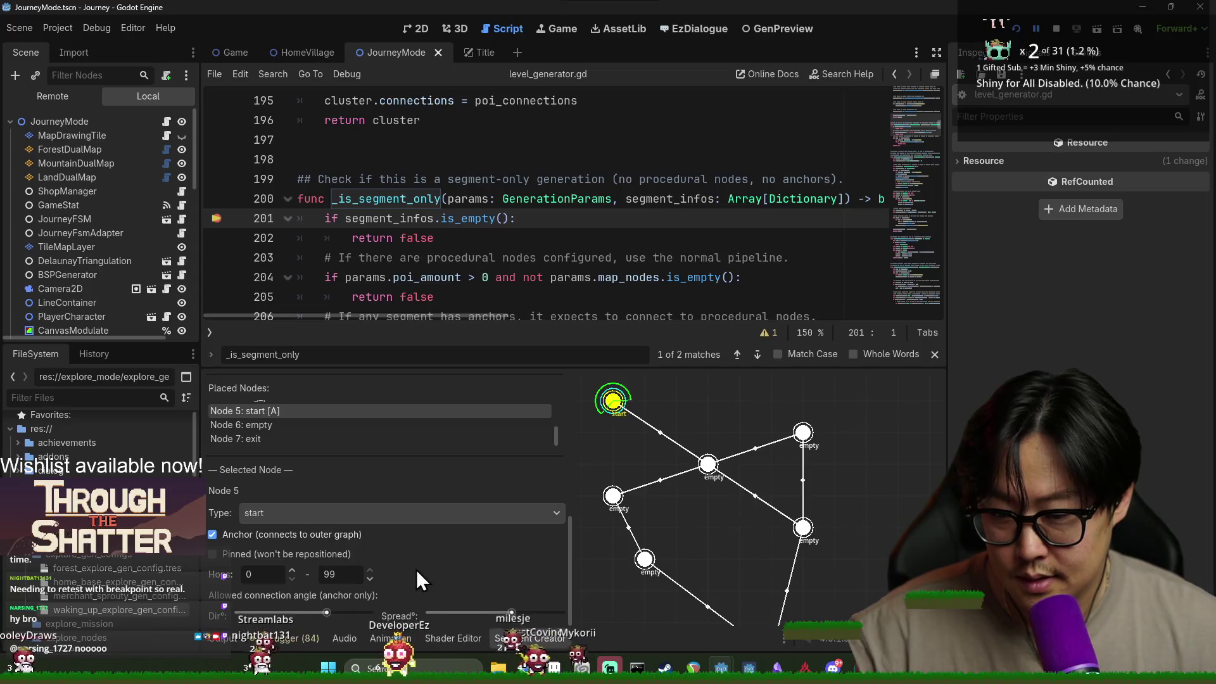
{"action": "left_click", "coordinate": [327, 553]}
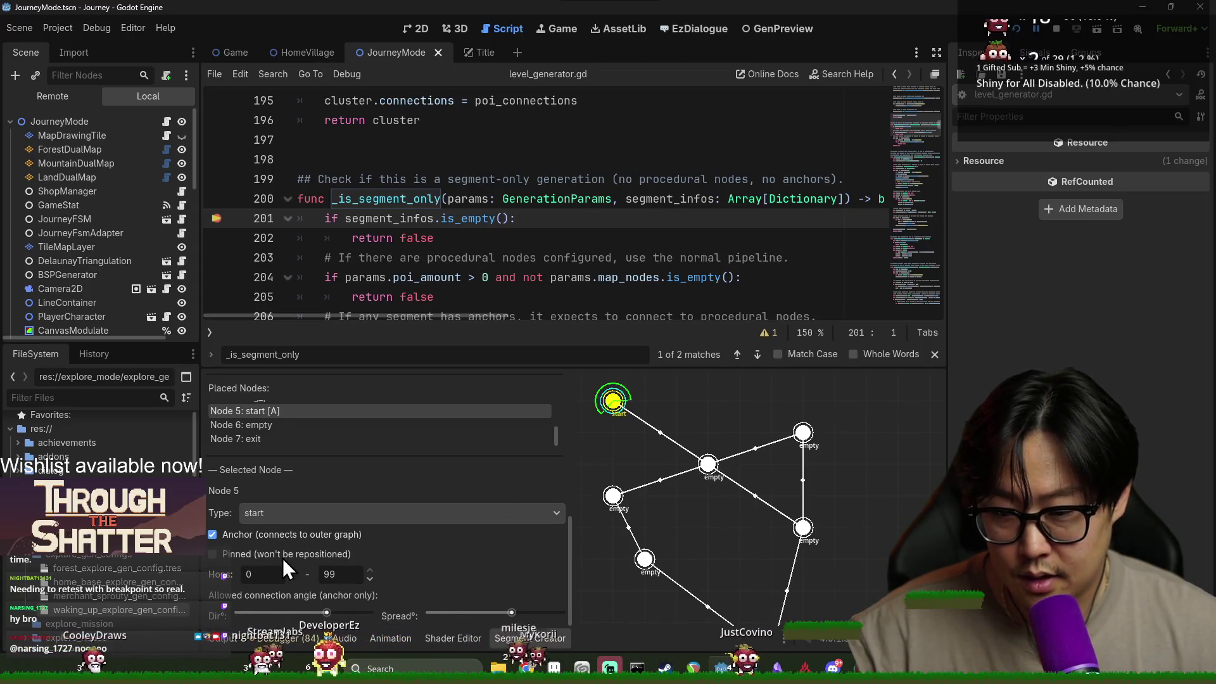
{"action": "left_click", "coordinate": [708, 464]}
{"action": "left_click", "coordinate": [252, 555]}
{"action": "left_click", "coordinate": [613, 497]}
{"action": "left_click", "coordinate": [710, 465]}
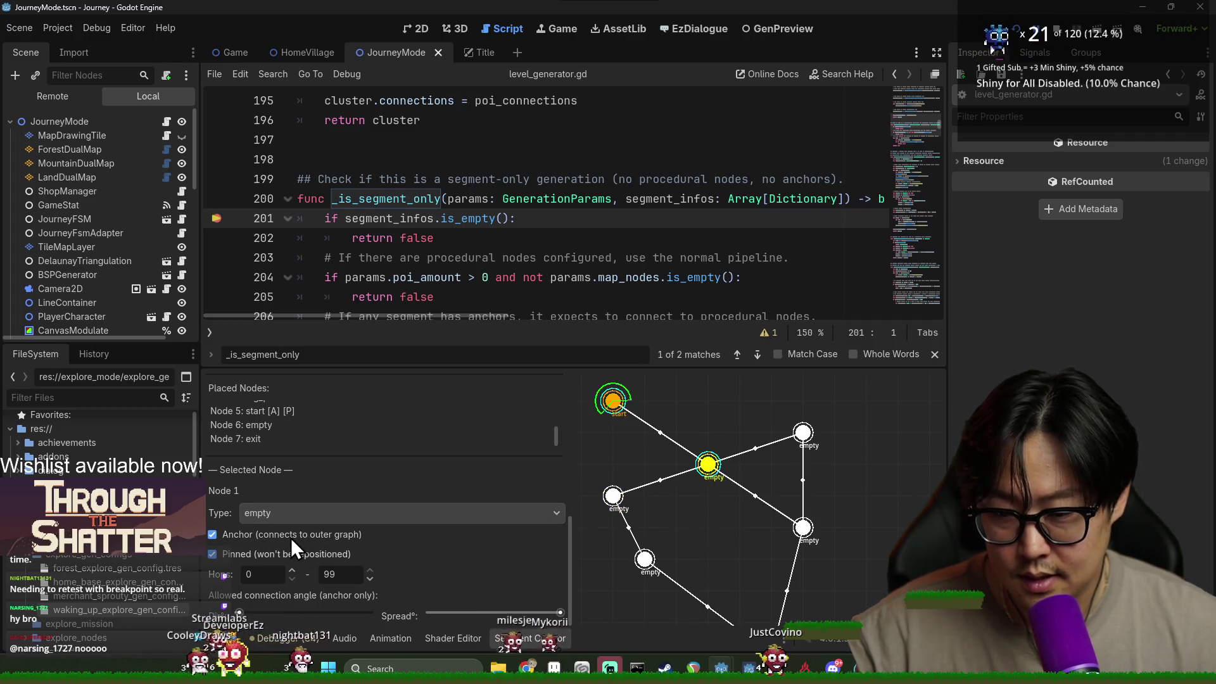
{"action": "left_click", "coordinate": [613, 496]}
Pin the remaining empty nodes, the big_provision node and the exit node.
{"action": "left_click", "coordinate": [294, 552]}
{"action": "left_click", "coordinate": [803, 433]}
{"action": "left_click", "coordinate": [294, 554]}
{"action": "left_click", "coordinate": [645, 560]}
{"action": "left_click", "coordinate": [253, 554]}
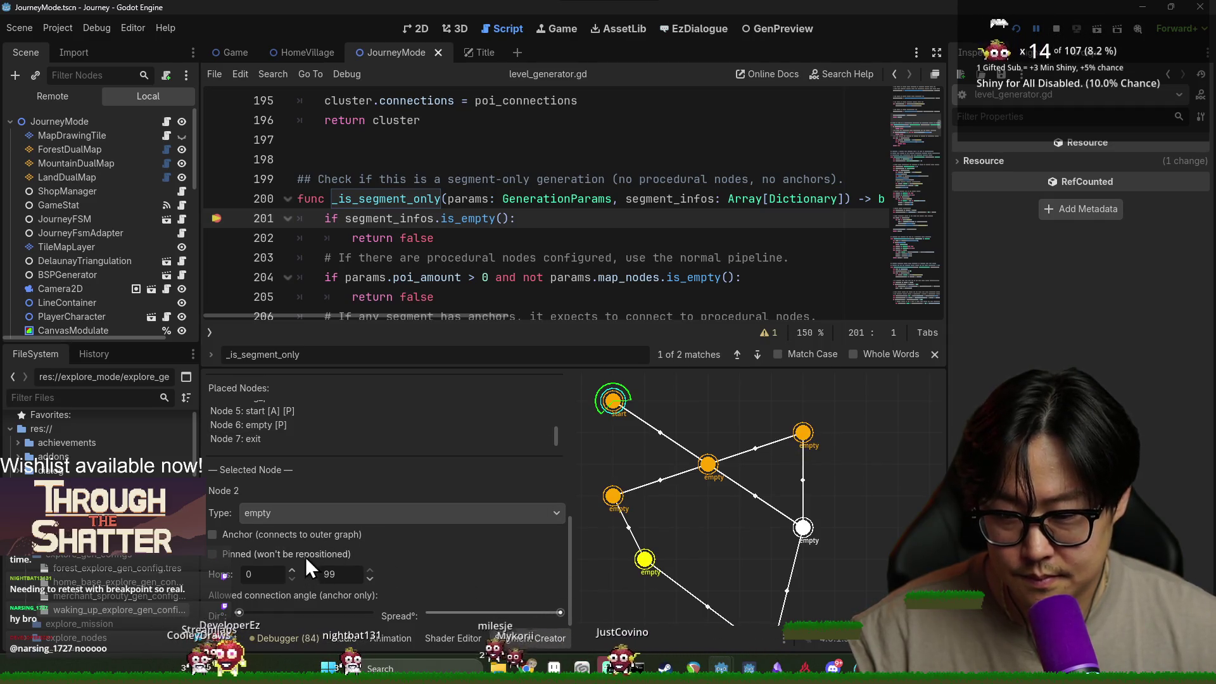
{"action": "left_click", "coordinate": [803, 529]}
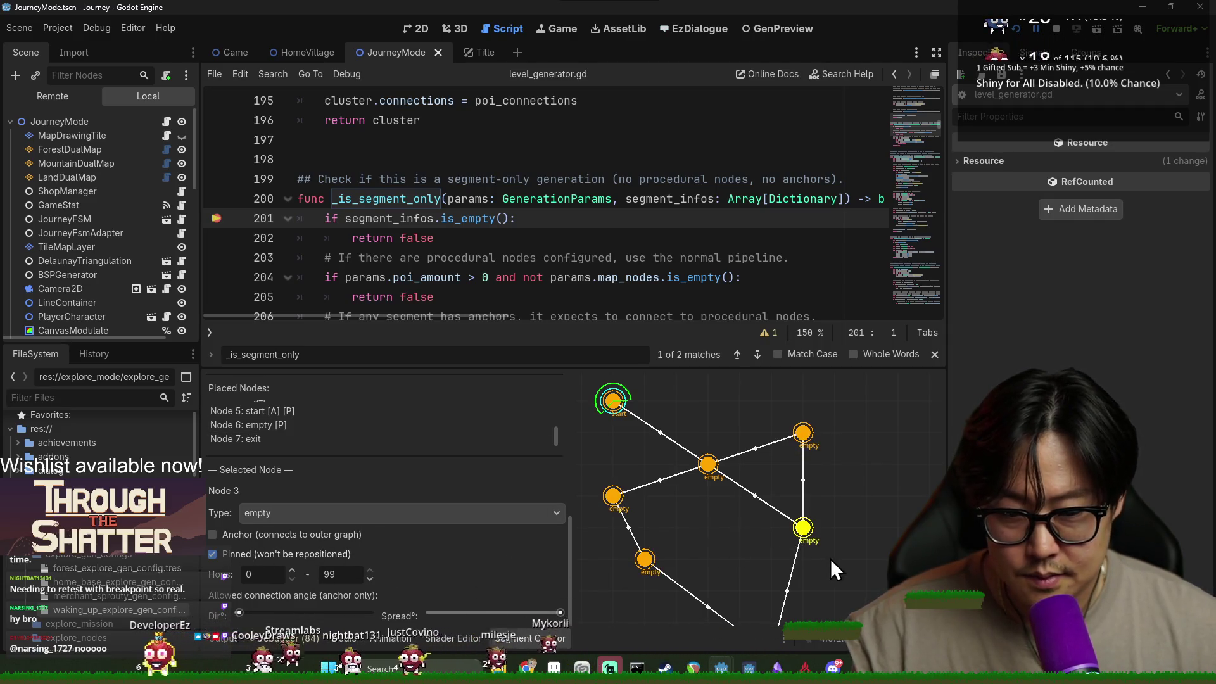
{"action": "scroll", "coordinate": [798, 564], "scroll_direction": "down", "scroll_amount": 3}
{"action": "left_click", "coordinate": [759, 569]}
{"action": "left_click", "coordinate": [236, 439]}
{"action": "left_click", "coordinate": [212, 554]}
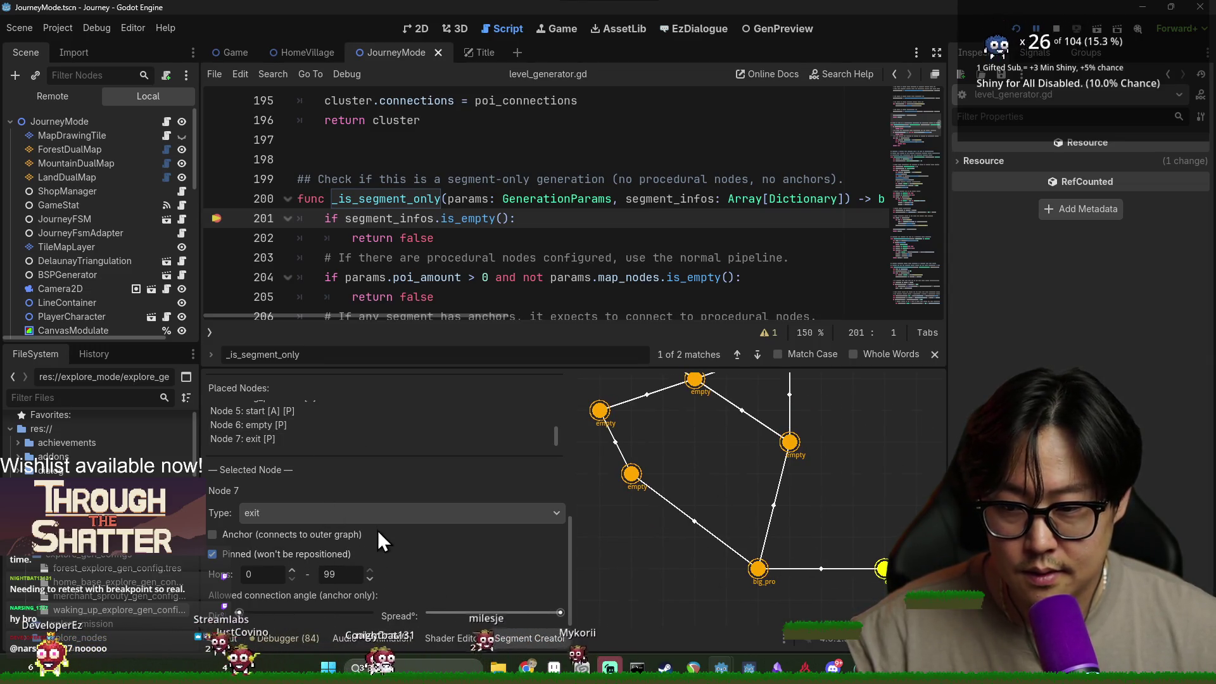
{"action": "scroll", "coordinate": [271, 599], "scroll_direction": "up", "scroll_amount": 3}
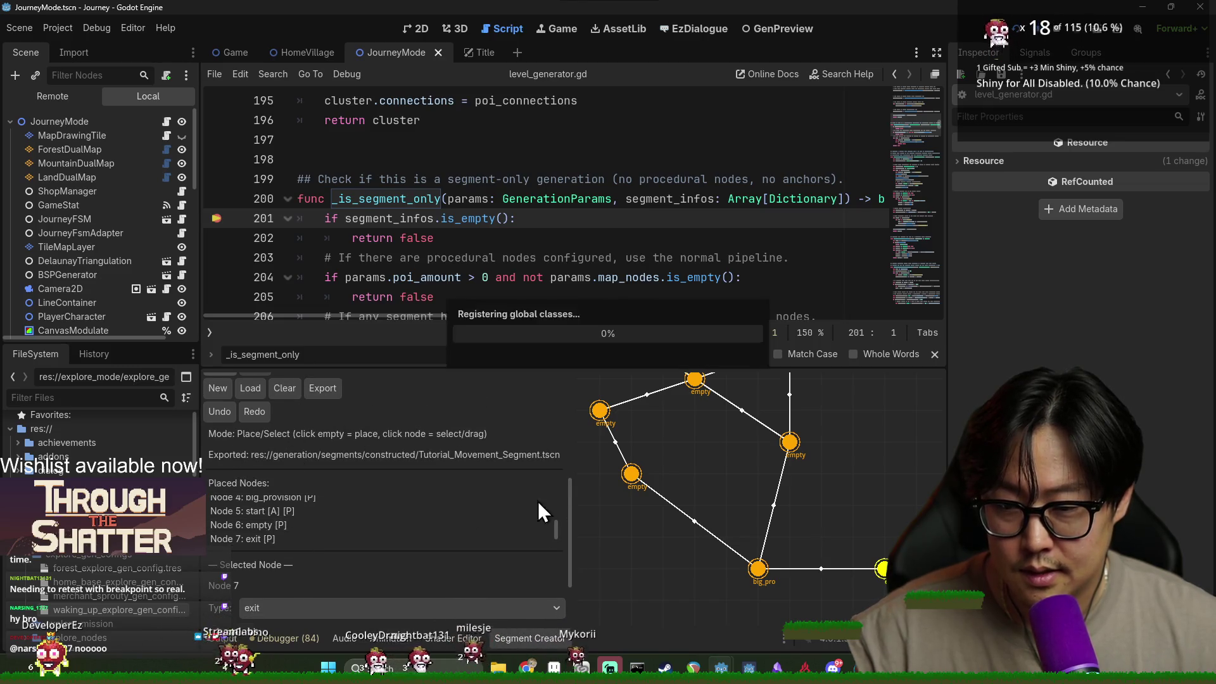
{"action": "scroll", "coordinate": [365, 235], "scroll_direction": "down", "scroll_amount": 2}
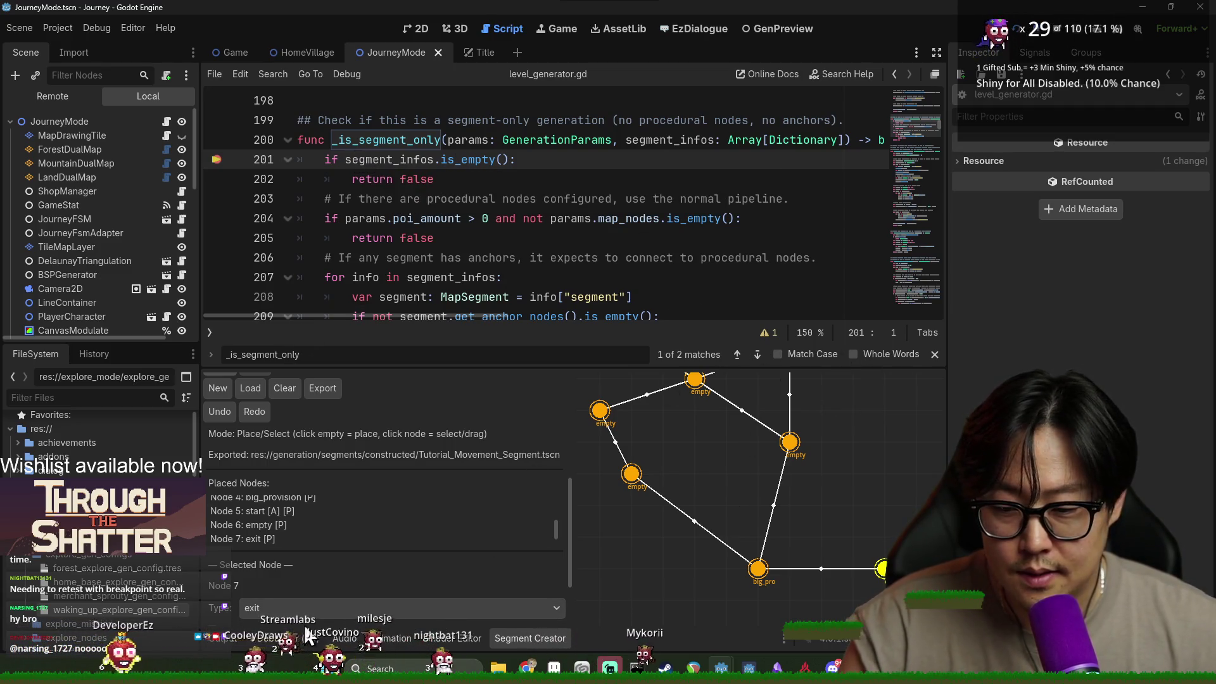
Continue to line 204 and filter Stack Variables for 'params'.
{"action": "left_click", "coordinate": [868, 446]}
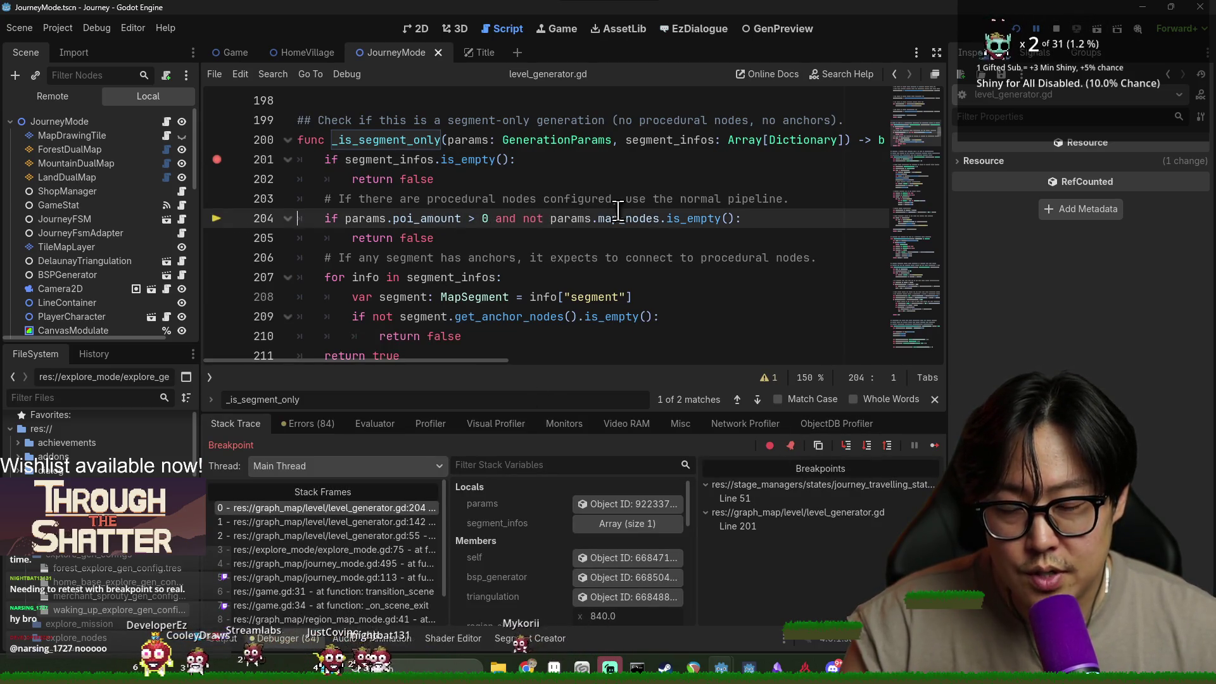
{"action": "double_click", "coordinate": [355, 218]}
{"action": "mouse_move", "coordinate": [476, 147]}
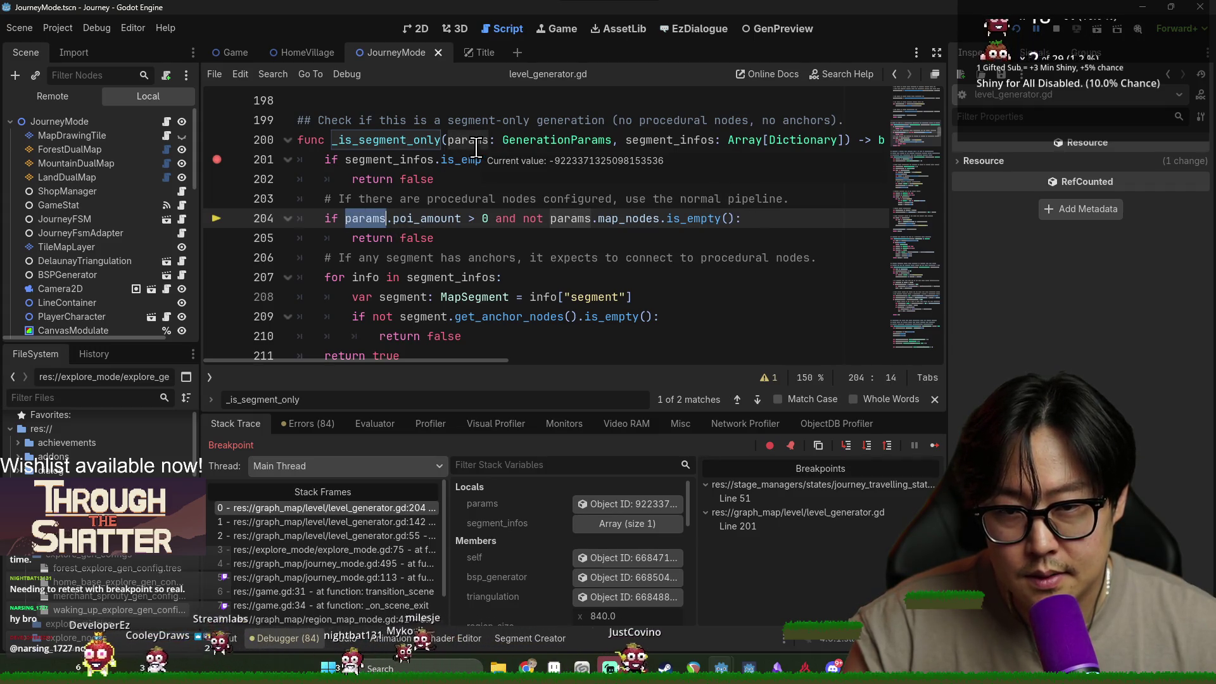
{"action": "type", "text": "params"}
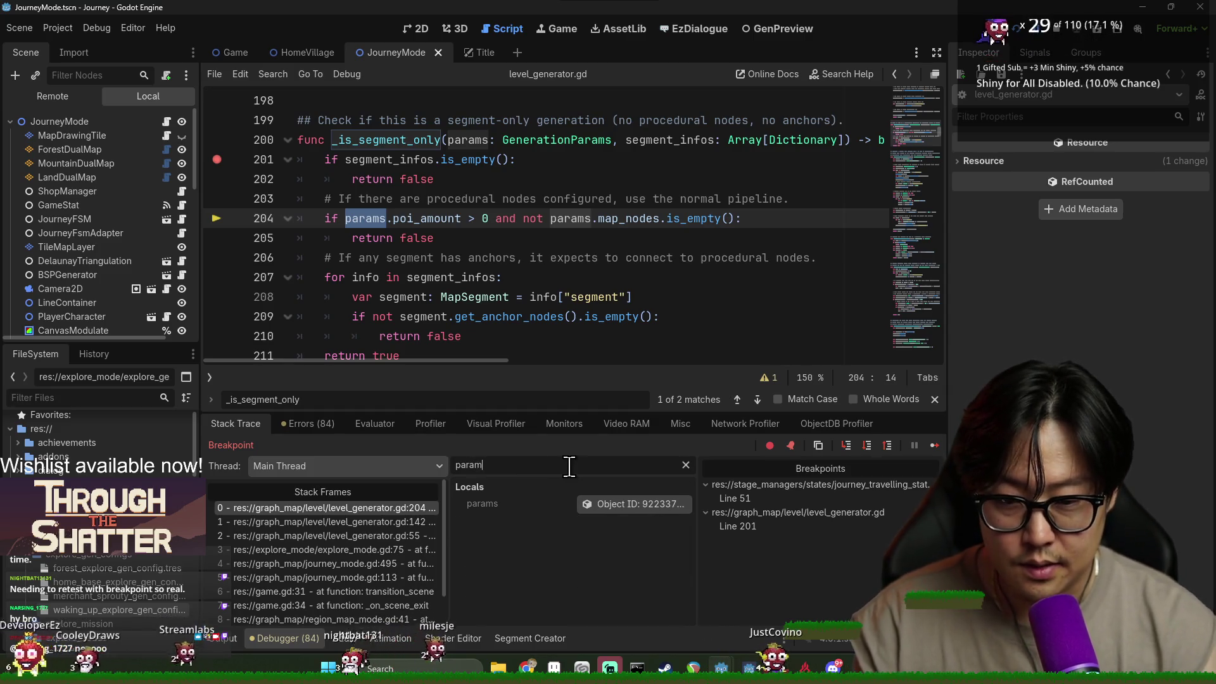
Open the GenerationParams class definition and inspect the live params values, including Poi Amount 8.
{"action": "left_click", "coordinate": [574, 141]}
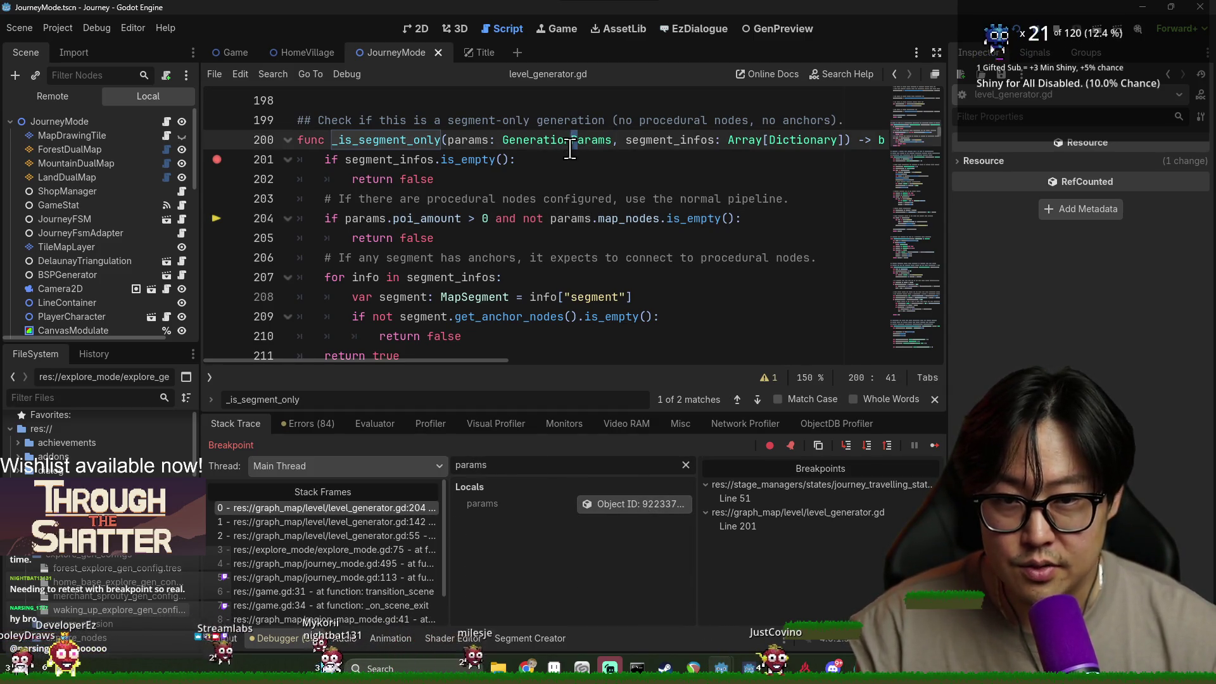
{"action": "left_click", "coordinate": [570, 142], "text": "ctrl"}
{"action": "scroll", "coordinate": [433, 218], "scroll_direction": "down", "scroll_amount": 2}
{"action": "left_click", "coordinate": [634, 503]}
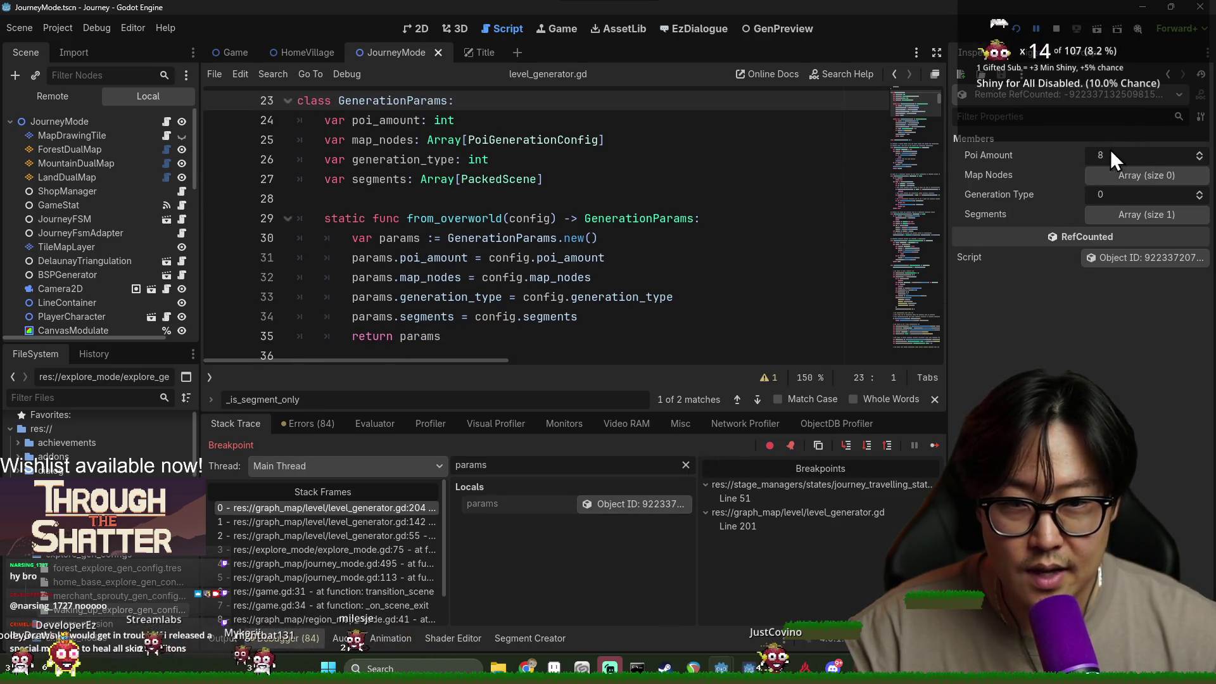
Check params' empty Map Nodes and single Segments entry, enlarge the debugger, and continue execution.
{"action": "left_click", "coordinate": [1128, 178]}
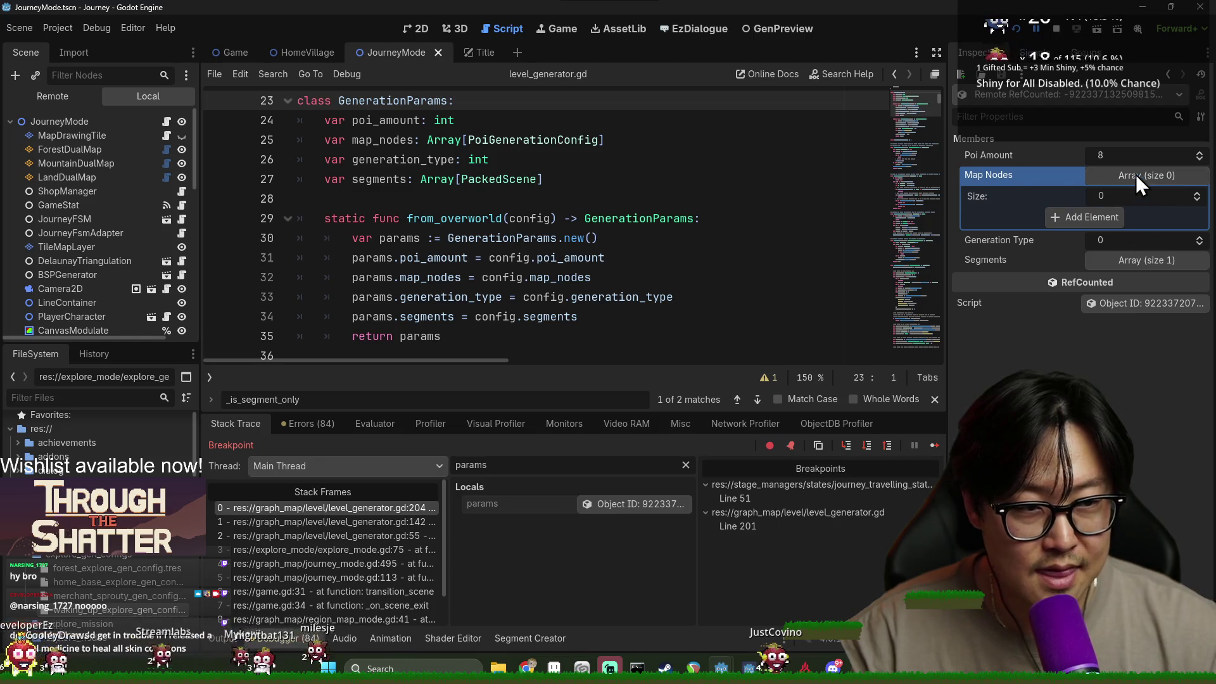
{"action": "left_click", "coordinate": [1135, 175]}
{"action": "left_click", "coordinate": [1139, 217]}
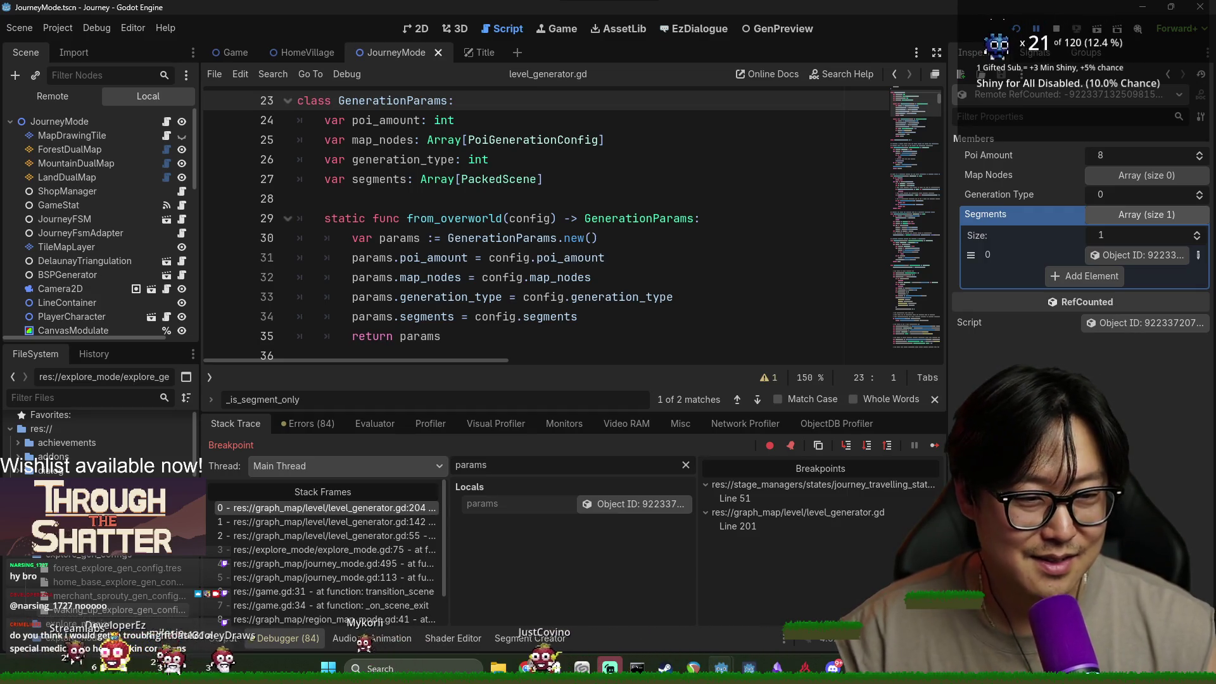
{"action": "left_click", "coordinate": [1145, 219]}
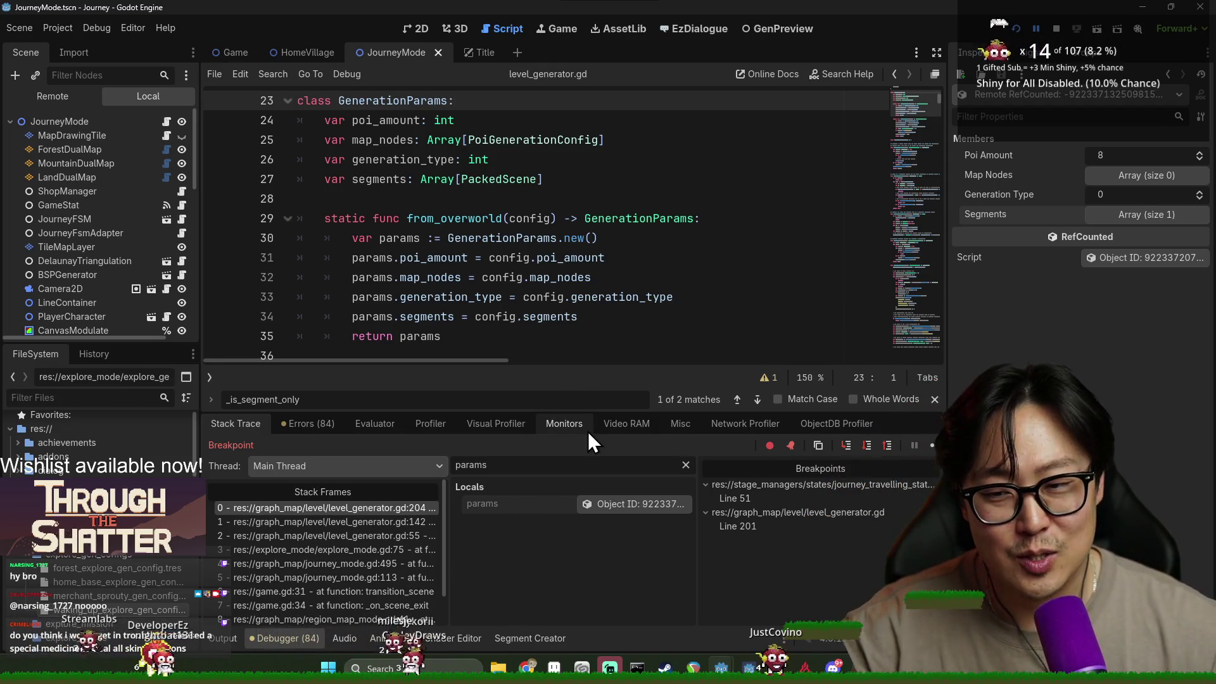
{"action": "left_click_drag", "start_coordinate": [598, 367], "coordinate": [605, 350]}
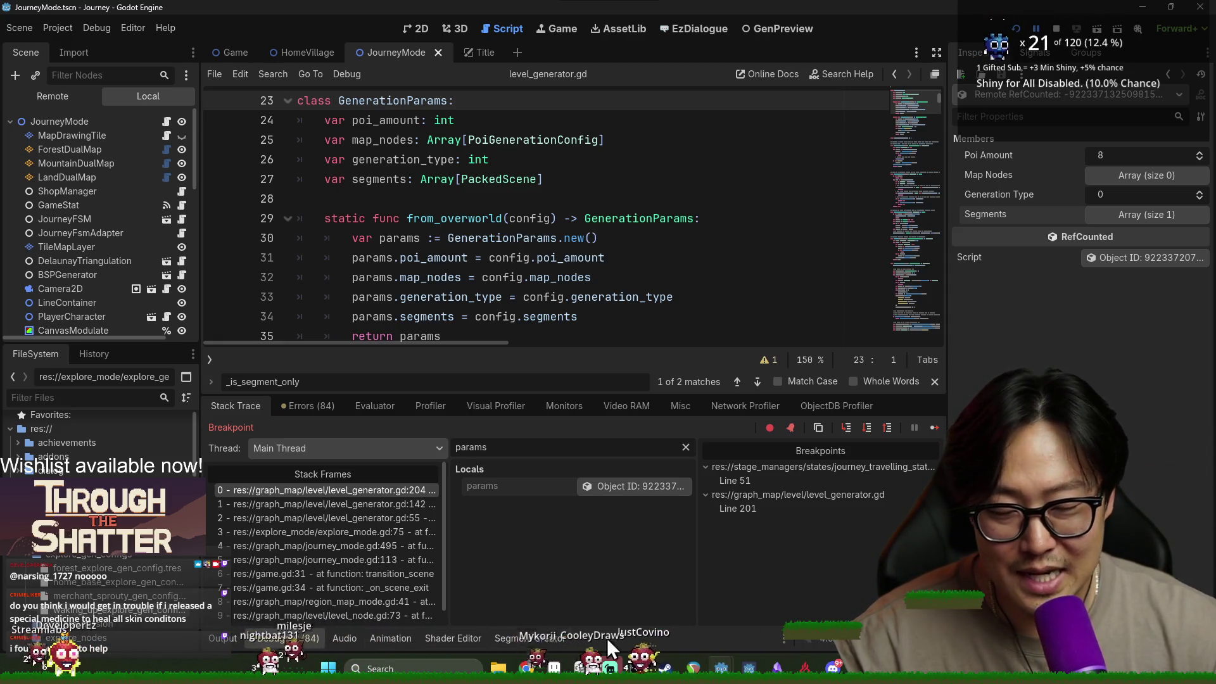
{"action": "key", "text": "F10"}
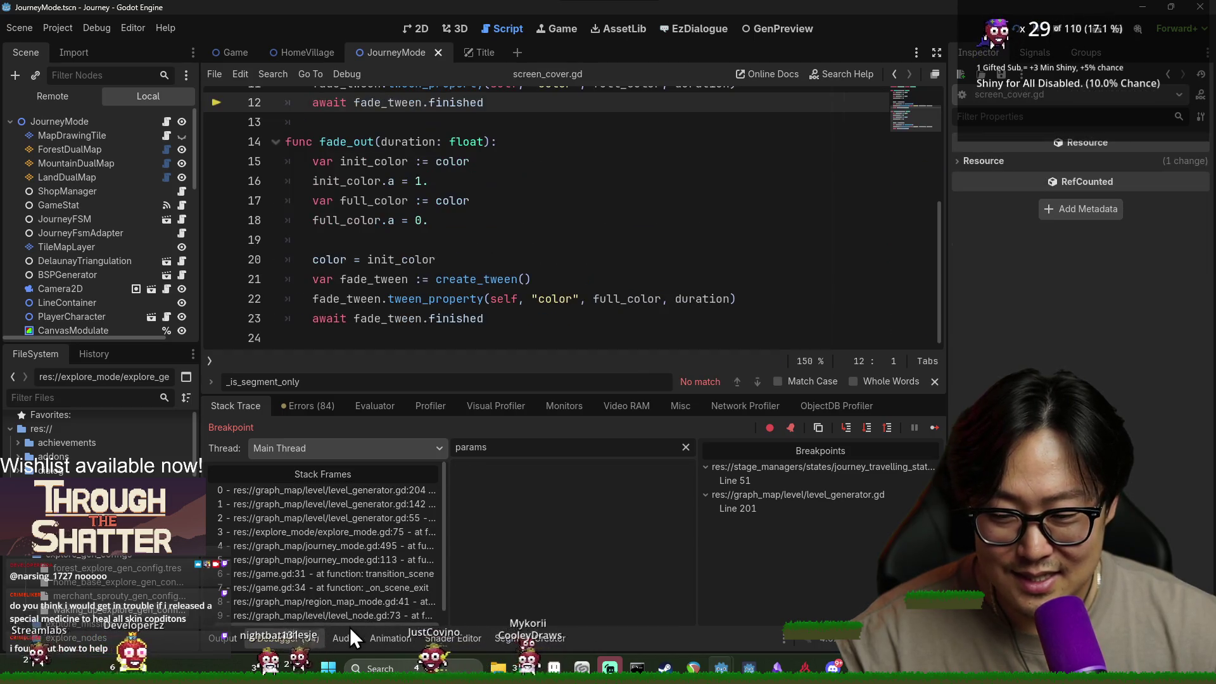
Select level_generator.gd stack frame 0, check params, and step over to line 207's segment_infos loop.
{"action": "left_click", "coordinate": [306, 492]}
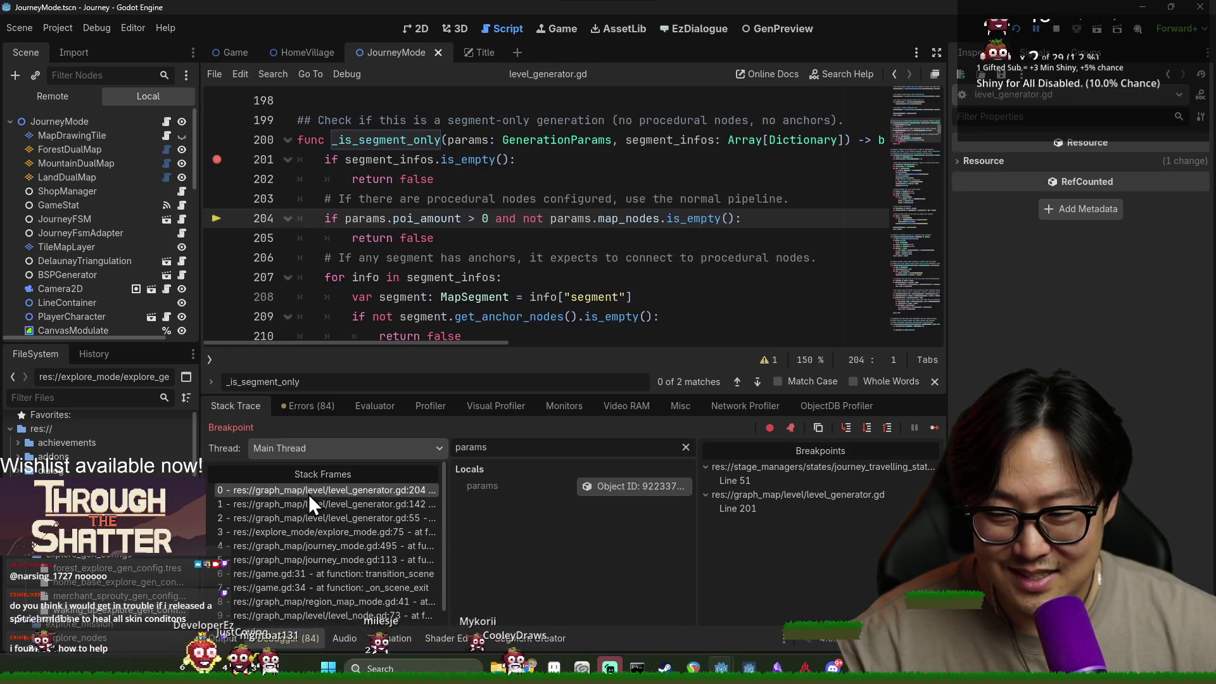
{"action": "mouse_move", "coordinate": [359, 223]}
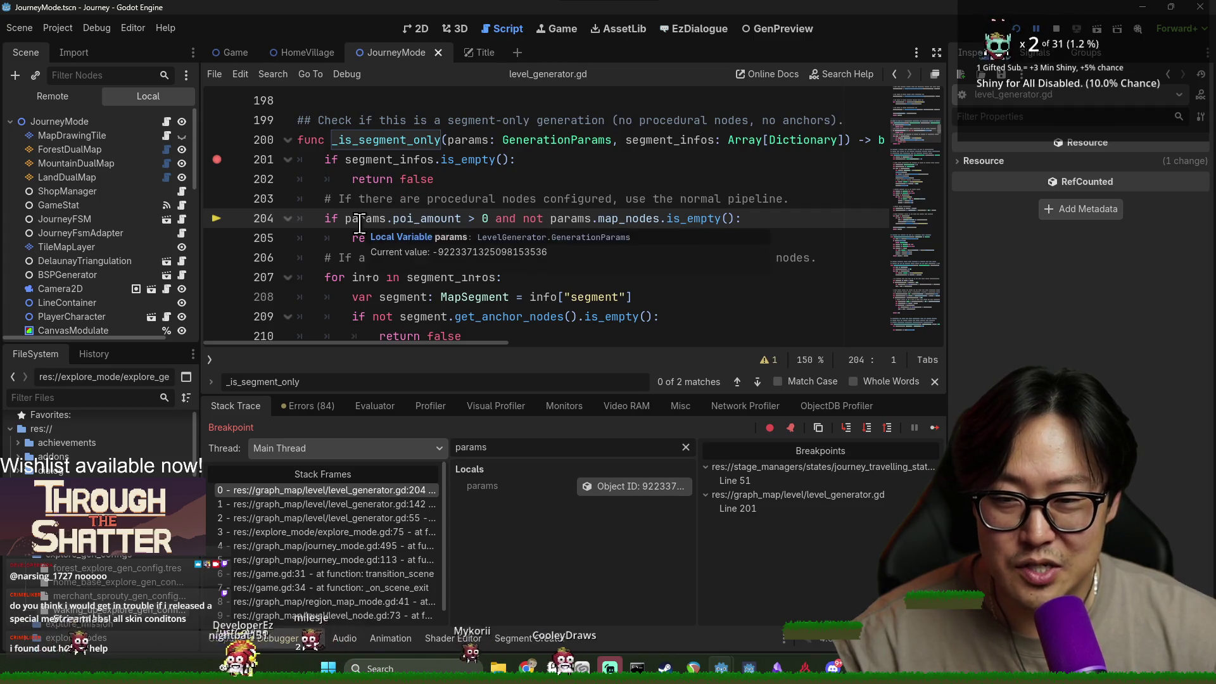
{"action": "mouse_move", "coordinate": [443, 213]}
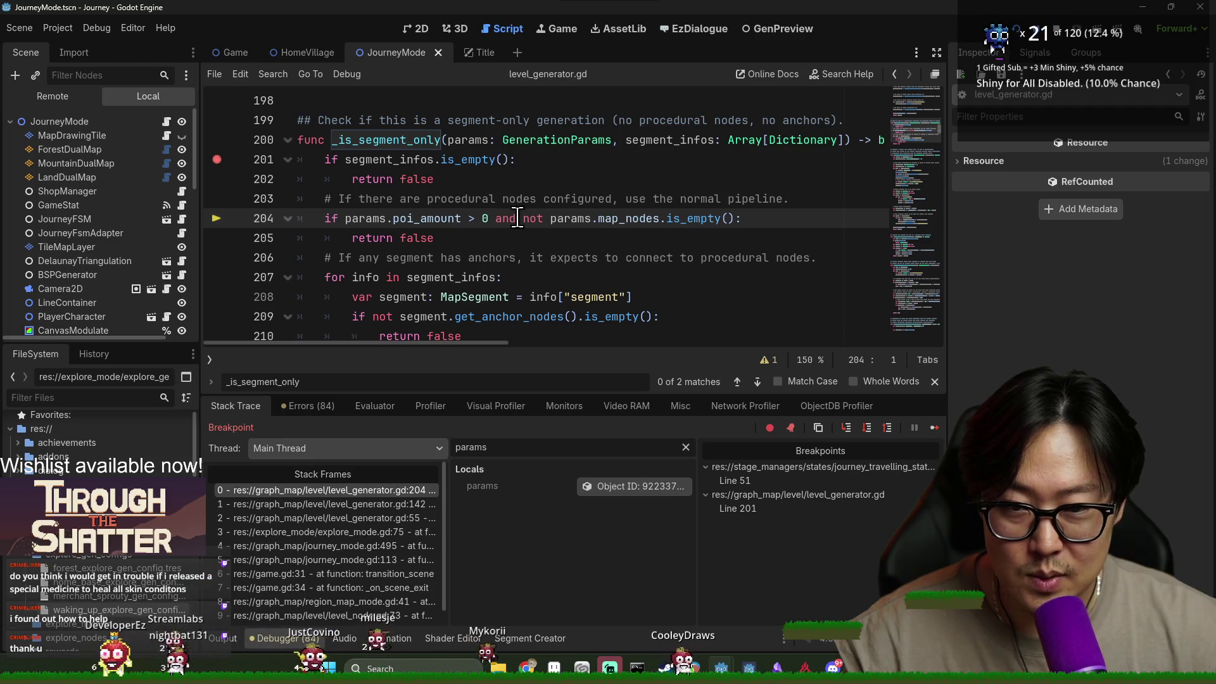
{"action": "left_click", "coordinate": [866, 426]}
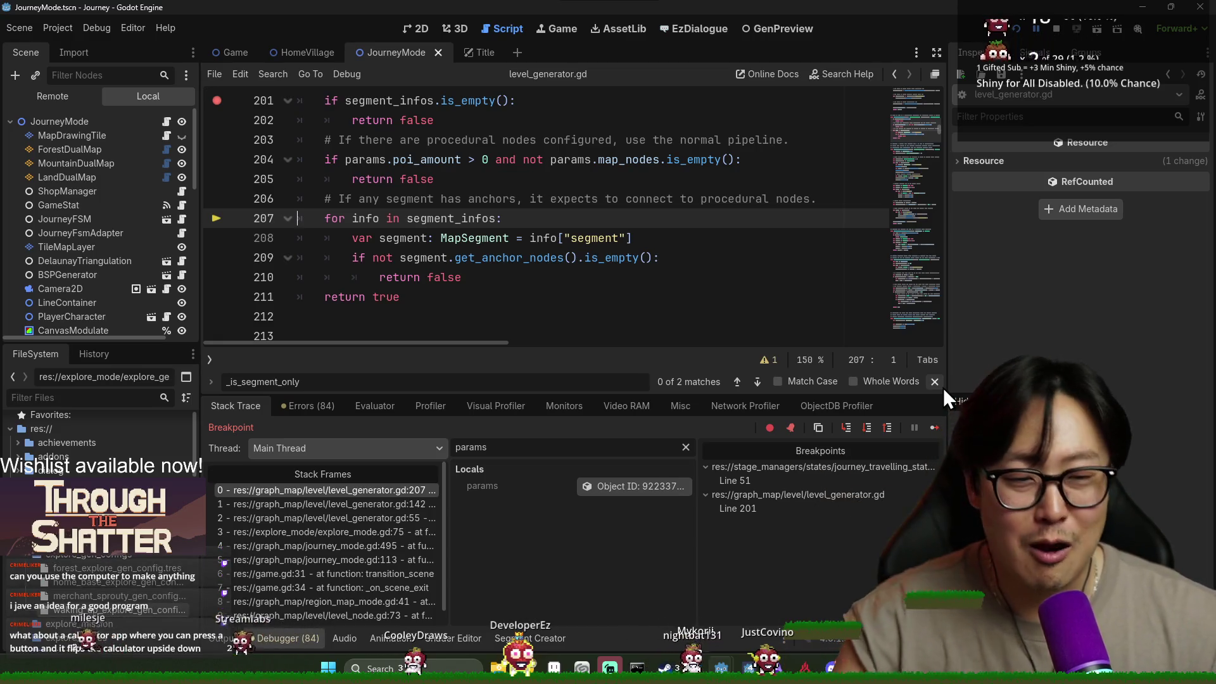
Step over the anchor check to 'return false' on line 210, then stop the debug session.
{"action": "left_click", "coordinate": [942, 387]}
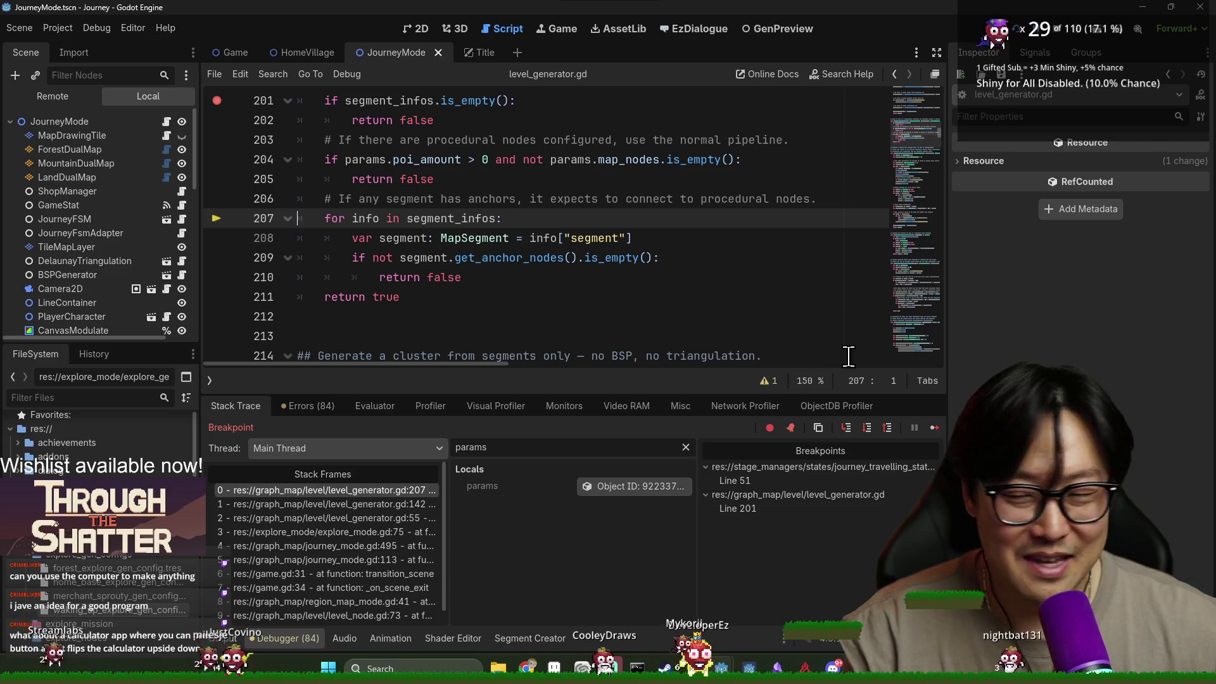
{"action": "scroll", "coordinate": [466, 256], "scroll_direction": "down", "scroll_amount": 1}
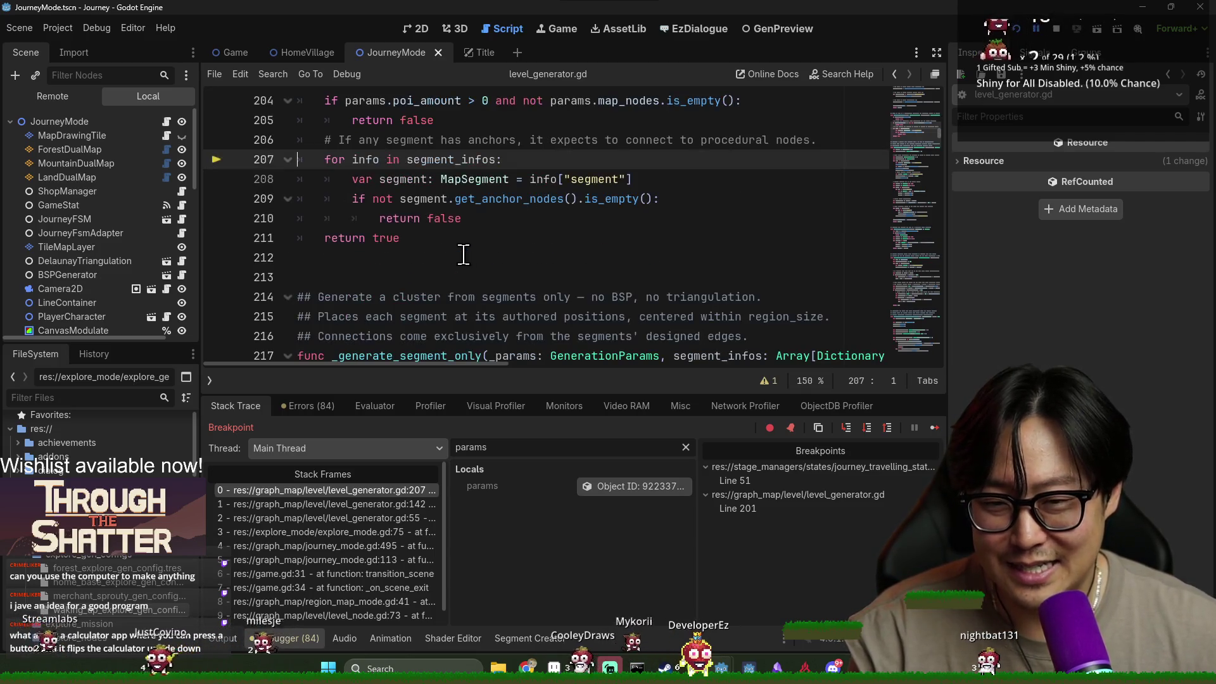
{"action": "scroll", "coordinate": [393, 219], "scroll_direction": "up", "scroll_amount": 1}
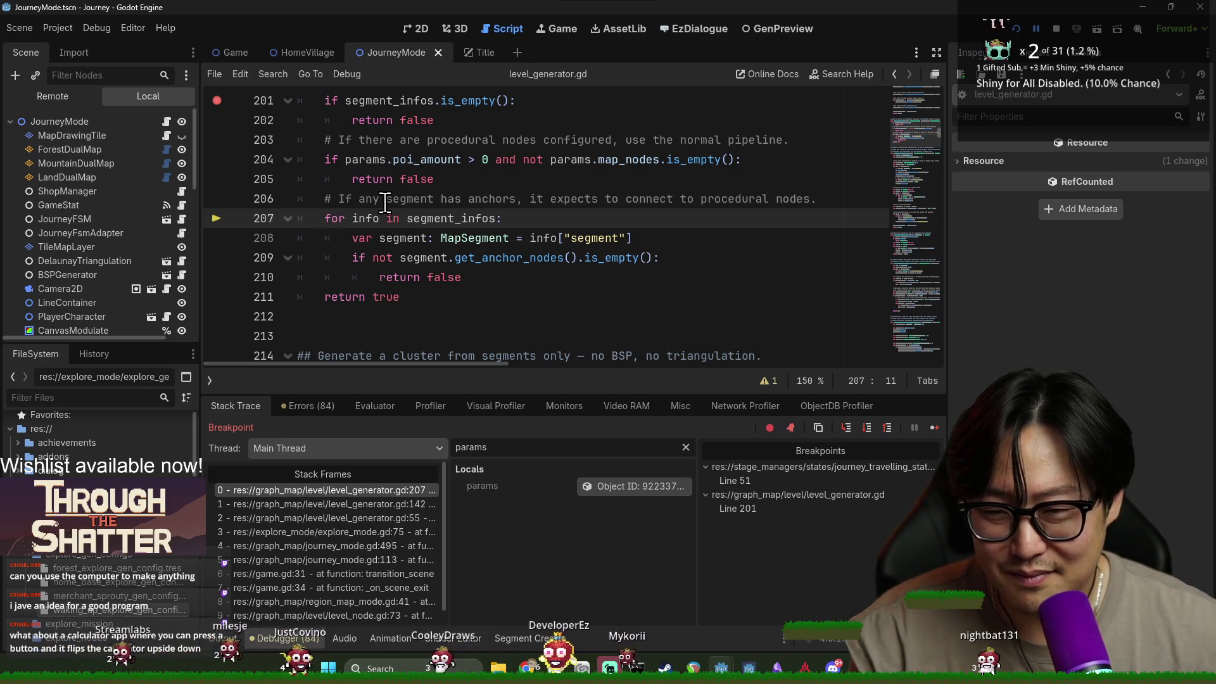
{"action": "left_click", "coordinate": [375, 179]}
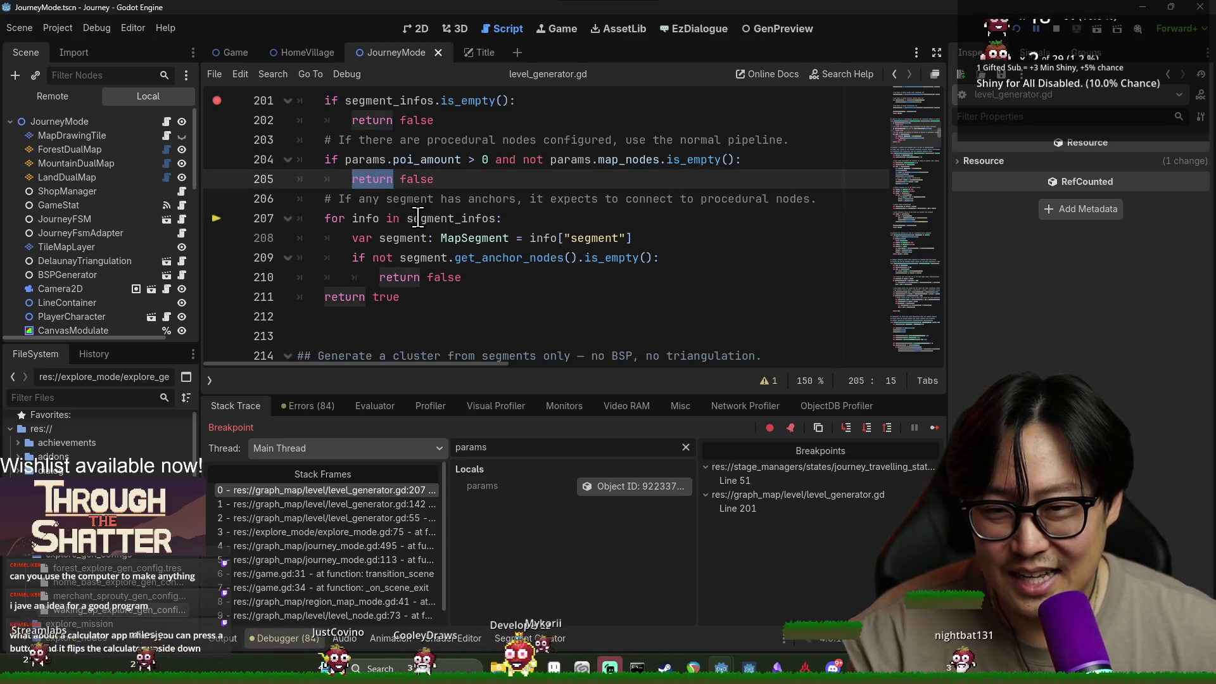
{"action": "mouse_move", "coordinate": [456, 225]}
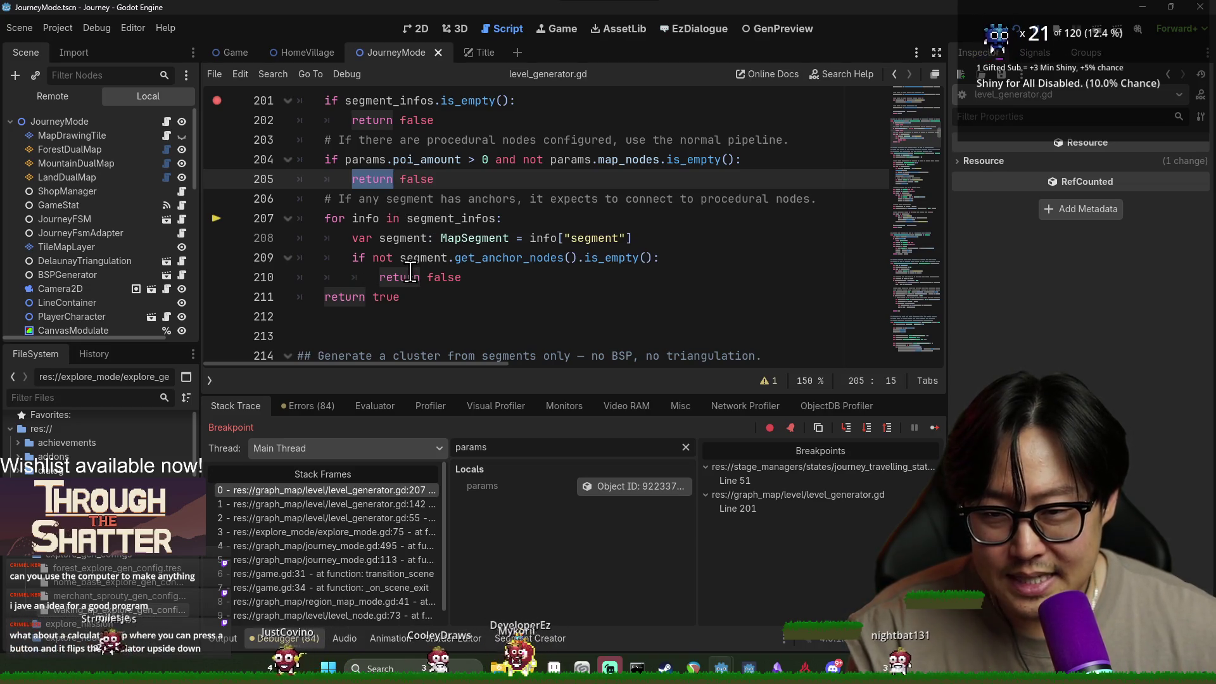
{"action": "left_click", "coordinate": [867, 428]}
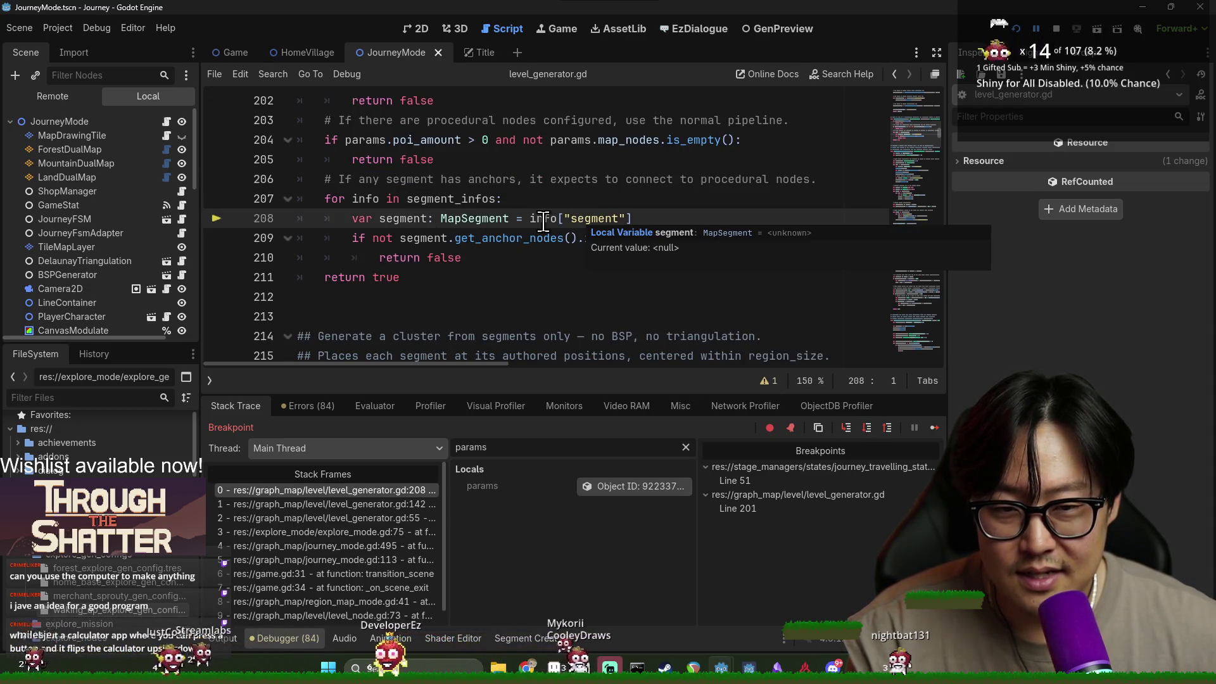
{"action": "mouse_move", "coordinate": [544, 222]}
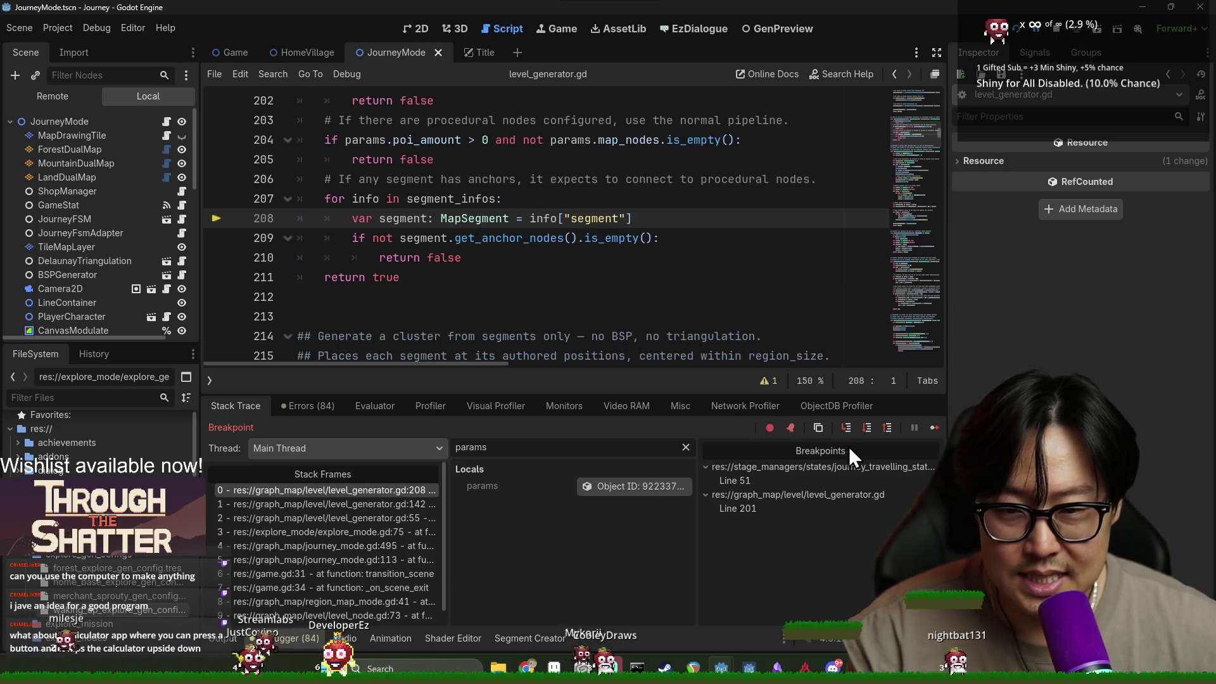
{"action": "left_click", "coordinate": [867, 429]}
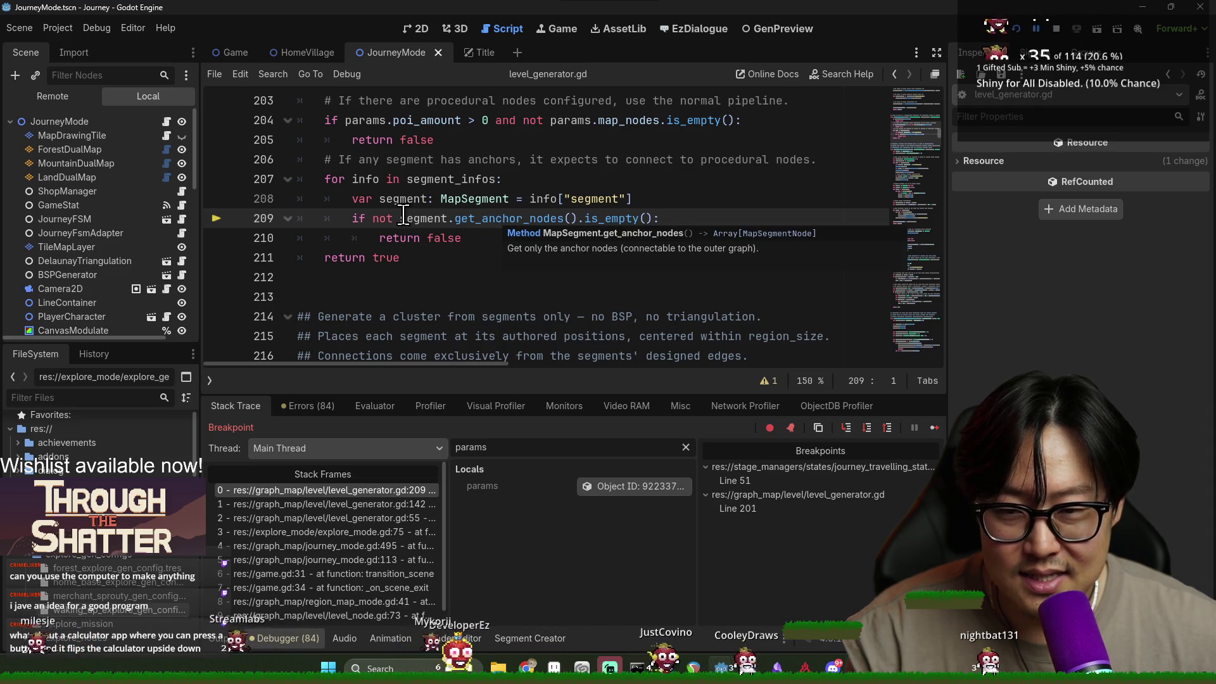
{"action": "left_click", "coordinate": [869, 429]}
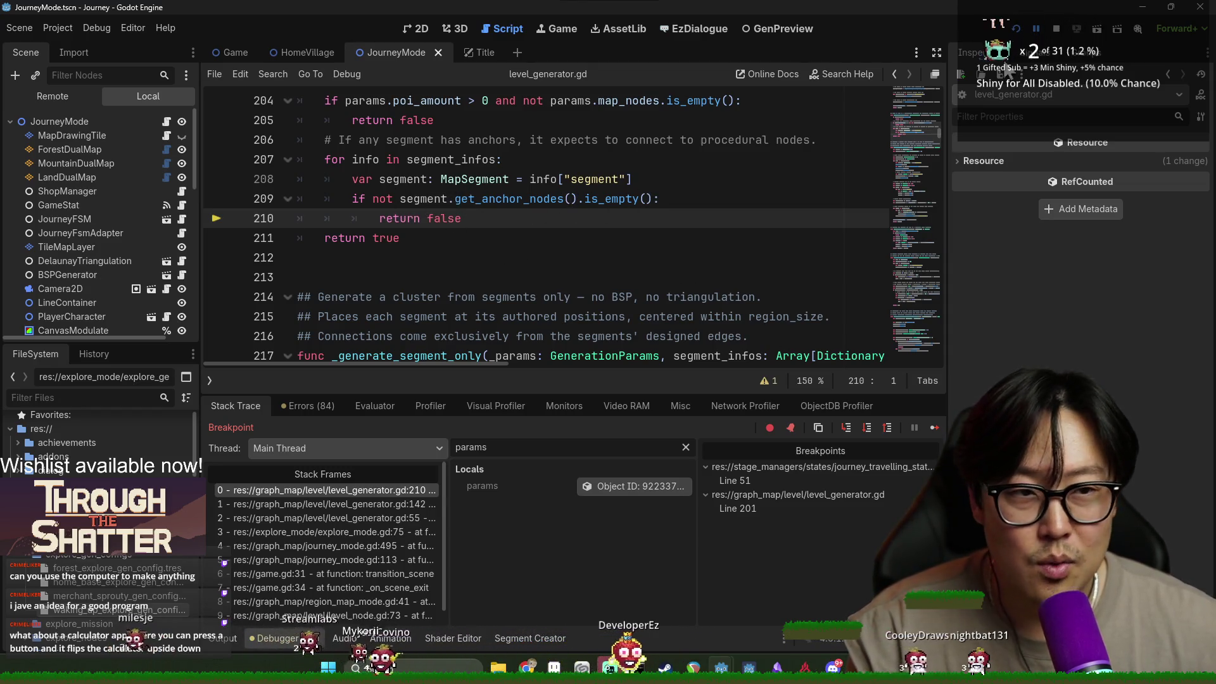
{"action": "left_click", "coordinate": [1056, 29]}
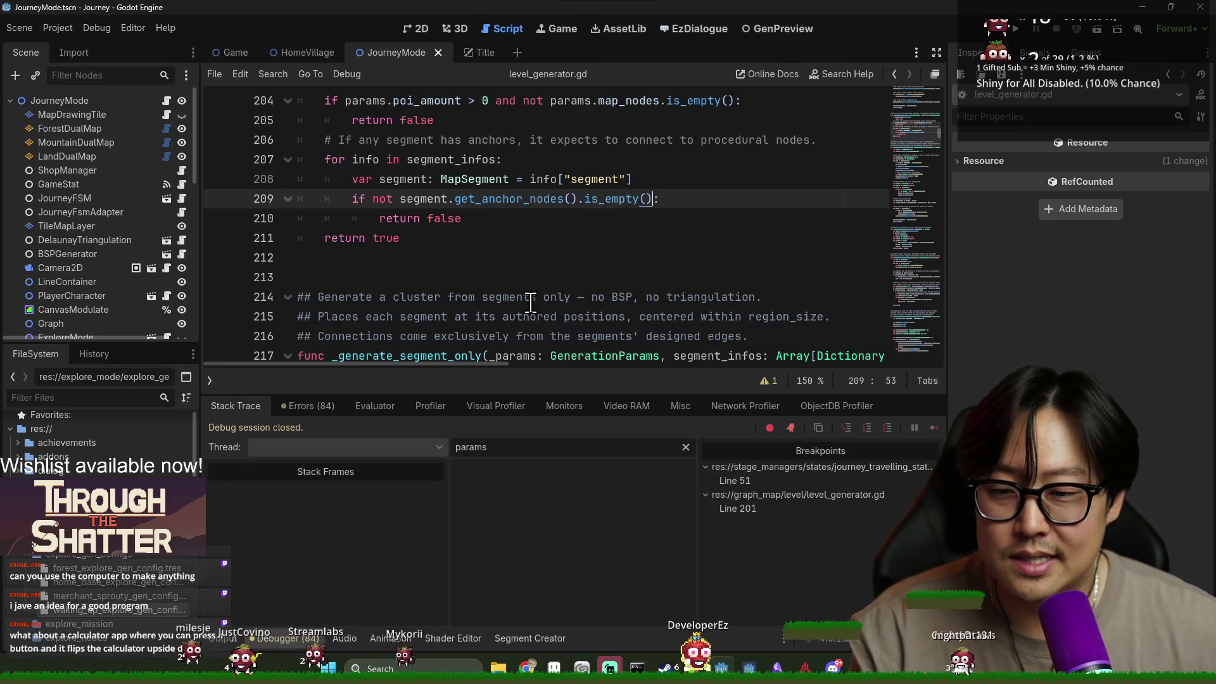
Show the Segment Creator with the start node selected, then select all of line 209.
{"action": "left_click", "coordinate": [556, 634]}
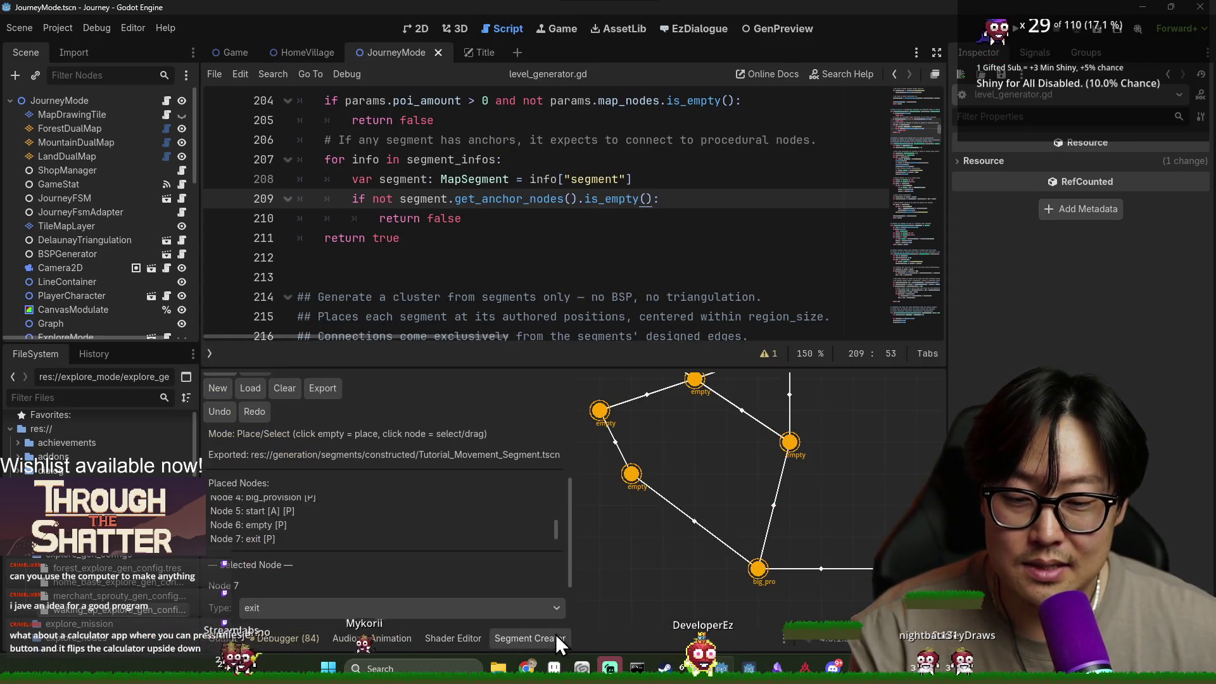
{"action": "left_click", "coordinate": [624, 415]}
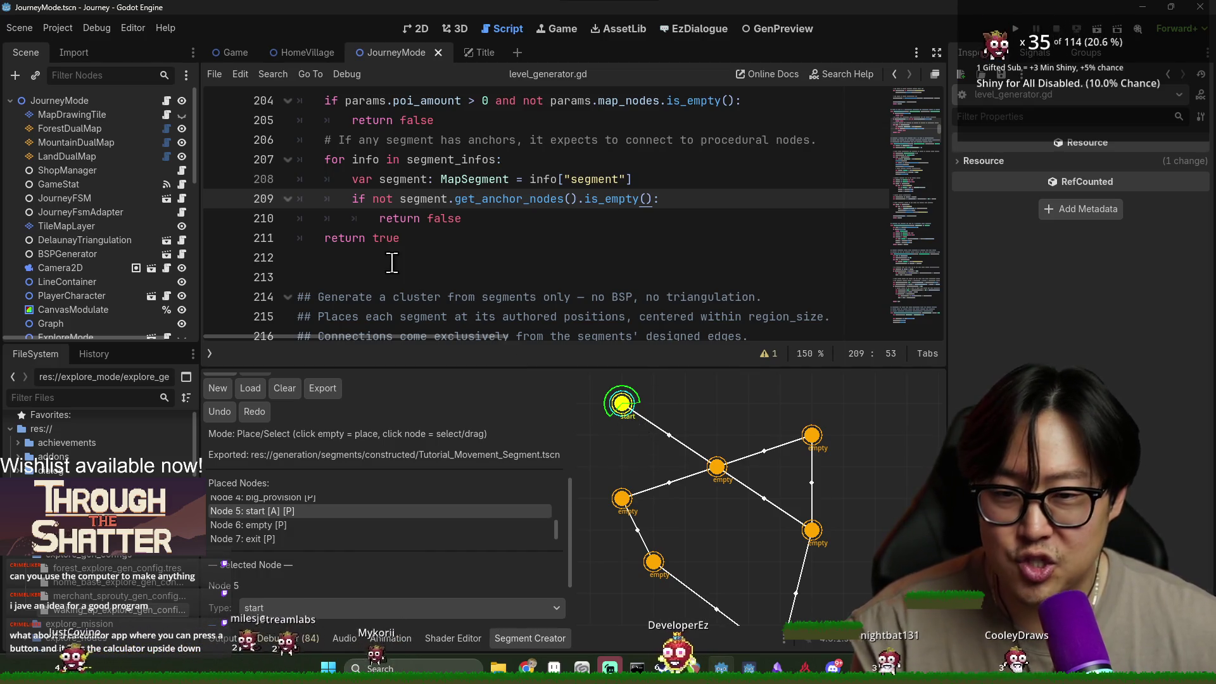
{"action": "double_click", "coordinate": [386, 200]}
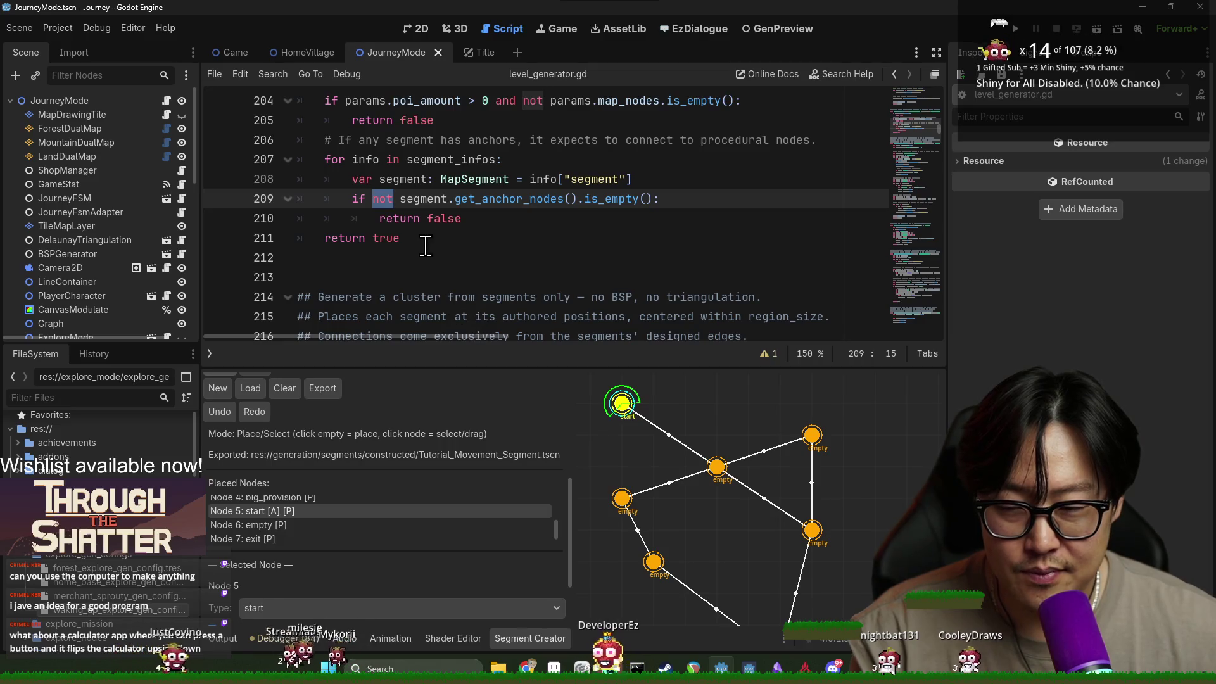
{"action": "triple_click", "coordinate": [358, 198]}
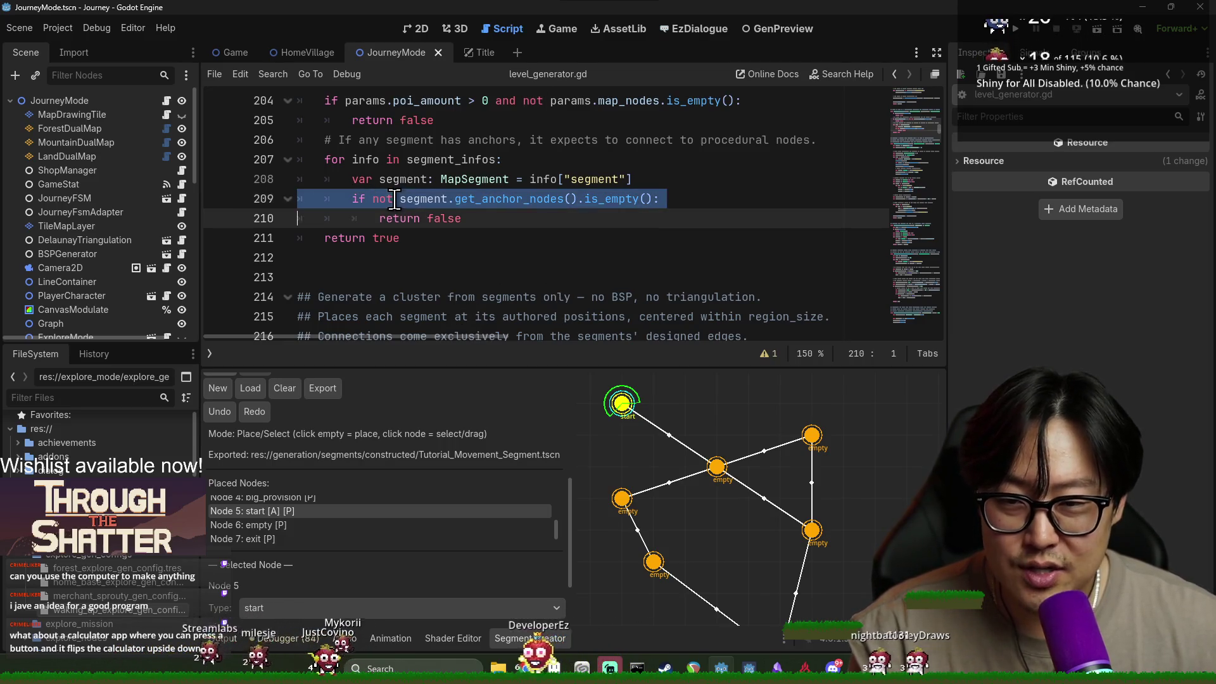
Delete lines 206–210, the anchors comment and get_anchor_nodes loop, from _is_segment_only.
{"action": "key", "text": "Down"}
{"action": "mouse_move", "coordinate": [358, 198]}
{"action": "left_mouse_down"}
{"action": "mouse_move", "coordinate": [526, 213]}
{"action": "mouse_move", "coordinate": [420, 223]}
{"action": "mouse_move", "coordinate": [262, 176]}
{"action": "mouse_move", "coordinate": [304, 141]}
{"action": "left_mouse_up"}
{"action": "double_click", "coordinate": [480, 199]}
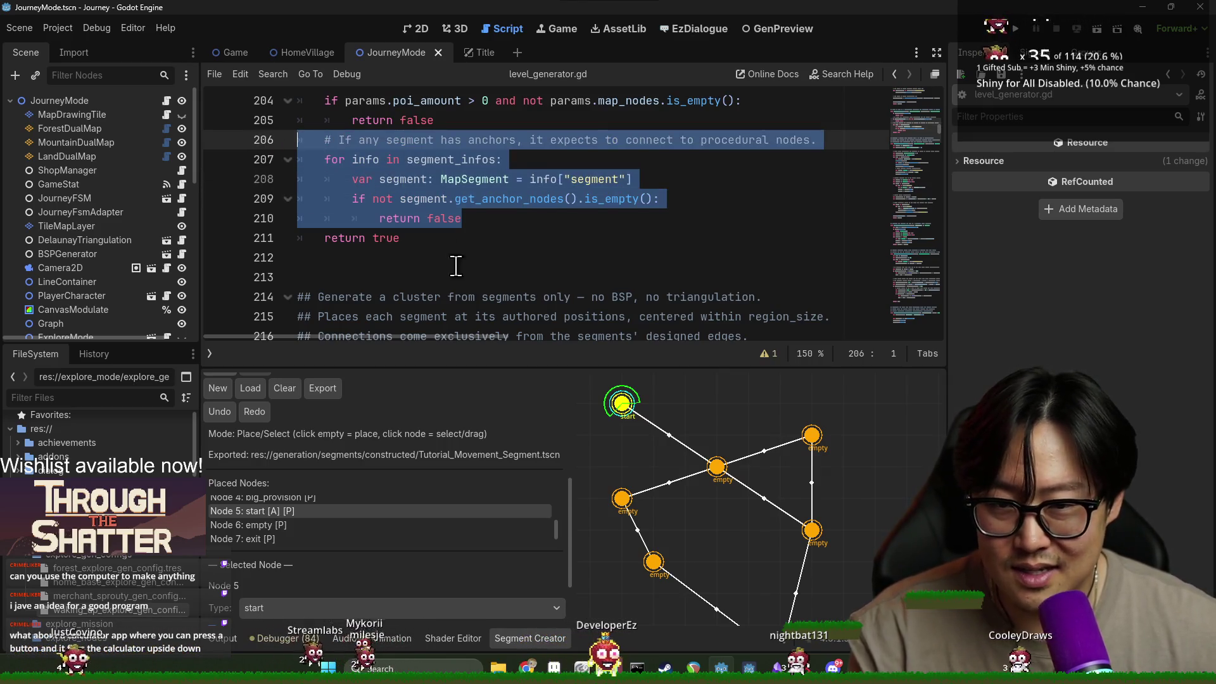
{"action": "triple_click", "coordinate": [393, 140]}
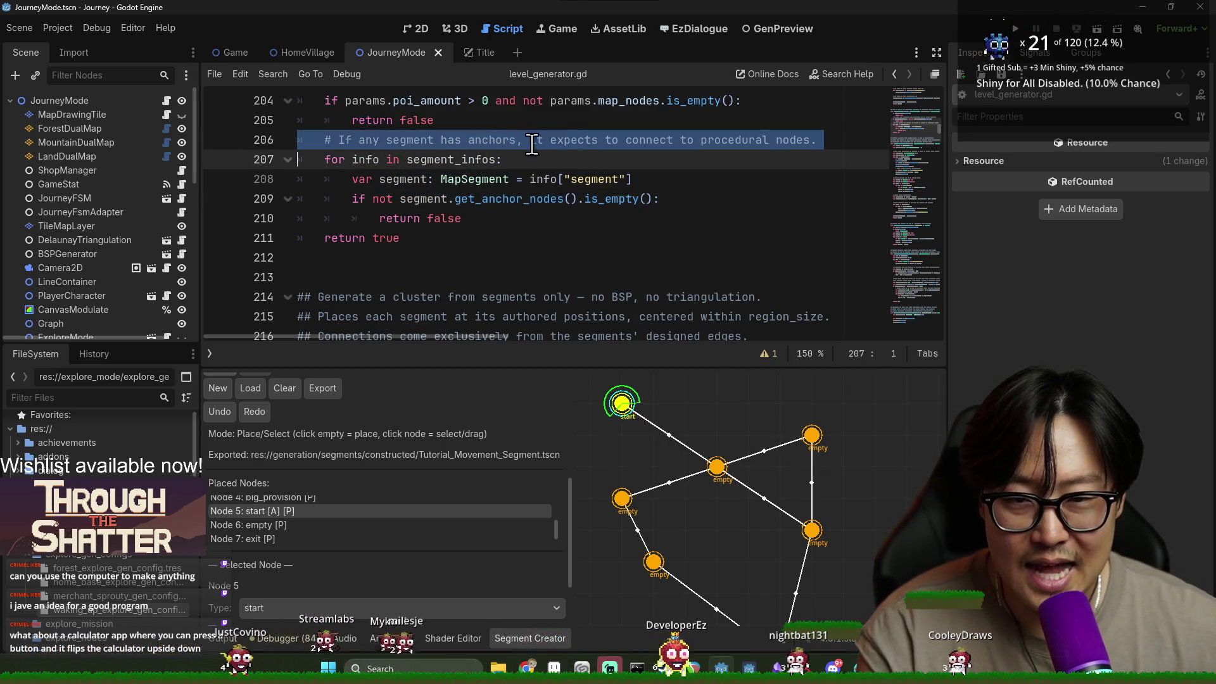
{"action": "mouse_move", "coordinate": [463, 218]}
{"action": "left_mouse_down"}
{"action": "mouse_move", "coordinate": [380, 217]}
{"action": "mouse_move", "coordinate": [279, 165]}
{"action": "mouse_move", "coordinate": [297, 140]}
{"action": "left_mouse_up"}
{"action": "key", "text": "BackSpace"}
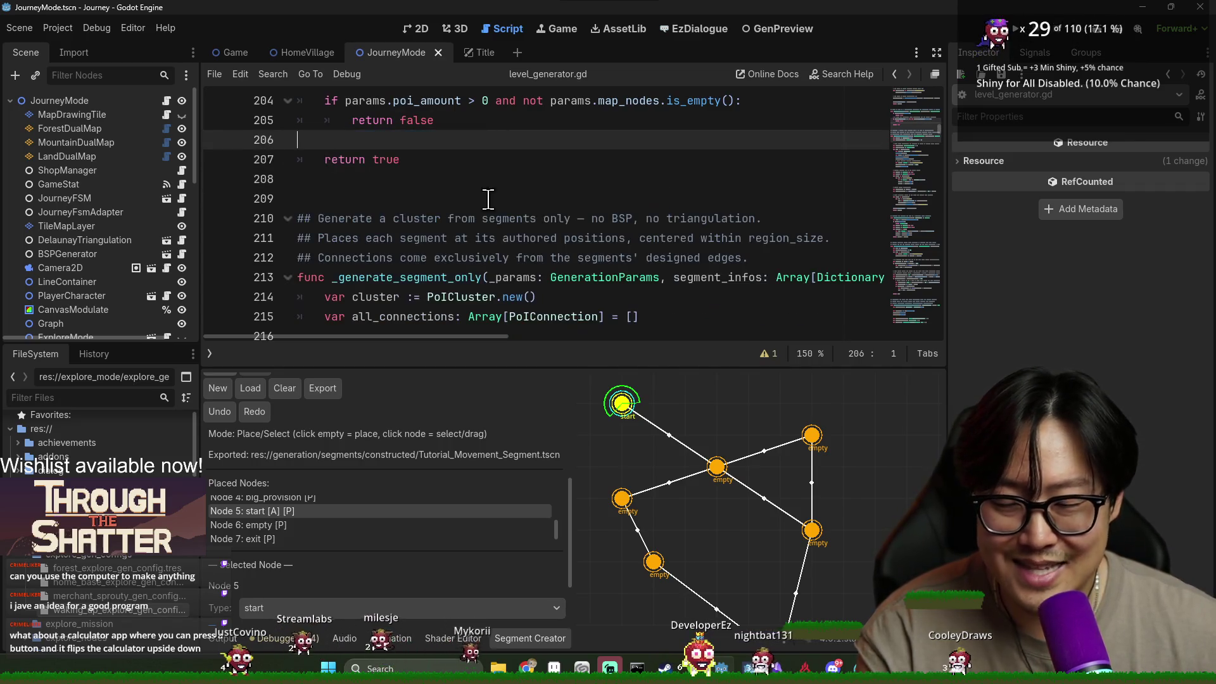
Save level_generator.gd and launch the game with F5.
{"action": "key", "text": "ctrl+s"}
{"action": "left_click", "coordinate": [564, 159]}
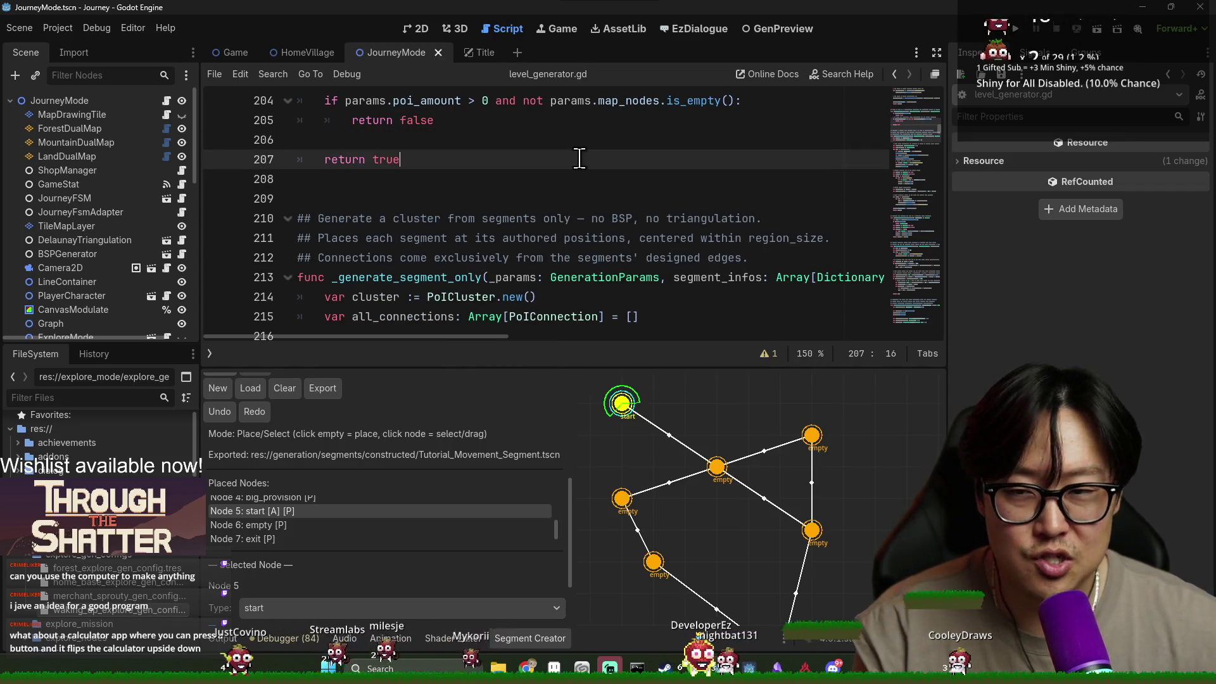
{"action": "key", "text": "F5"}
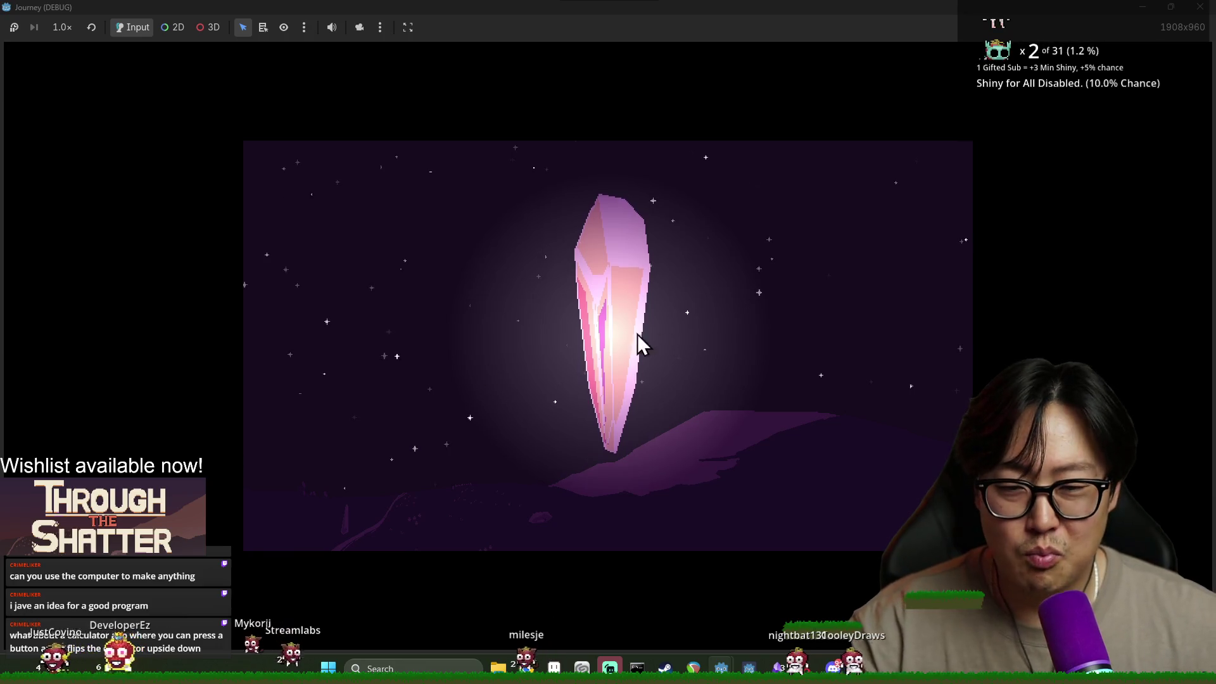
Click the title-screen crystal four times until it shatters, then switch back to the editor.
{"action": "left_click", "coordinate": [655, 355]}
{"action": "left_click", "coordinate": [669, 368]}
{"action": "left_click", "coordinate": [669, 368]}
{"action": "left_click", "coordinate": [669, 367]}
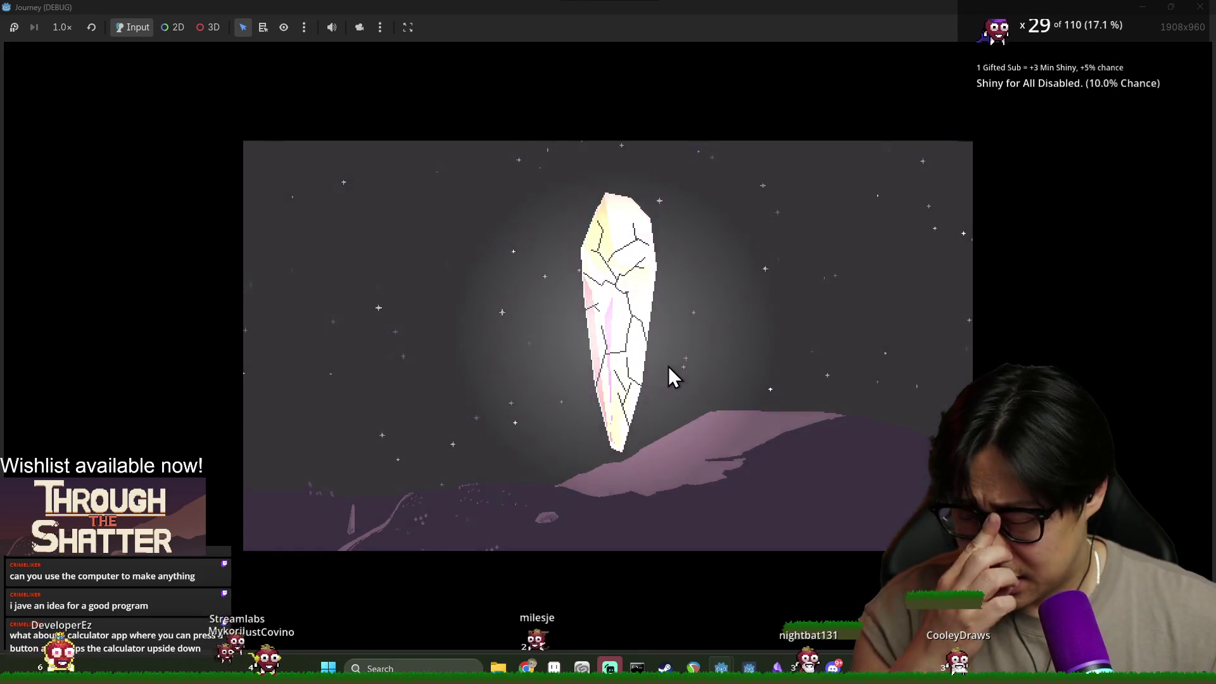
{"action": "key", "text": "alt+Tab"}
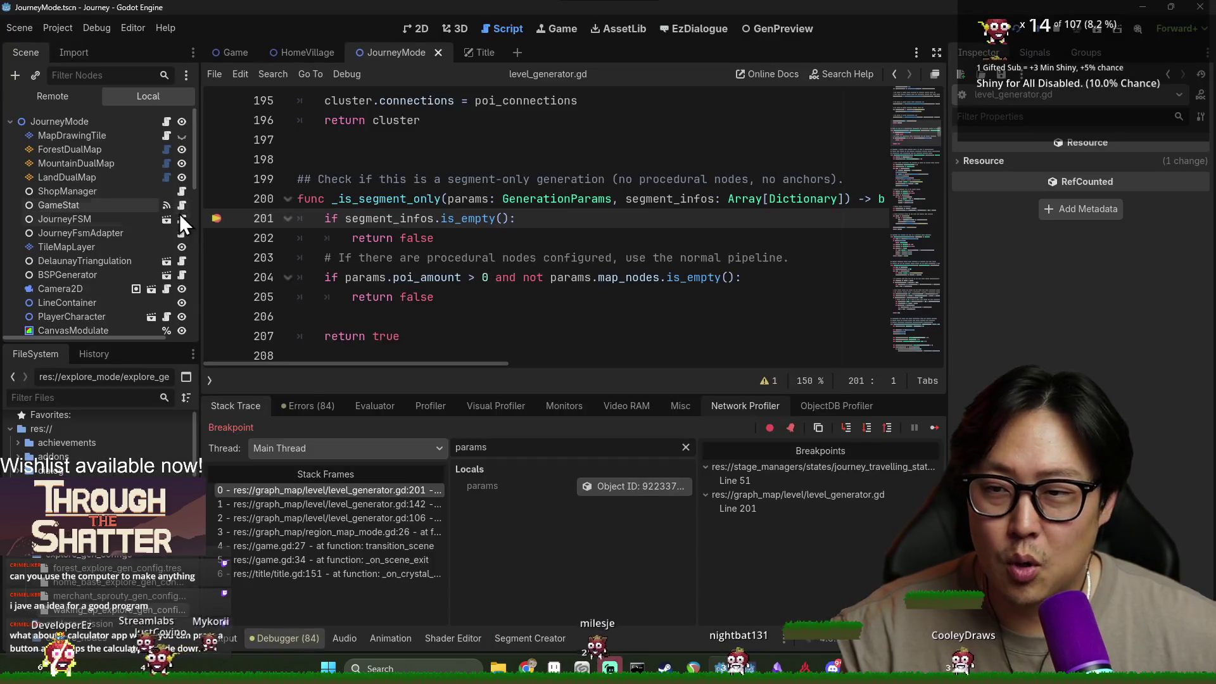
Remove the breakpoint on line 201 and resume the paused game.
{"action": "left_click", "coordinate": [216, 219]}
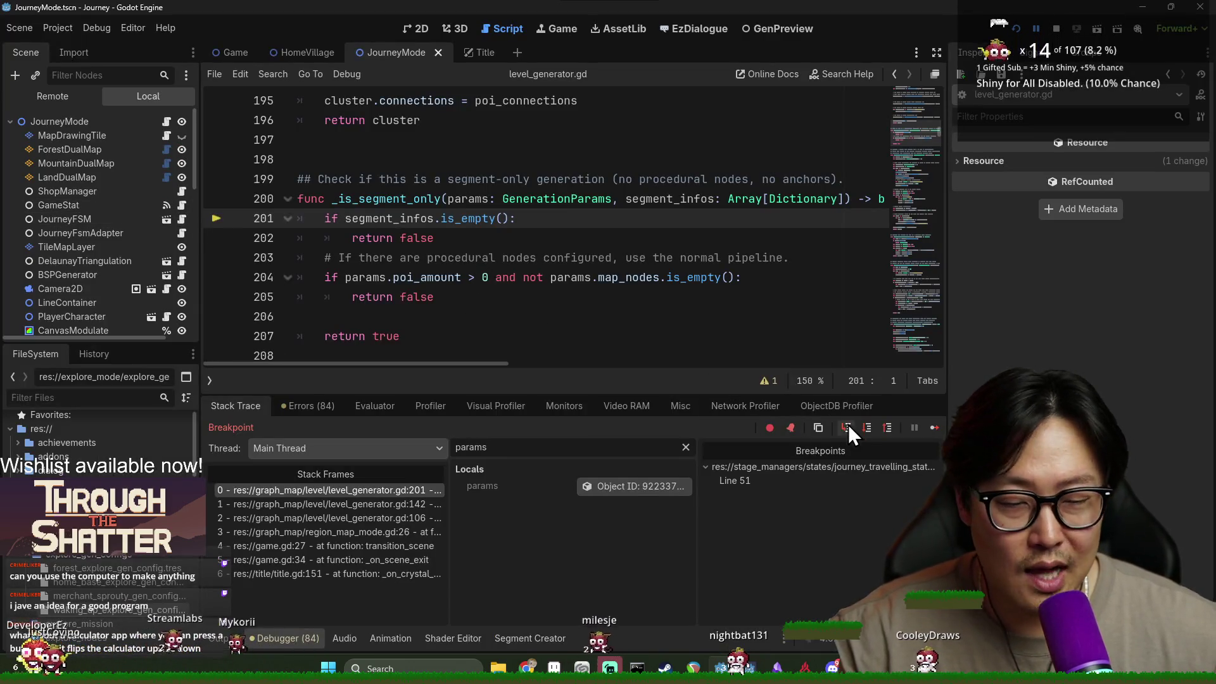
{"action": "left_click", "coordinate": [937, 430]}
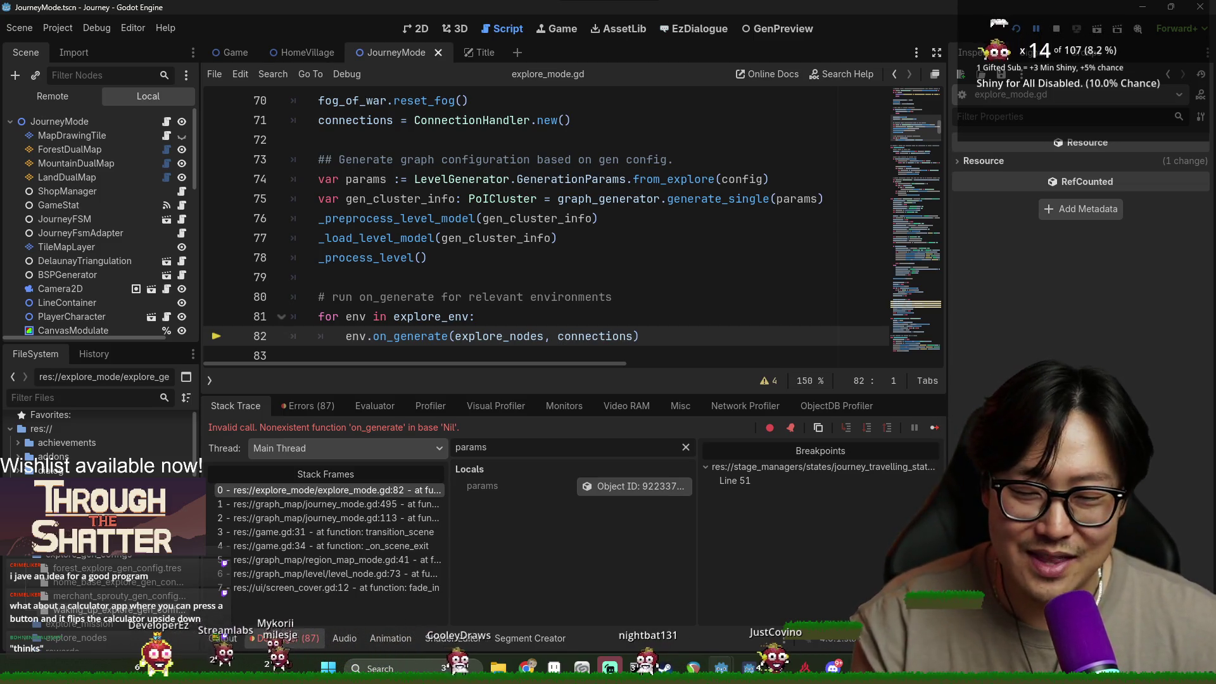
{"action": "left_click", "coordinate": [468, 337]}
{"action": "mouse_move", "coordinate": [462, 337]}
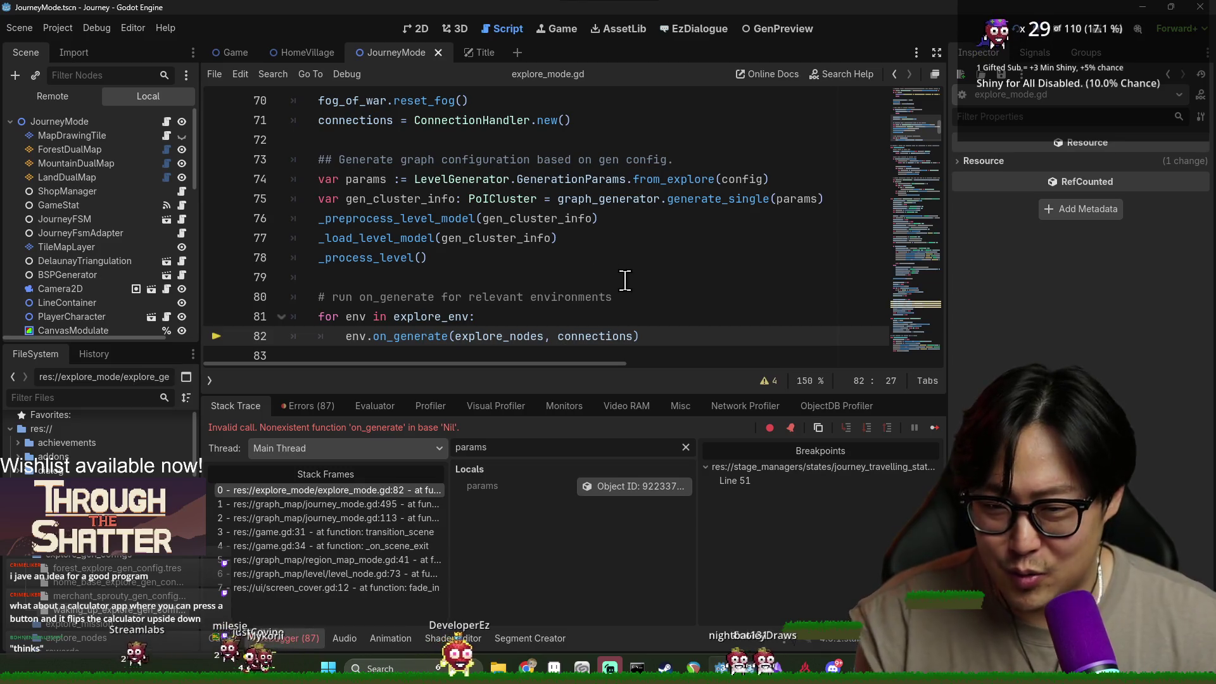
{"action": "scroll", "coordinate": [488, 301], "scroll_direction": "down", "scroll_amount": 2}
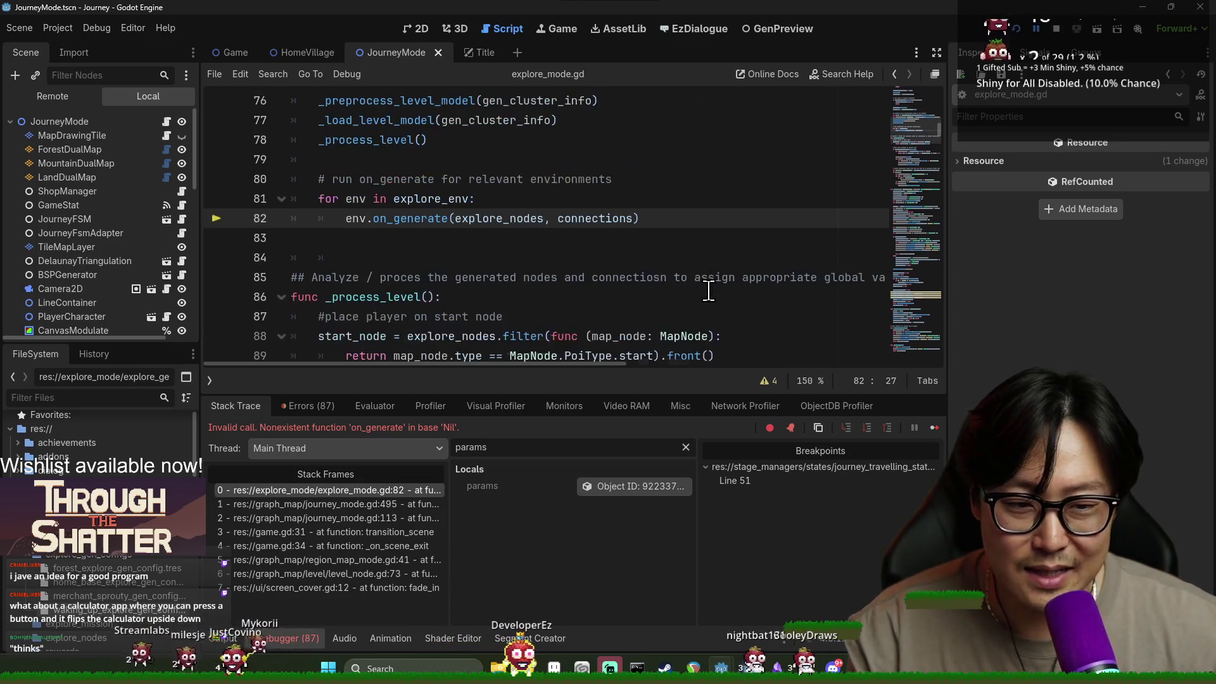
{"action": "scroll", "coordinate": [488, 301], "scroll_direction": "up", "scroll_amount": 3}
{"action": "scroll", "coordinate": [488, 300], "scroll_direction": "up", "scroll_amount": 2}
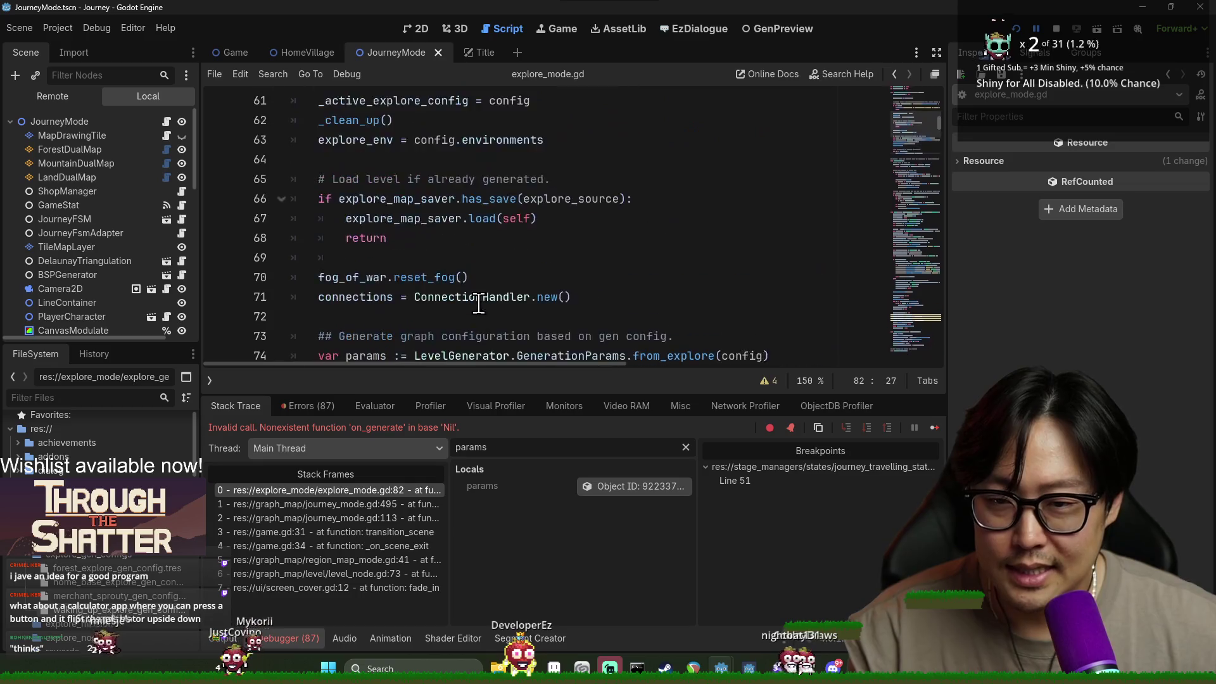
{"action": "scroll", "coordinate": [444, 282], "scroll_direction": "down", "scroll_amount": 4}
{"action": "triple_click", "coordinate": [398, 261]}
{"action": "double_click", "coordinate": [391, 286]}
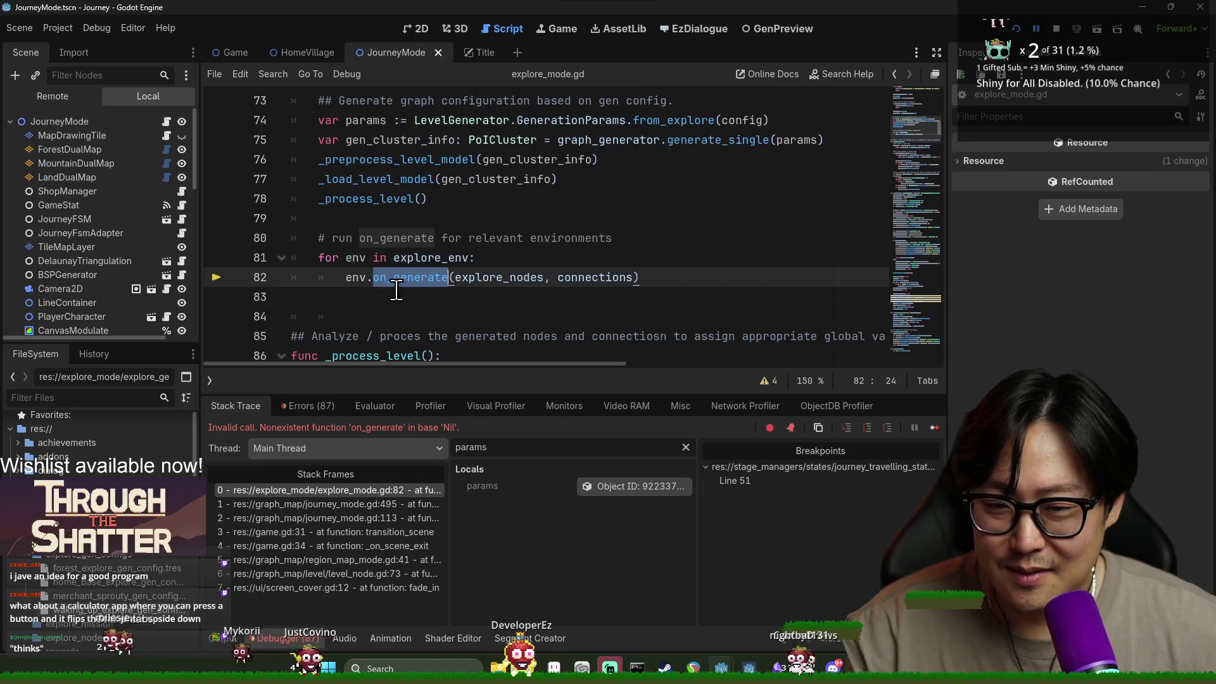
{"action": "double_click", "coordinate": [431, 257]}
{"action": "left_click", "coordinate": [398, 280]}
{"action": "double_click", "coordinate": [437, 258]}
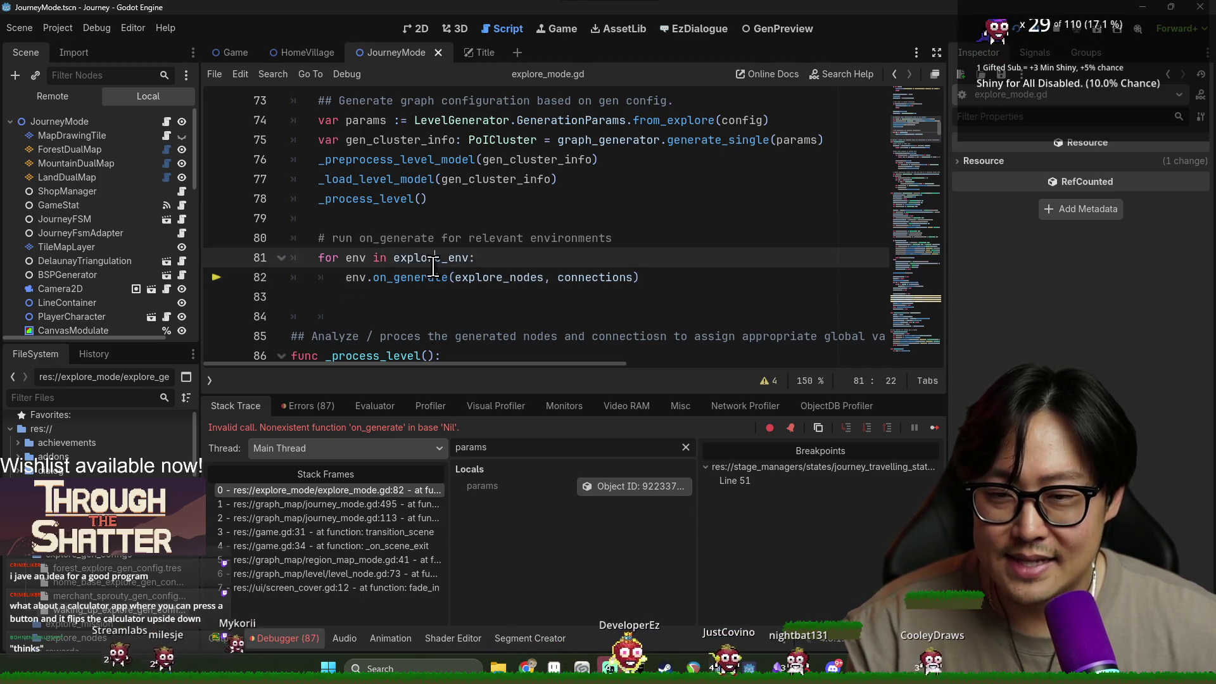
{"action": "left_click", "coordinate": [485, 280]}
{"action": "mouse_move", "coordinate": [483, 279]}
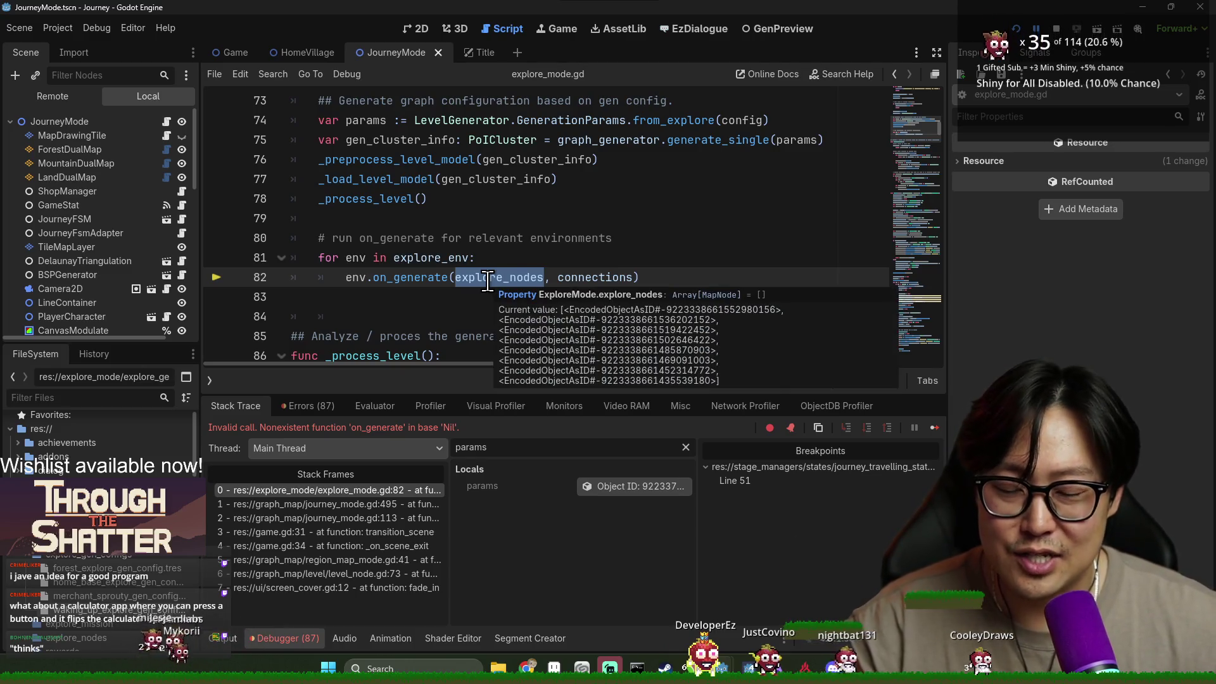
{"action": "left_click", "coordinate": [518, 262]}
{"action": "left_click", "coordinate": [533, 277]}
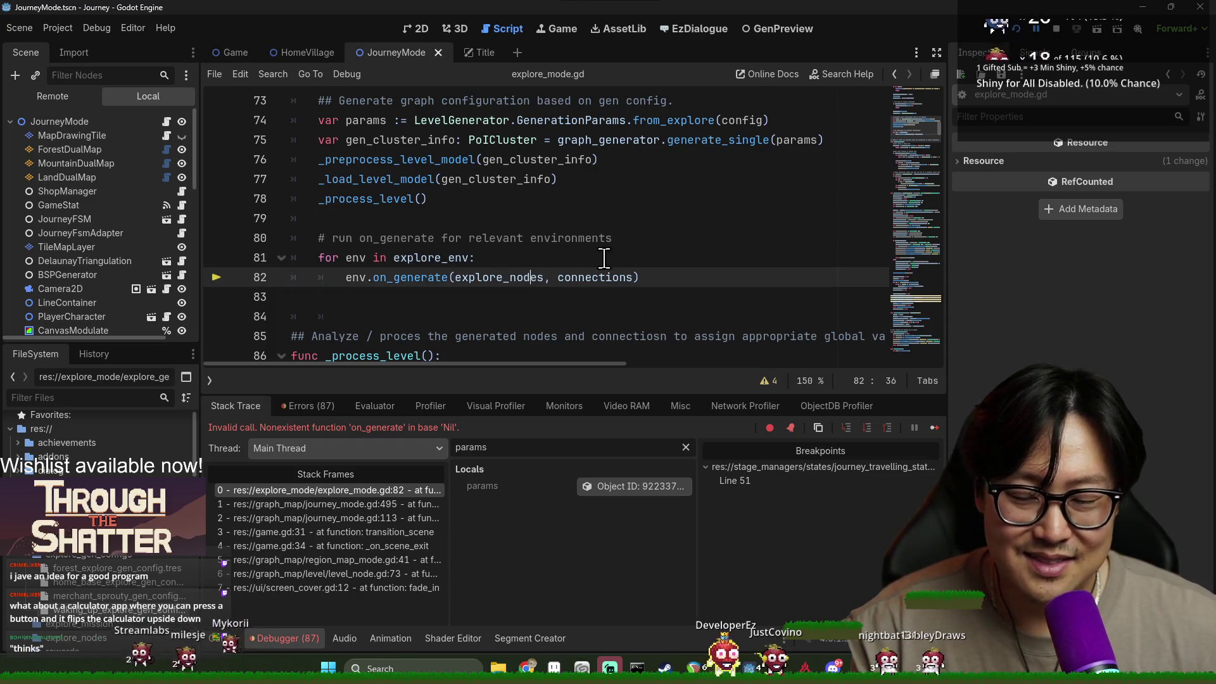
{"action": "left_click", "coordinate": [496, 299]}
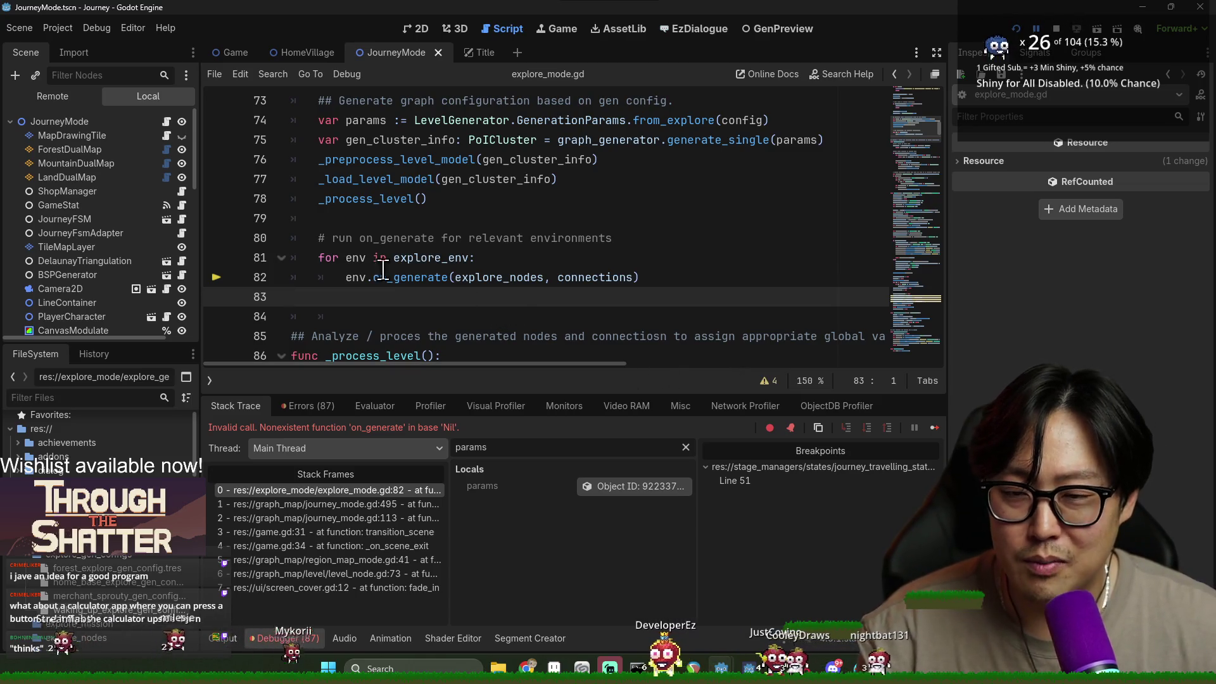
{"action": "scroll", "coordinate": [369, 271], "scroll_direction": "up", "scroll_amount": 7}
{"action": "scroll", "coordinate": [450, 295], "scroll_direction": "down", "scroll_amount": 4}
{"action": "scroll", "coordinate": [451, 296], "scroll_direction": "down", "scroll_amount": 5}
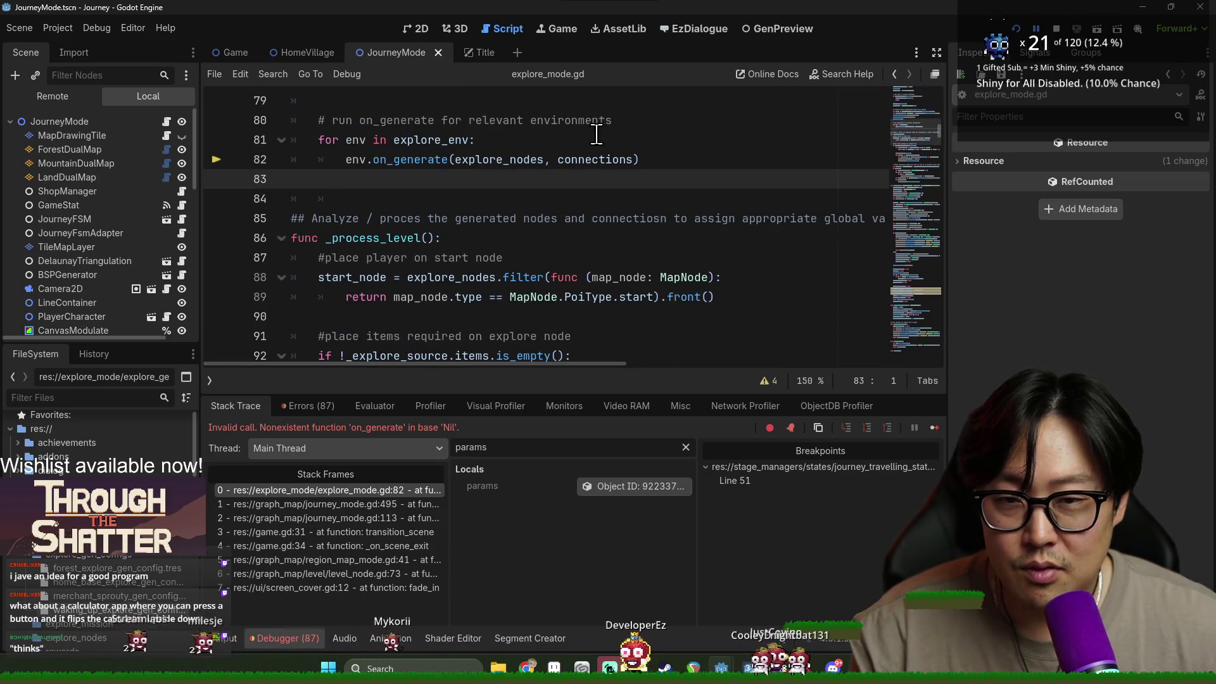
{"action": "scroll", "coordinate": [389, 209], "scroll_direction": "up", "scroll_amount": 1}
{"action": "double_click", "coordinate": [410, 218]}
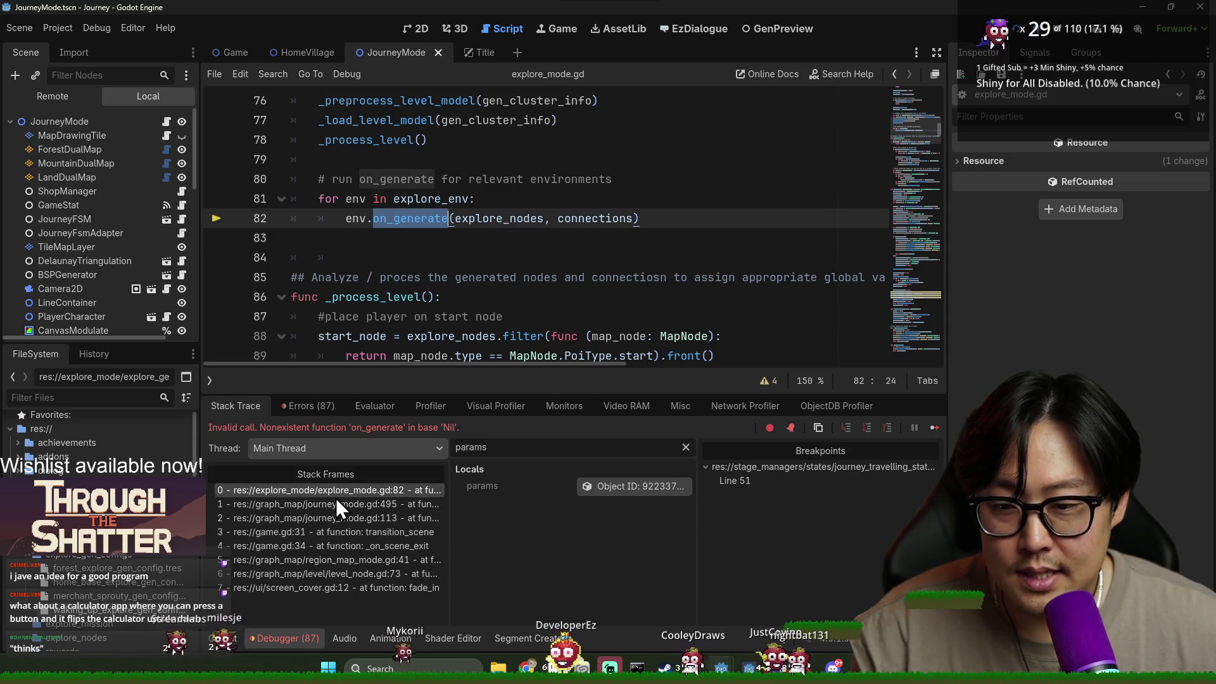
{"action": "scroll", "coordinate": [394, 258], "scroll_direction": "up", "scroll_amount": 3}
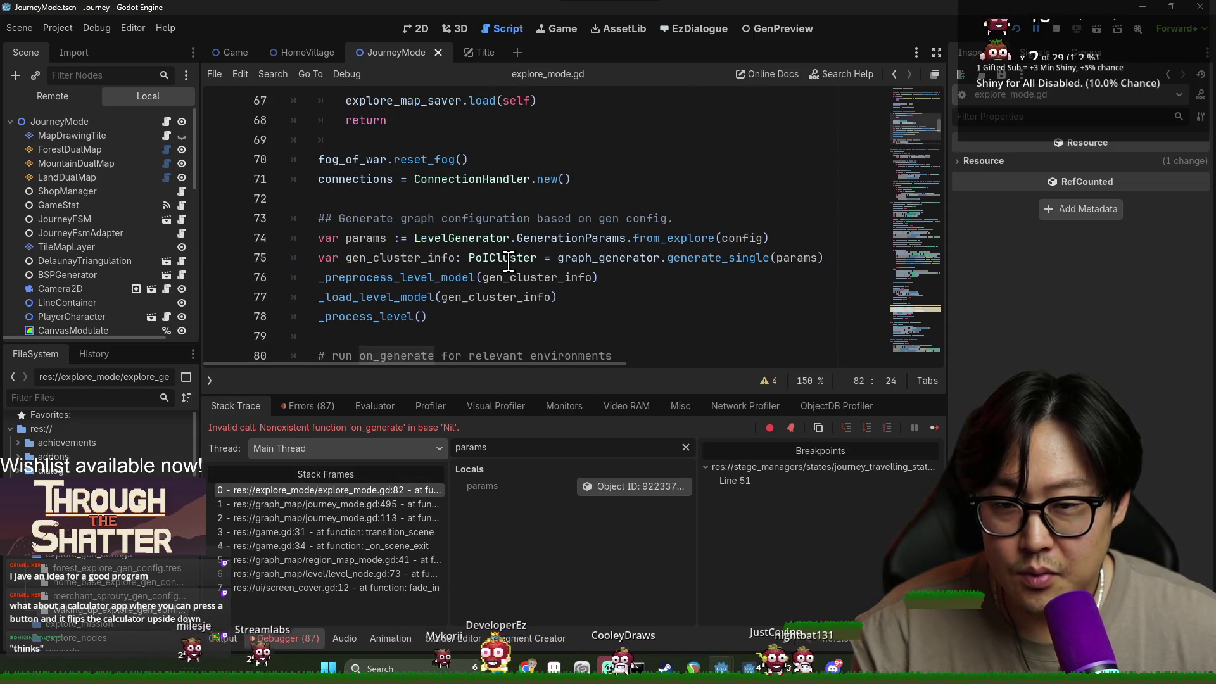
{"action": "left_click", "coordinate": [393, 258]}
{"action": "double_click", "coordinate": [393, 257]}
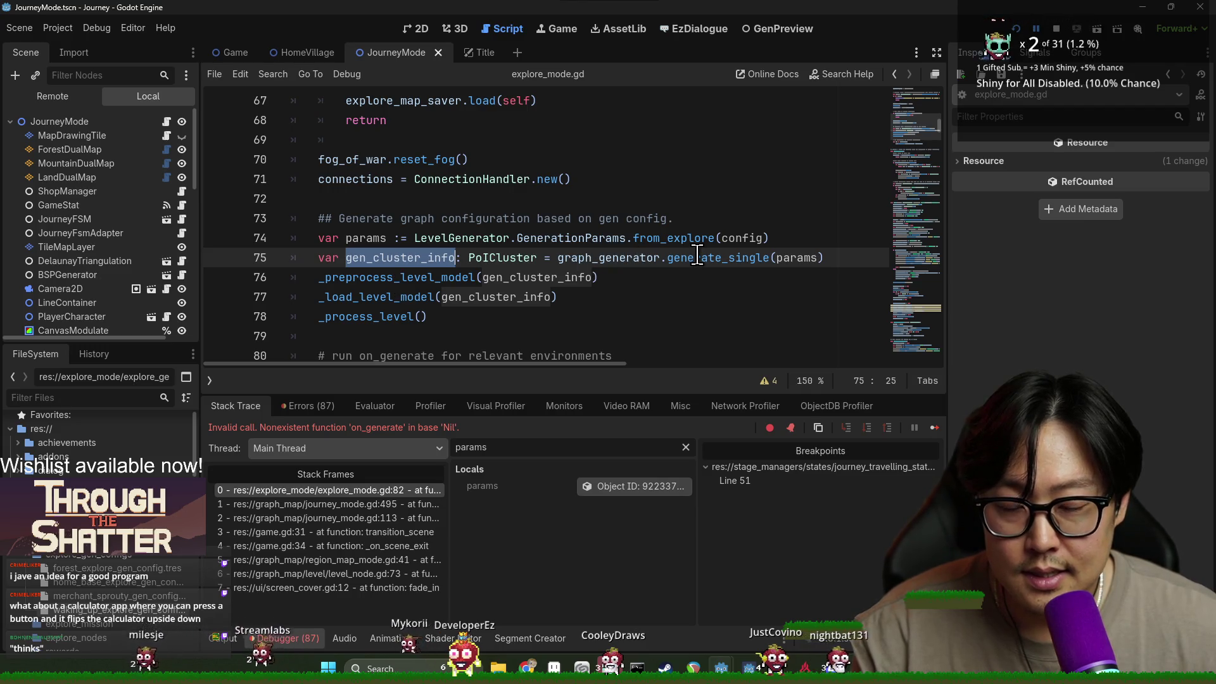
{"action": "scroll", "coordinate": [422, 203], "scroll_direction": "down", "scroll_amount": 4}
{"action": "scroll", "coordinate": [423, 204], "scroll_direction": "up", "scroll_amount": 2}
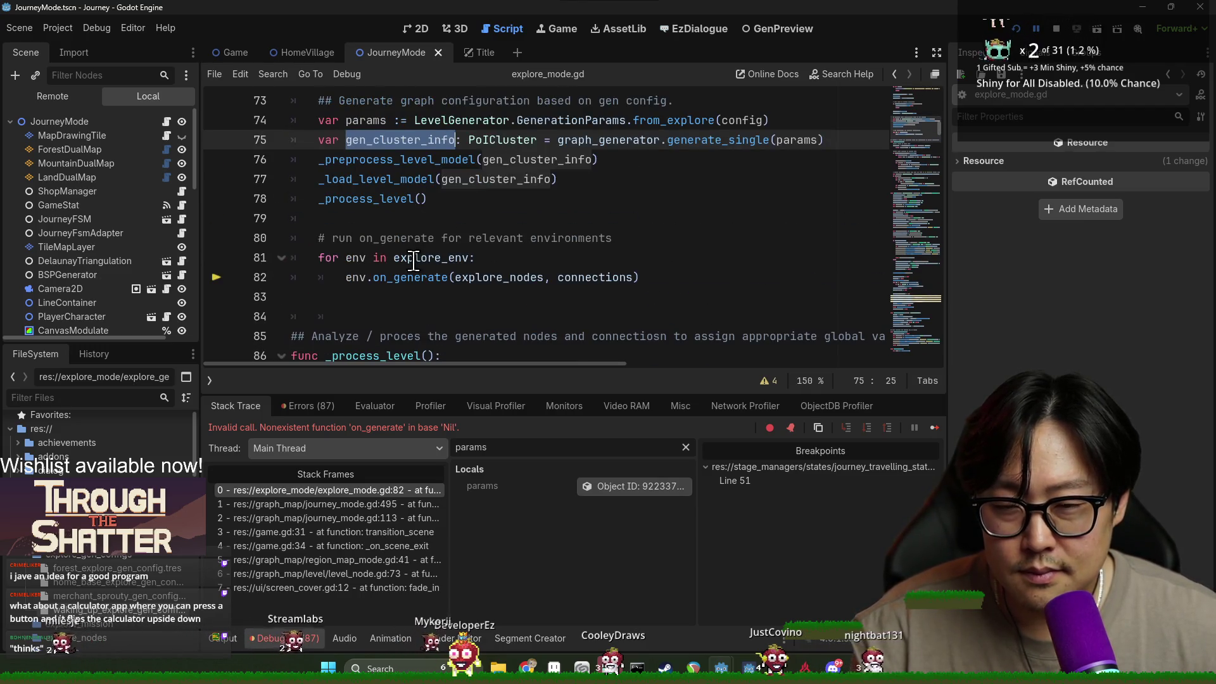
{"action": "left_click", "coordinate": [359, 259]}
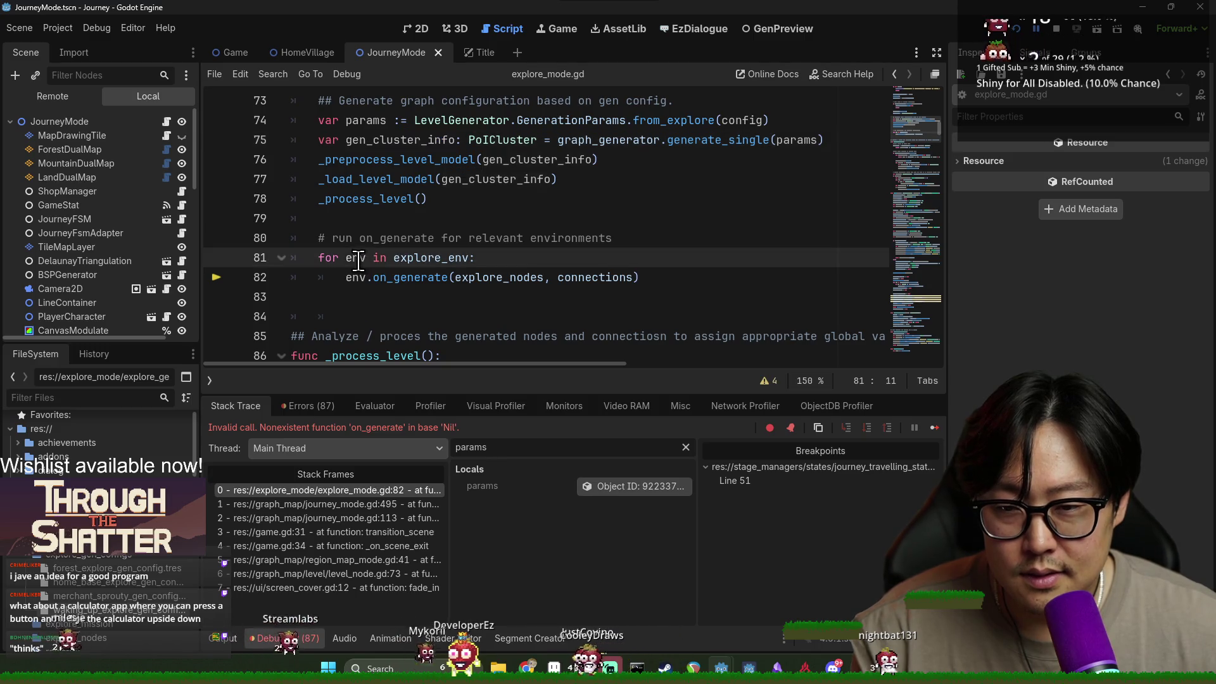
{"action": "mouse_move", "coordinate": [440, 260]}
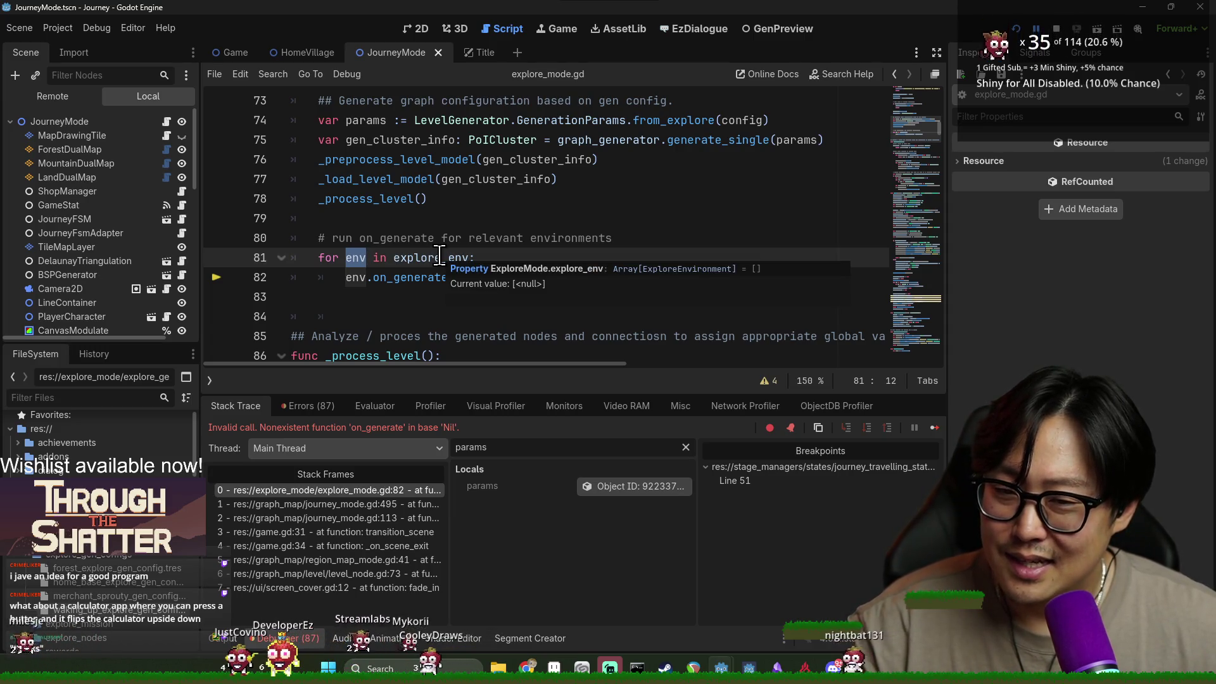
{"action": "left_click", "coordinate": [436, 257]}
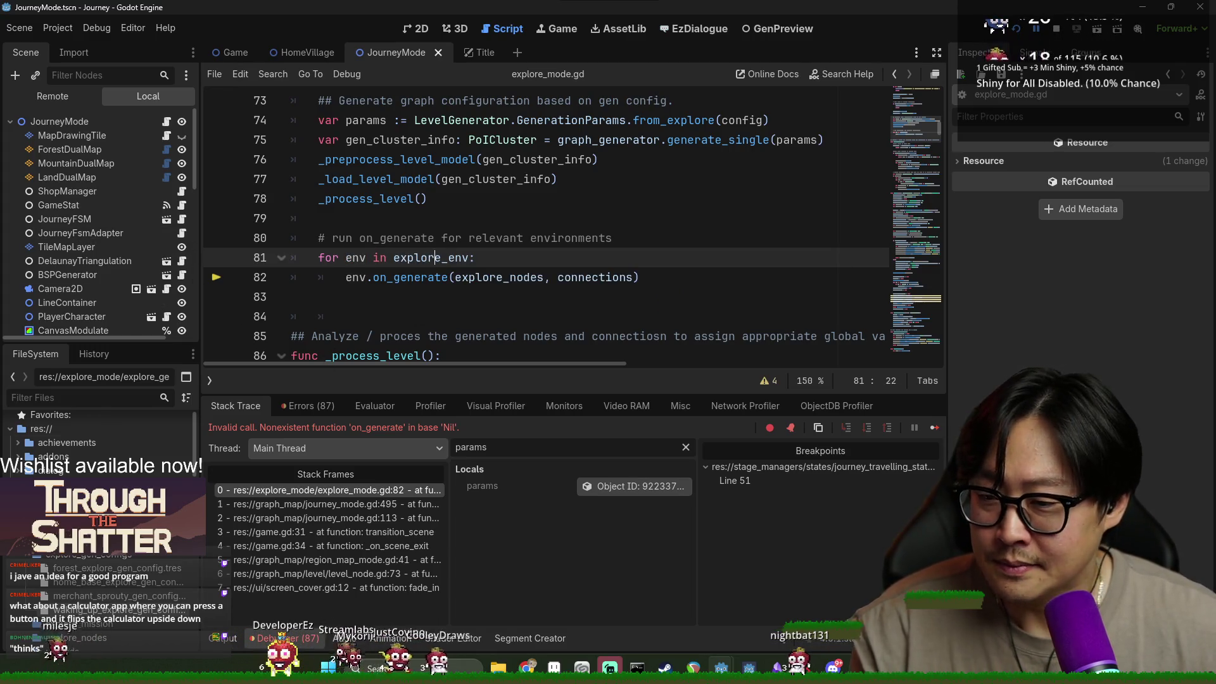
Expand the explore config's Environments array, add an empty element, then remove it.
{"action": "left_click", "coordinate": [102, 612]}
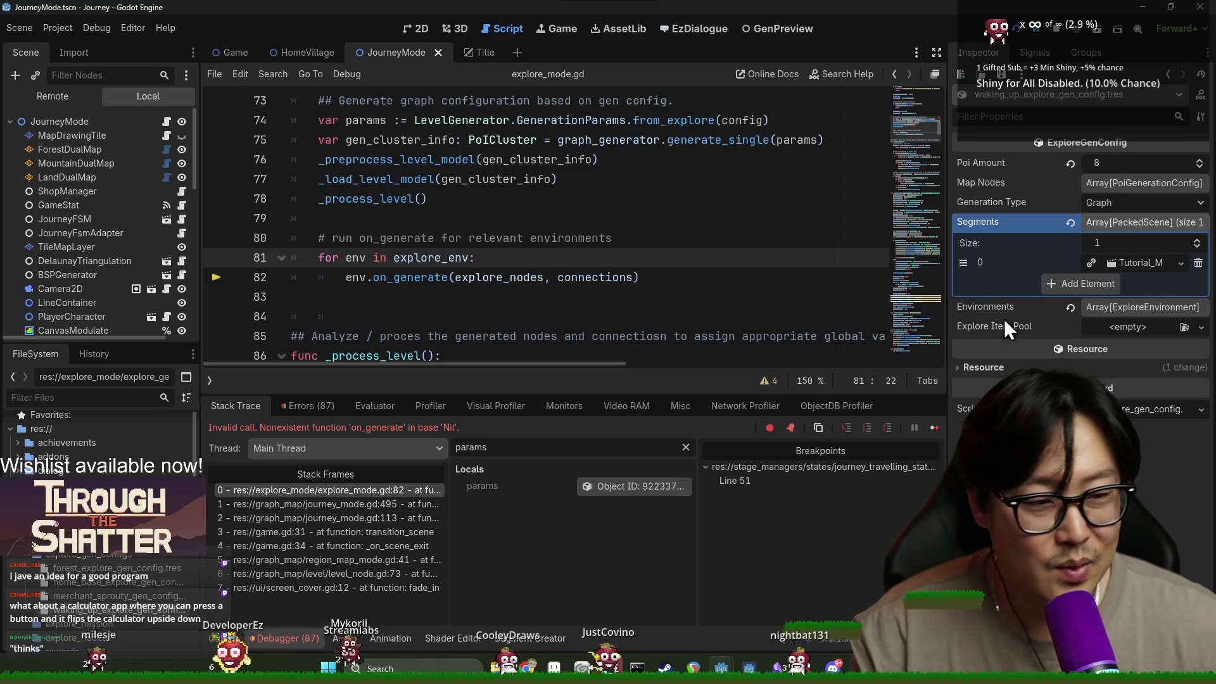
{"action": "left_click", "coordinate": [1130, 311]}
{"action": "left_click", "coordinate": [1115, 347]}
{"action": "left_click", "coordinate": [1120, 347]}
{"action": "left_click", "coordinate": [1112, 333]}
{"action": "left_click", "coordinate": [1071, 306]}
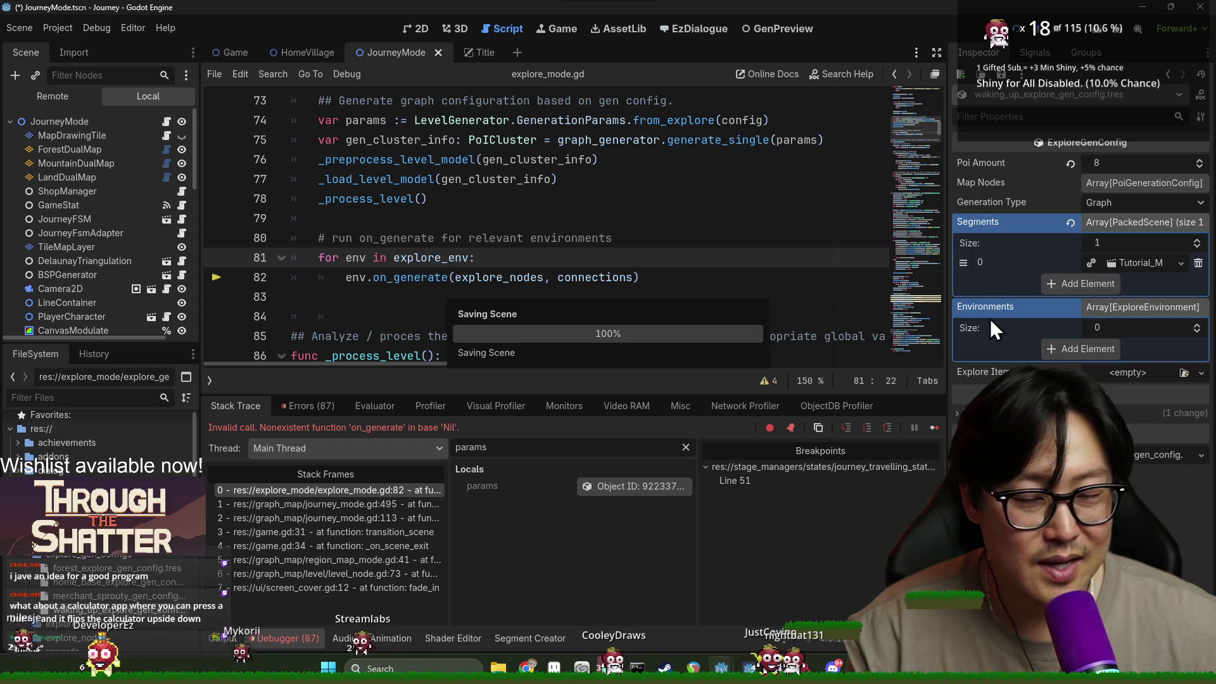
Rerun the game with F5 and switch to the running game window.
{"action": "left_click", "coordinate": [602, 238]}
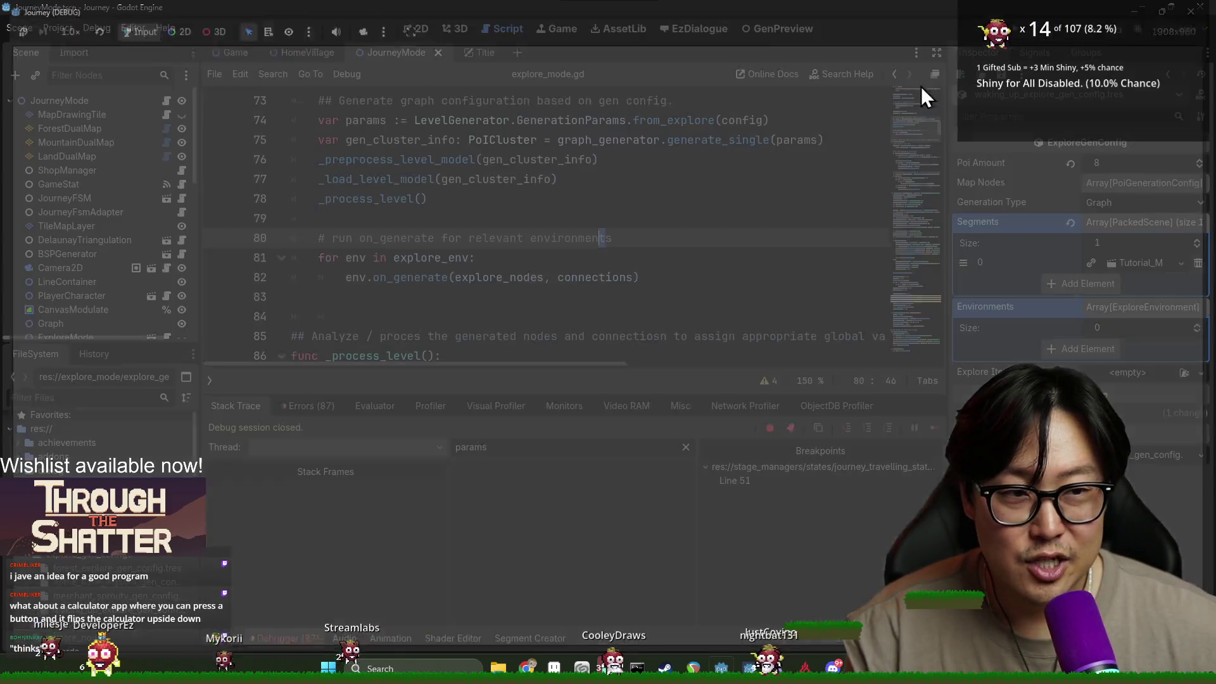
{"action": "left_click", "coordinate": [479, 277]}
{"action": "key", "text": "F5"}
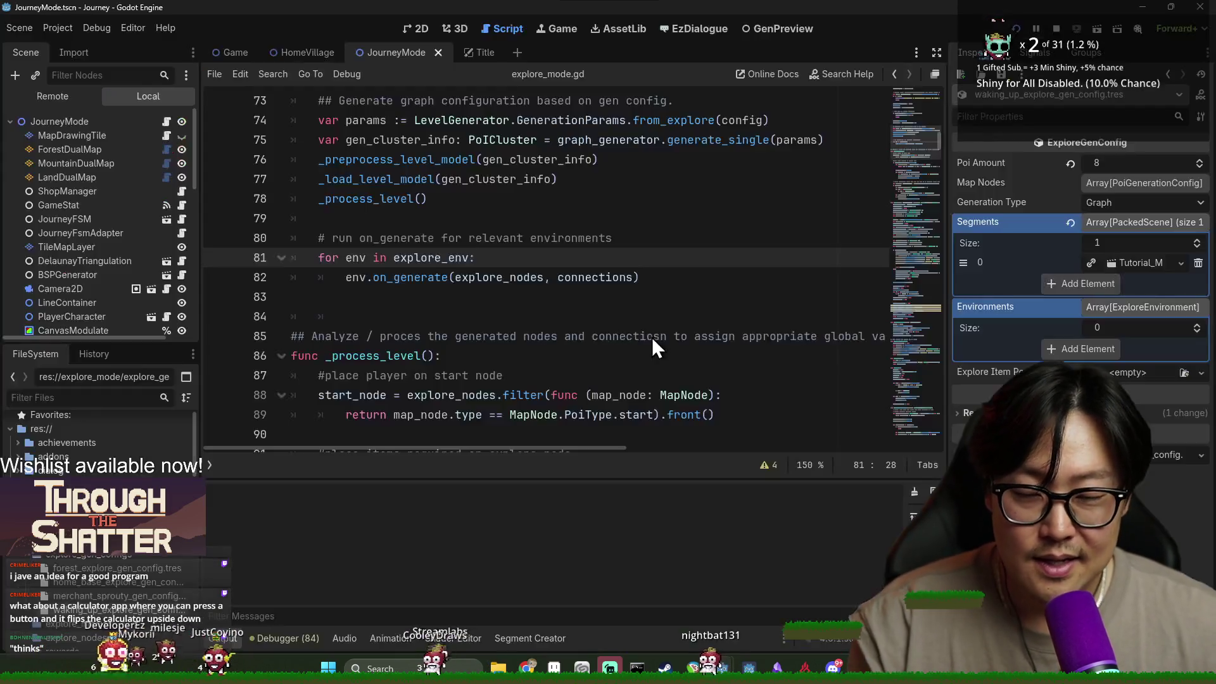
{"action": "left_click", "coordinate": [874, 258]}
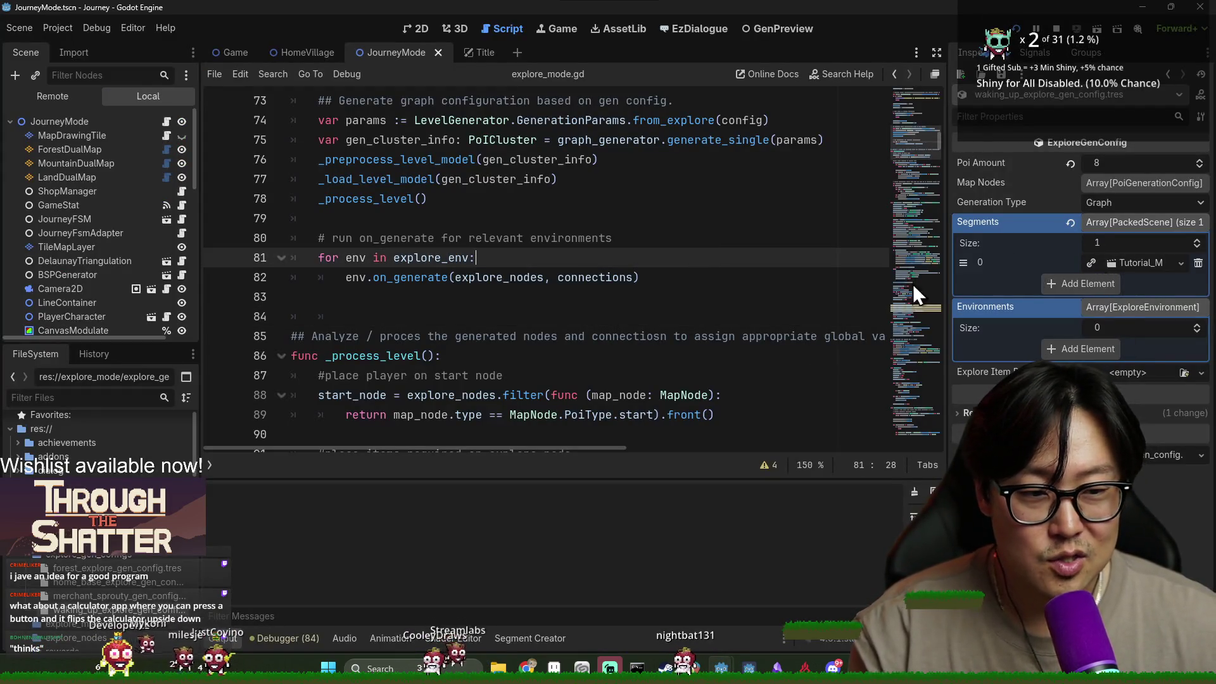
{"action": "left_click", "coordinate": [1188, 309]}
{"action": "key", "text": "alt+Tab"}
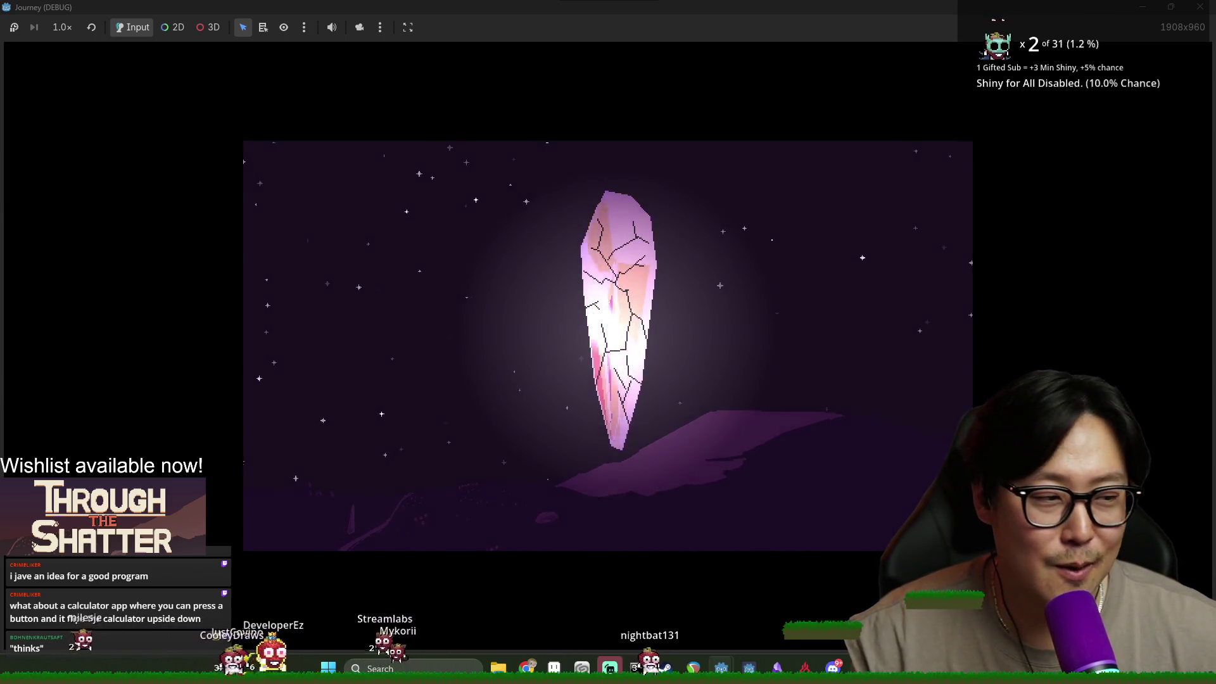
Watch the crystal intro until the movement tutorial prompt appears, then return to the editor.
{"action": "key", "text": "alt+Tab"}
{"action": "key", "text": "Escape"}
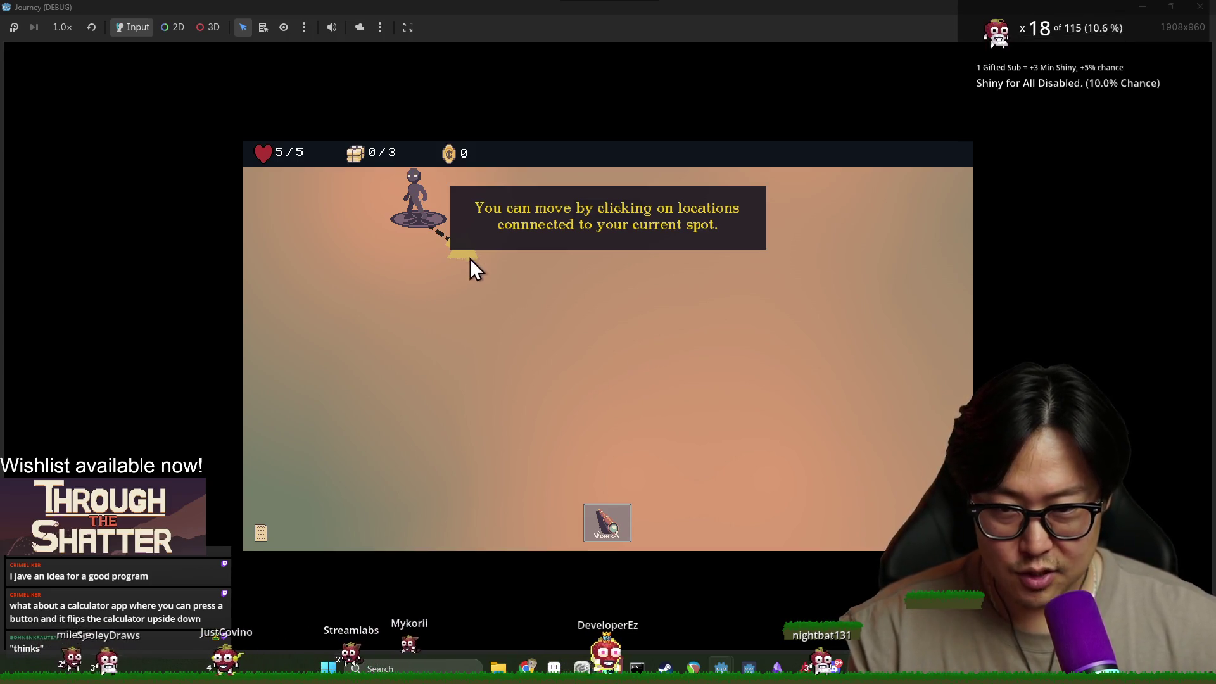
{"action": "key", "text": "alt+Tab"}
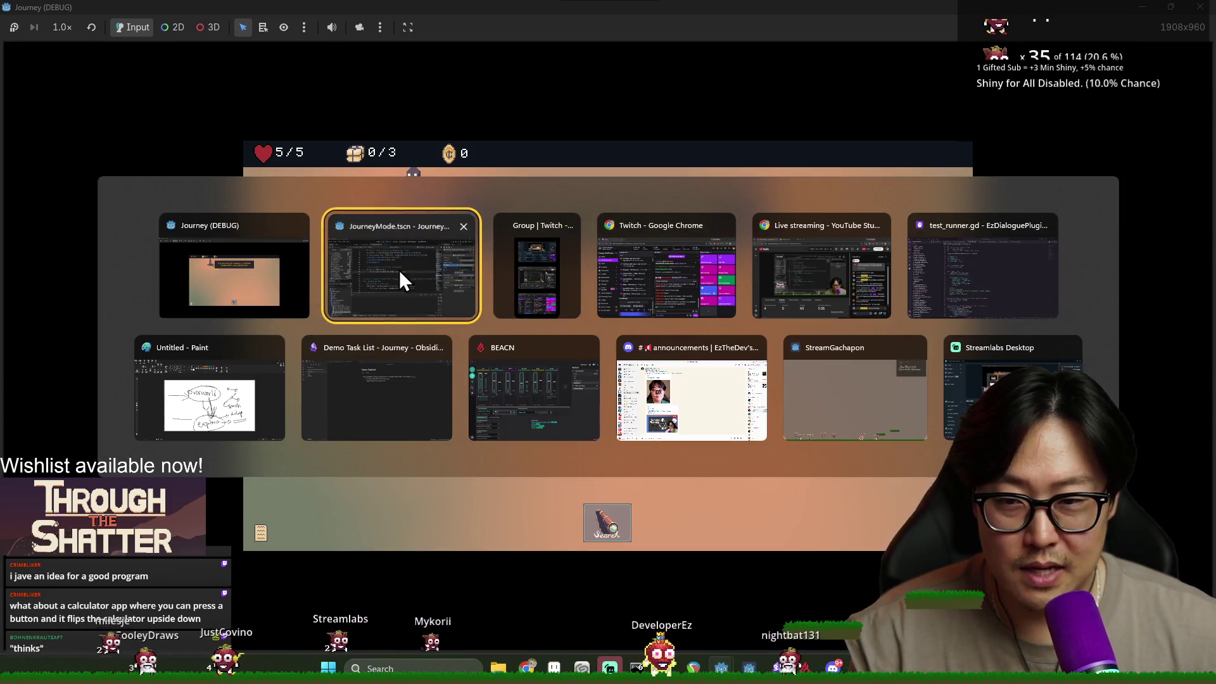
Save the scene and switch the script editor to explore_mode.gd.
{"action": "left_click", "coordinate": [399, 276]}
{"action": "left_click", "coordinate": [596, 216]}
{"action": "key", "text": "ctrl+s"}
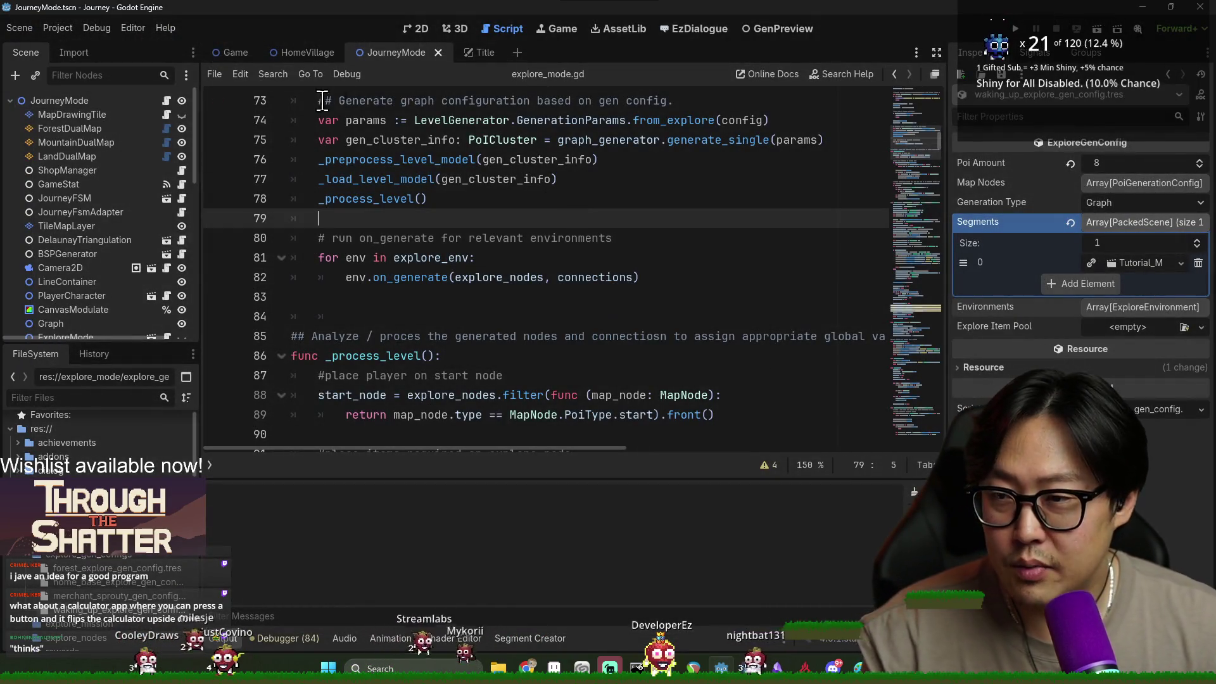
{"action": "left_click", "coordinate": [481, 57]}
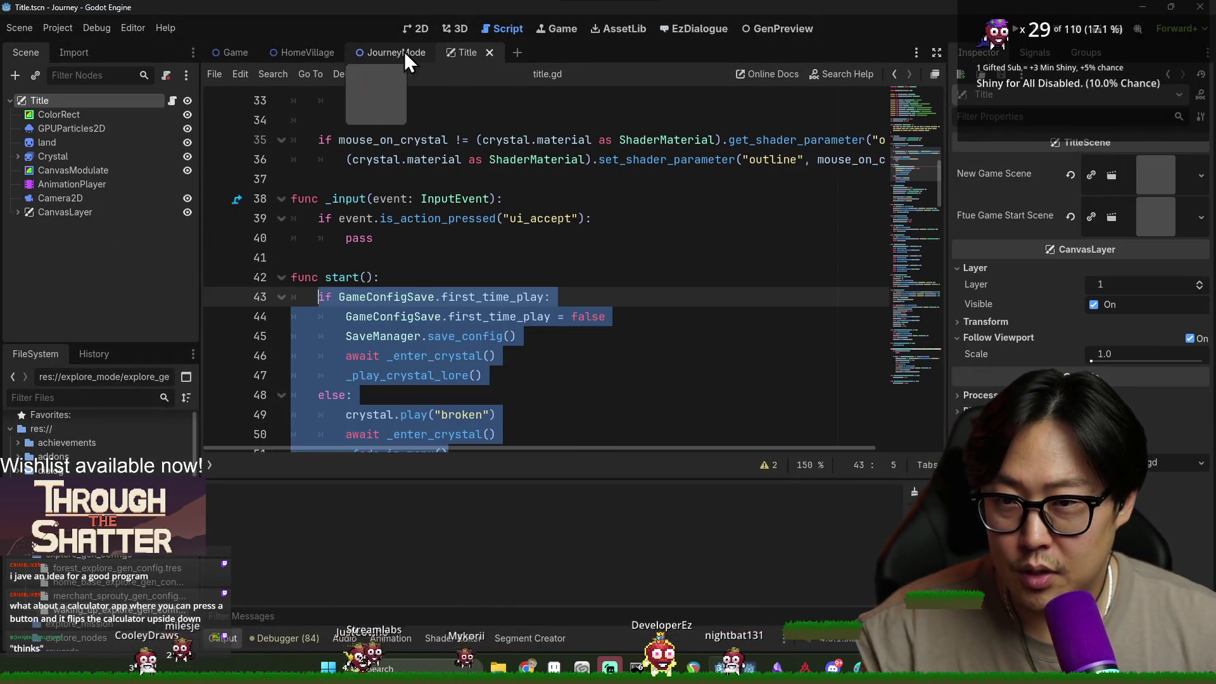
{"action": "left_click", "coordinate": [490, 52]}
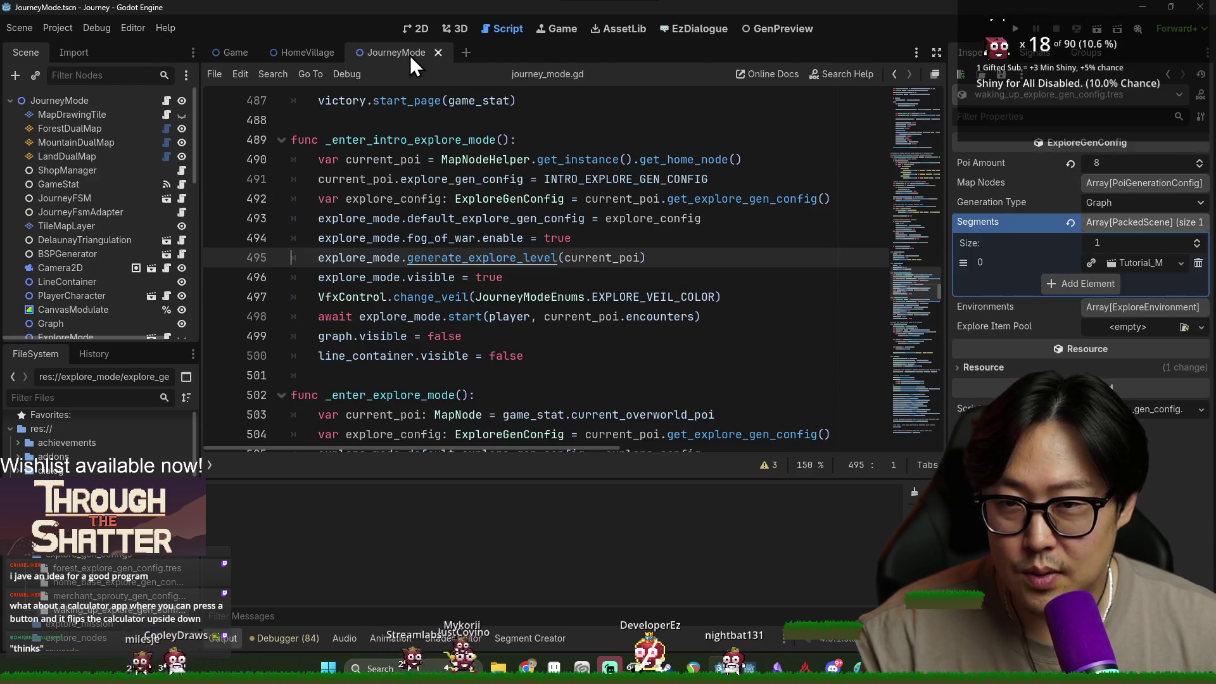
{"action": "left_click", "coordinate": [165, 101]}
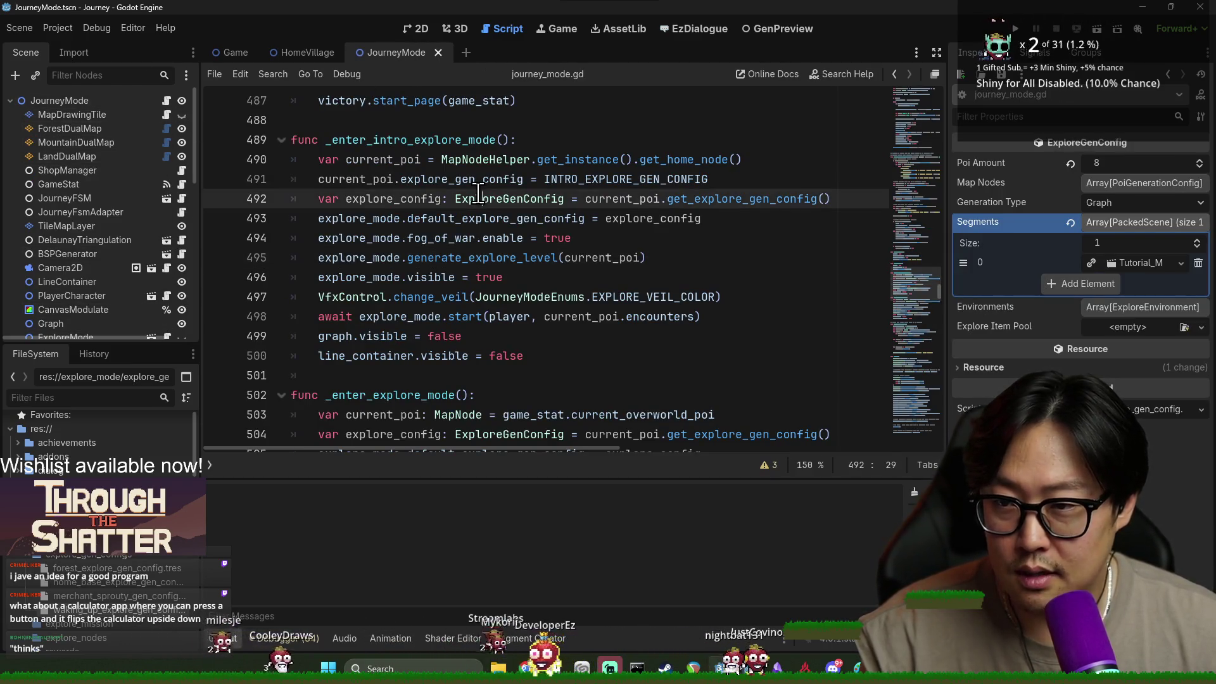
{"action": "scroll", "coordinate": [127, 166], "scroll_direction": "down", "scroll_amount": 3}
{"action": "left_click", "coordinate": [165, 250]}
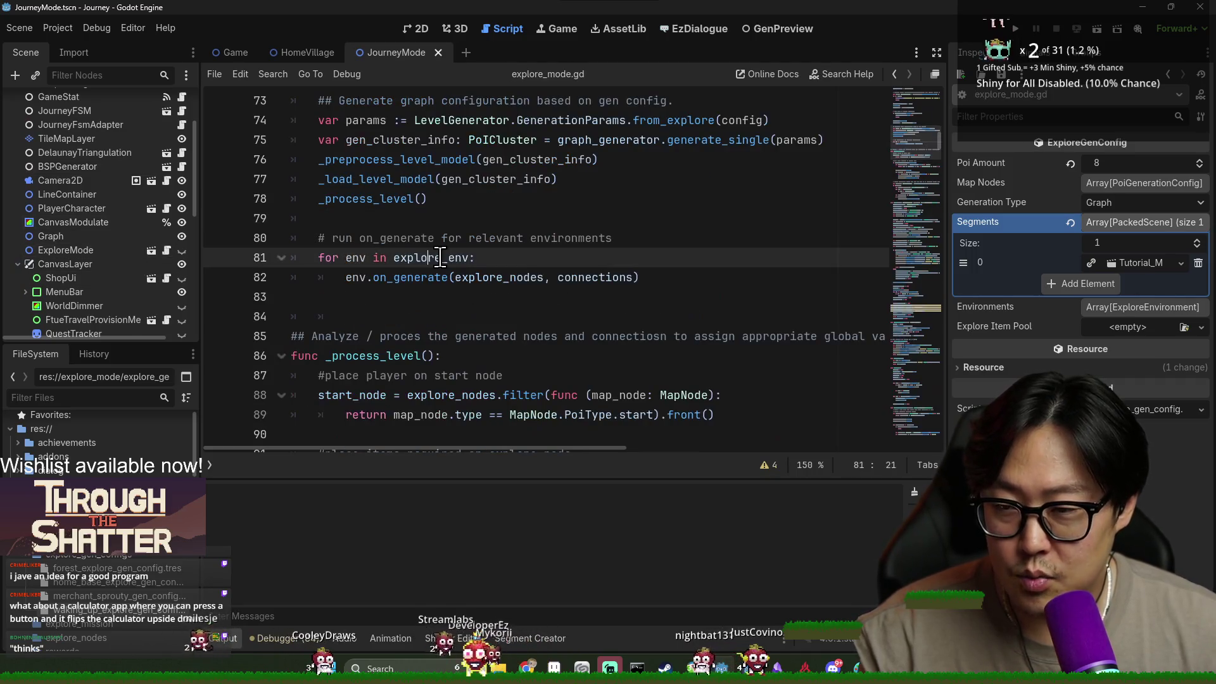
Search for 'ftue' and jump to the _check_and_show_ftue_move definition.
{"action": "key", "text": "ctrl+f"}
{"action": "type", "text": "ftue"}
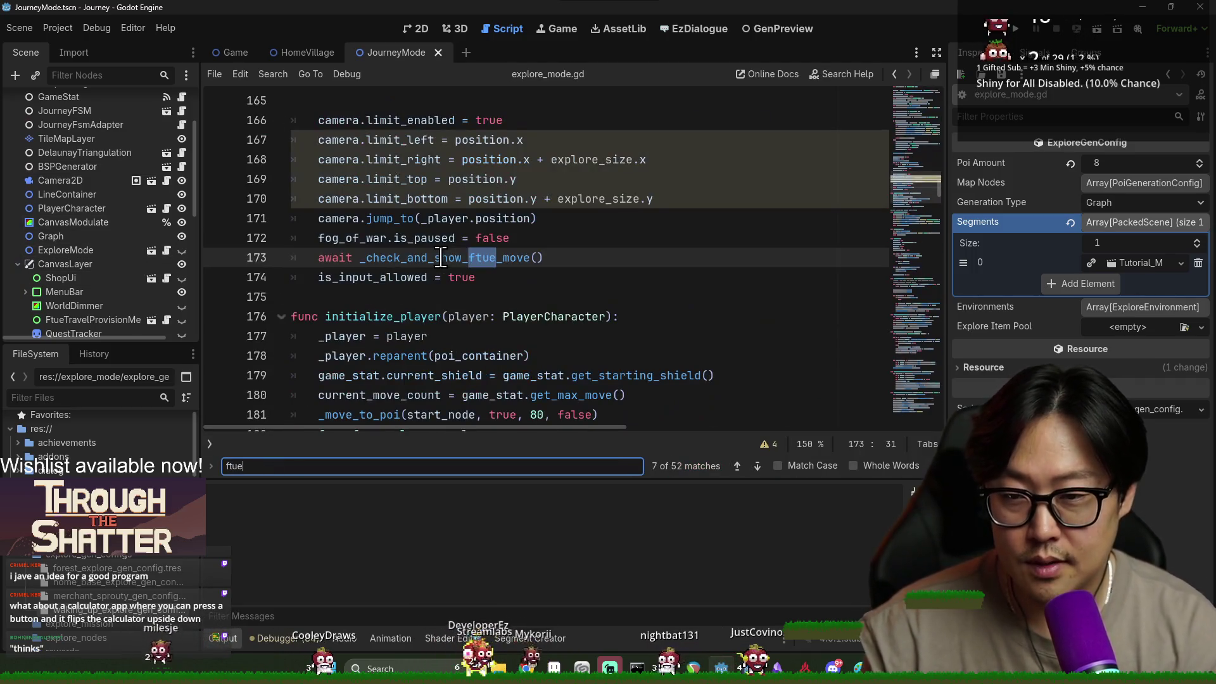
{"action": "left_click", "coordinate": [321, 259]}
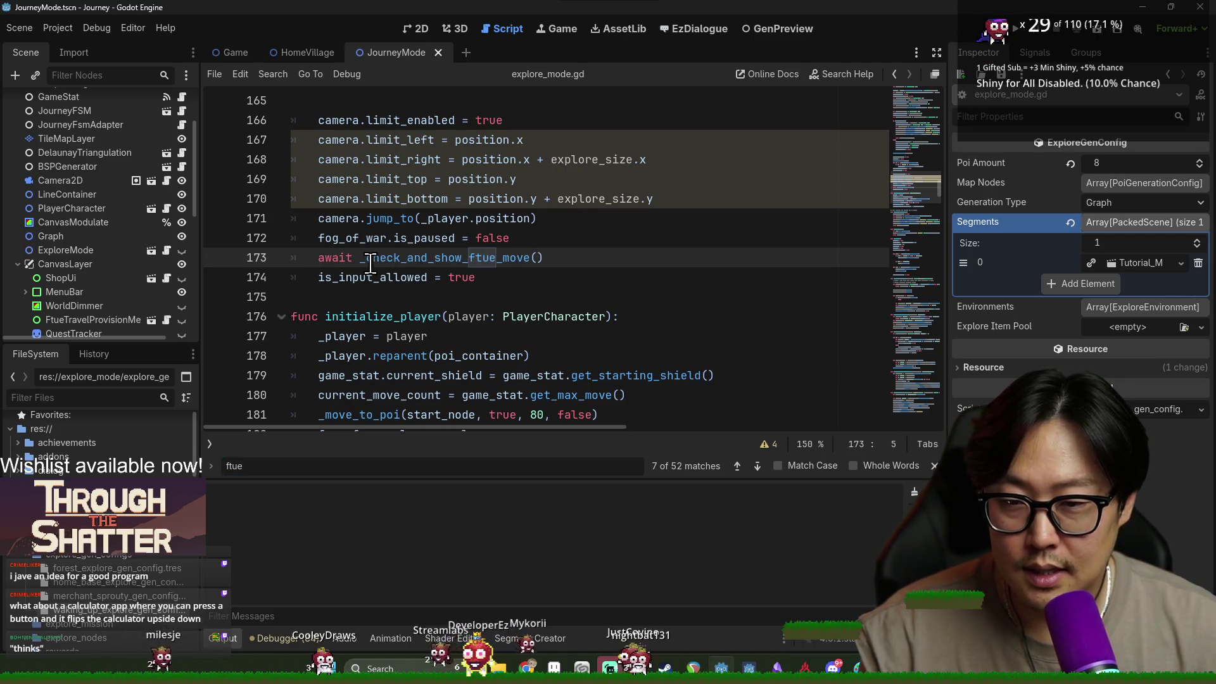
{"action": "left_click", "coordinate": [401, 261], "text": "ctrl"}
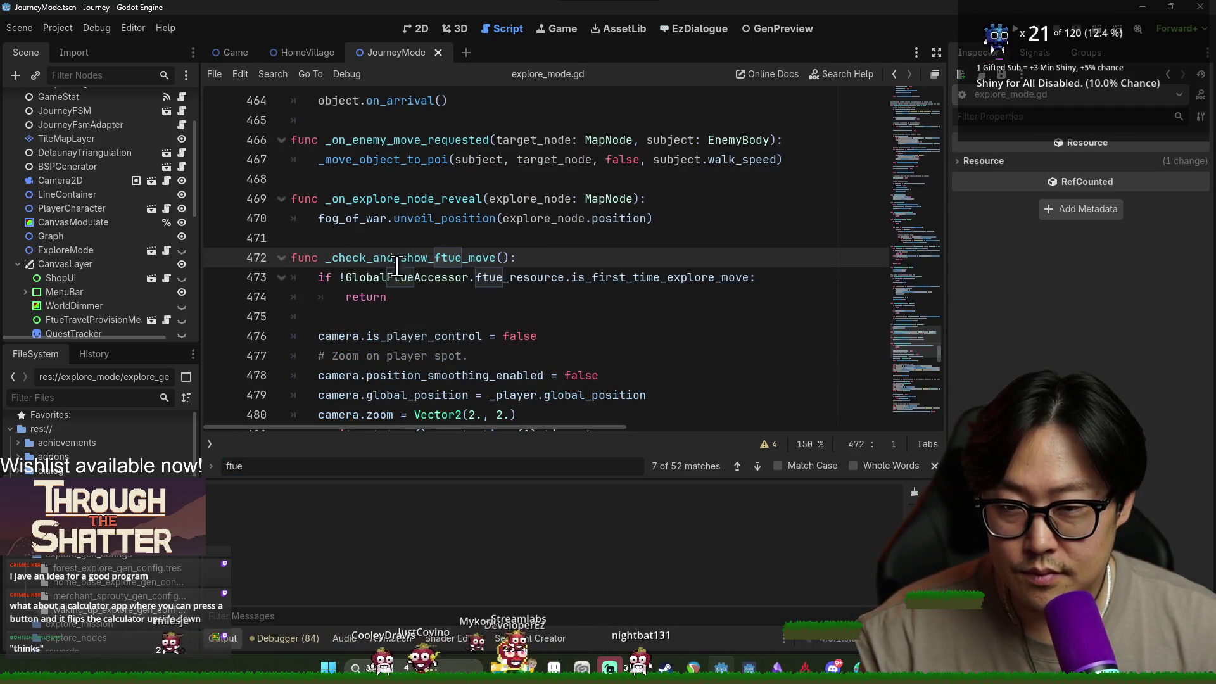
{"action": "scroll", "coordinate": [412, 263], "scroll_direction": "down", "scroll_amount": 1}
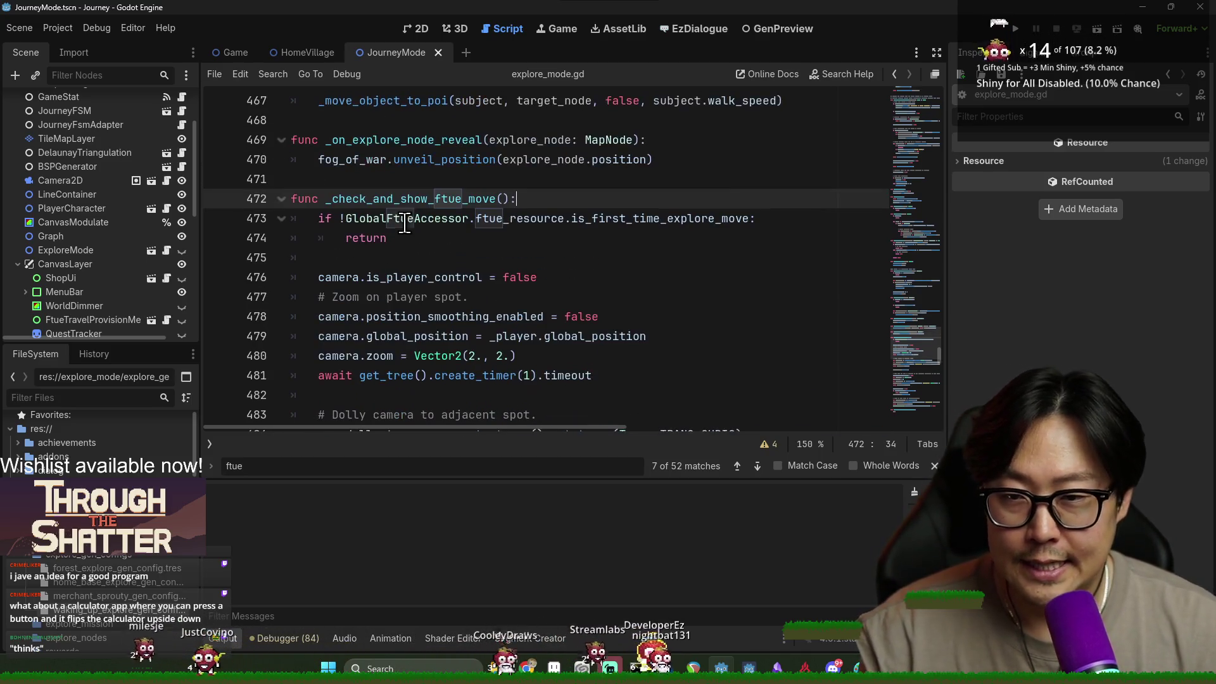
{"action": "left_click", "coordinate": [418, 253]}
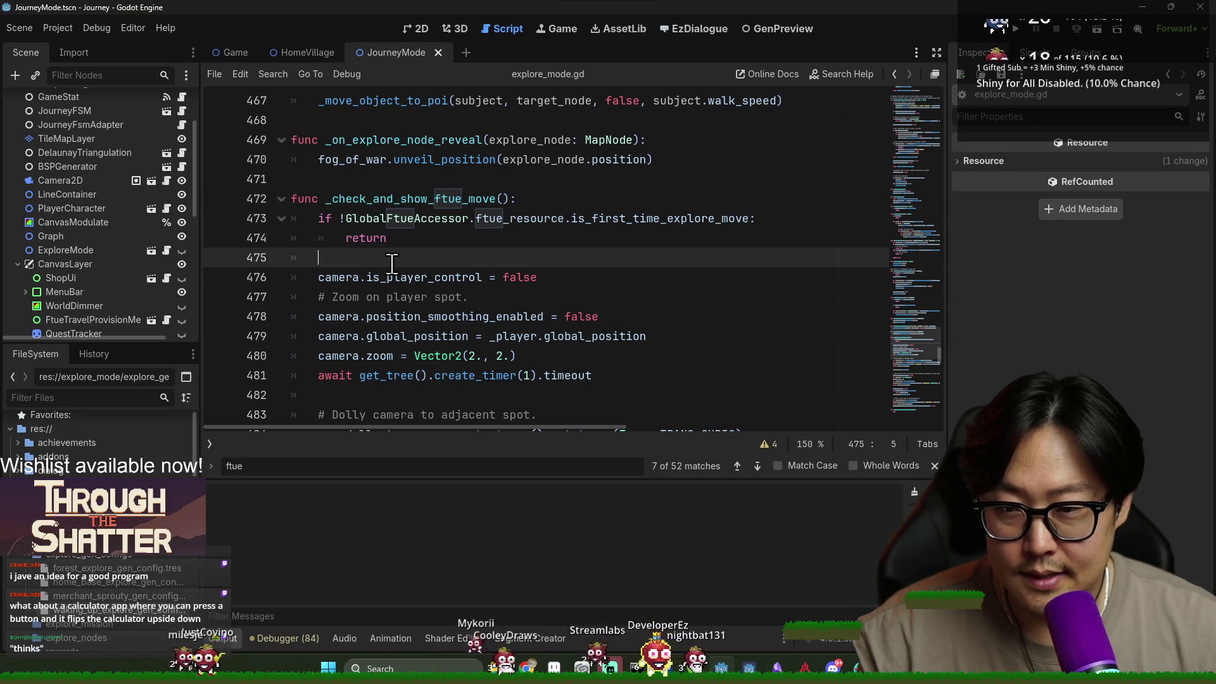
{"action": "scroll", "coordinate": [429, 277], "scroll_direction": "down", "scroll_amount": 3}
{"action": "scroll", "coordinate": [429, 277], "scroll_direction": "up", "scroll_amount": 2}
{"action": "scroll", "coordinate": [421, 276], "scroll_direction": "up", "scroll_amount": 3}
{"action": "scroll", "coordinate": [386, 279], "scroll_direction": "down", "scroll_amount": 2}
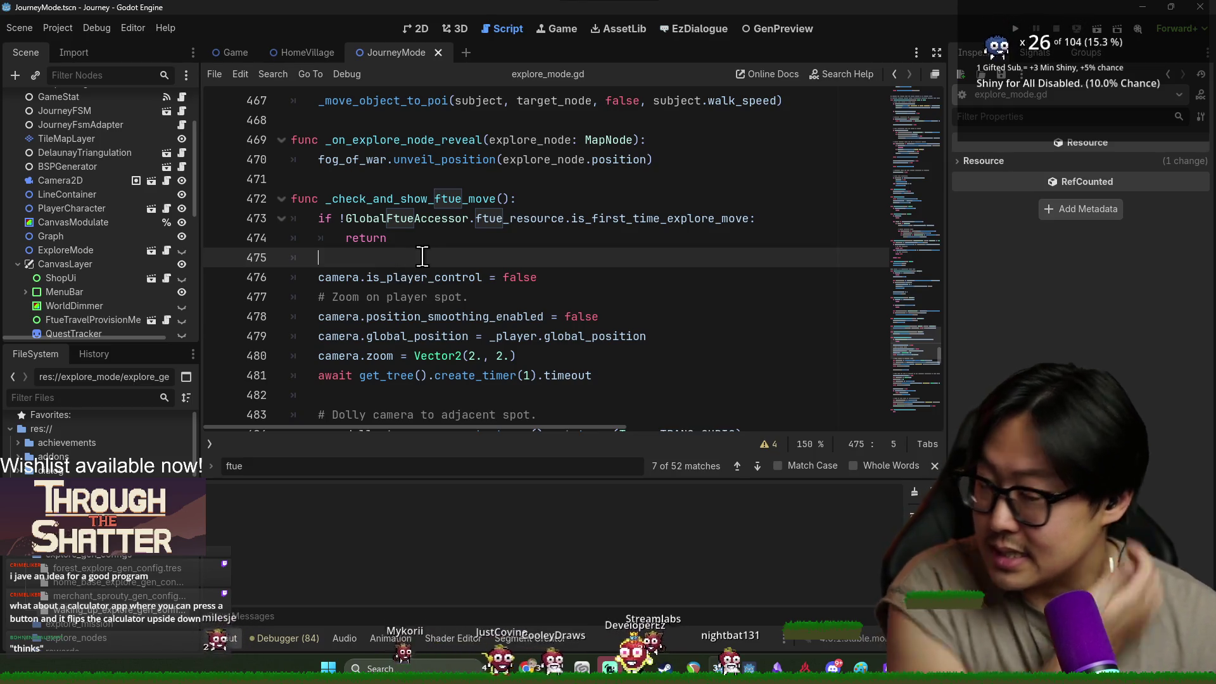
{"action": "left_click", "coordinate": [320, 219]}
{"action": "scroll", "coordinate": [409, 271], "scroll_direction": "down", "scroll_amount": 10}
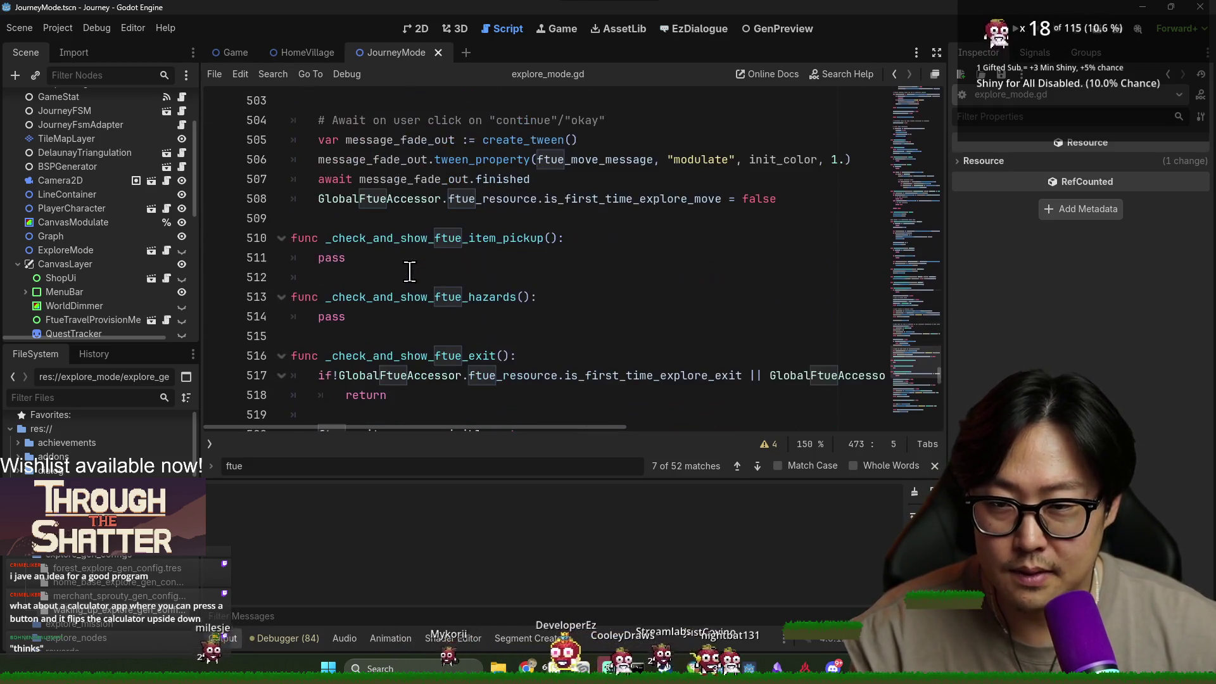
{"action": "scroll", "coordinate": [435, 235], "scroll_direction": "up", "scroll_amount": 12}
{"action": "scroll", "coordinate": [506, 216], "scroll_direction": "down", "scroll_amount": 3}
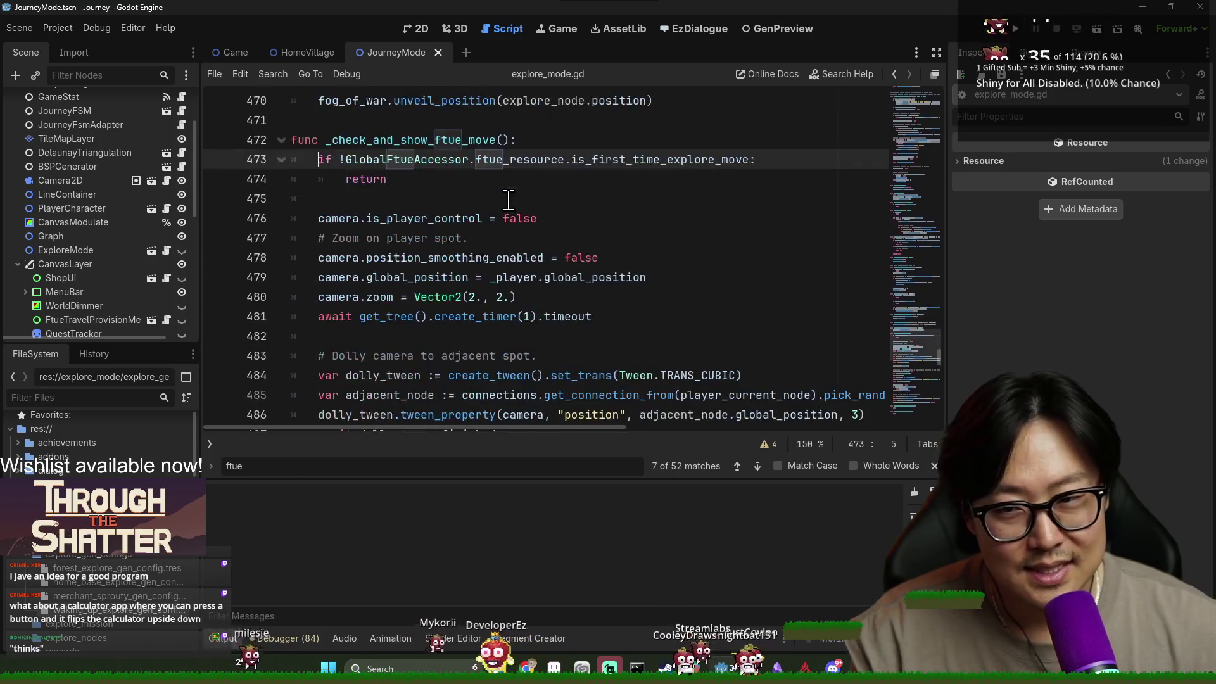
{"action": "scroll", "coordinate": [534, 204], "scroll_direction": "up", "scroll_amount": 1}
Insert an 'if true: return' guard above the first-time move check.
{"action": "key", "text": "ctrl+shift+Return"}
{"action": "type", "text": "i"}
{"action": "type", "text": "e:"}
{"action": "key", "text": "Return"}
{"action": "type", "text": "return"}
{"action": "key", "text": "Return"}
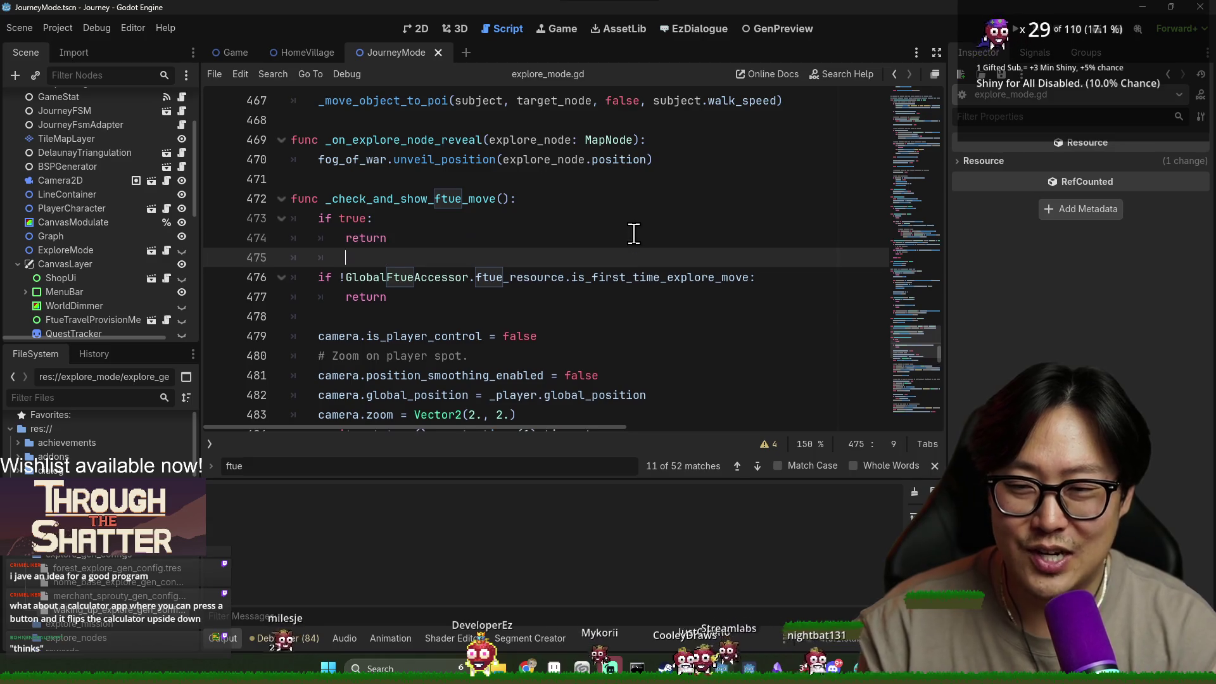
Change the guard's condition from true to skip_legacy_ftue_tutorial.
{"action": "double_click", "coordinate": [350, 218]}
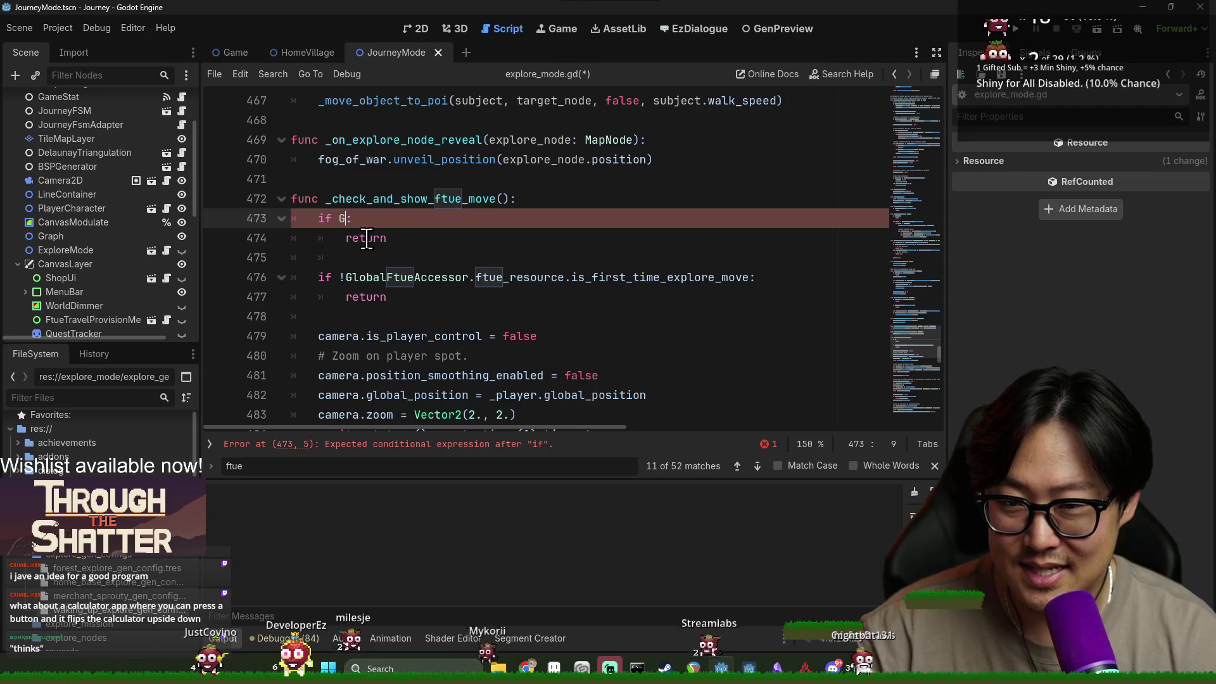
{"action": "type", "text": "lobalConfig"}
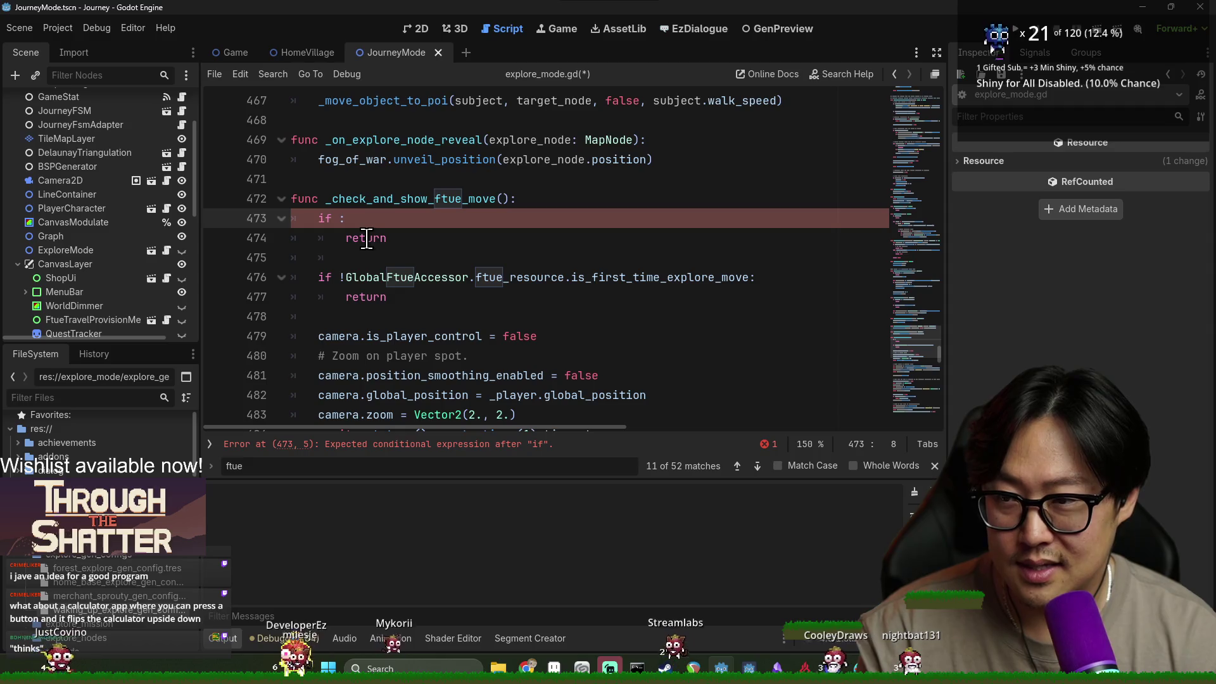
{"action": "key", "text": "ctrl+space"}
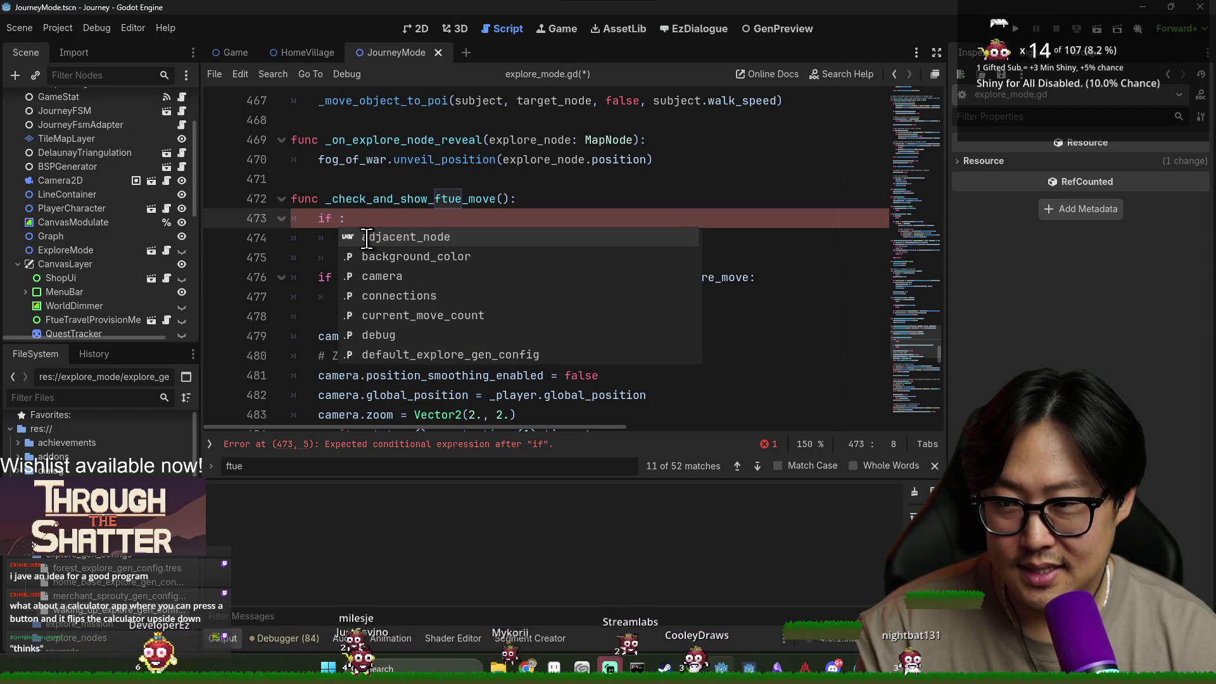
{"action": "type", "text": "skip"}
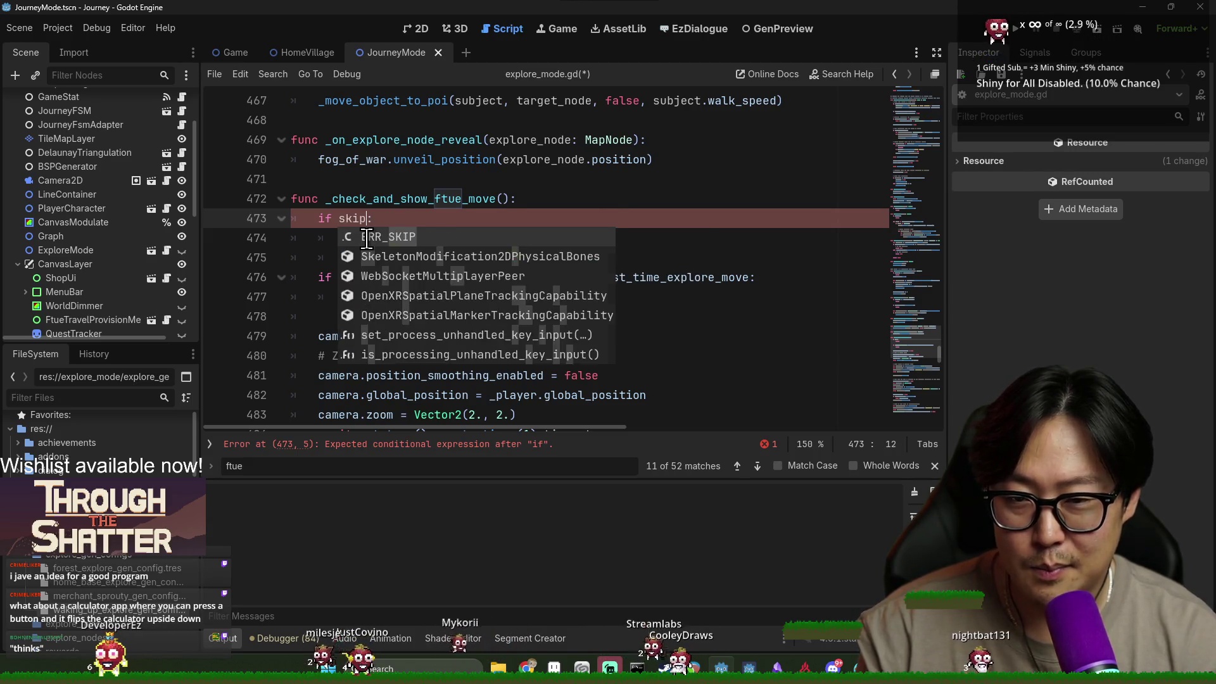
{"action": "type", "text": "_ftue_tutorial"}
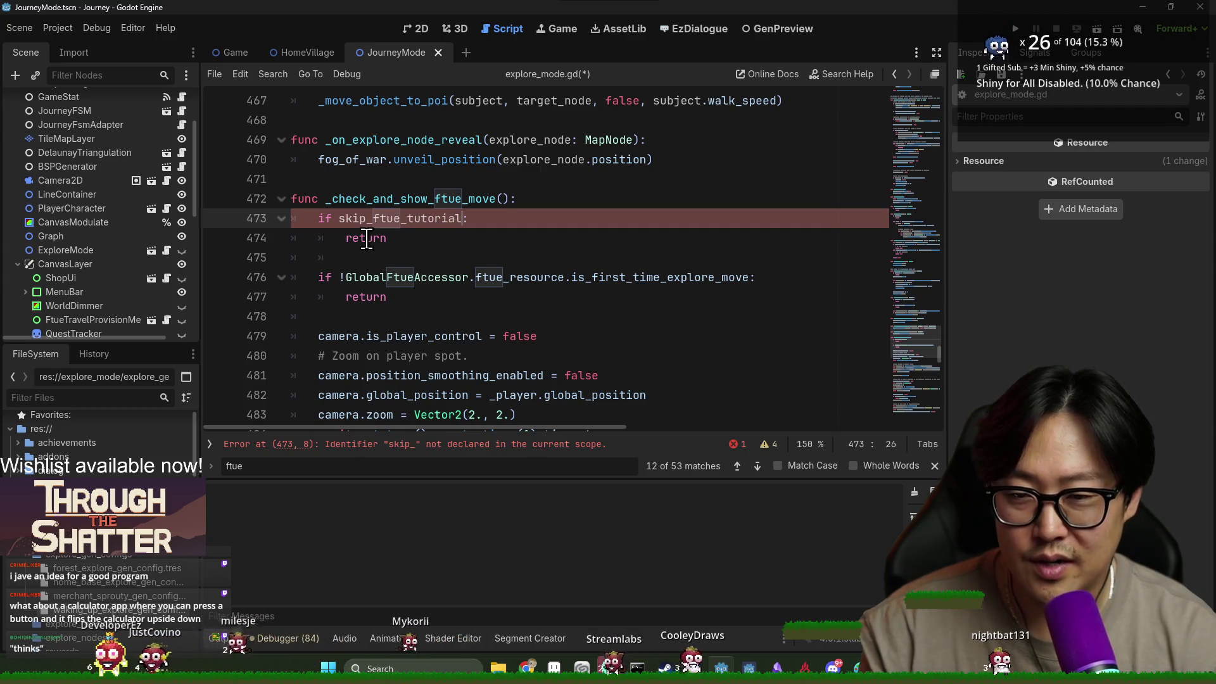
{"action": "left_click", "coordinate": [376, 223]}
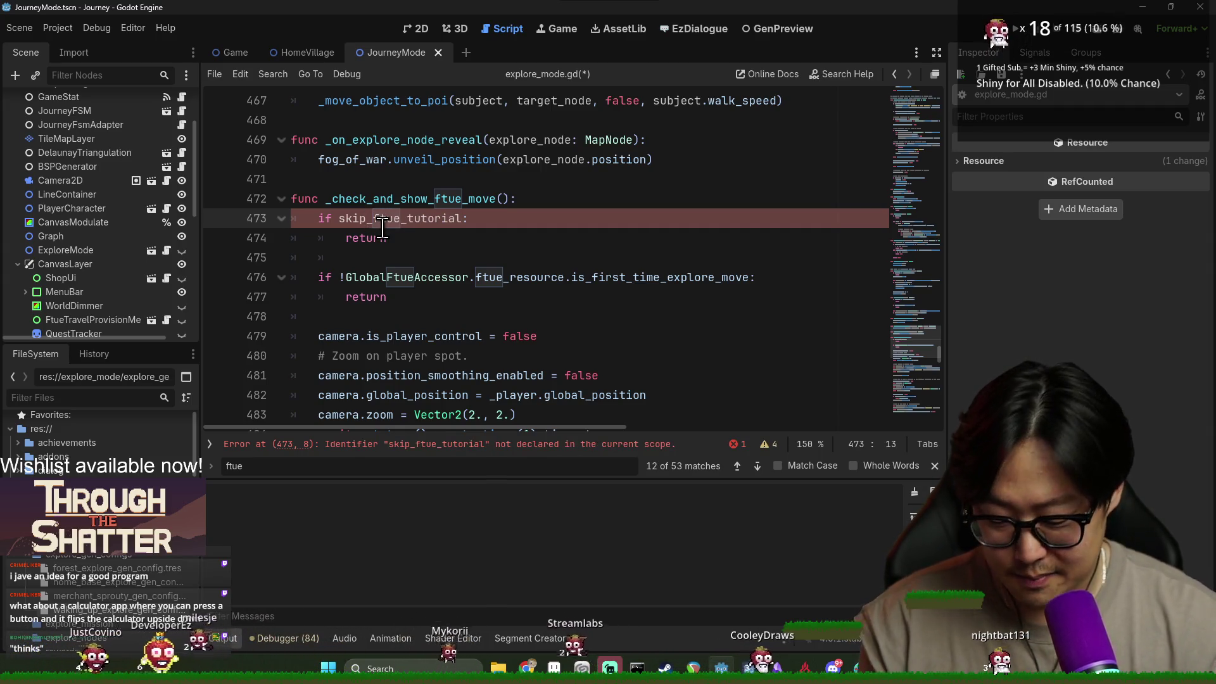
{"action": "type", "text": "legacy_"}
{"action": "left_click", "coordinate": [438, 243]}
{"action": "double_click", "coordinate": [423, 221]}
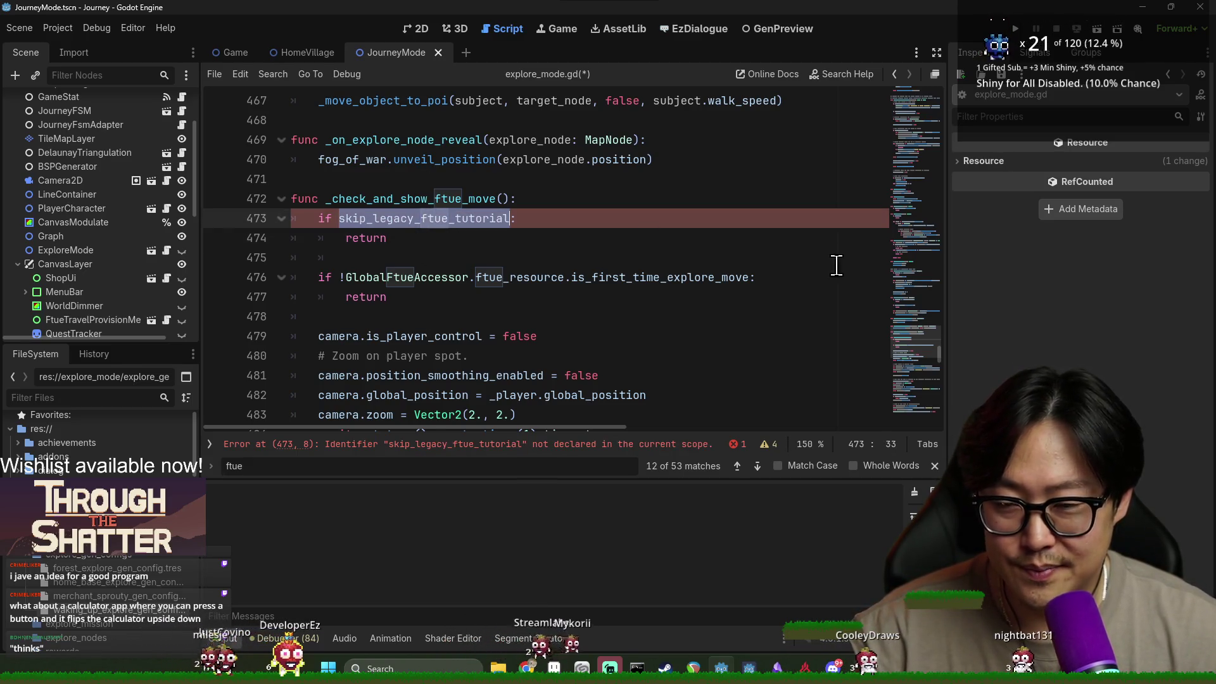
Add 'const skip_legacy_ftue_tutorial := true' on line 28, correcting the 'cosnt' typo, and save.
{"action": "left_click_drag", "start_coordinate": [948, 352], "coordinate": [949, 95]}
{"action": "scroll", "coordinate": [481, 248], "scroll_direction": "down", "scroll_amount": 6}
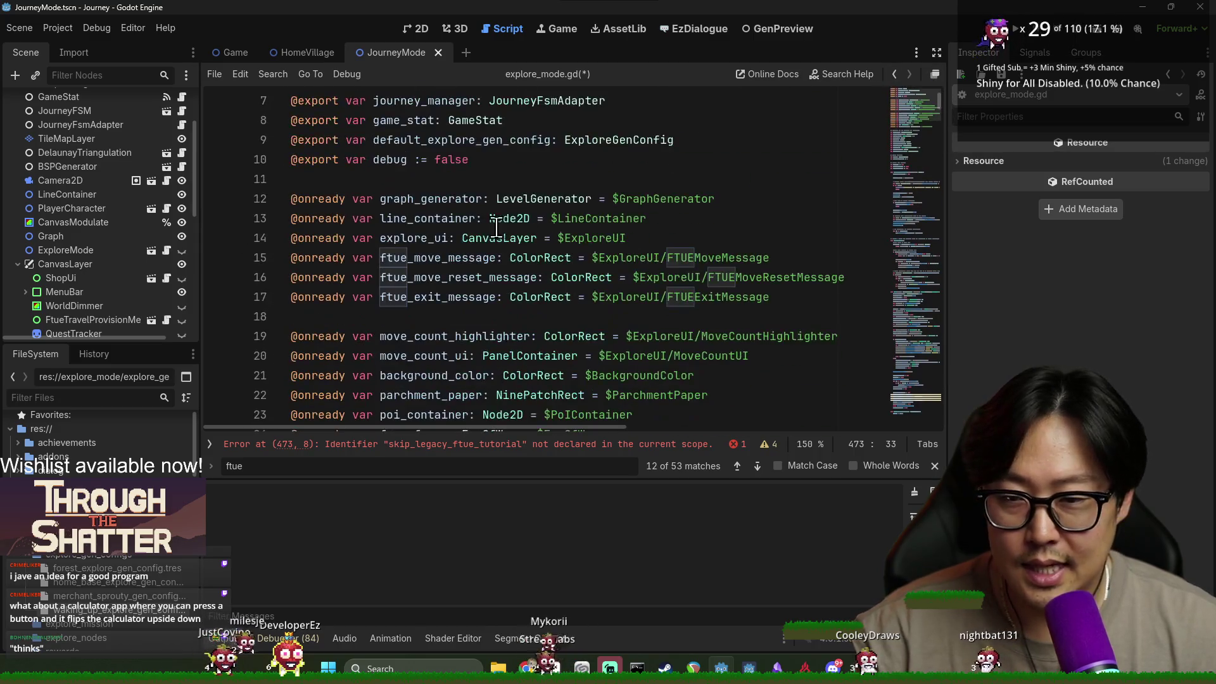
{"action": "scroll", "coordinate": [481, 248], "scroll_direction": "down", "scroll_amount": 2}
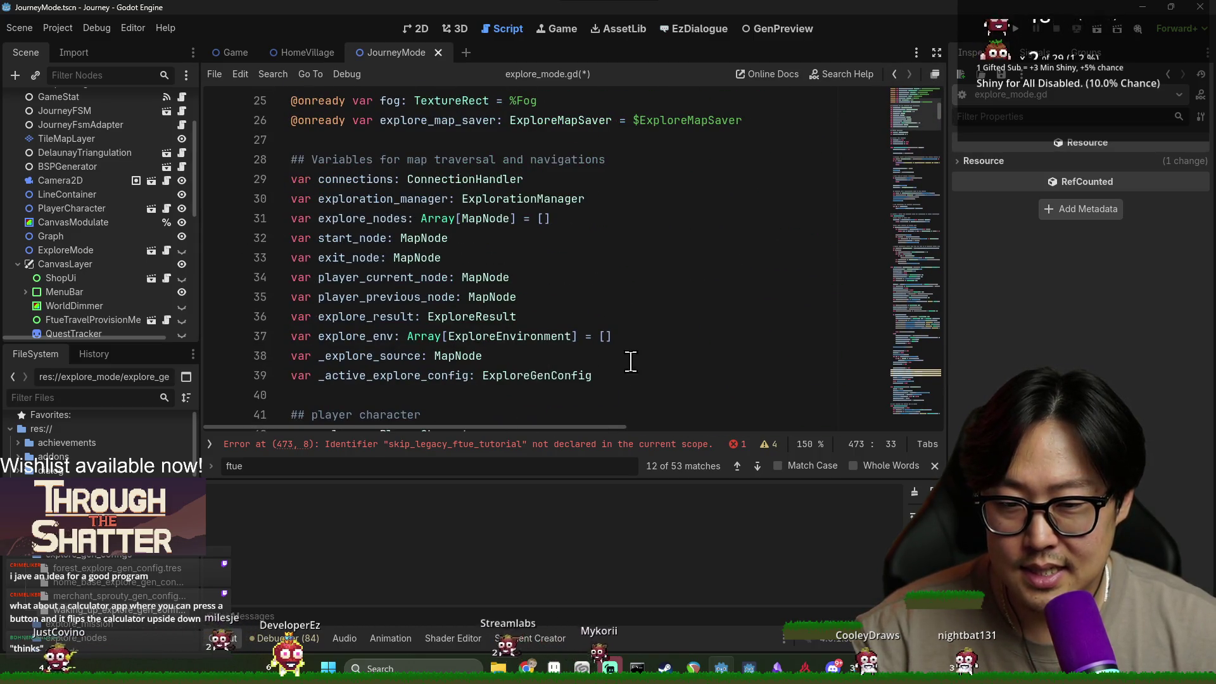
{"action": "scroll", "coordinate": [633, 355], "scroll_direction": "up", "scroll_amount": 1}
{"action": "left_click", "coordinate": [529, 200]}
{"action": "key", "text": "Return"}
{"action": "type", "text": "co"}
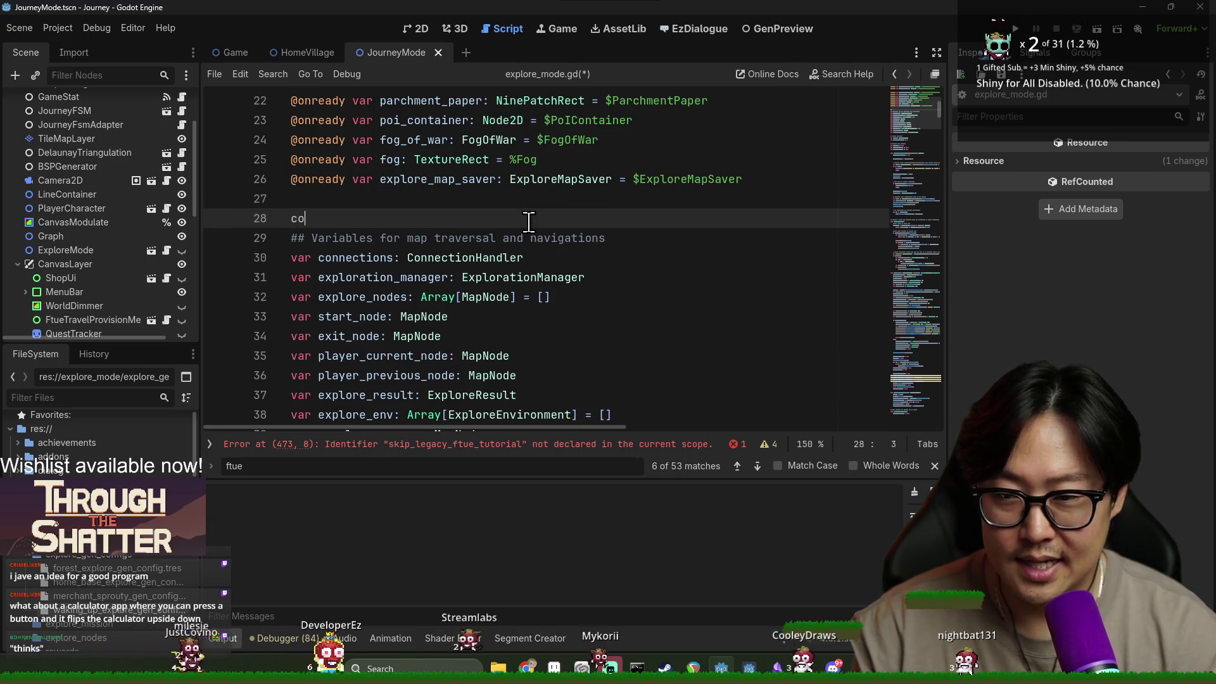
{"action": "type", "text": "snt skip_legacy_ftue_tutorial"}
{"action": "double_click", "coordinate": [317, 218]}
{"action": "type", "text": "const"}
{"action": "left_click", "coordinate": [538, 219]}
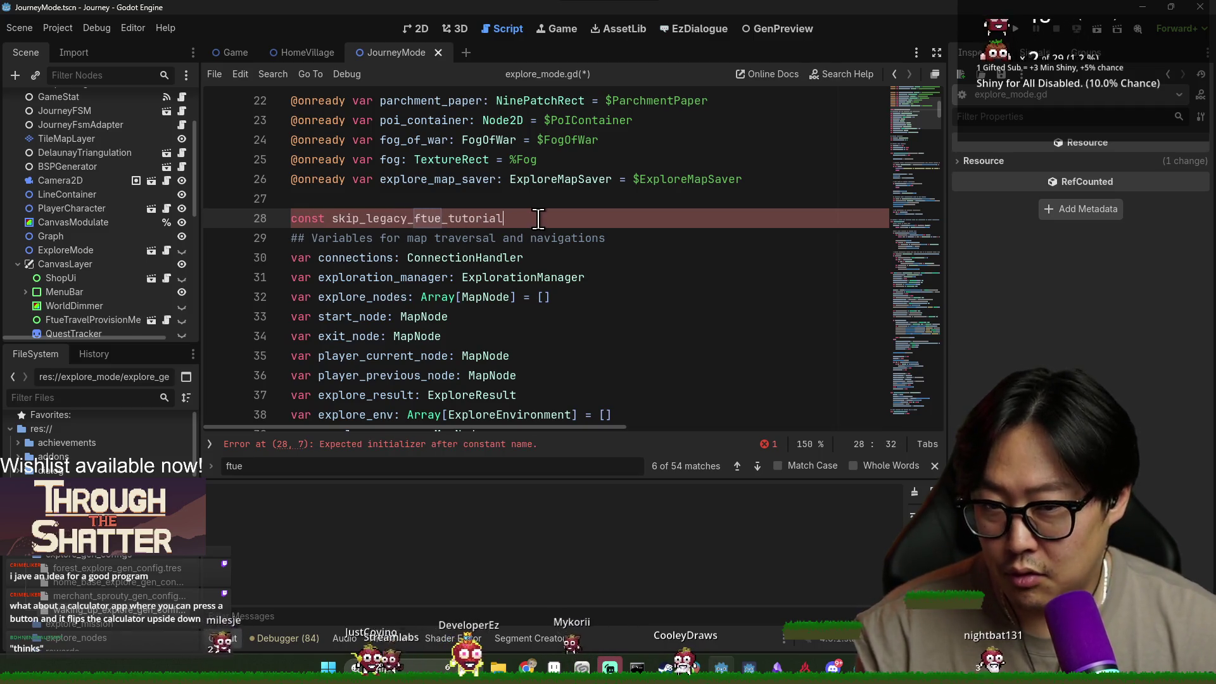
{"action": "type", "text": " := true"}
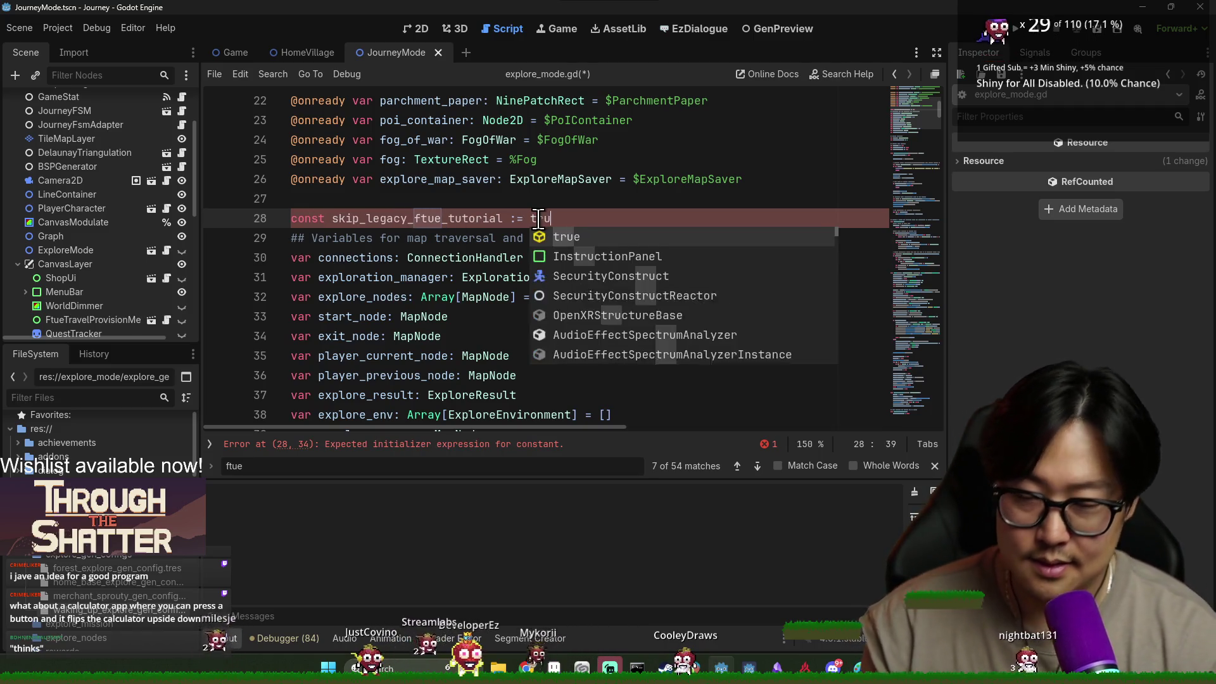
{"action": "key", "text": "ctrl+s"}
{"action": "key", "text": "Return"}
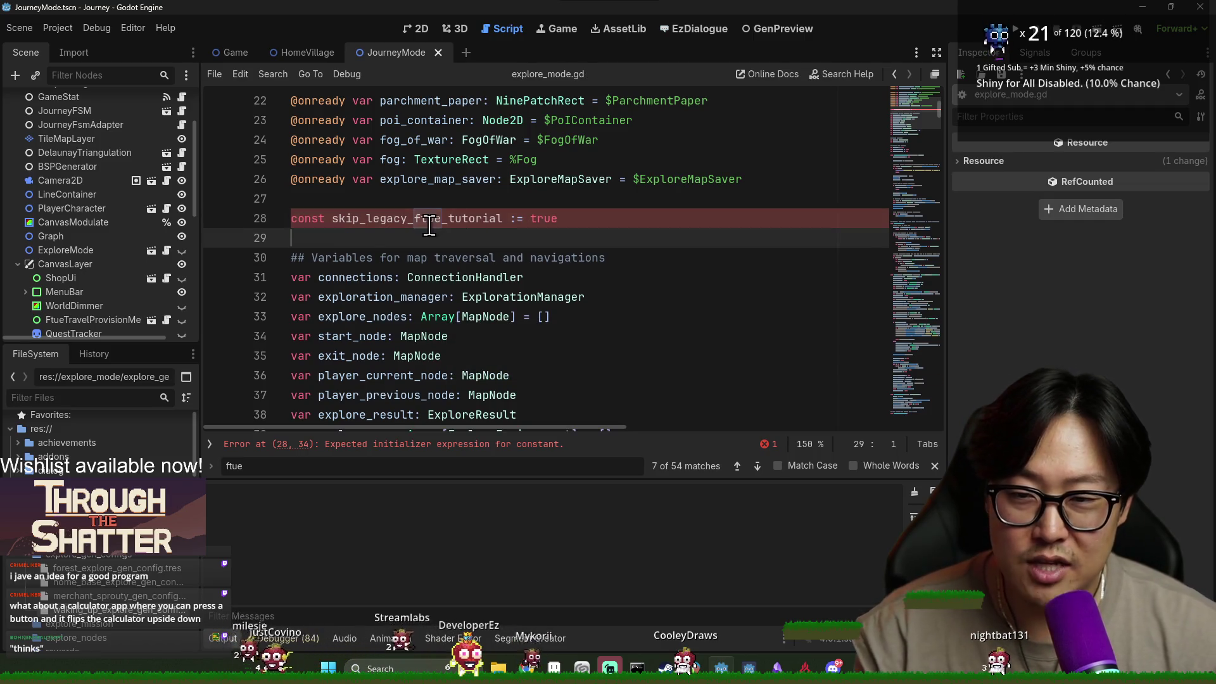
{"action": "key", "text": "ctrl+s"}
Close the find bar and scroll down through explore_mode.gd.
{"action": "left_click_drag", "start_coordinate": [291, 219], "coordinate": [503, 219]}
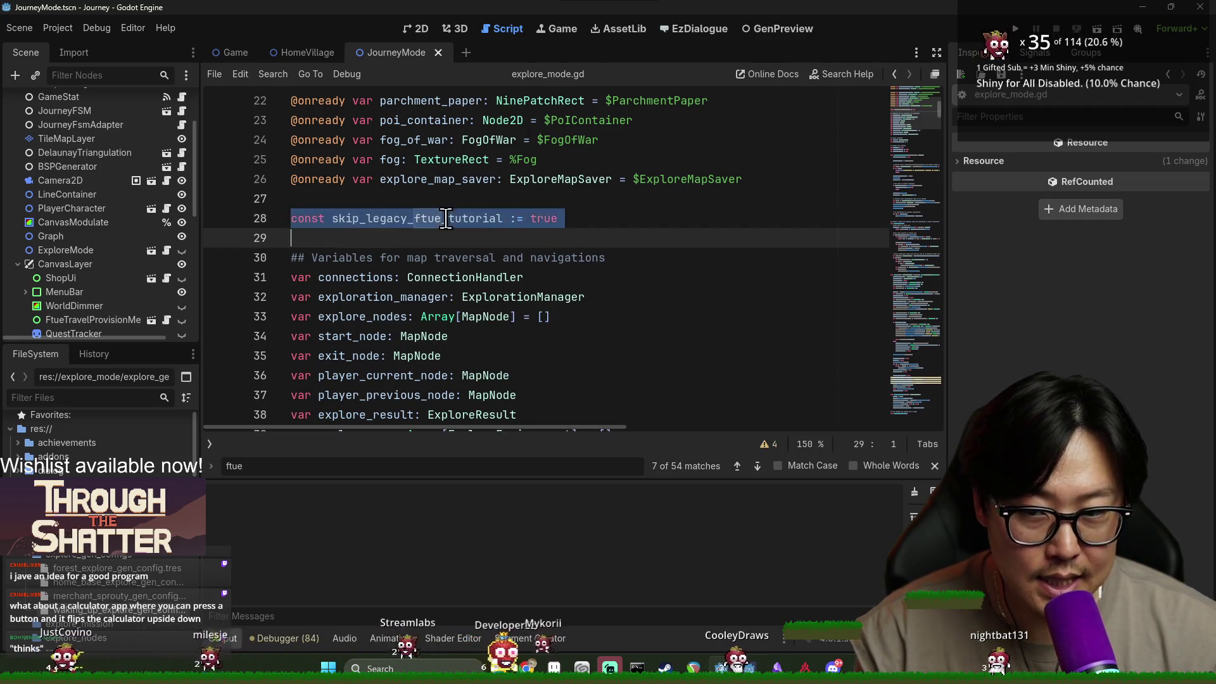
{"action": "left_click", "coordinate": [936, 465]}
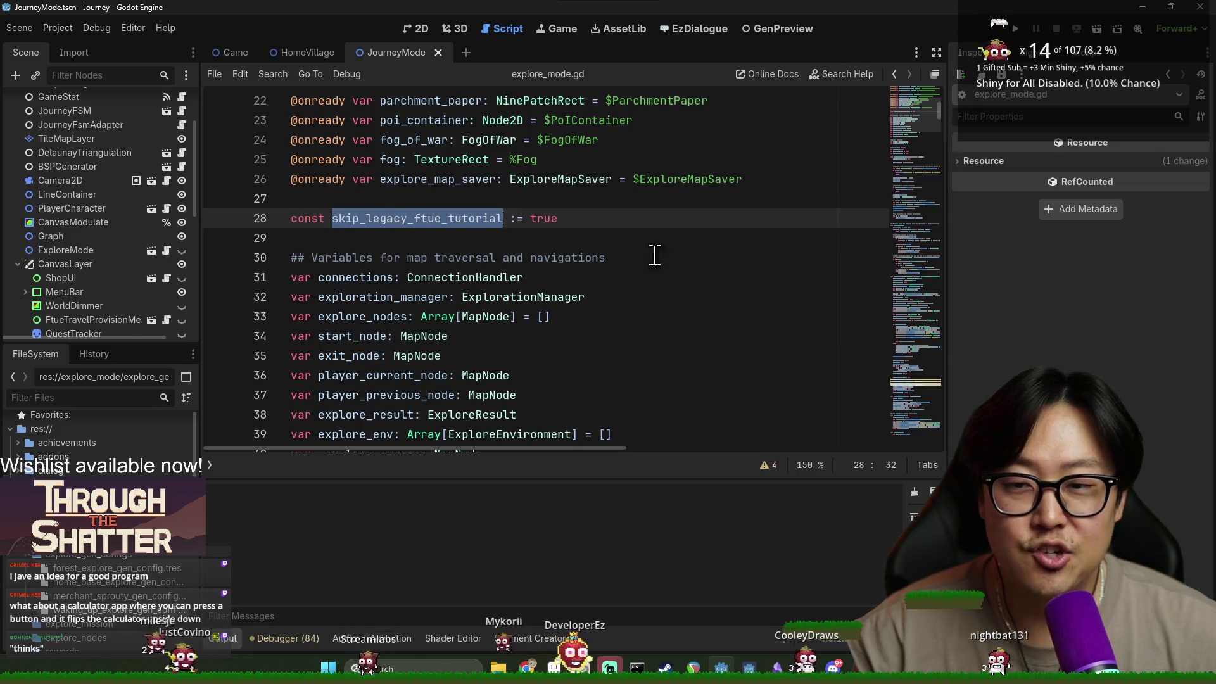
{"action": "scroll", "coordinate": [748, 228], "scroll_direction": "down", "scroll_amount": 8}
{"action": "left_click_drag", "start_coordinate": [939, 128], "coordinate": [940, 428]}
{"action": "scroll", "coordinate": [618, 325], "scroll_direction": "down", "scroll_amount": 5}
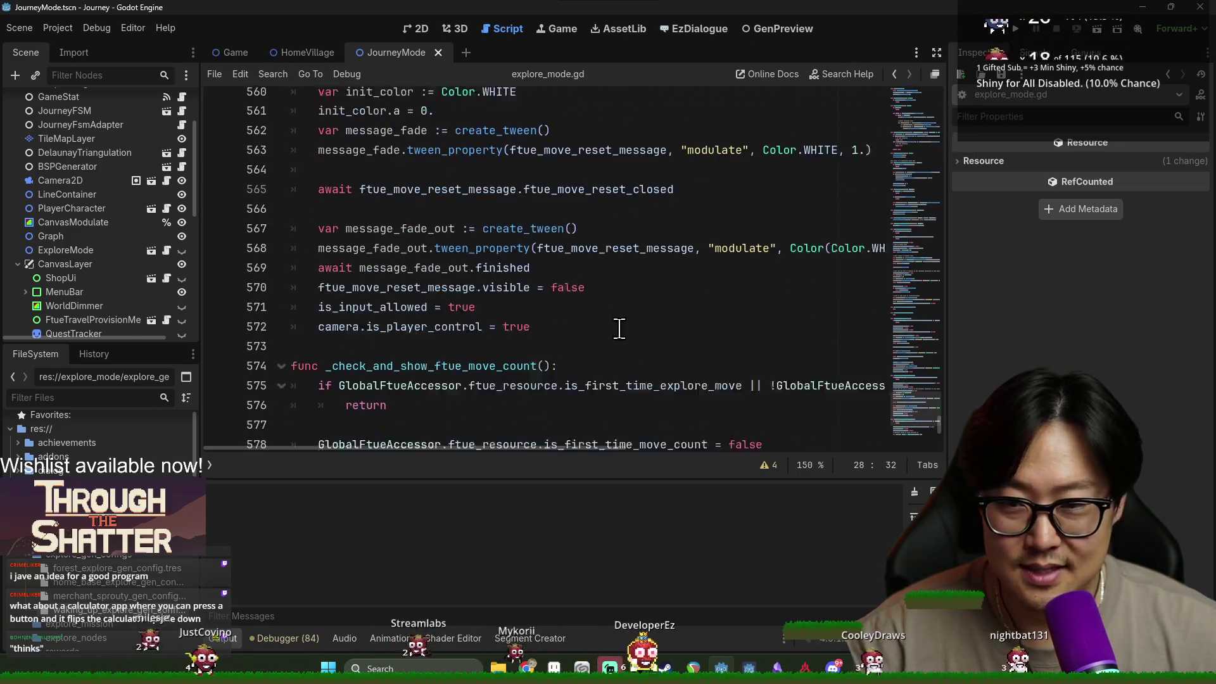
Add an 'if skip_legacy_ftue_tutorial: return' guard to _check_and_show_ftue_move_count.
{"action": "left_click", "coordinate": [546, 270]}
{"action": "key", "text": "ctrl+f"}
{"action": "type", "text": "ftue"}
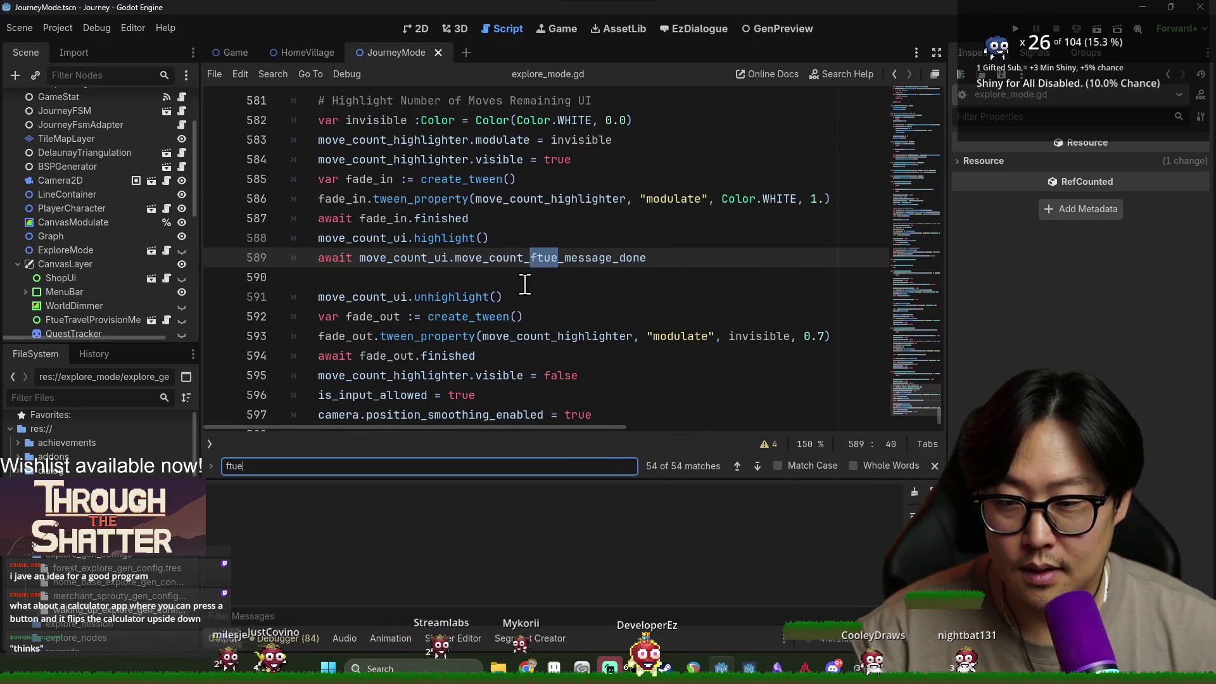
{"action": "key", "text": "Return"}
{"action": "key", "text": "Return"}
{"action": "key", "text": "Return"}
{"action": "key", "text": "Return"}
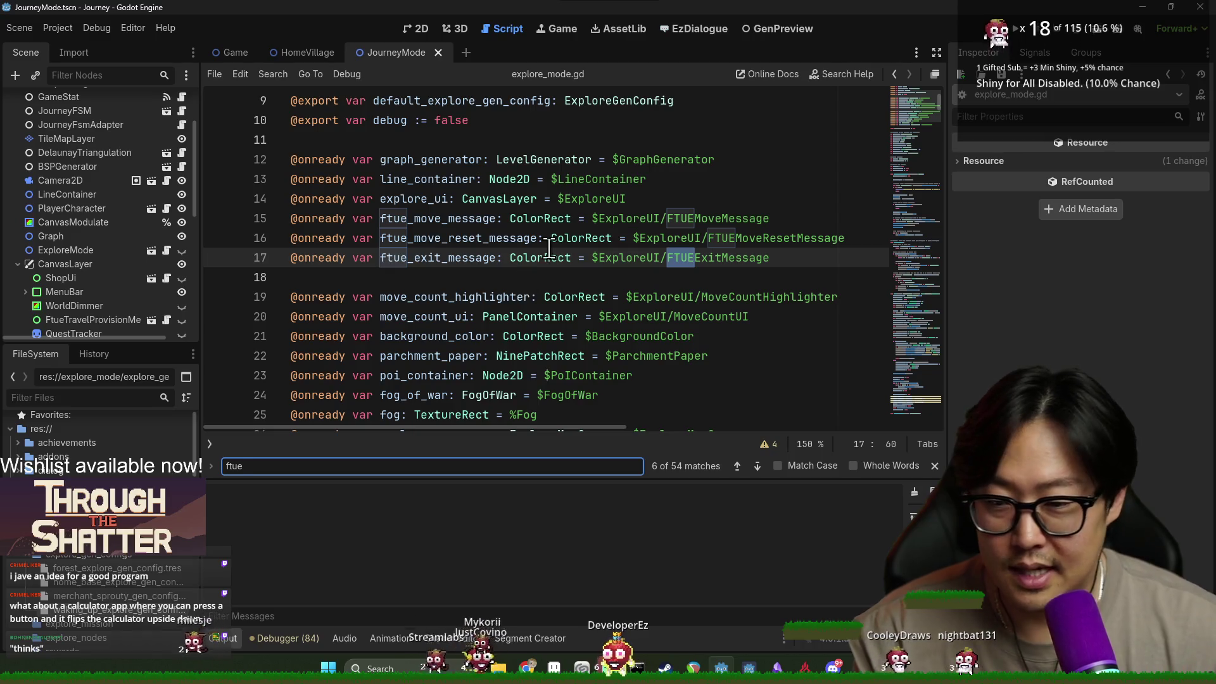
{"action": "left_click", "coordinate": [211, 443]}
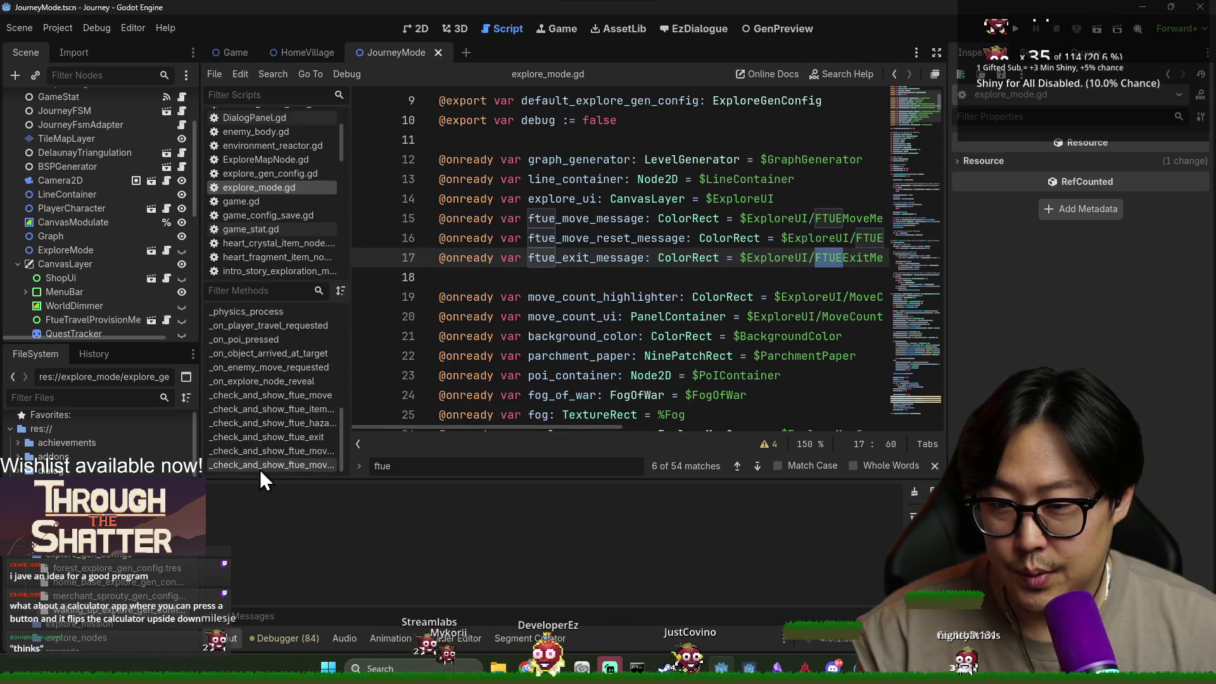
{"action": "left_click", "coordinate": [253, 468]}
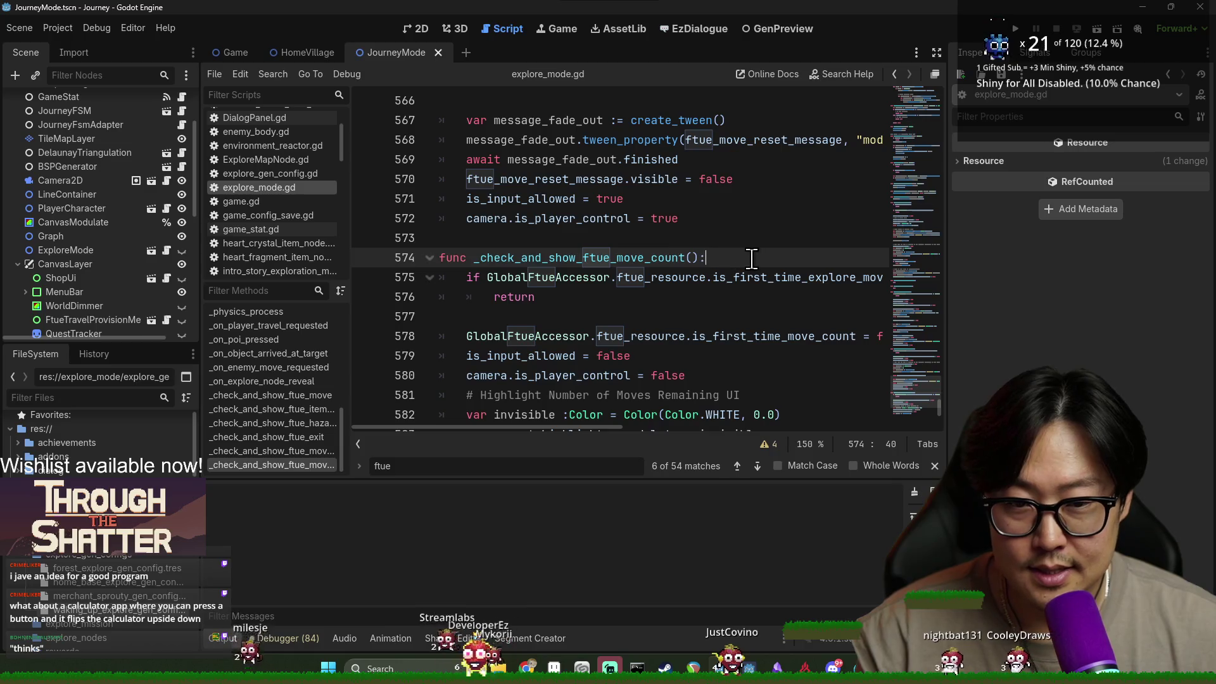
{"action": "key", "text": "Return"}
{"action": "type", "text": "if skip_legacy_ftue_tutorial:"}
{"action": "key", "text": "Return"}
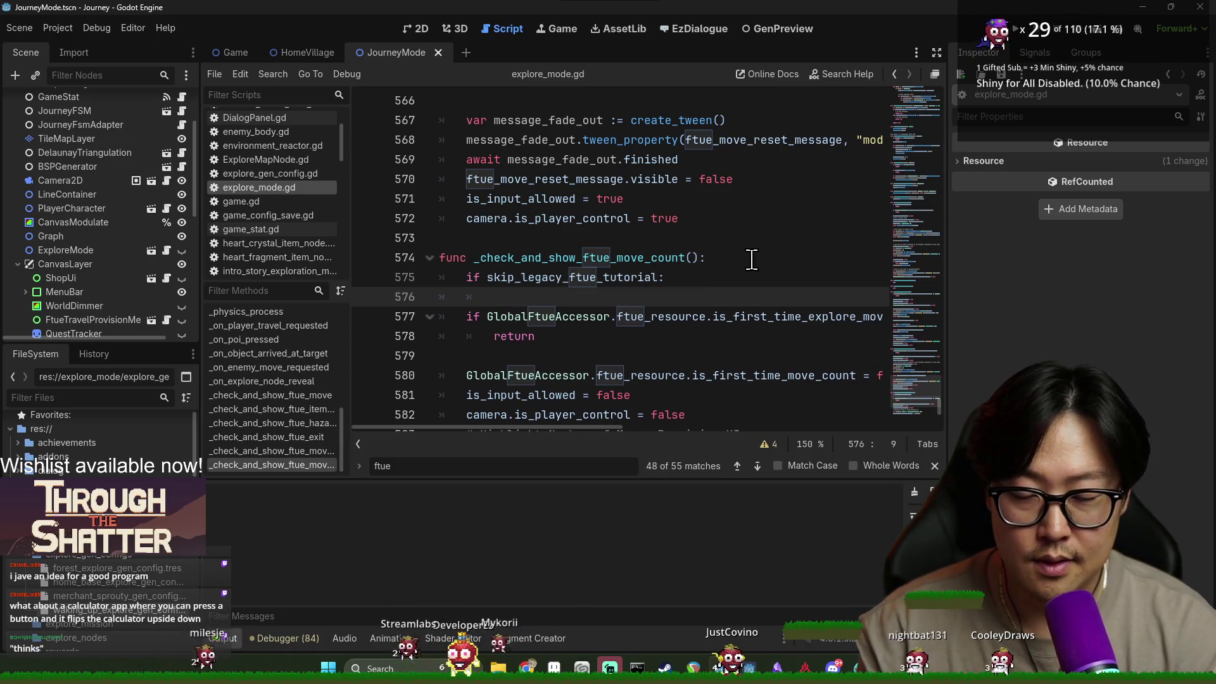
{"action": "type", "text": "return"}
{"action": "key", "text": "Return"}
{"action": "key", "text": "ctrl+z"}
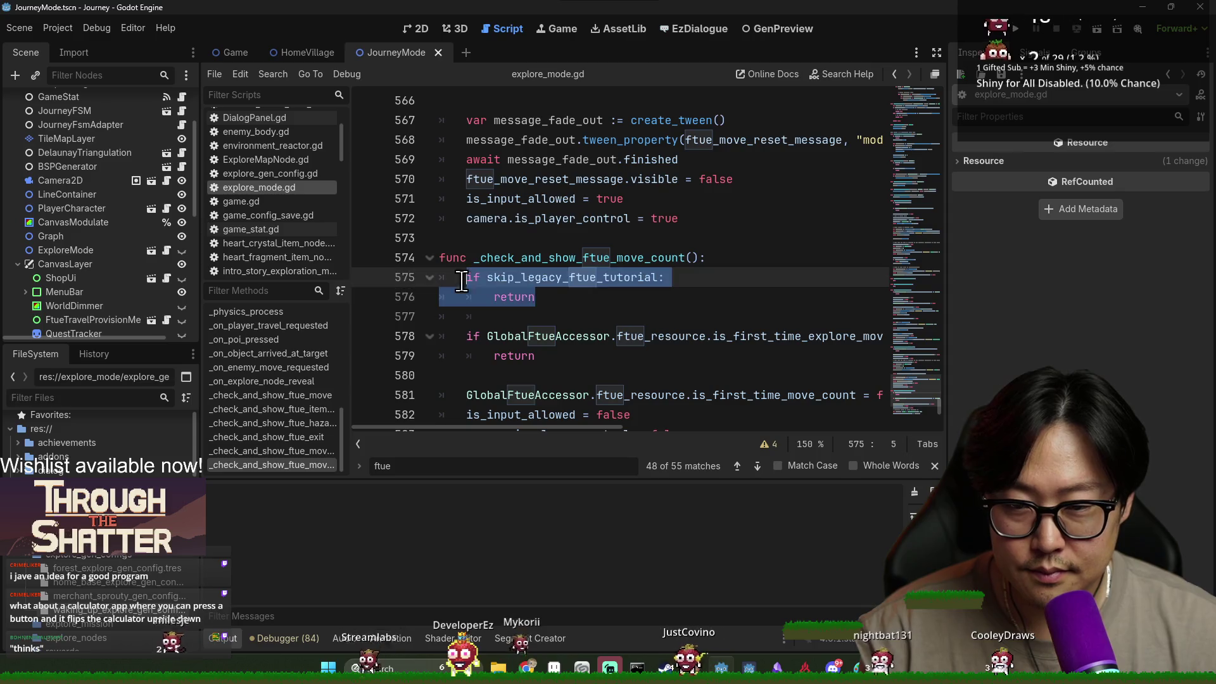
{"action": "left_click", "coordinate": [522, 257]}
{"action": "scroll", "coordinate": [538, 266], "scroll_direction": "up", "scroll_amount": 8}
Paste the same guard into _check_and_show_ftue_move_reset and _check_and_show_ftue_exit, then save.
{"action": "left_click", "coordinate": [280, 452]}
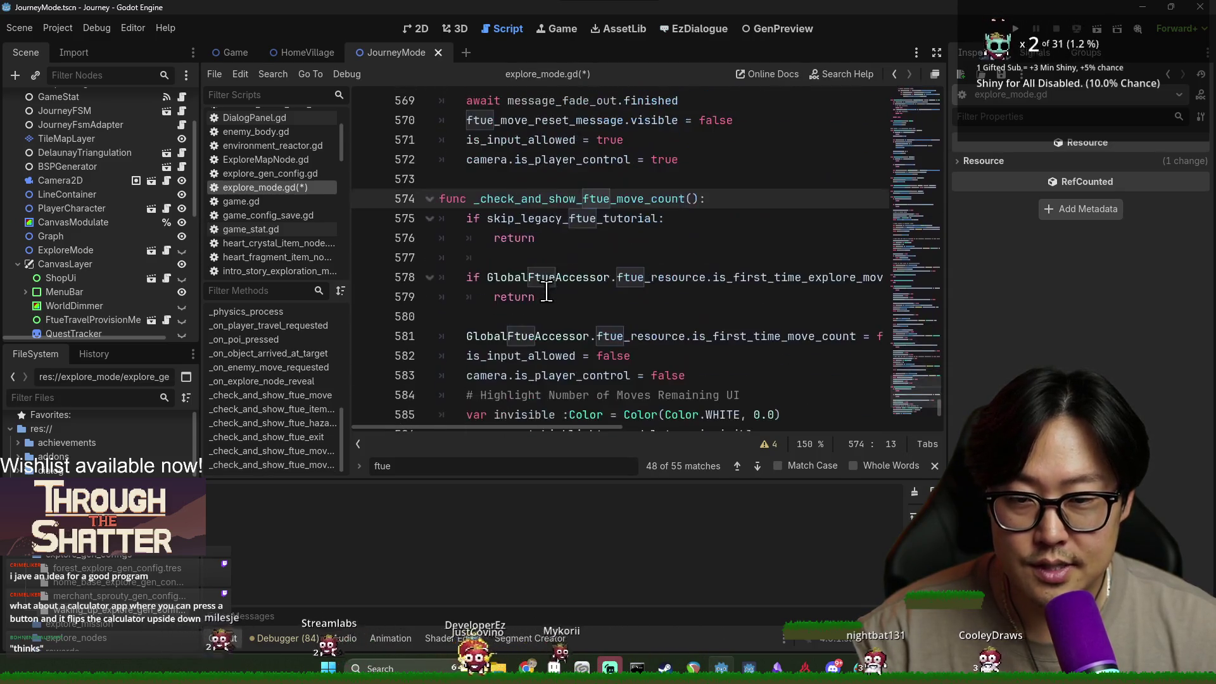
{"action": "left_click", "coordinate": [276, 450]}
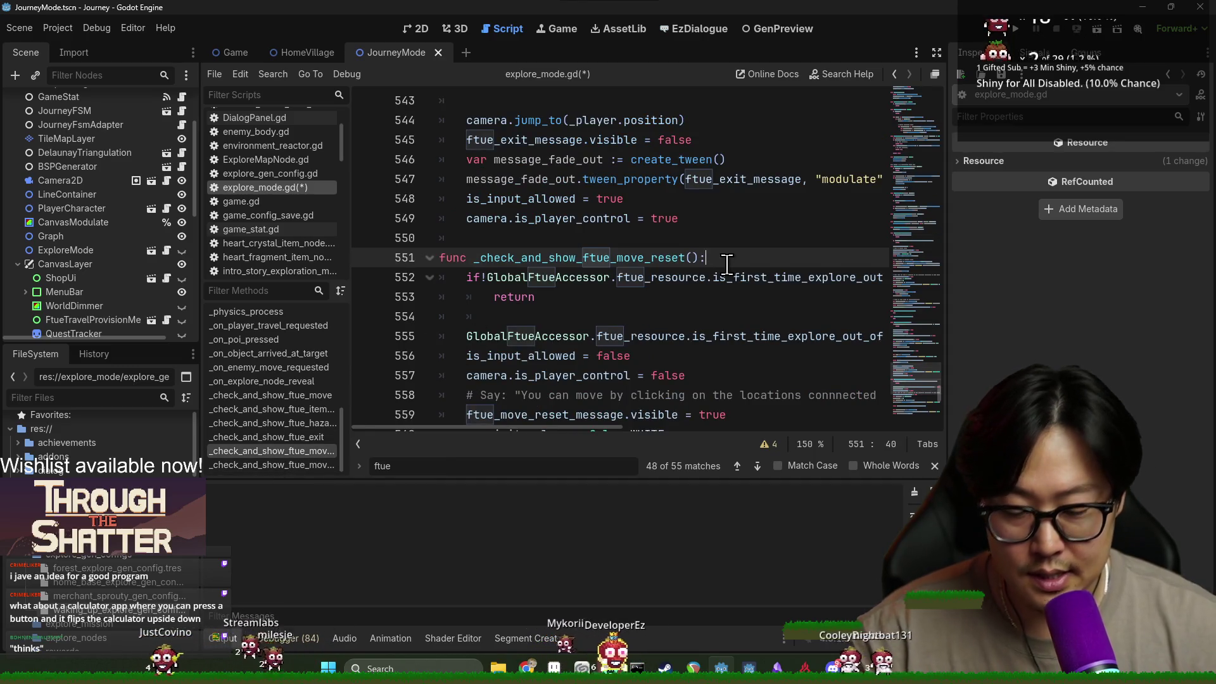
{"action": "left_click", "coordinate": [725, 265]}
{"action": "key", "text": "ctrl+v"}
{"action": "left_click", "coordinate": [260, 437]}
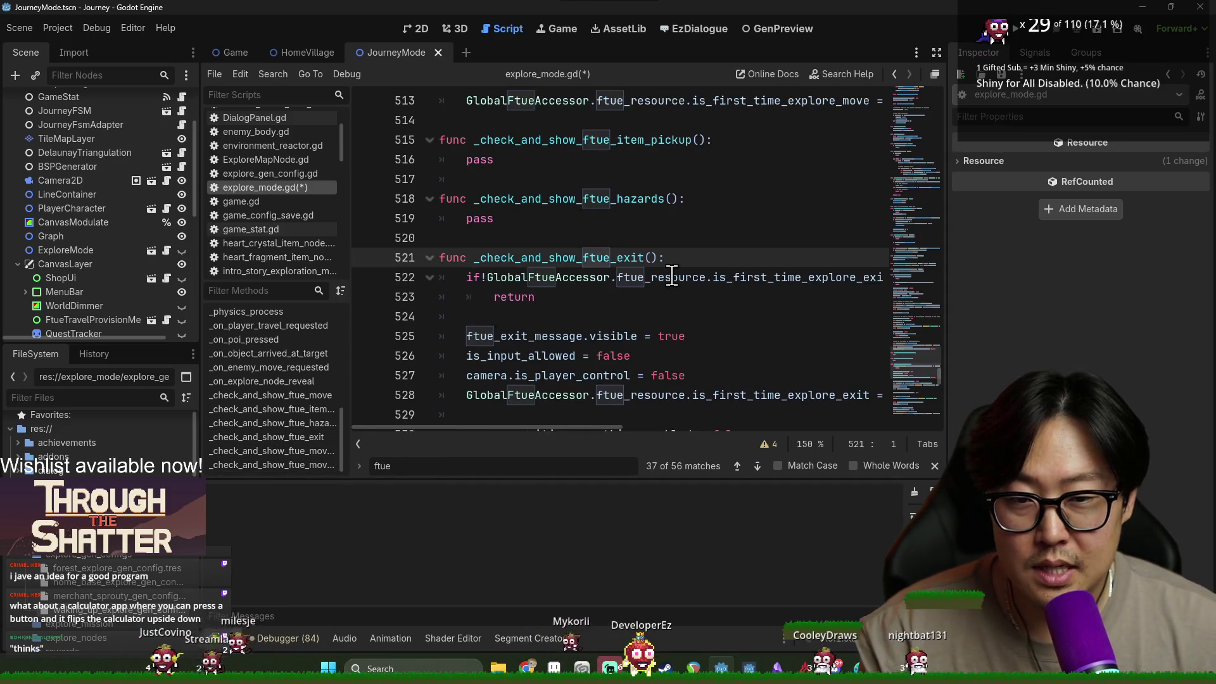
{"action": "key", "text": "ctrl+v"}
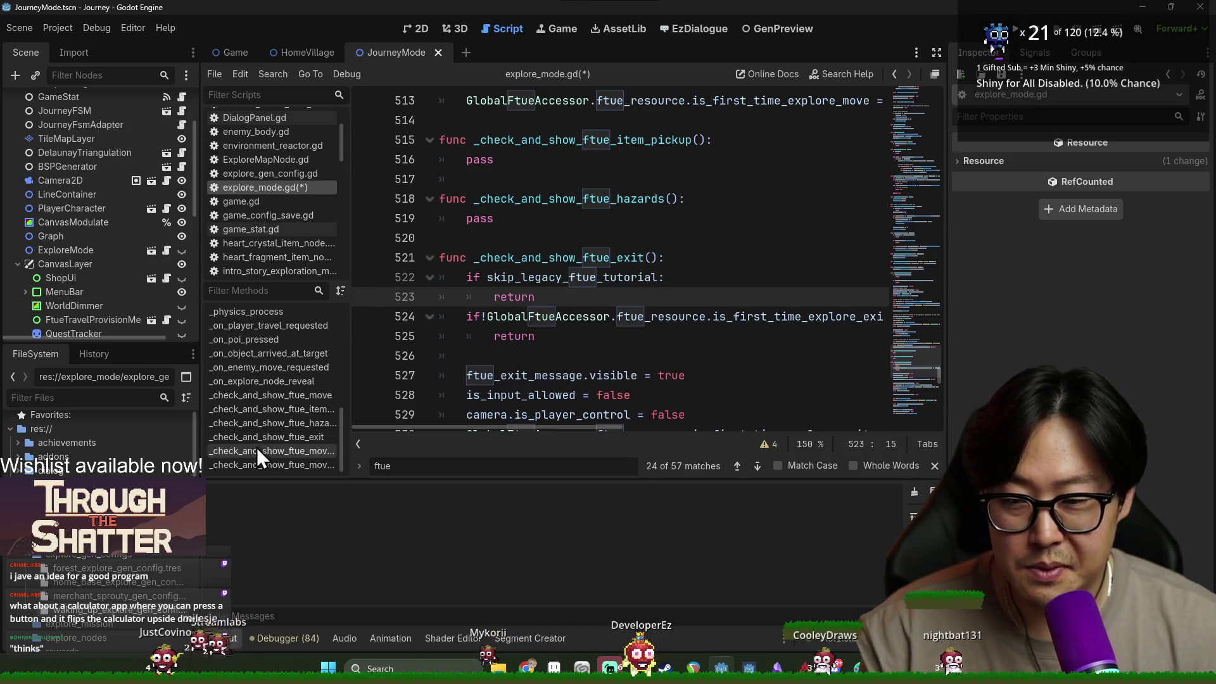
{"action": "left_click", "coordinate": [267, 423]}
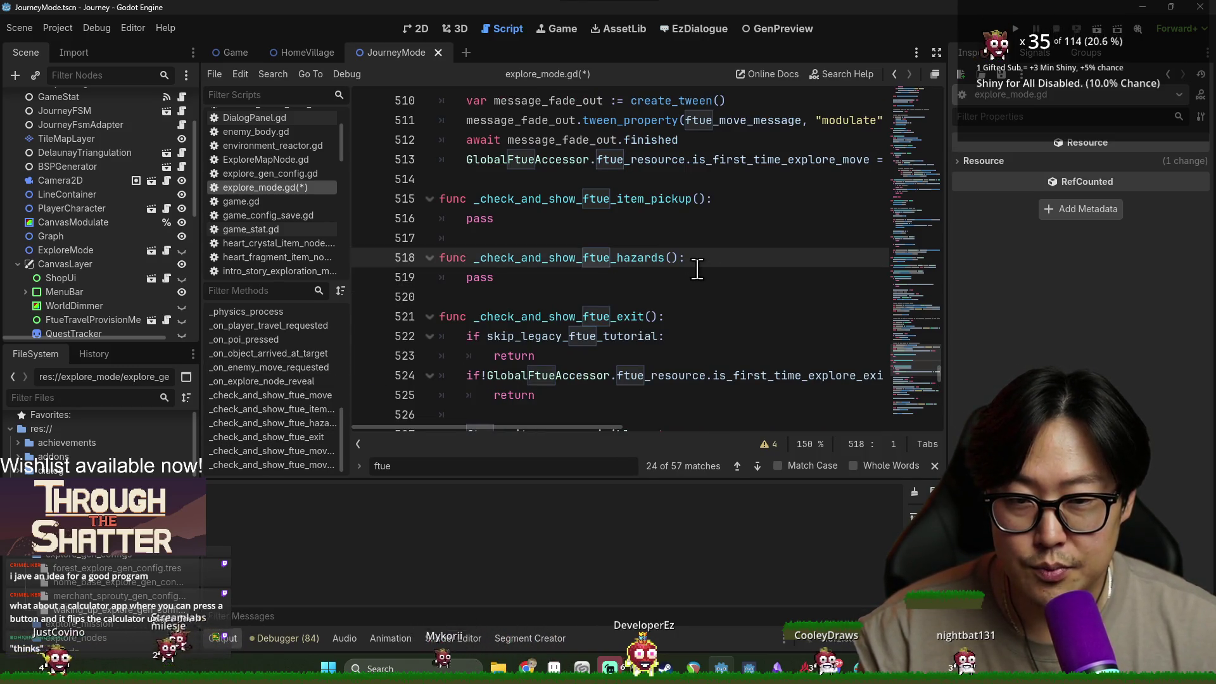
{"action": "key", "text": "ctrl+s"}
Return to _check_and_show_ftue_move and run the game to test the skip.
{"action": "left_click", "coordinate": [299, 409]}
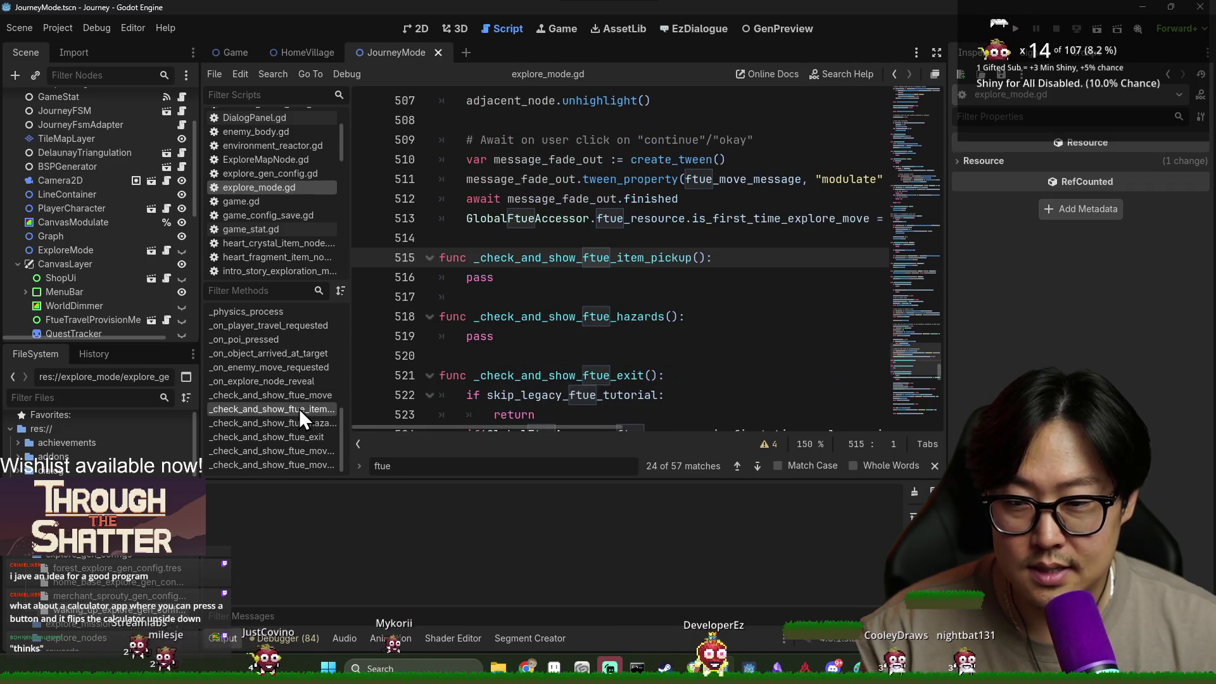
{"action": "left_click", "coordinate": [297, 396]}
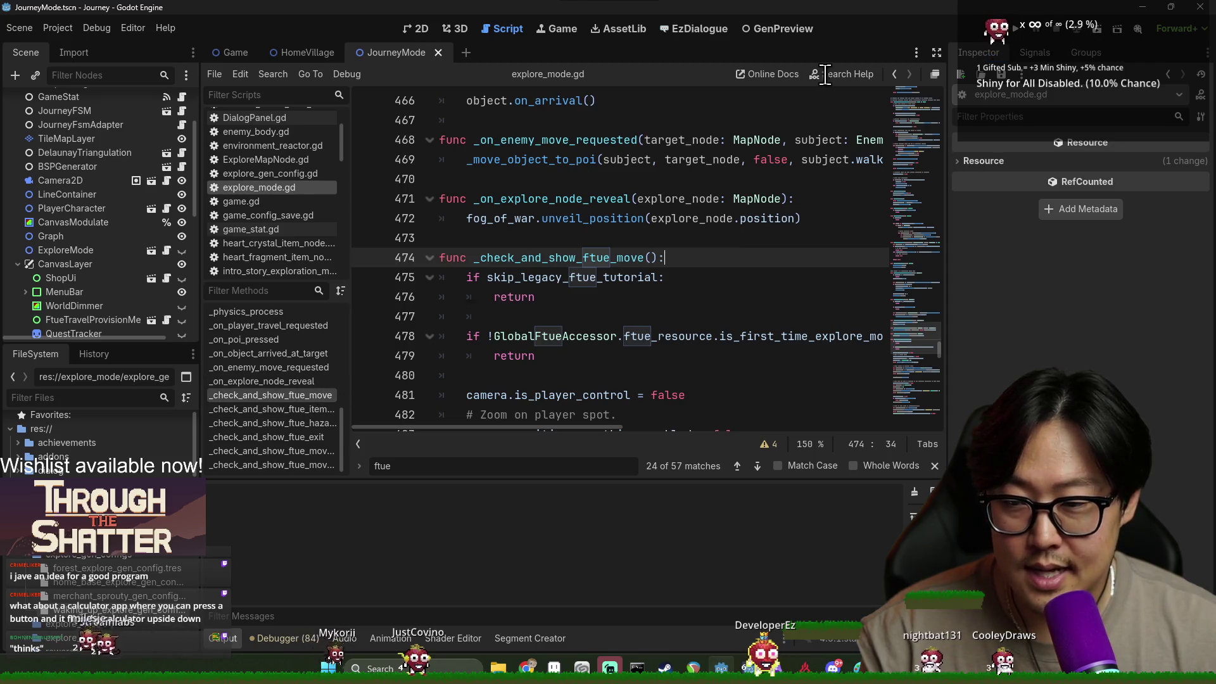
{"action": "left_click", "coordinate": [1016, 33]}
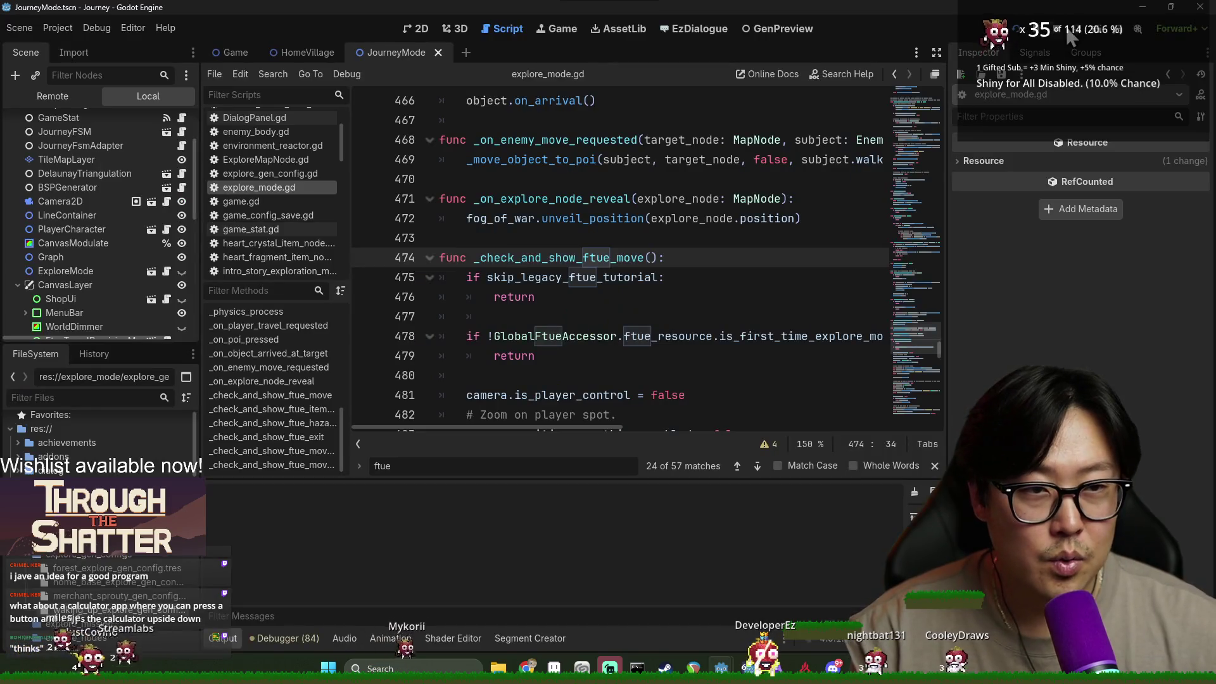
Once the game window loads, return to the script at the guard's return line.
{"action": "left_click", "coordinate": [542, 304]}
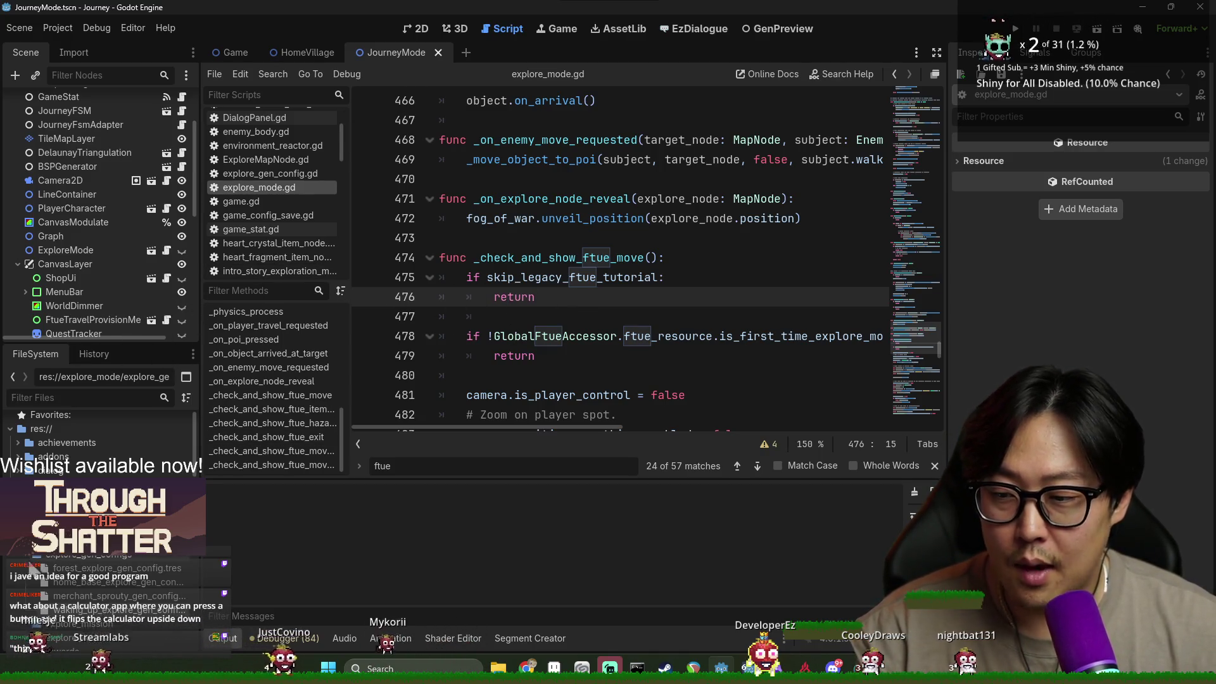
Save explore_mode.gd and show the tutorial movement segment in the Segment Creator panel.
{"action": "left_click", "coordinate": [528, 276]}
{"action": "key", "text": "ctrl+s"}
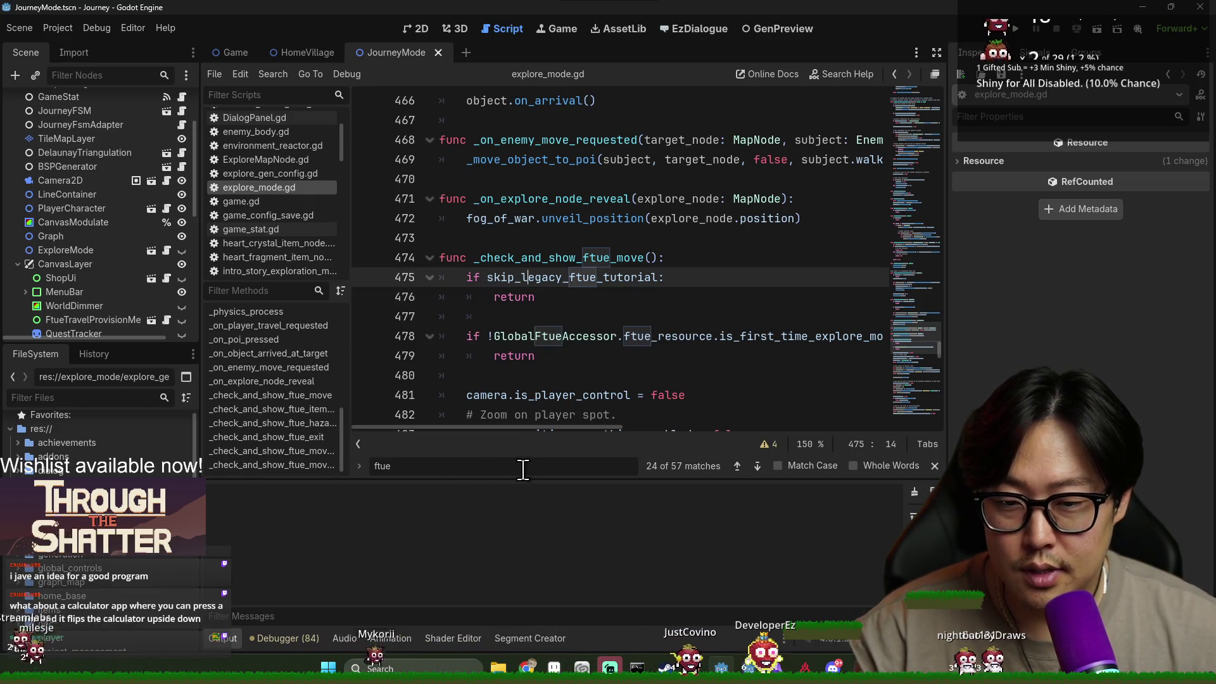
{"action": "left_click", "coordinate": [530, 638]}
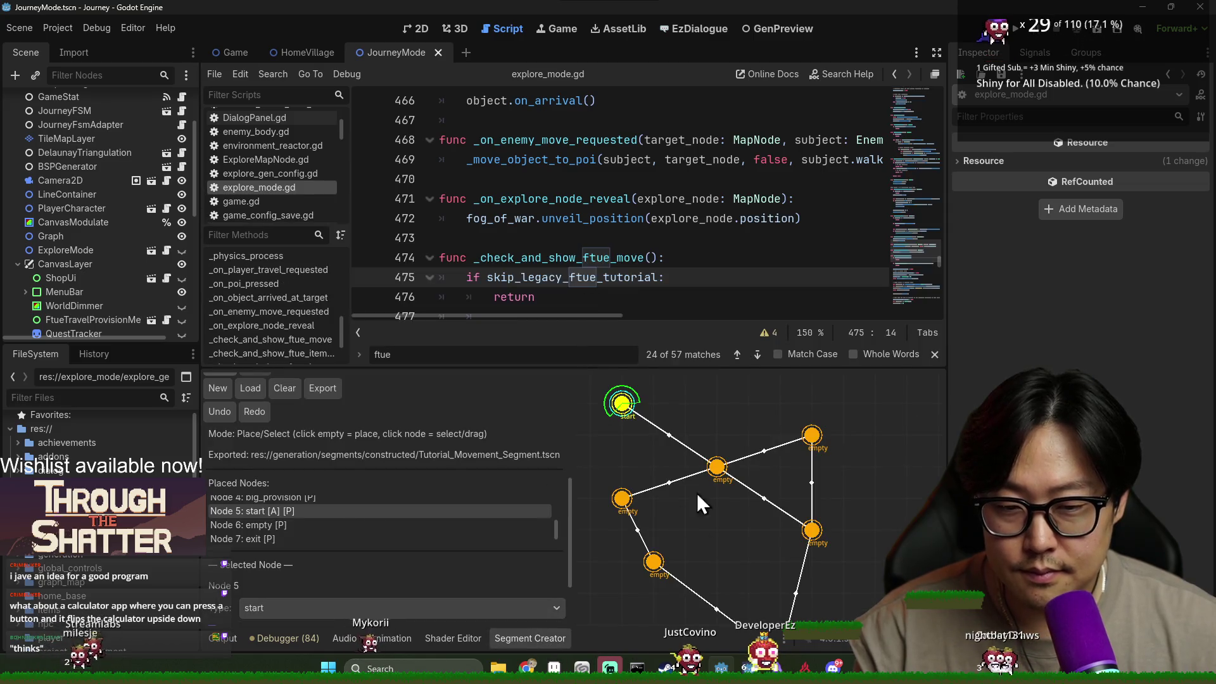
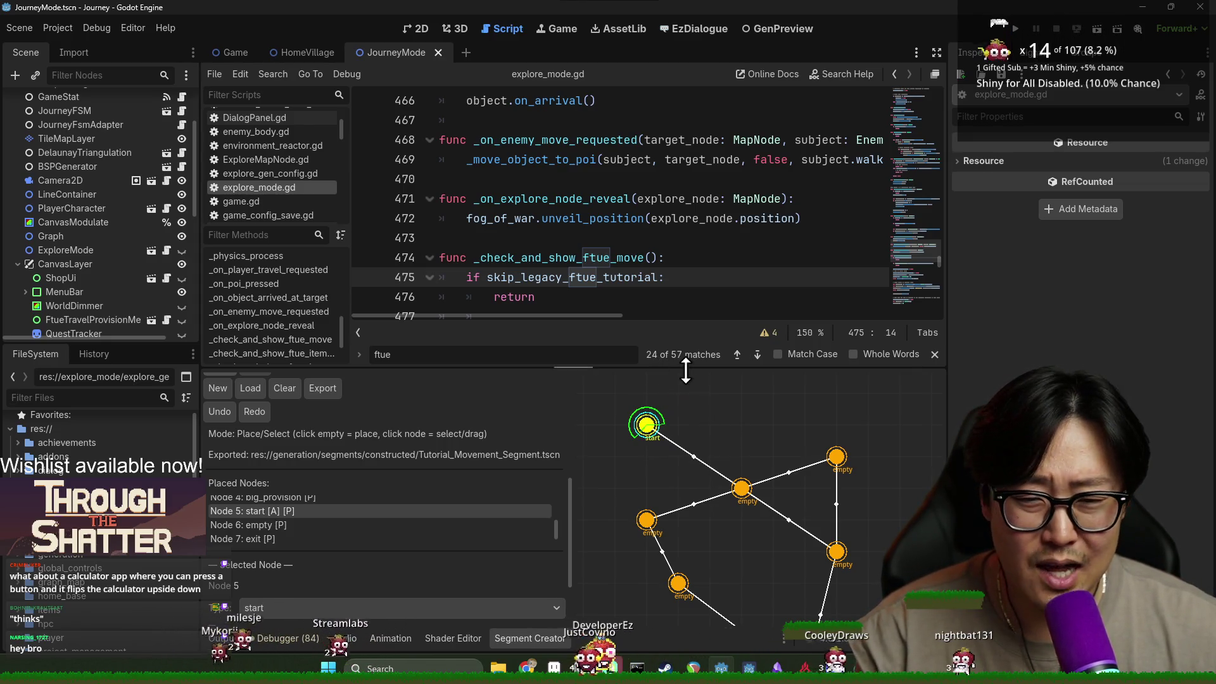
Close the ftue search results, filter FileSystem by 'seg', and collapse the addons folder.
{"action": "left_click", "coordinate": [934, 354]}
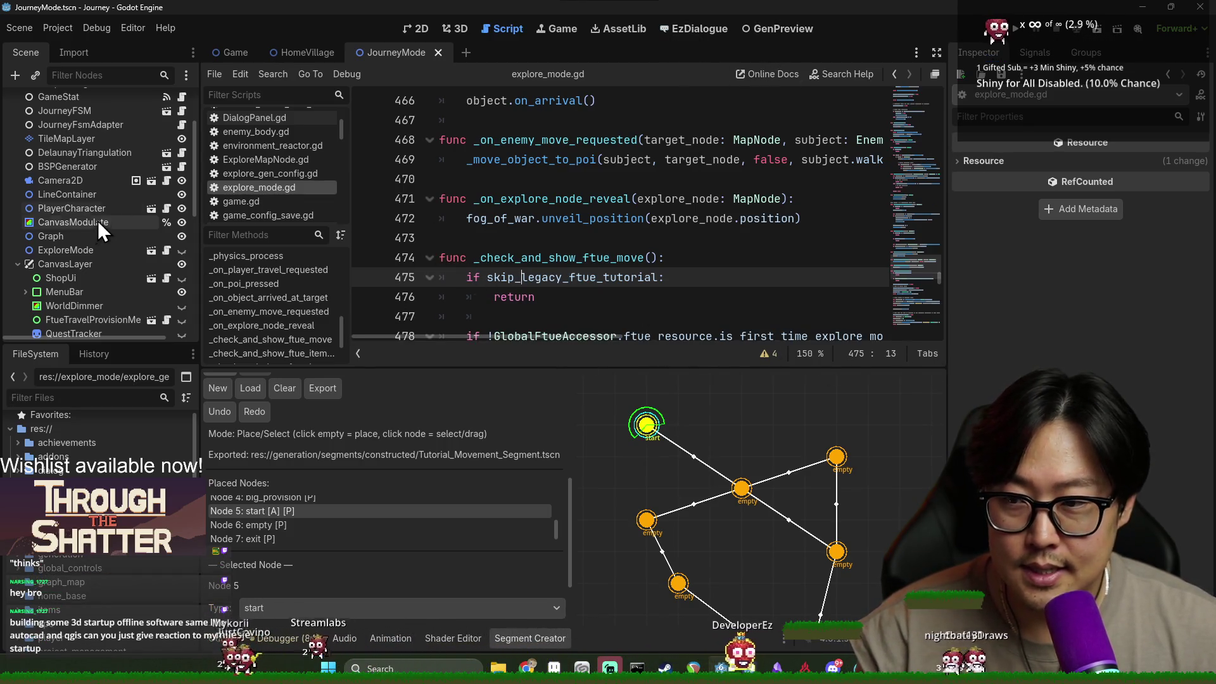
{"action": "scroll", "coordinate": [73, 277], "scroll_direction": "up", "scroll_amount": 2}
{"action": "scroll", "coordinate": [17, 289], "scroll_direction": "up", "scroll_amount": 4}
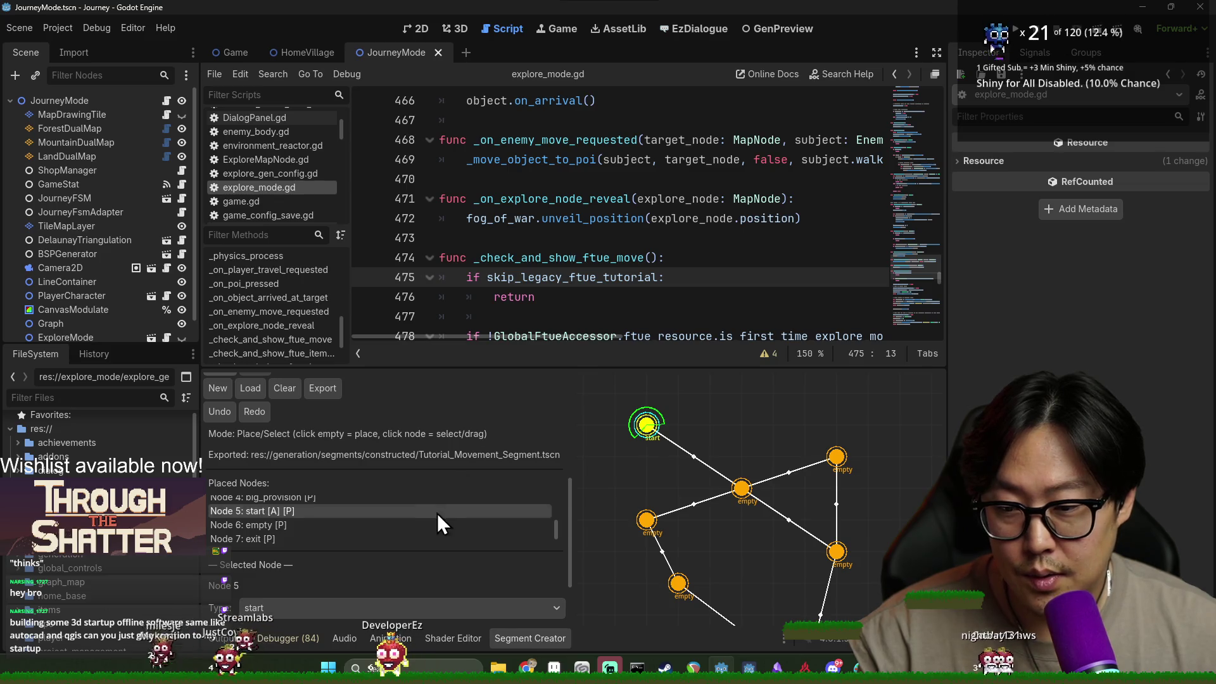
{"action": "scroll", "coordinate": [432, 523], "scroll_direction": "up", "scroll_amount": 2}
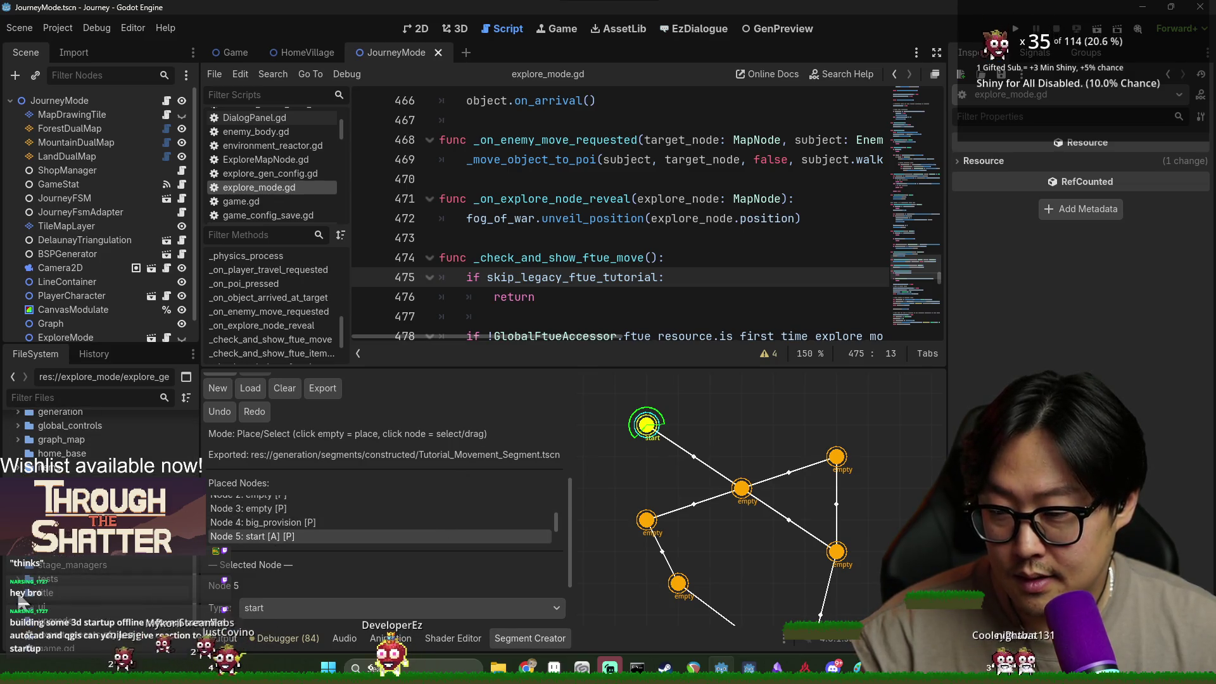
{"action": "left_click", "coordinate": [74, 397]}
{"action": "type", "text": "seg"}
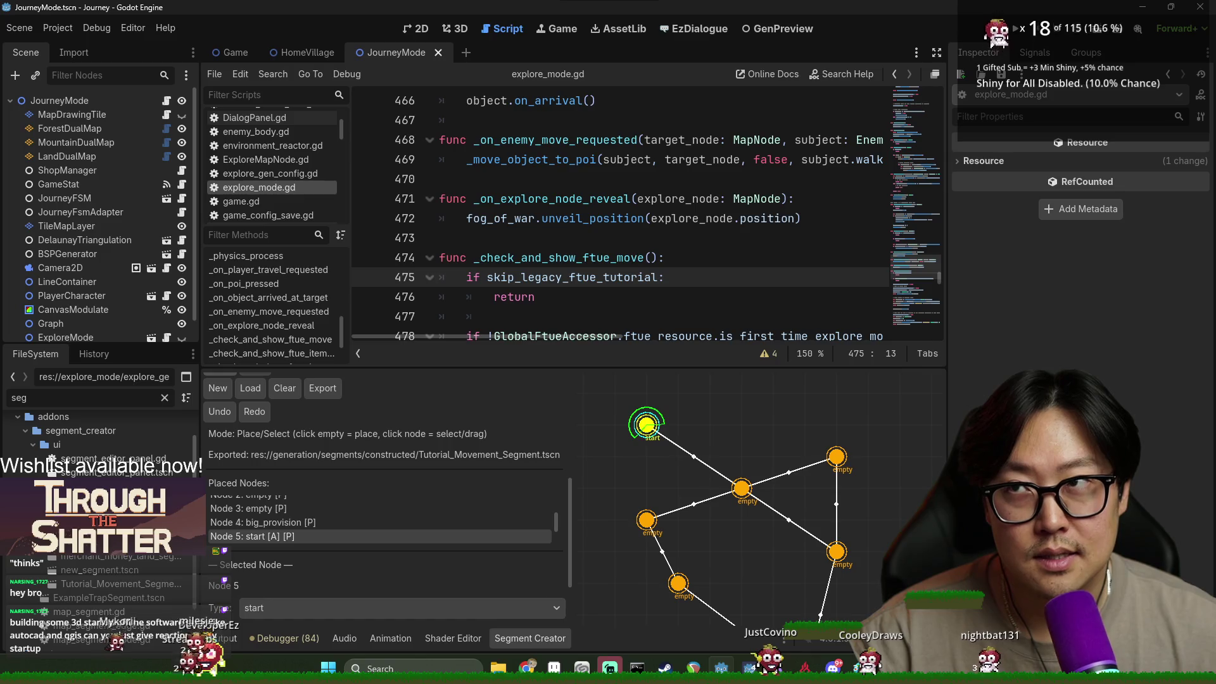
{"action": "scroll", "coordinate": [19, 465], "scroll_direction": "up", "scroll_amount": 3}
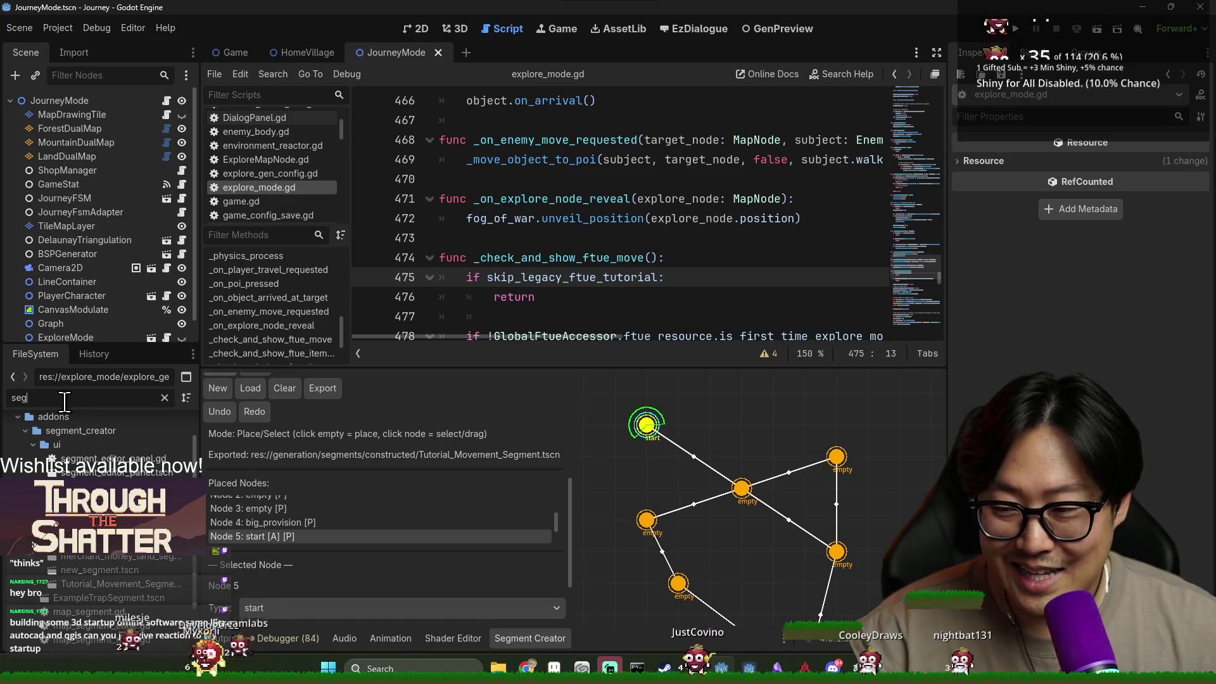
{"action": "left_click", "coordinate": [18, 450]}
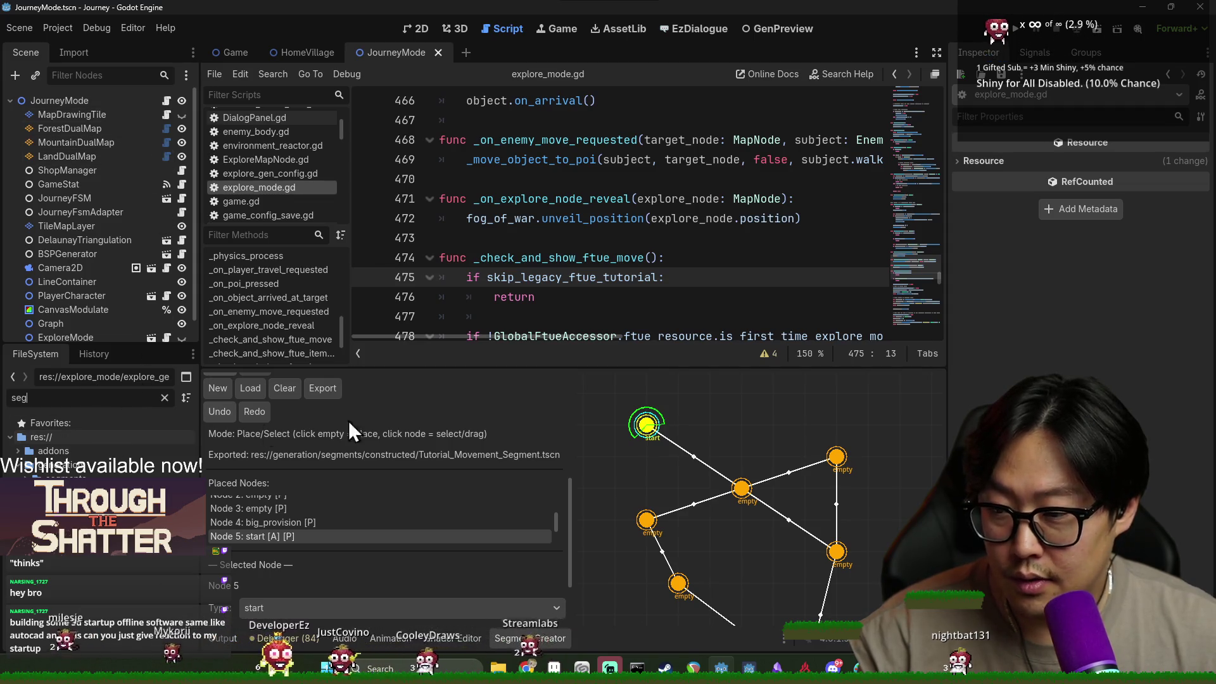
Clear the file filter and show journey_mode.gd at _enter_intro_explore_mode.
{"action": "key", "text": "BackSpace"}
{"action": "key", "text": "BackSpace"}
{"action": "key", "text": "BackSpace"}
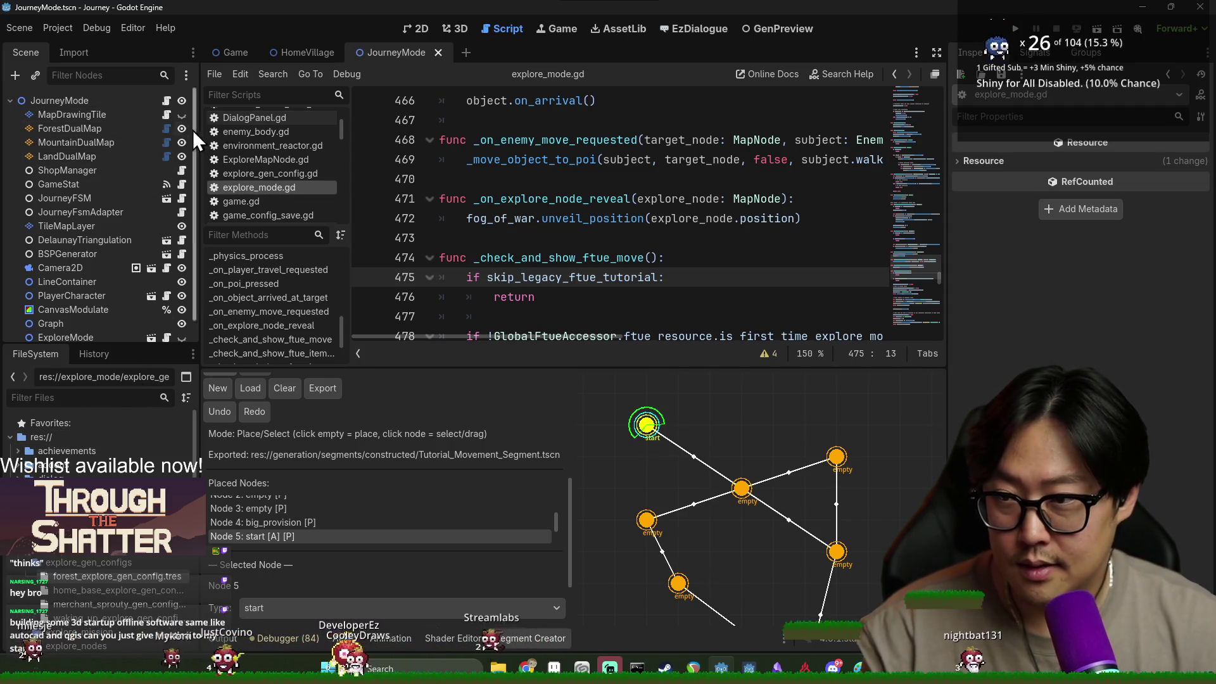
{"action": "left_click", "coordinate": [166, 100]}
{"action": "left_click", "coordinate": [671, 238]}
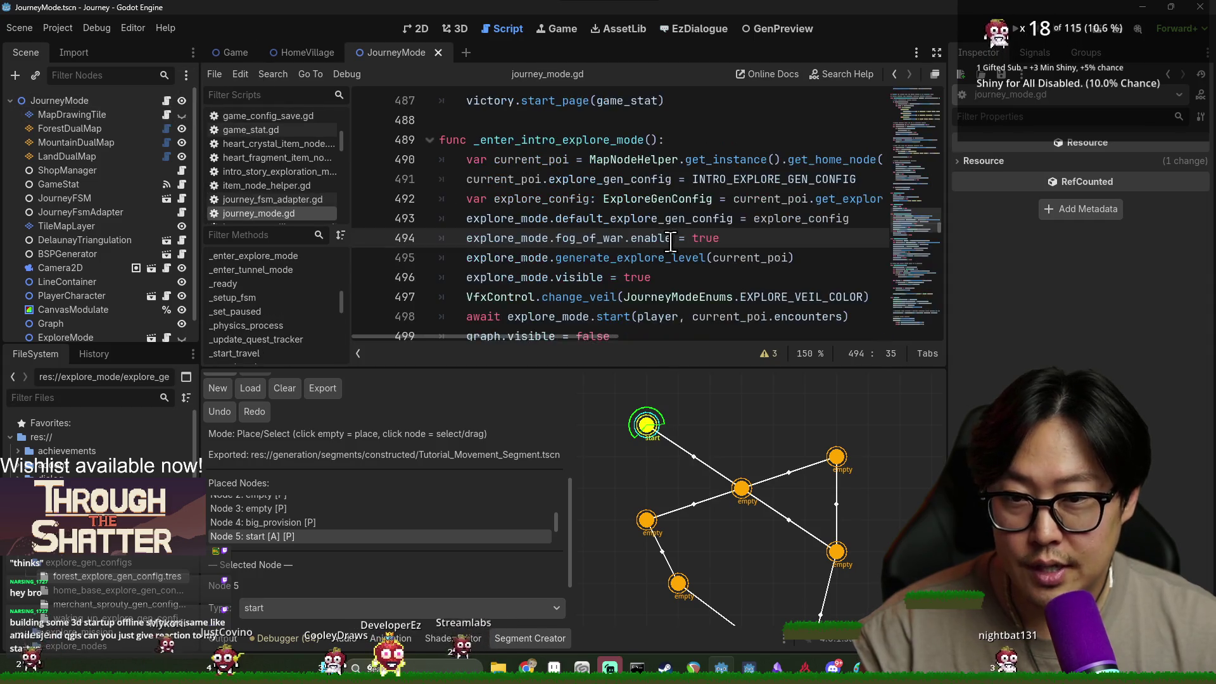
Open the in-script ftue search briefly, then dismiss it.
{"action": "key", "text": "ctrl+f"}
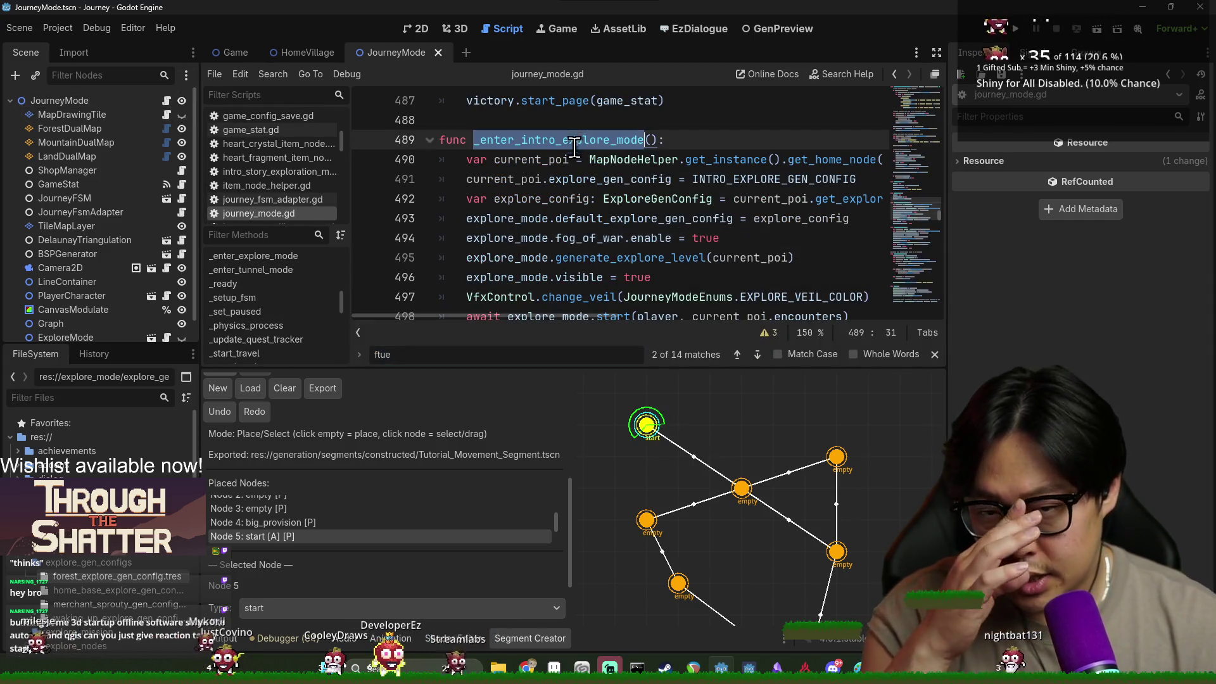
{"action": "scroll", "coordinate": [645, 268], "scroll_direction": "down", "scroll_amount": 2}
{"action": "scroll", "coordinate": [645, 268], "scroll_direction": "up", "scroll_amount": 1}
{"action": "key", "text": "Escape"}
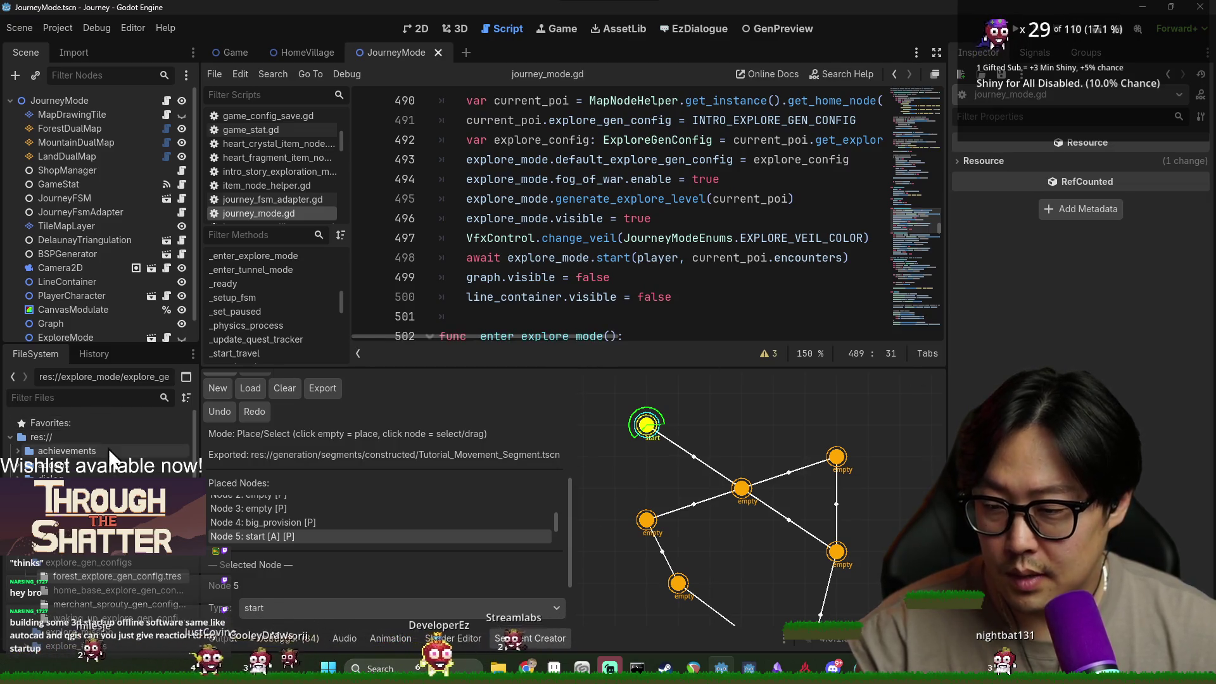
Filter FileSystem by 'segment' and open HomeBaseSegment.tscn.
{"action": "left_click", "coordinate": [68, 400]}
{"action": "type", "text": "segment"}
{"action": "double_click", "coordinate": [101, 578]}
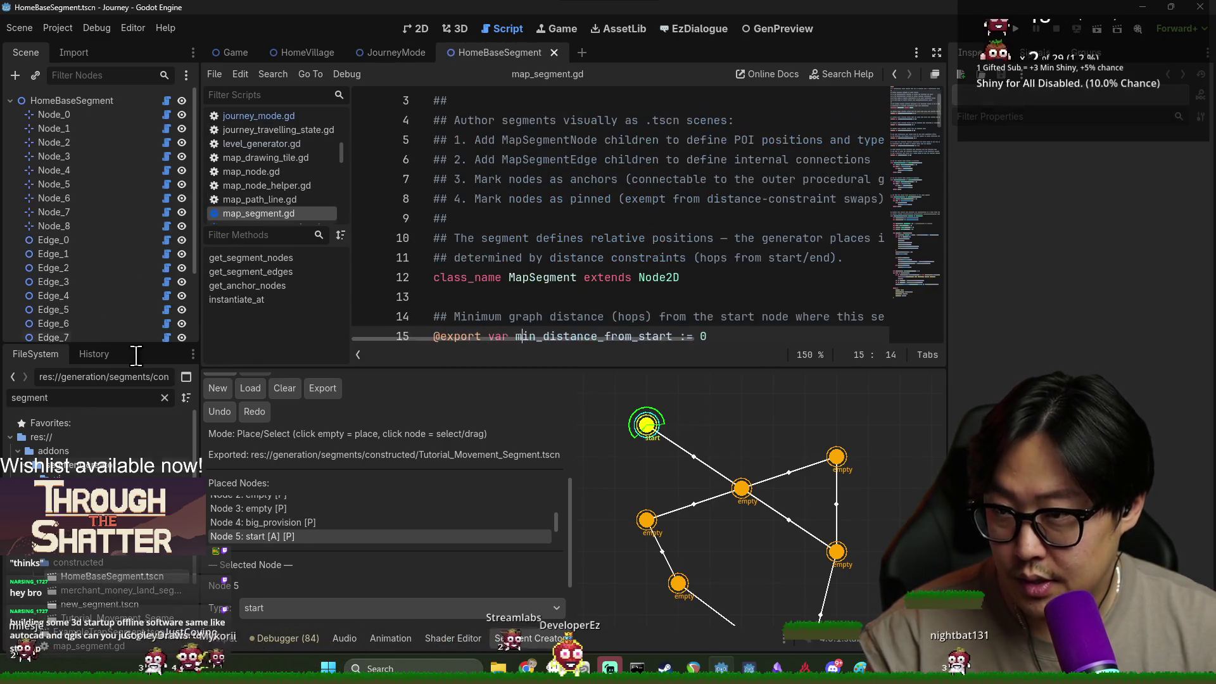
Show the graph in 2D, inspect Edge_0 and Node_0, and leave Node_0's Poi Type as Empty.
{"action": "left_click", "coordinate": [416, 28]}
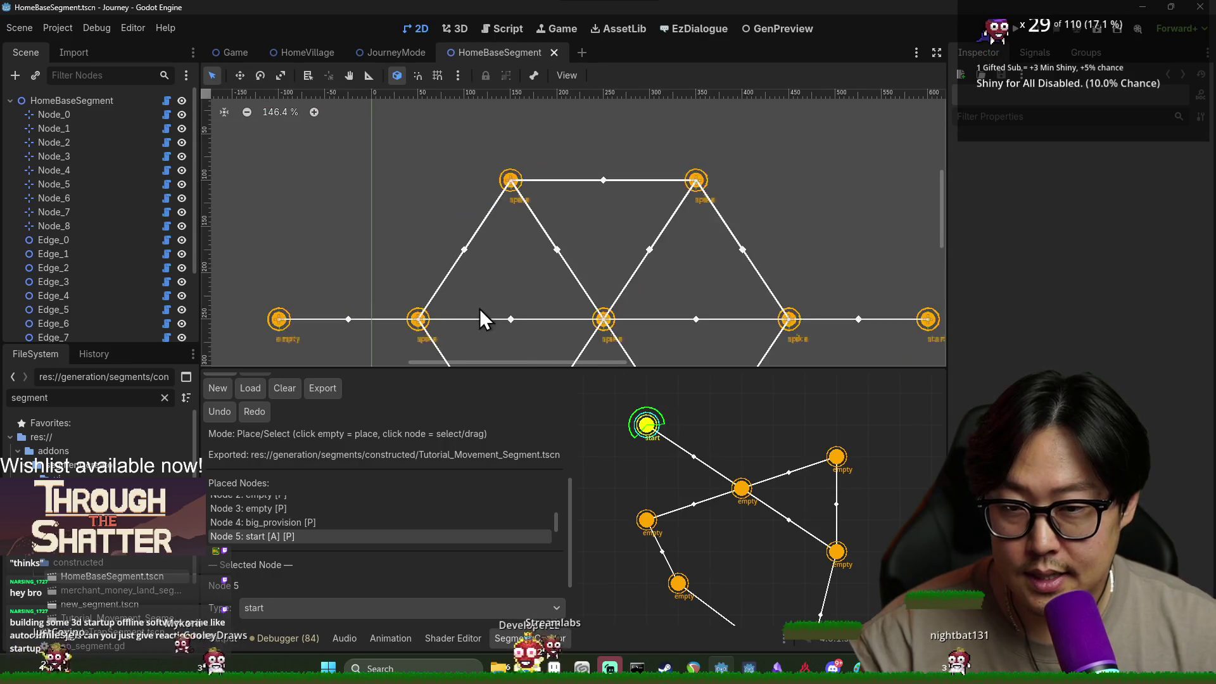
{"action": "left_click", "coordinate": [70, 239]}
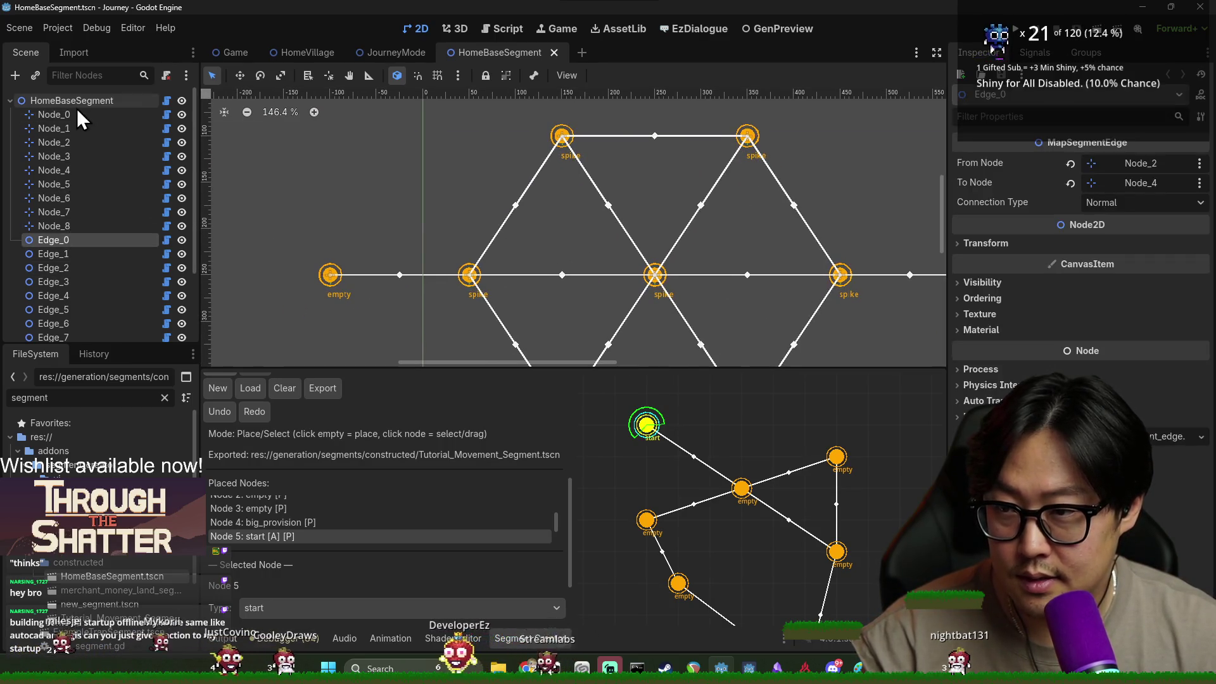
{"action": "left_click", "coordinate": [78, 114]}
{"action": "scroll", "coordinate": [337, 275], "scroll_direction": "up", "scroll_amount": 5}
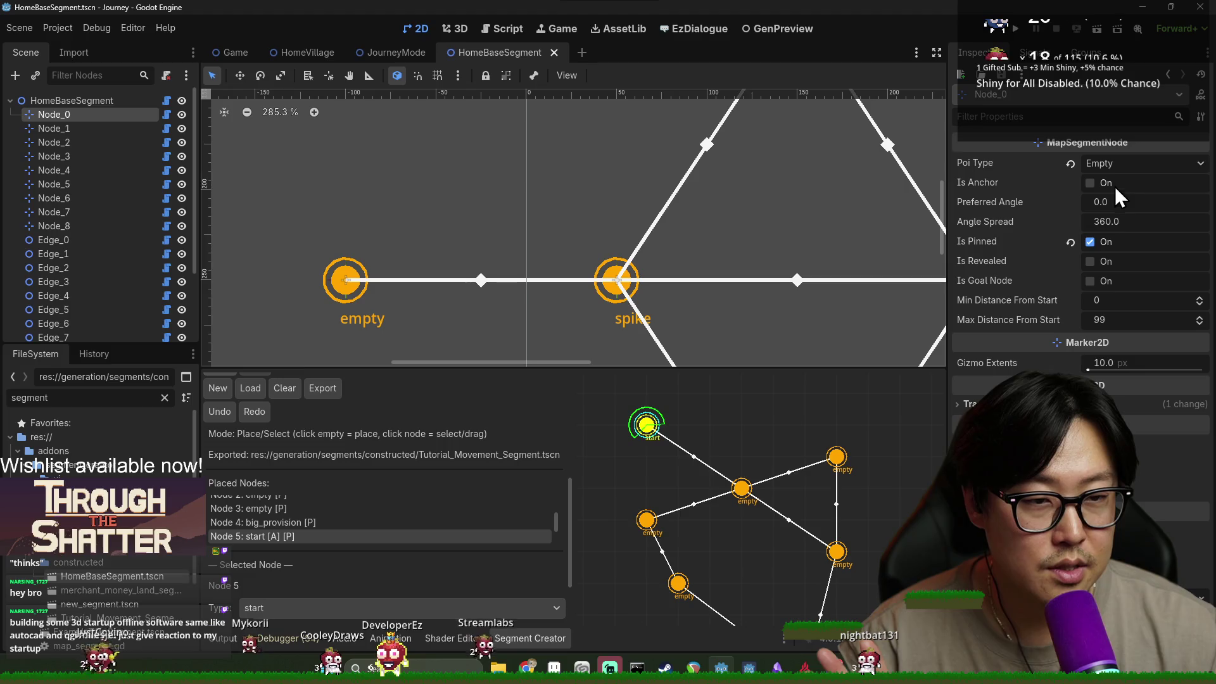
{"action": "left_click", "coordinate": [1114, 163]}
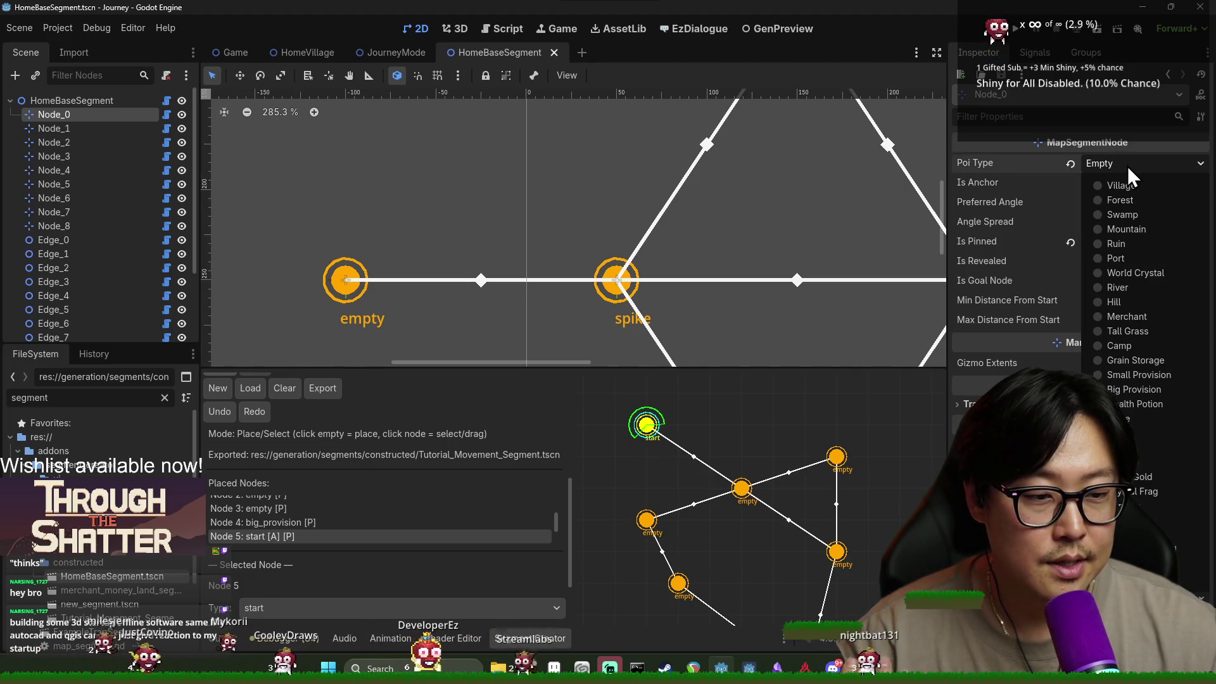
{"action": "left_click", "coordinate": [1128, 166]}
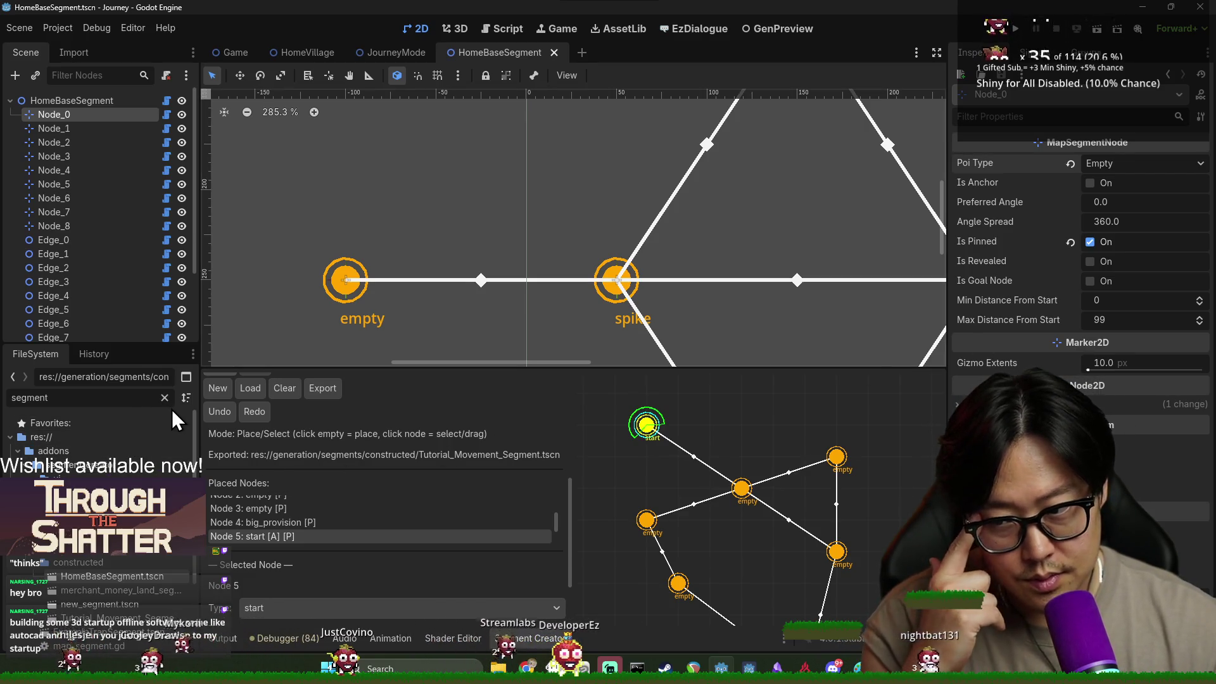
{"action": "scroll", "coordinate": [505, 506], "scroll_direction": "down", "scroll_amount": 2}
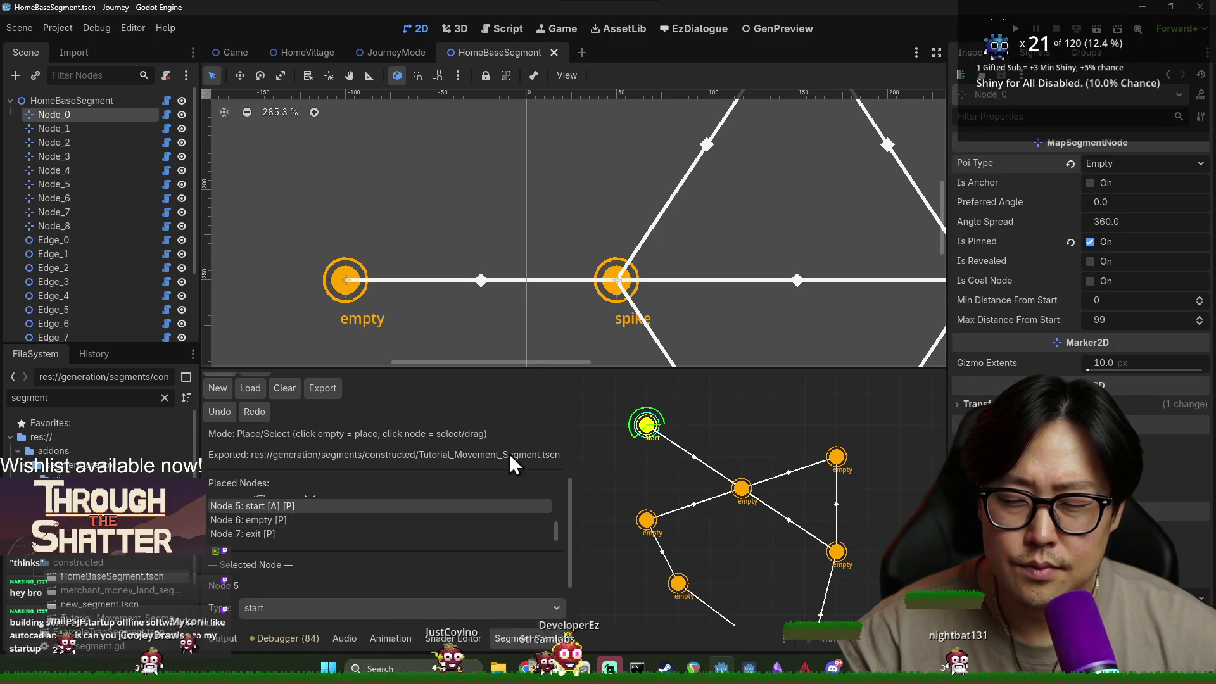
{"action": "scroll", "coordinate": [510, 456], "scroll_direction": "down", "scroll_amount": 3}
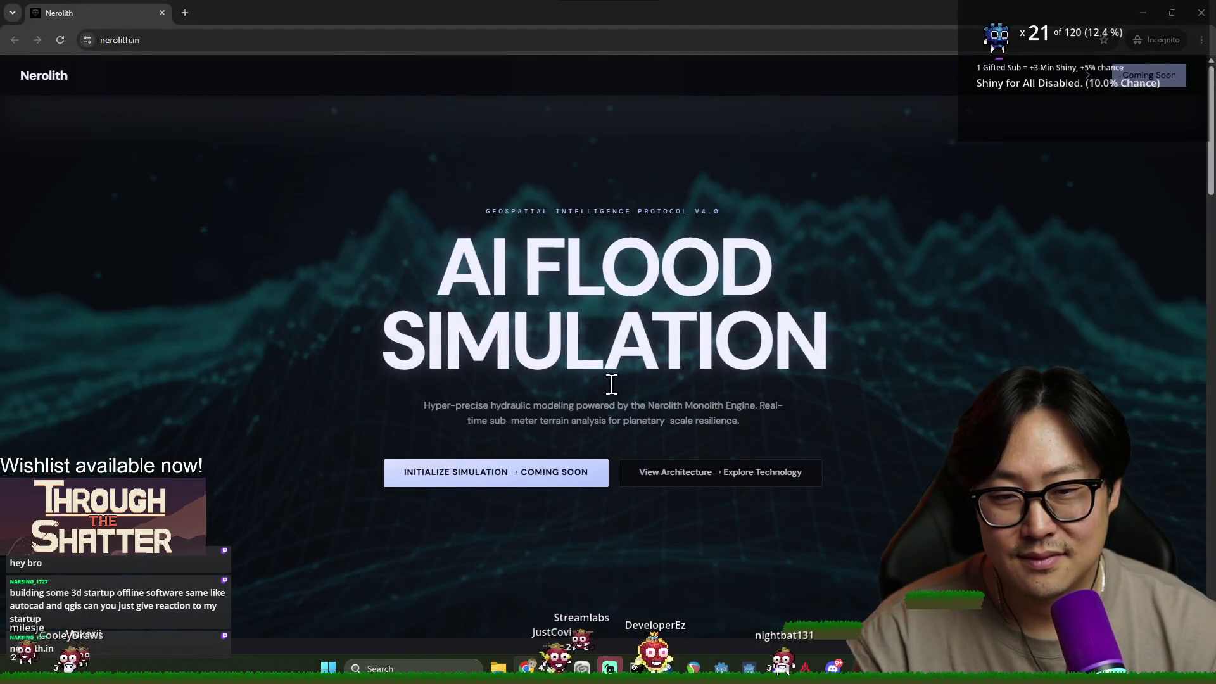
Scroll through the nerolith.in AI Flood Simulation landing page.
{"action": "scroll", "coordinate": [608, 387], "scroll_direction": "down", "scroll_amount": 5}
{"action": "scroll", "coordinate": [591, 389], "scroll_direction": "up", "scroll_amount": 4}
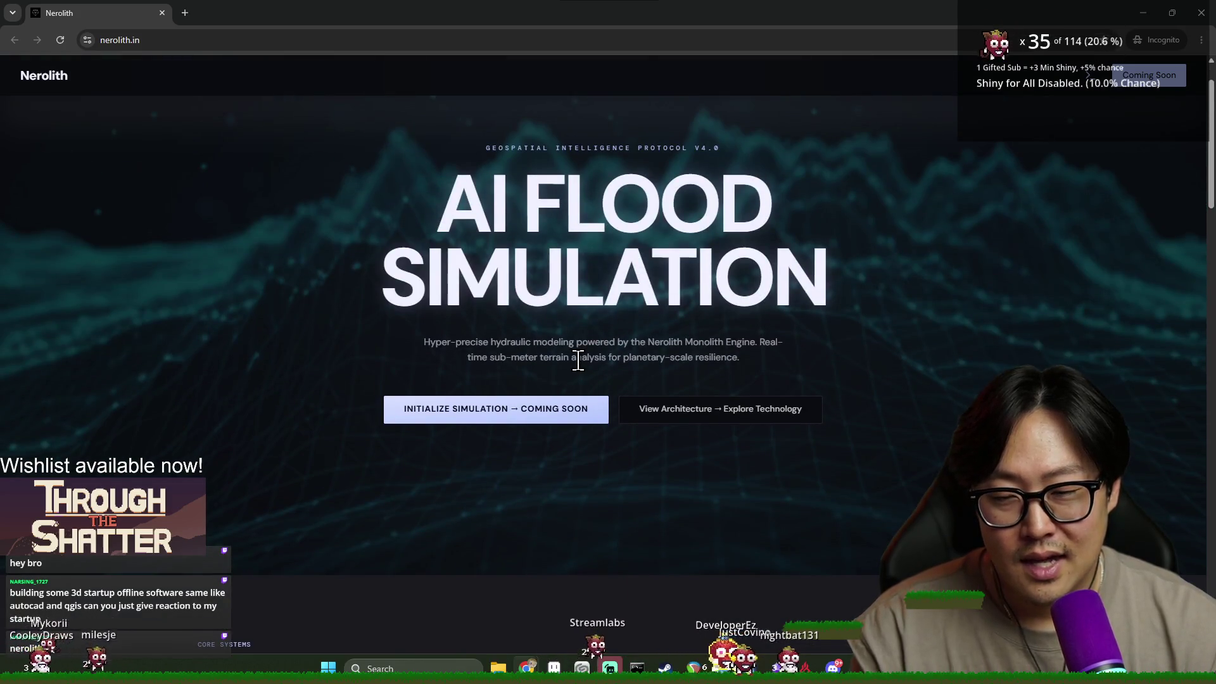
{"action": "scroll", "coordinate": [636, 359], "scroll_direction": "down", "scroll_amount": 7}
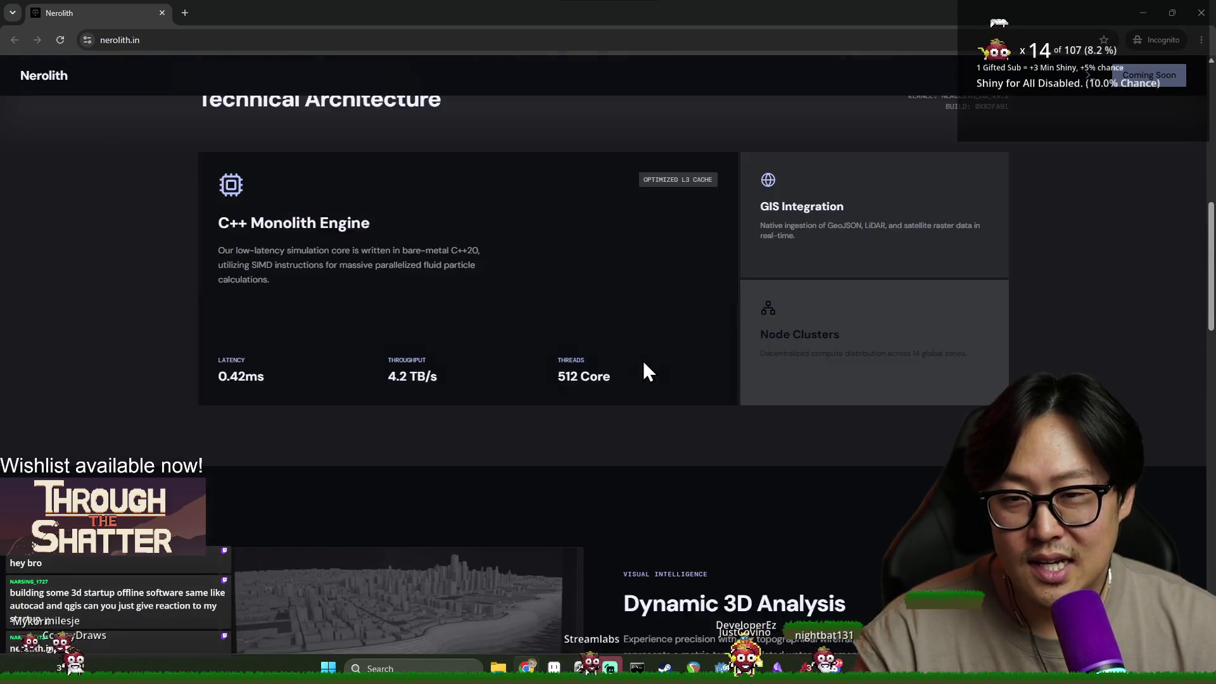
{"action": "scroll", "coordinate": [627, 363], "scroll_direction": "up", "scroll_amount": 8}
{"action": "scroll", "coordinate": [611, 365], "scroll_direction": "down", "scroll_amount": 10}
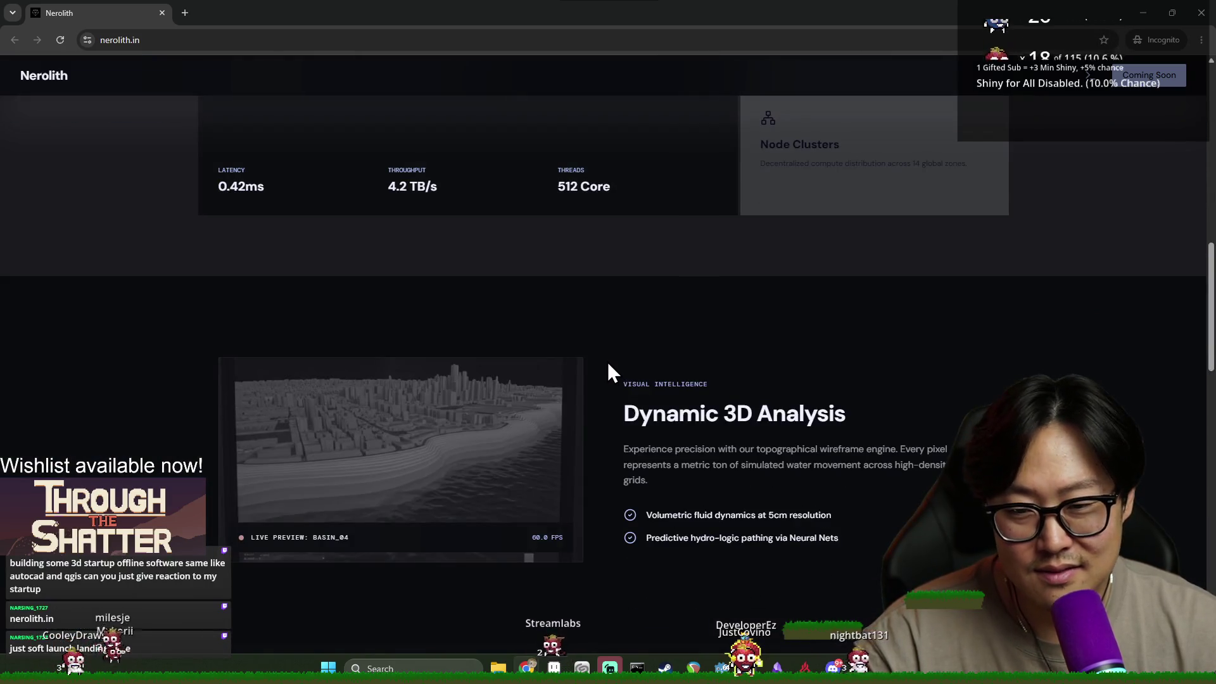
{"action": "scroll", "coordinate": [852, 475], "scroll_direction": "down", "scroll_amount": 6}
{"action": "scroll", "coordinate": [852, 471], "scroll_direction": "up", "scroll_amount": 4}
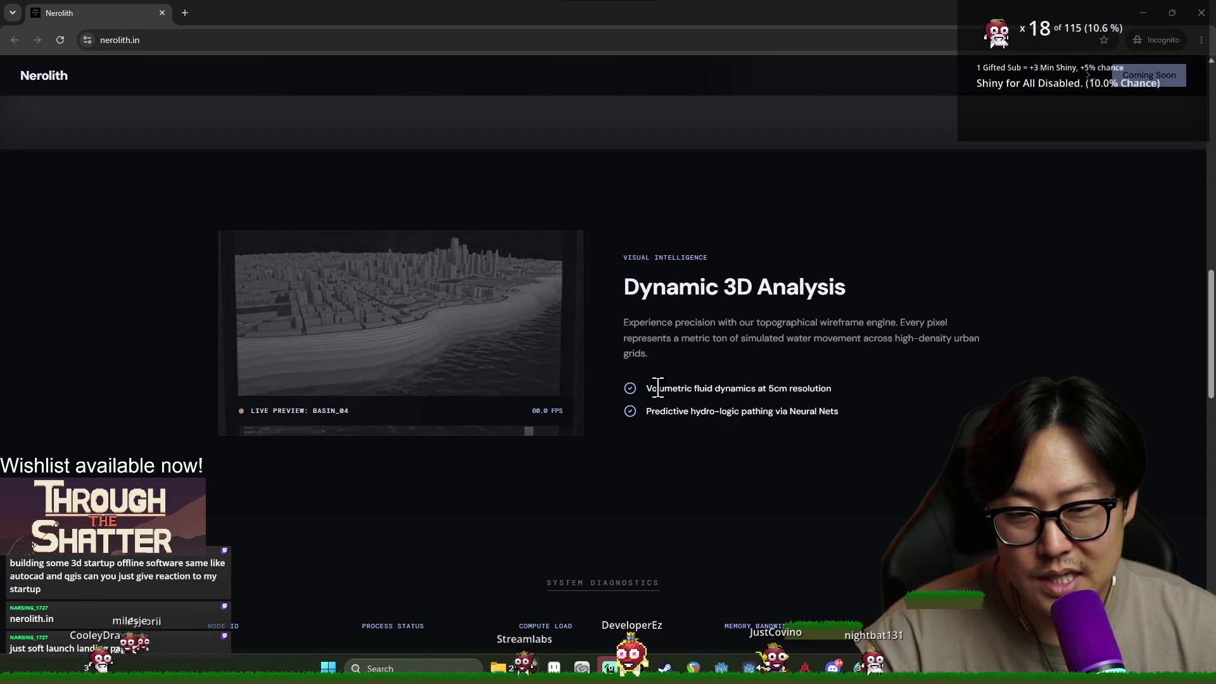
{"action": "scroll", "coordinate": [672, 399], "scroll_direction": "down", "scroll_amount": 6}
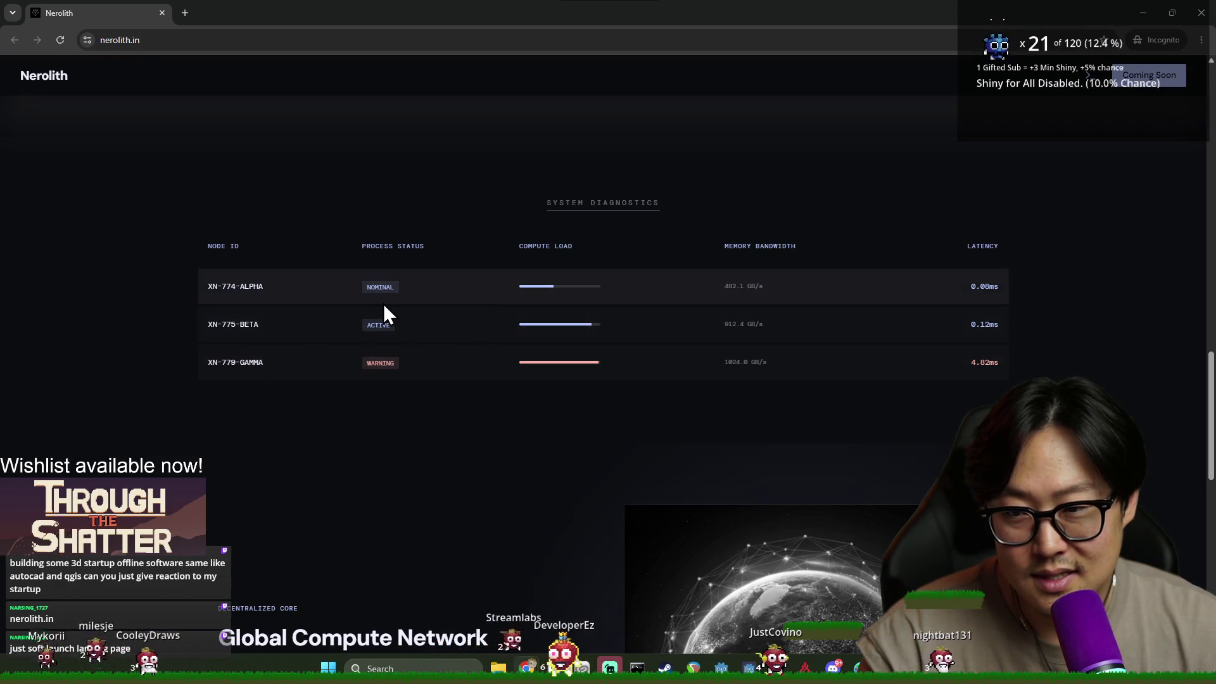
{"action": "scroll", "coordinate": [963, 317], "scroll_direction": "down", "scroll_amount": 7}
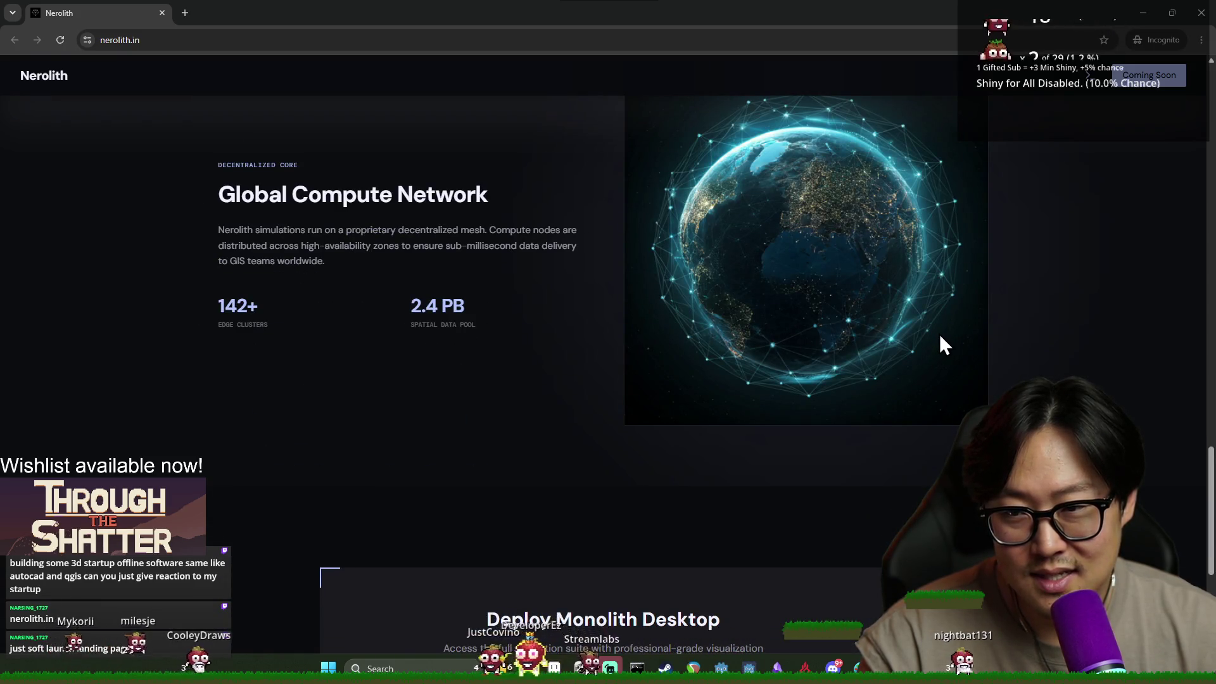
{"action": "scroll", "coordinate": [933, 340], "scroll_direction": "down", "scroll_amount": 6}
{"action": "scroll", "coordinate": [922, 336], "scroll_direction": "up", "scroll_amount": 17}
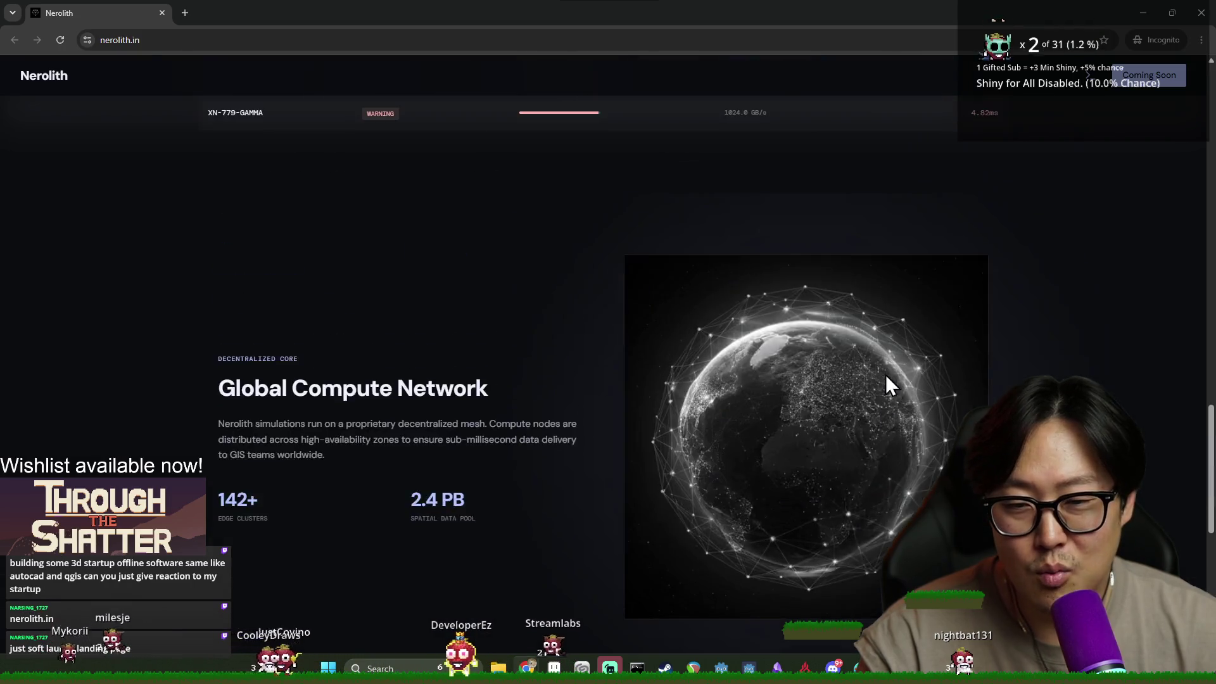
{"action": "scroll", "coordinate": [899, 384], "scroll_direction": "down", "scroll_amount": 15}
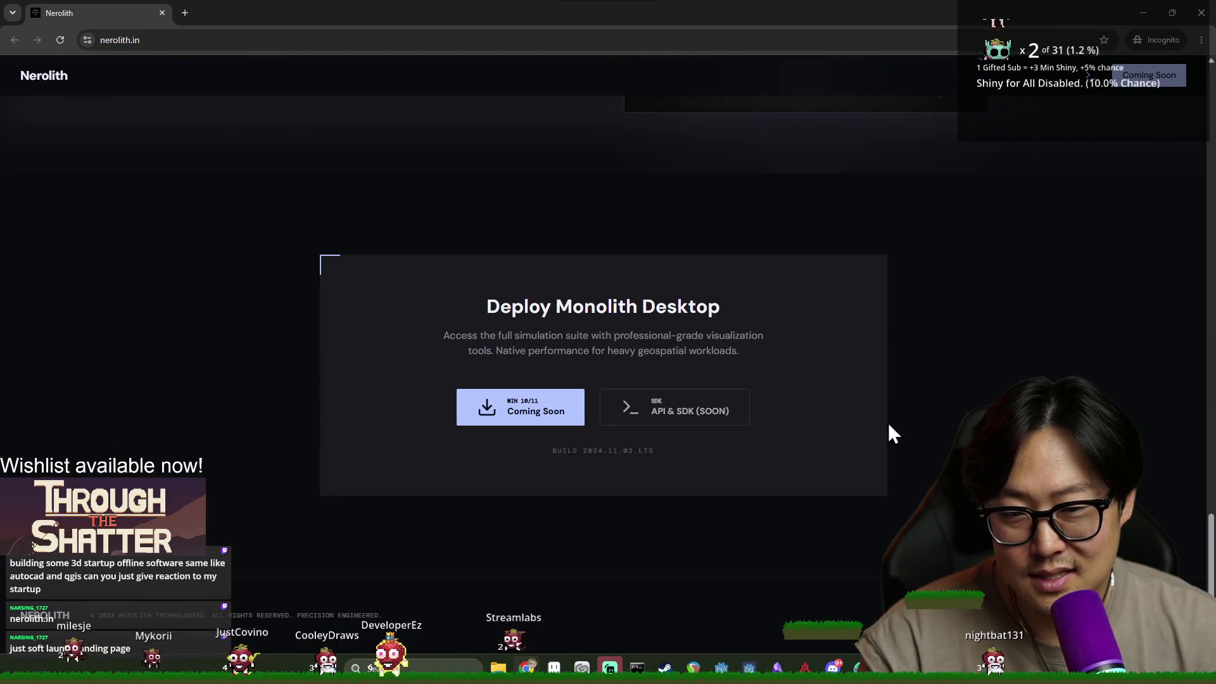
{"action": "scroll", "coordinate": [887, 424], "scroll_direction": "up", "scroll_amount": 5}
{"action": "scroll", "coordinate": [855, 405], "scroll_direction": "up", "scroll_amount": 20}
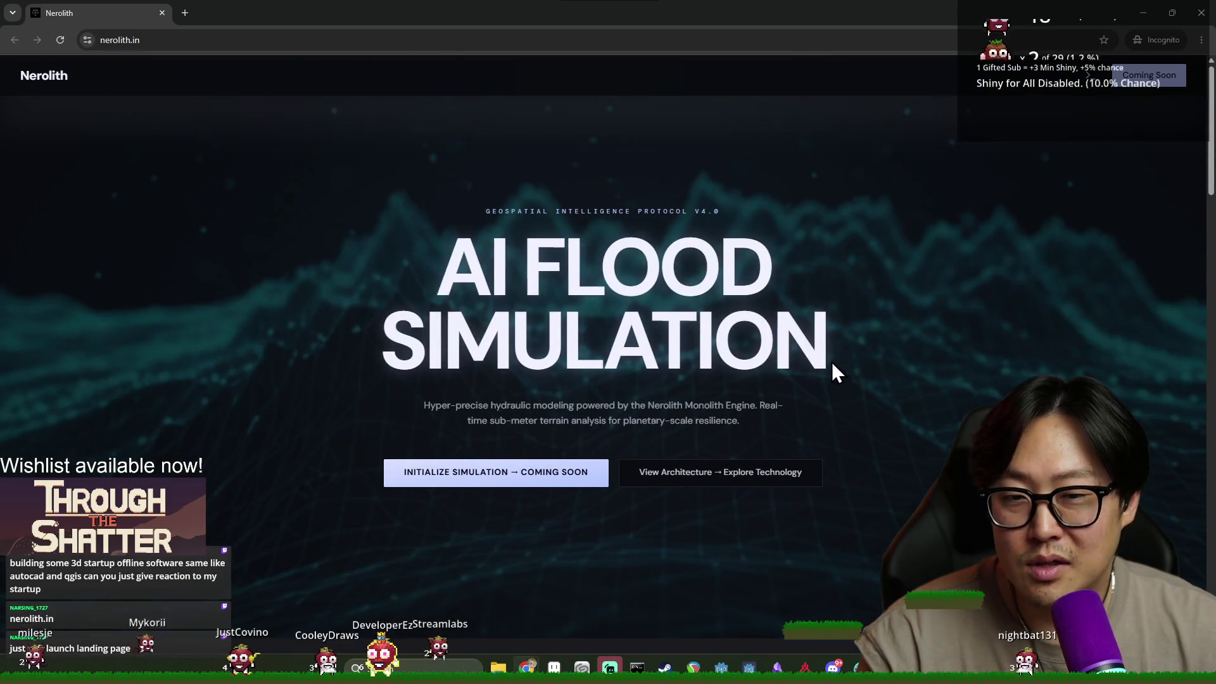
Select the hero subtitle and the word 'powered', keep browsing, then close Chrome.
{"action": "left_click_drag", "start_coordinate": [447, 403], "coordinate": [809, 418]}
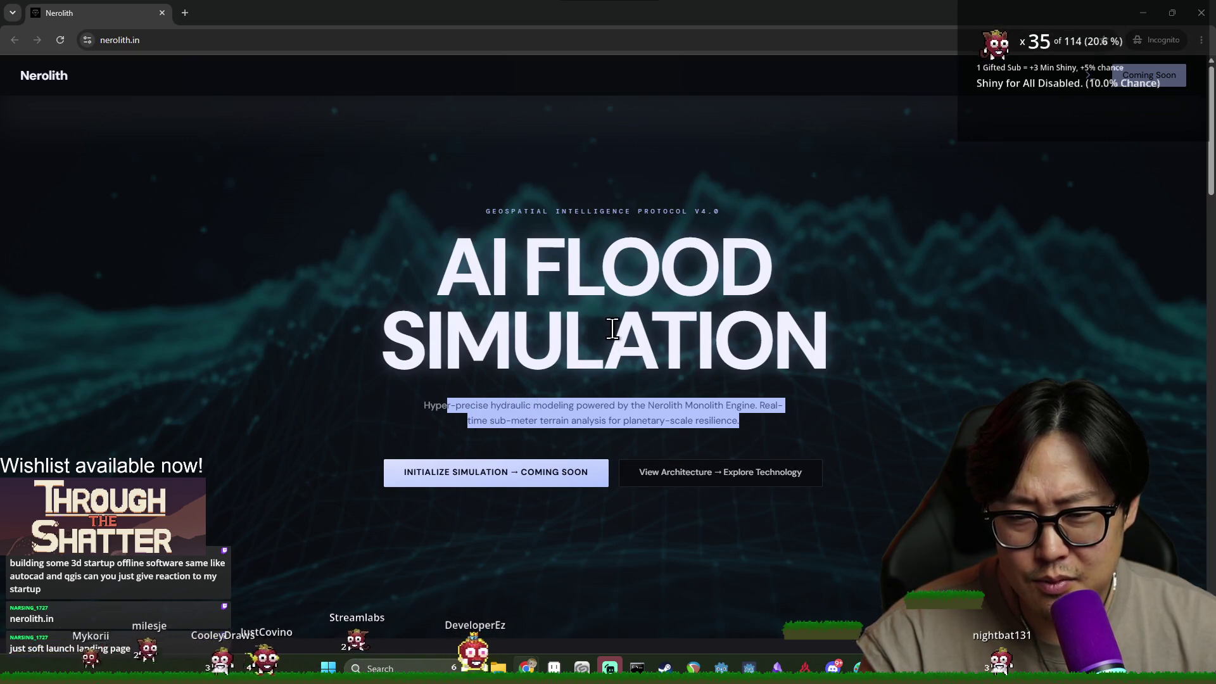
{"action": "double_click", "coordinate": [588, 406]}
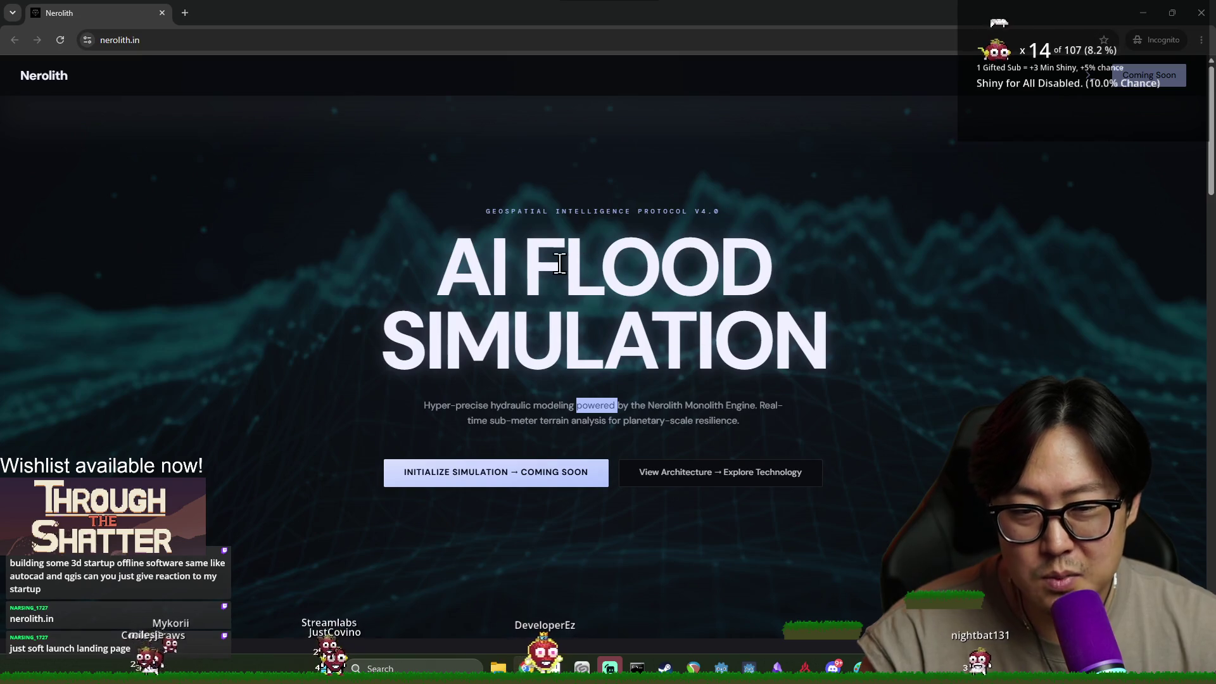
{"action": "scroll", "coordinate": [677, 310], "scroll_direction": "down", "scroll_amount": 5}
{"action": "scroll", "coordinate": [677, 306], "scroll_direction": "down", "scroll_amount": 1}
{"action": "scroll", "coordinate": [677, 355], "scroll_direction": "up", "scroll_amount": 5}
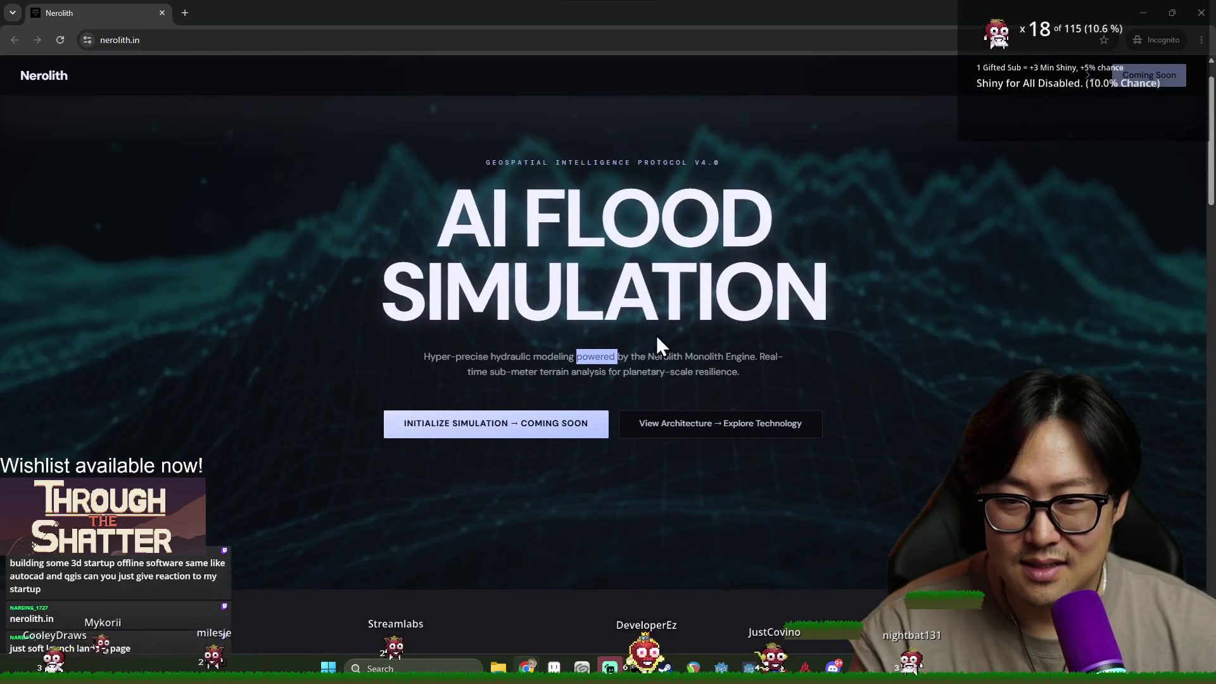
{"action": "scroll", "coordinate": [676, 365], "scroll_direction": "up", "scroll_amount": 1}
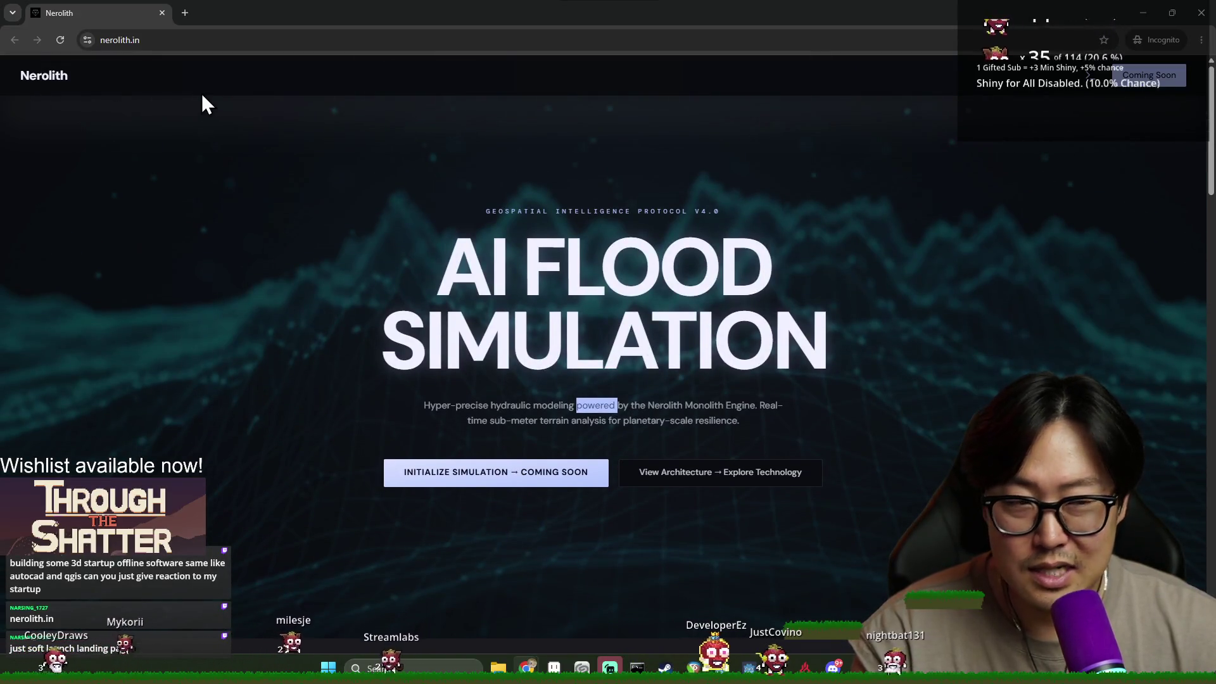
{"action": "scroll", "coordinate": [731, 322], "scroll_direction": "down", "scroll_amount": 4}
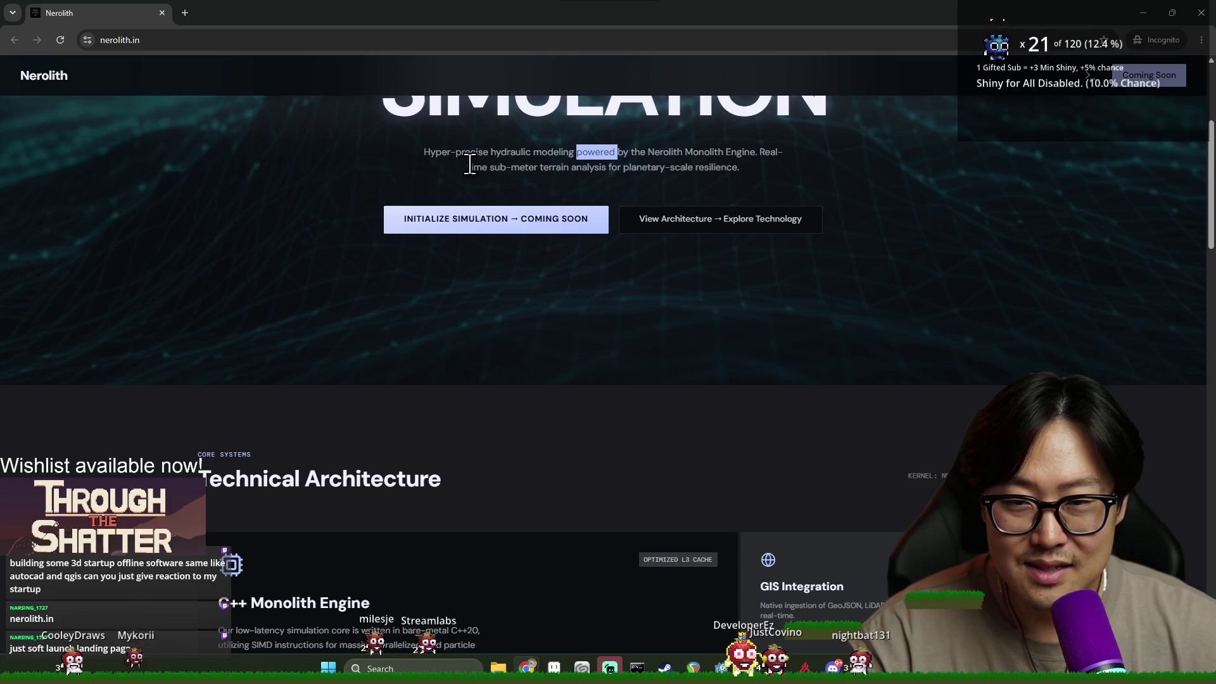
{"action": "left_click", "coordinate": [470, 164]}
{"action": "scroll", "coordinate": [470, 165], "scroll_direction": "up", "scroll_amount": 4}
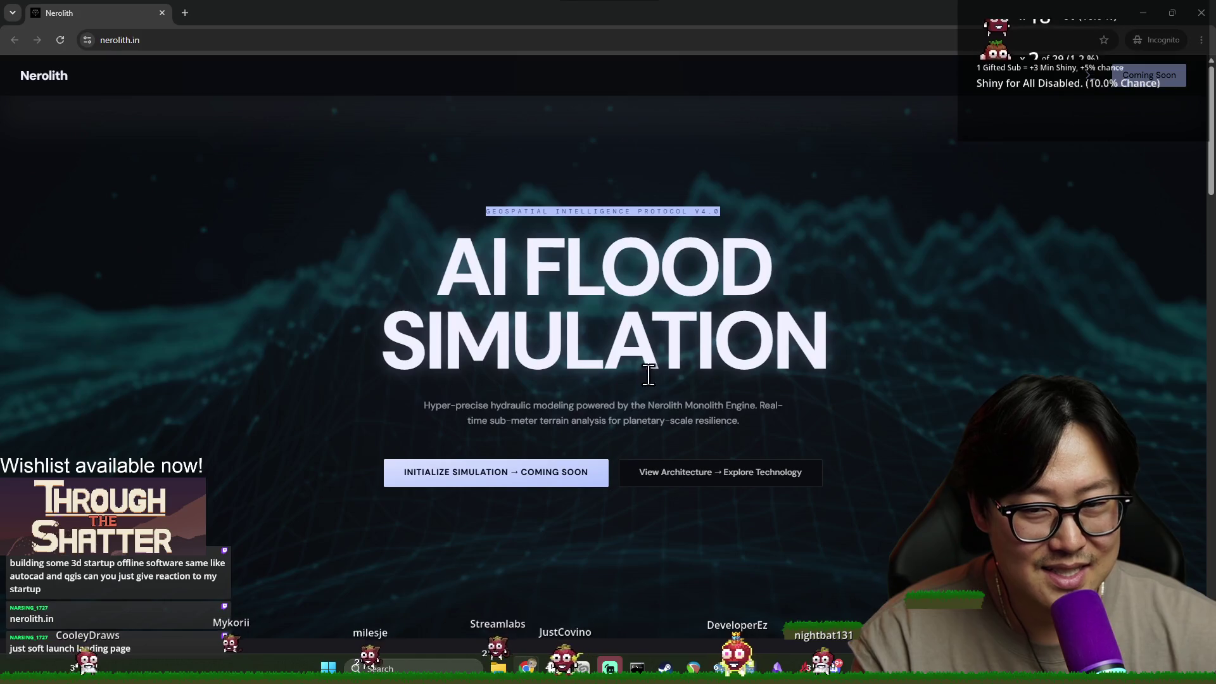
{"action": "scroll", "coordinate": [636, 381], "scroll_direction": "down", "scroll_amount": 9}
{"action": "scroll", "coordinate": [660, 369], "scroll_direction": "up", "scroll_amount": 5}
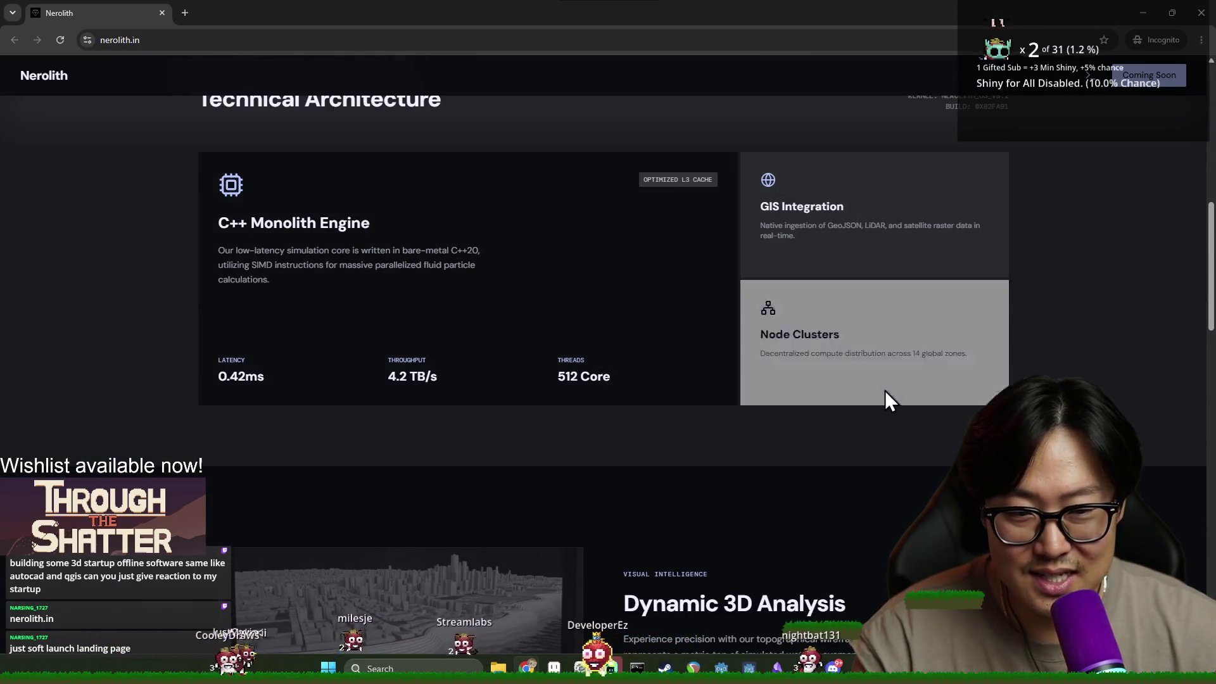
{"action": "scroll", "coordinate": [885, 391], "scroll_direction": "down", "scroll_amount": 7}
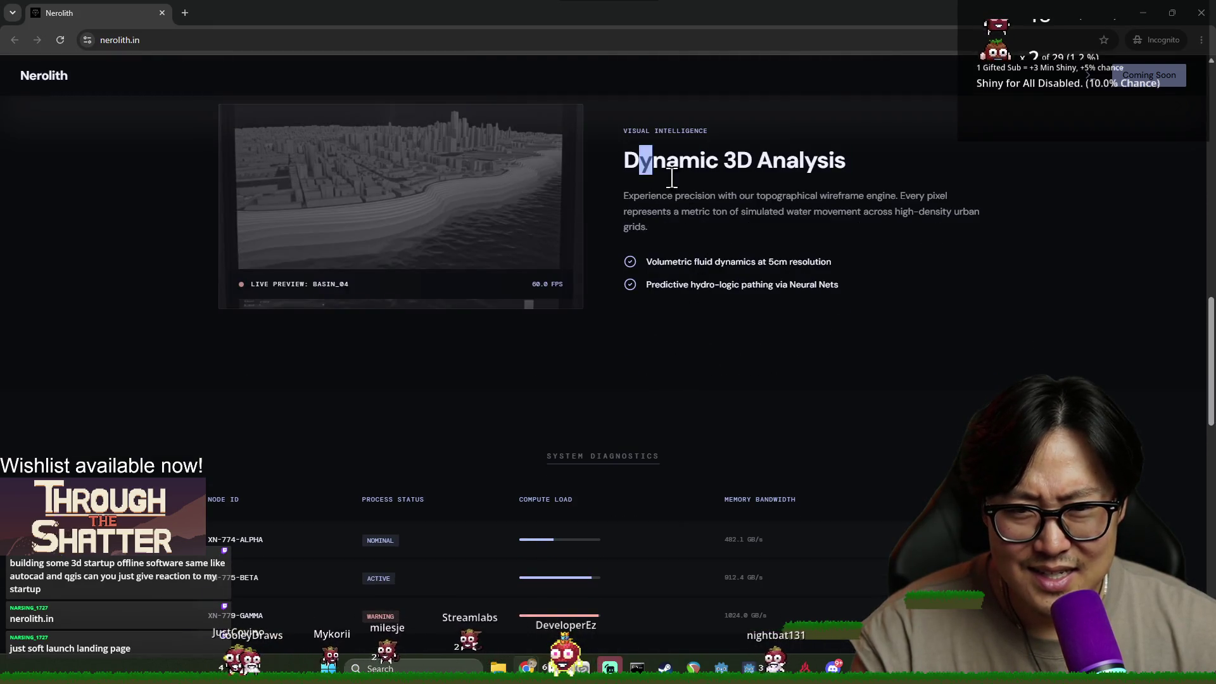
{"action": "scroll", "coordinate": [872, 347], "scroll_direction": "down", "scroll_amount": 15}
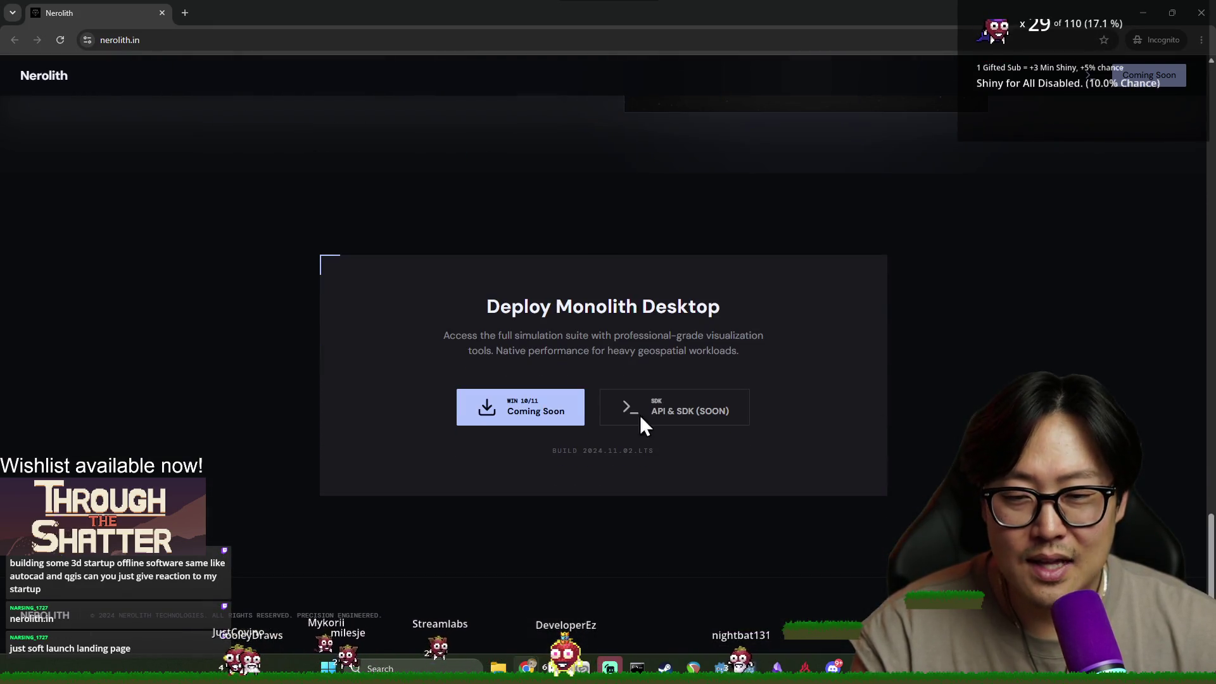
{"action": "scroll", "coordinate": [864, 290], "scroll_direction": "up", "scroll_amount": 20}
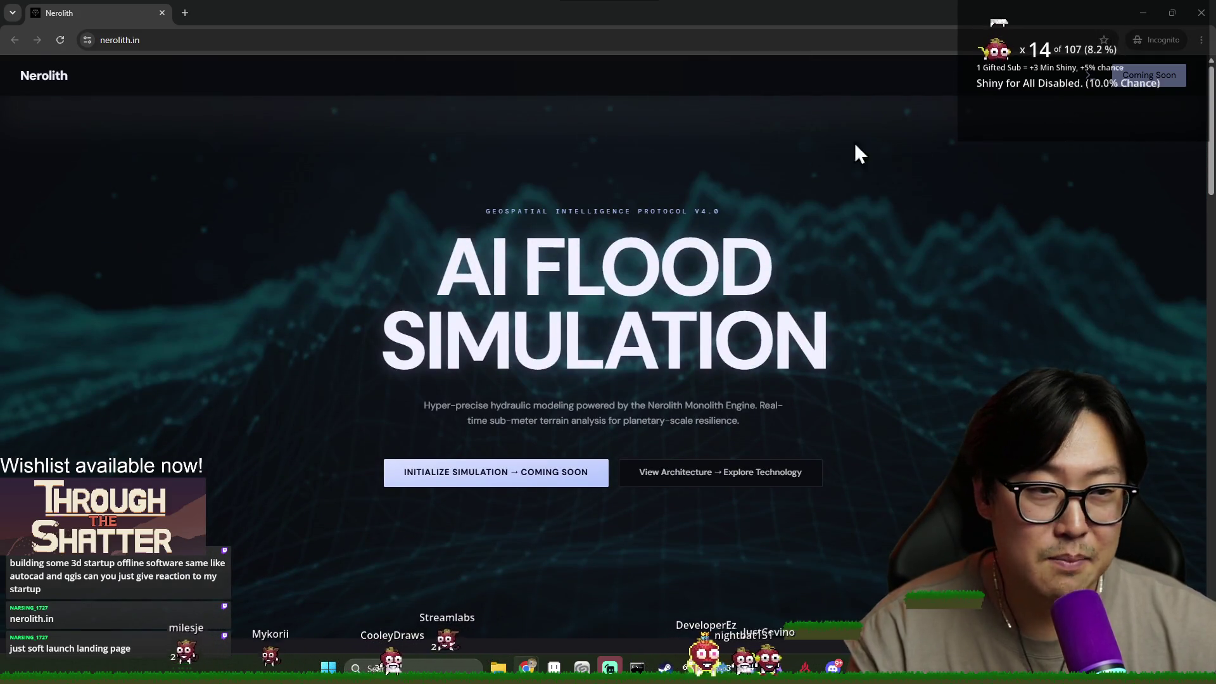
{"action": "scroll", "coordinate": [761, 298], "scroll_direction": "down", "scroll_amount": 10}
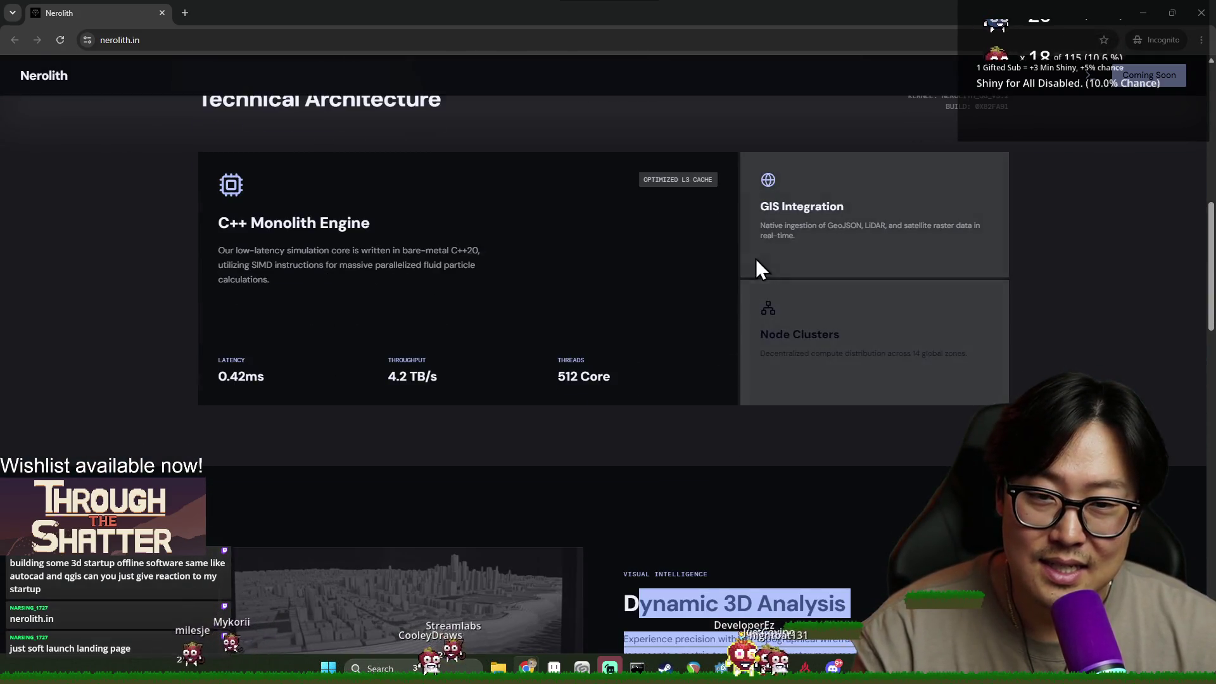
{"action": "scroll", "coordinate": [798, 273], "scroll_direction": "up", "scroll_amount": 3}
{"action": "scroll", "coordinate": [941, 313], "scroll_direction": "up", "scroll_amount": 2}
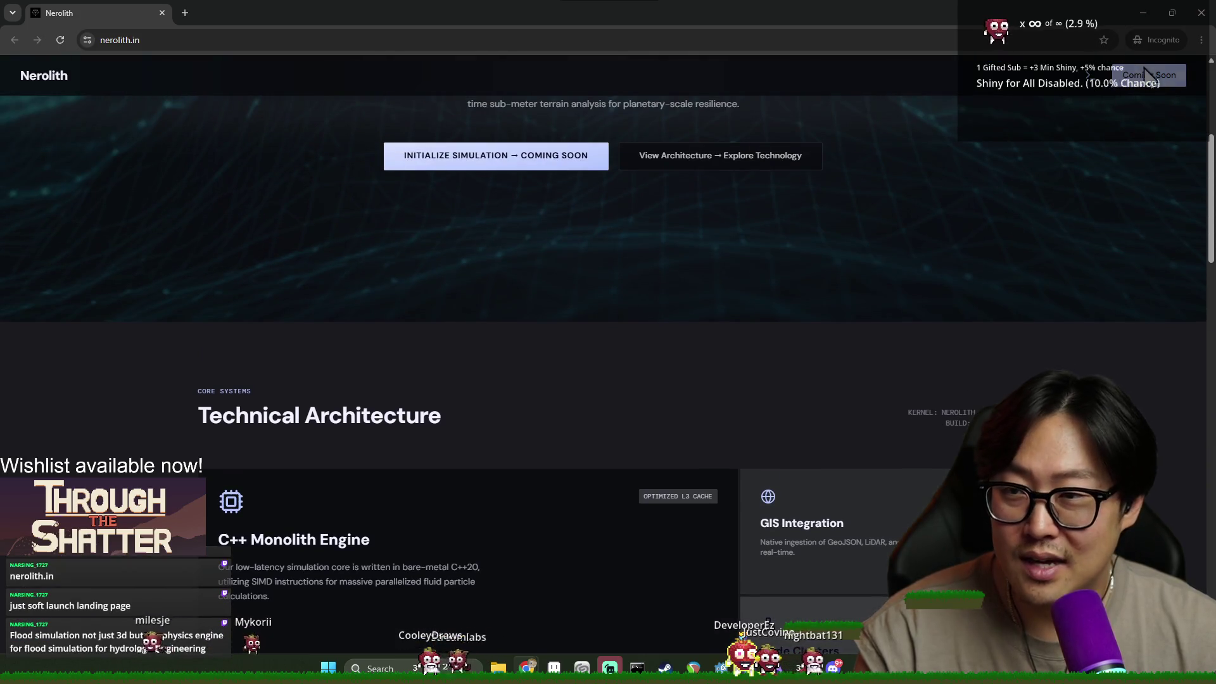
{"action": "left_click", "coordinate": [1199, 24]}
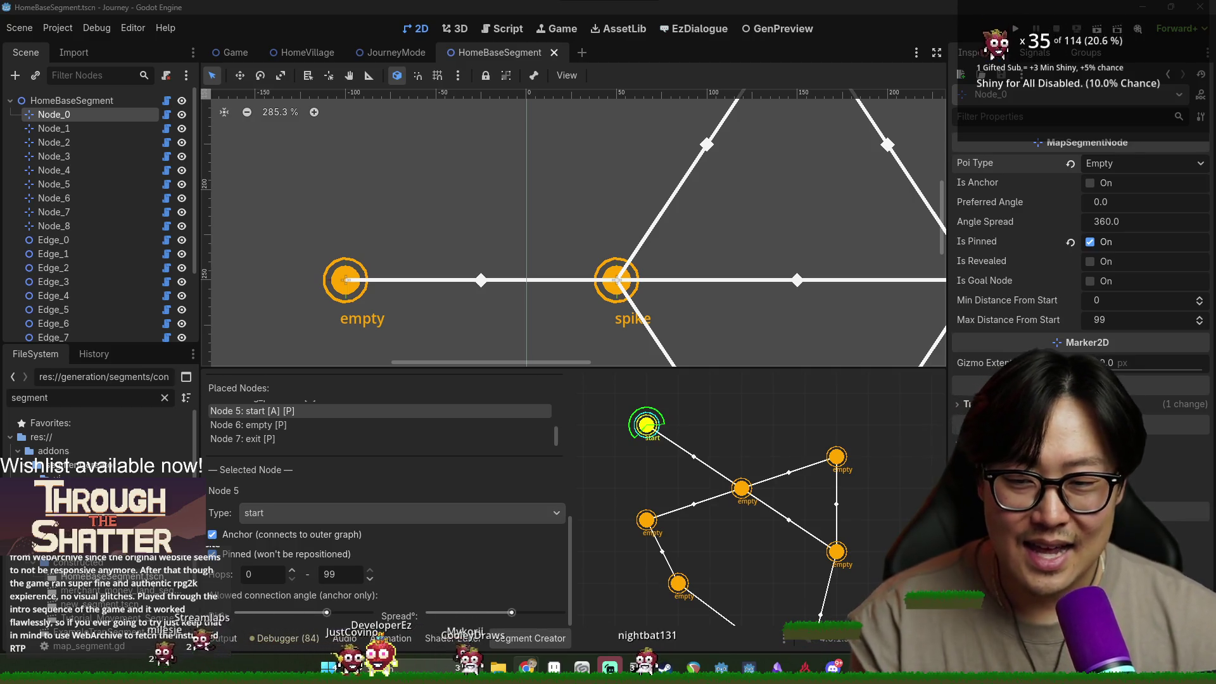
Resize the Inspector and left docks around the HomeBaseSegment view, then switch to Discord.
{"action": "mouse_move", "coordinate": [947, 475]}
{"action": "left_mouse_down"}
{"action": "mouse_move", "coordinate": [919, 472]}
{"action": "mouse_move", "coordinate": [916, 448]}
{"action": "mouse_move", "coordinate": [900, 457]}
{"action": "left_mouse_up"}
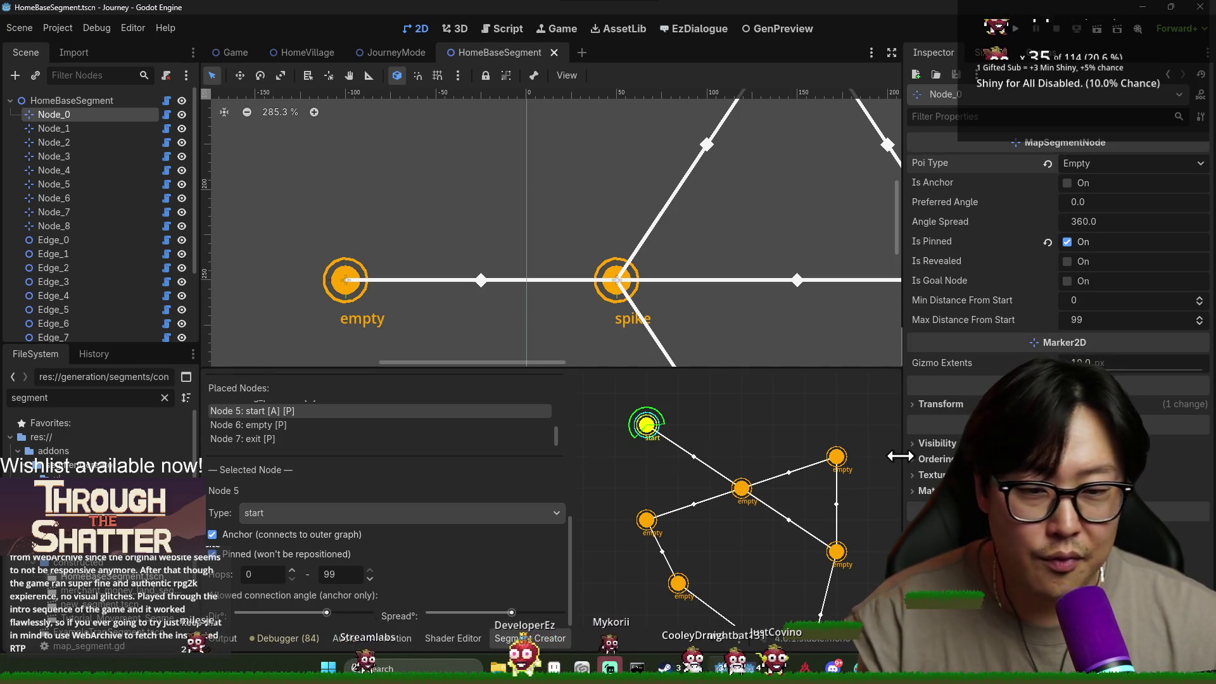
{"action": "mouse_move", "coordinate": [902, 452]}
{"action": "left_mouse_down"}
{"action": "mouse_move", "coordinate": [949, 459]}
{"action": "mouse_move", "coordinate": [931, 456]}
{"action": "left_mouse_up"}
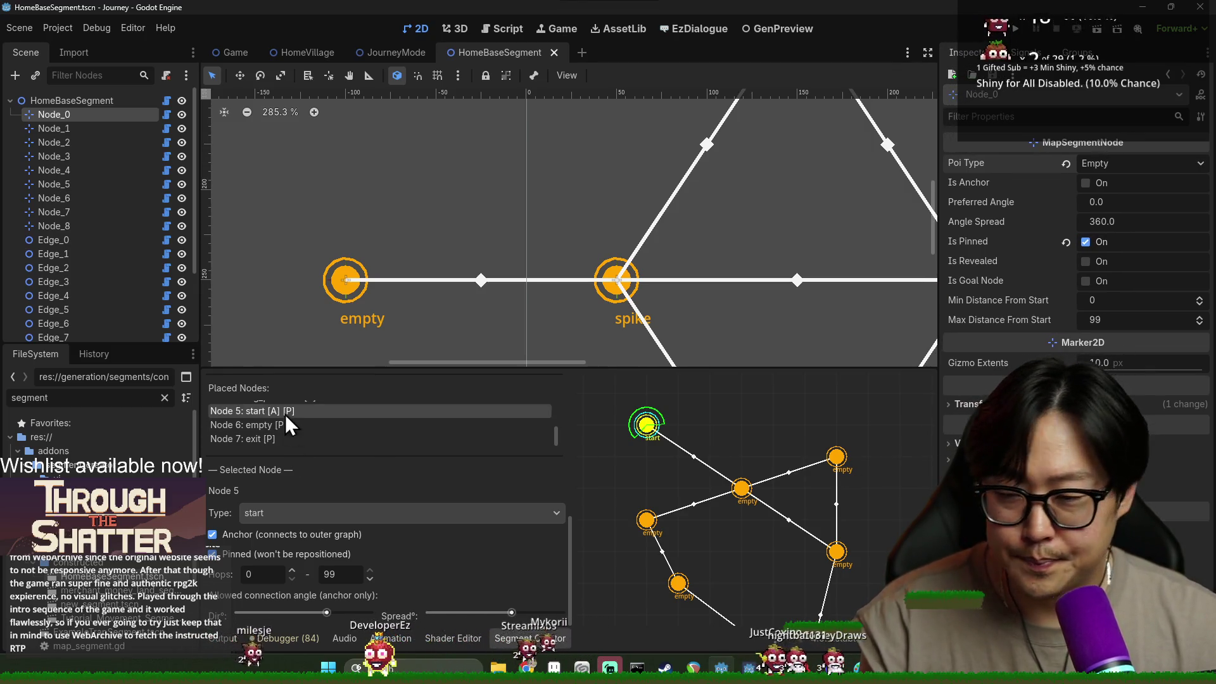
{"action": "left_click_drag", "start_coordinate": [203, 356], "coordinate": [249, 358]}
{"action": "left_click_drag", "start_coordinate": [940, 368], "coordinate": [950, 368]}
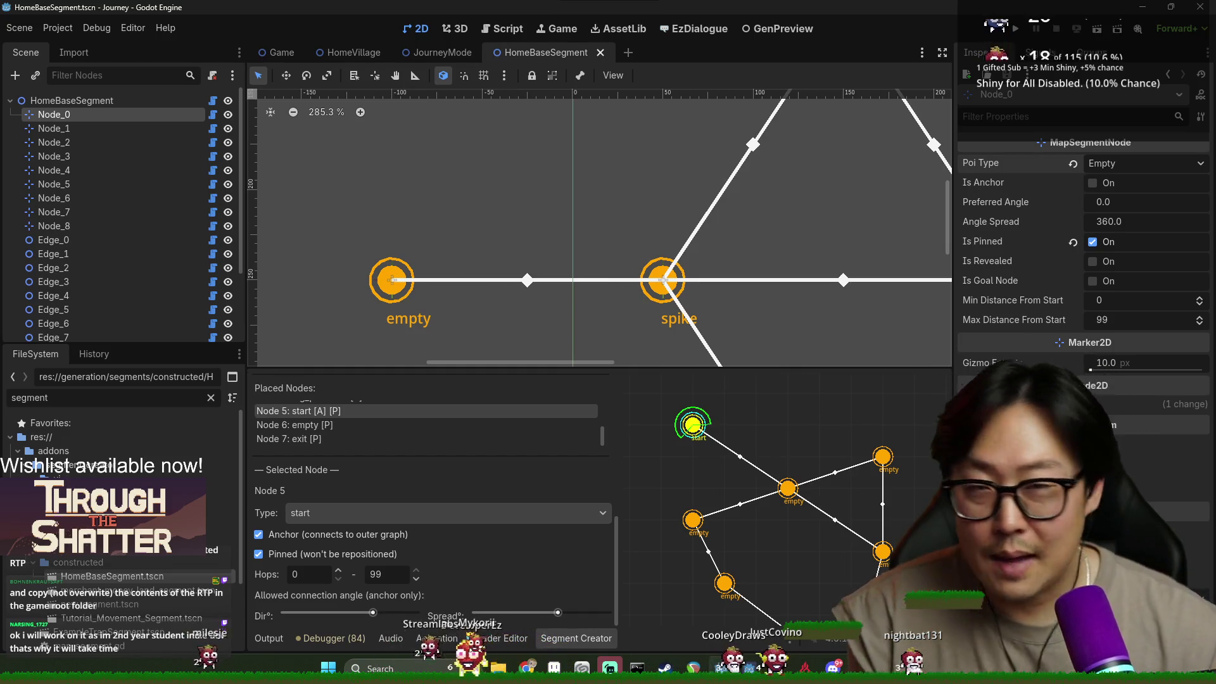
{"action": "left_click_drag", "start_coordinate": [954, 385], "coordinate": [914, 398]}
{"action": "left_click_drag", "start_coordinate": [247, 318], "coordinate": [206, 325]}
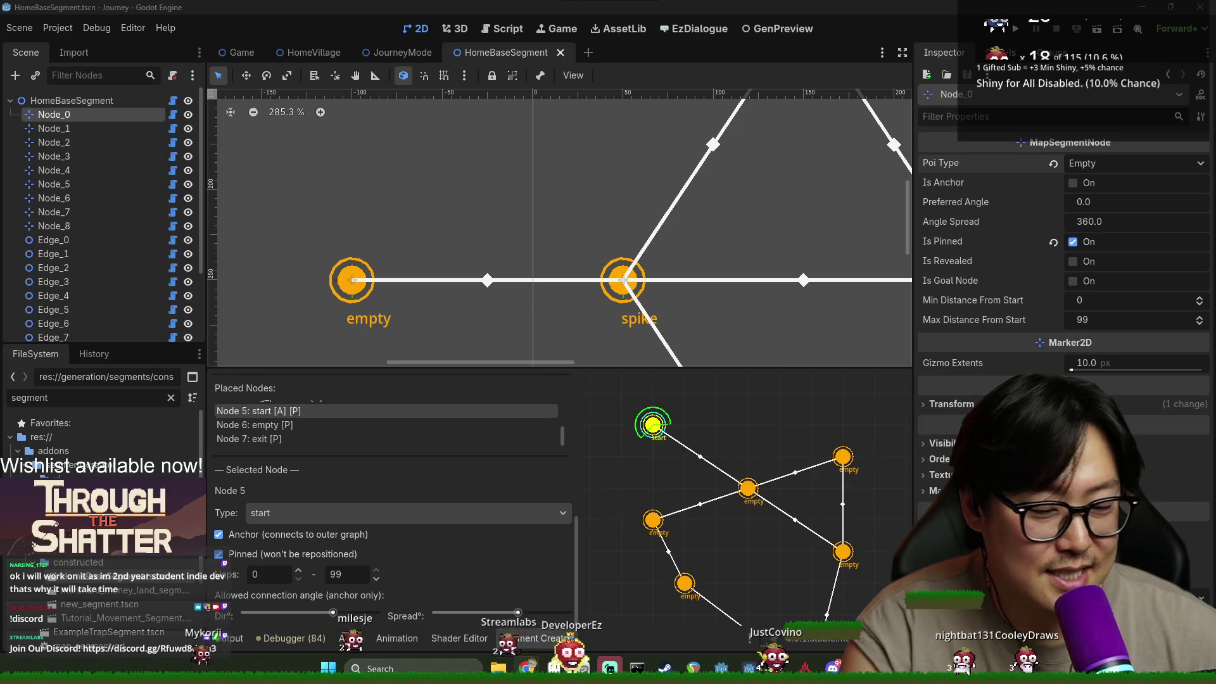
{"action": "key", "text": "alt+Tab"}
Browse Discord's announcements, random-dev-things and general channels, then close Discord.
{"action": "scroll", "coordinate": [108, 312], "scroll_direction": "down", "scroll_amount": 5}
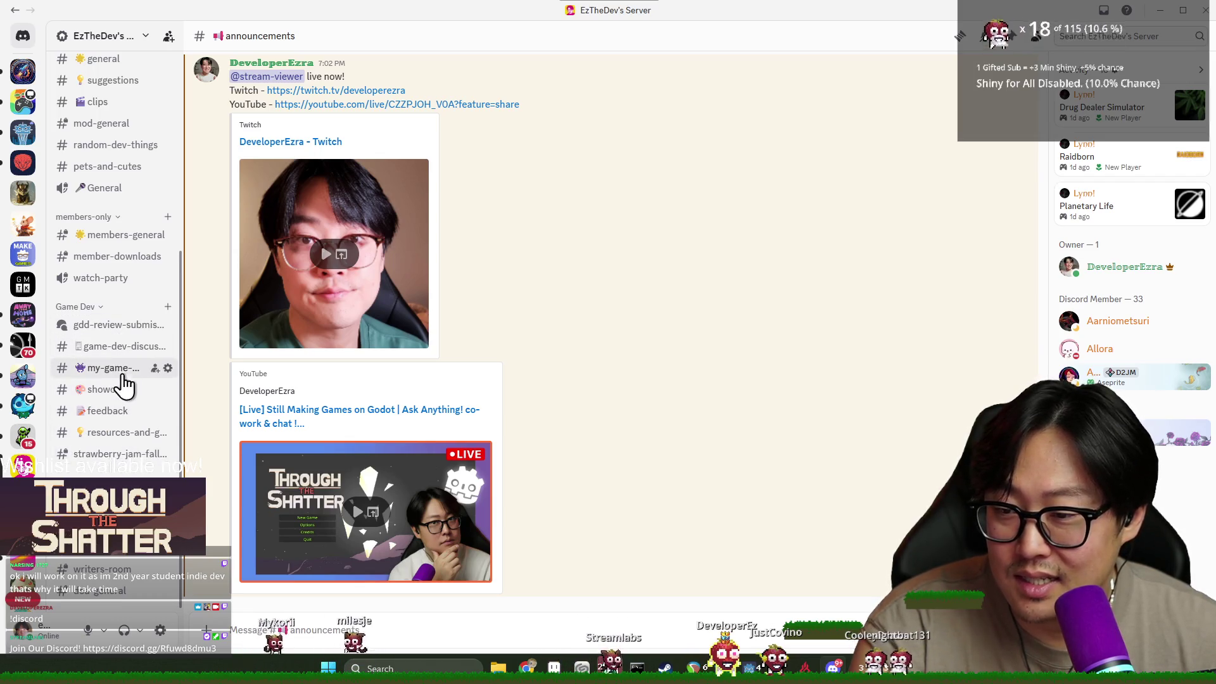
{"action": "scroll", "coordinate": [118, 336], "scroll_direction": "up", "scroll_amount": 3}
{"action": "left_click", "coordinate": [111, 272]}
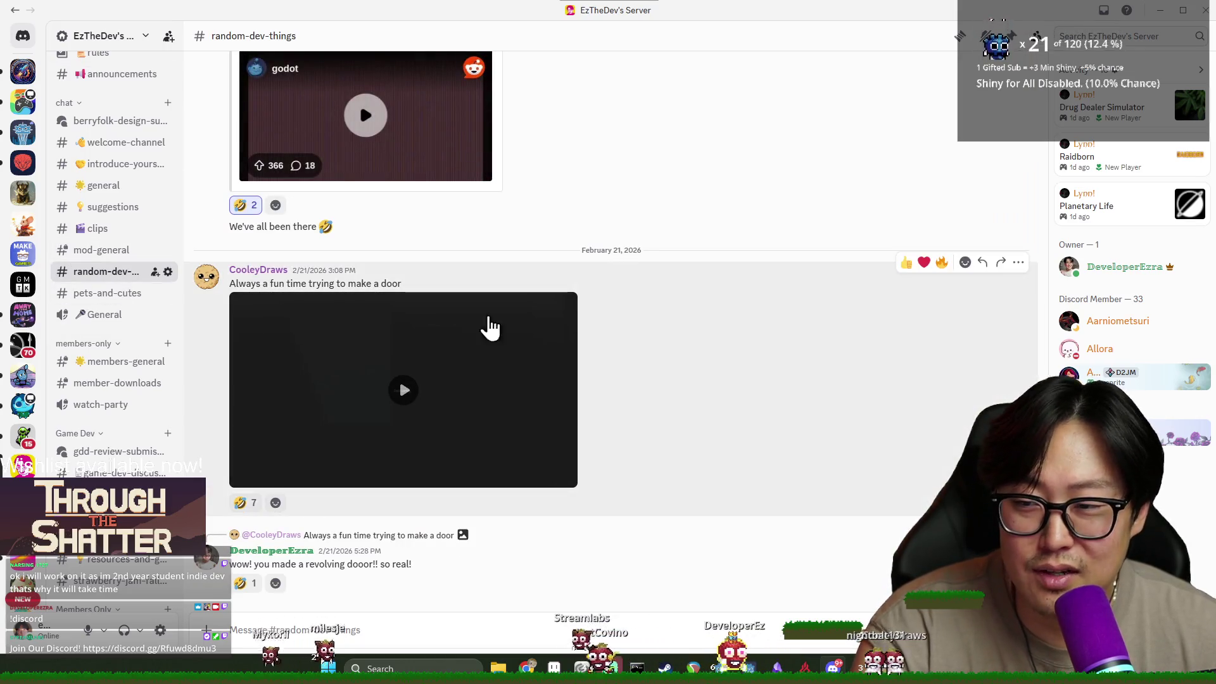
{"action": "left_click", "coordinate": [150, 189]}
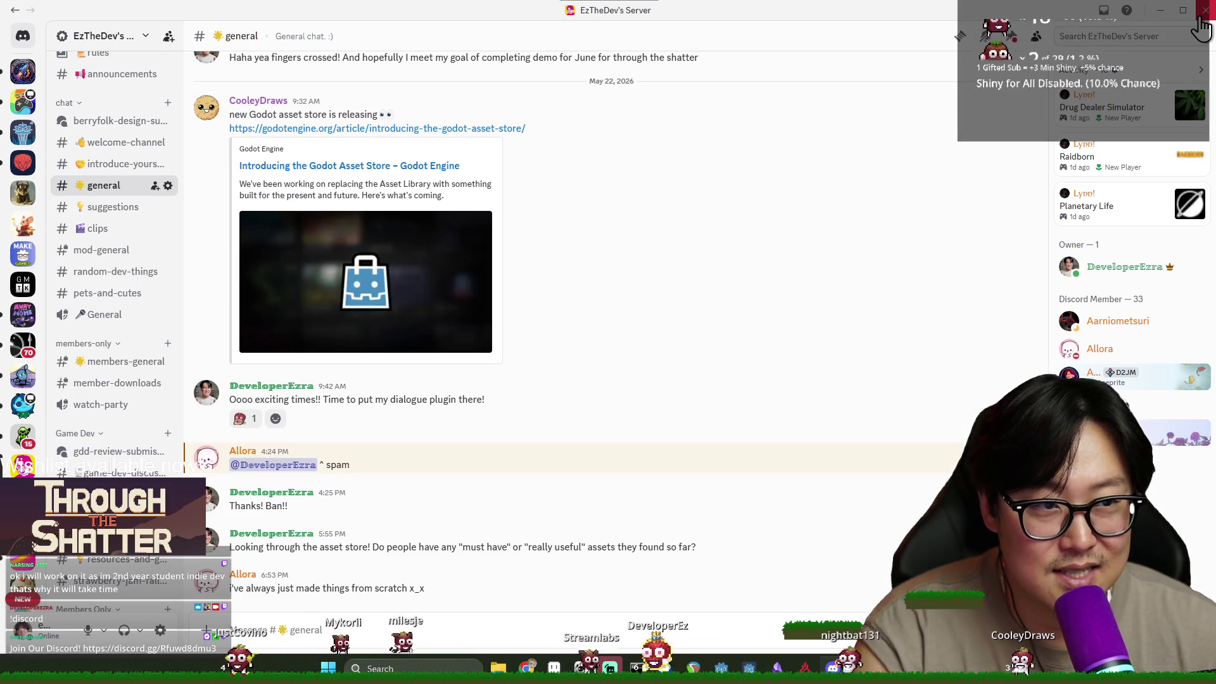
{"action": "left_click", "coordinate": [1203, 11]}
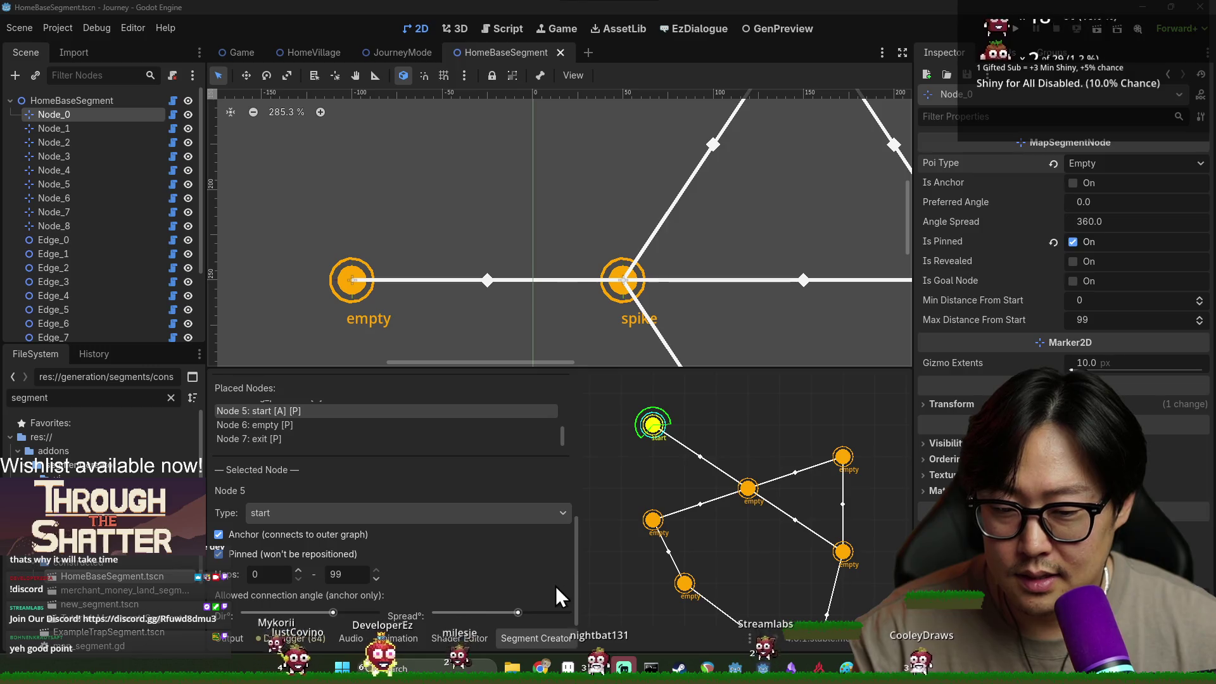
Collapse the HomeBaseSegment tree and show JourneyMode's journey_mode.gd with the segment tool hidden.
{"action": "mouse_move", "coordinate": [641, 369]}
{"action": "left_mouse_down"}
{"action": "mouse_move", "coordinate": [641, 326]}
{"action": "mouse_move", "coordinate": [641, 348]}
{"action": "left_mouse_up"}
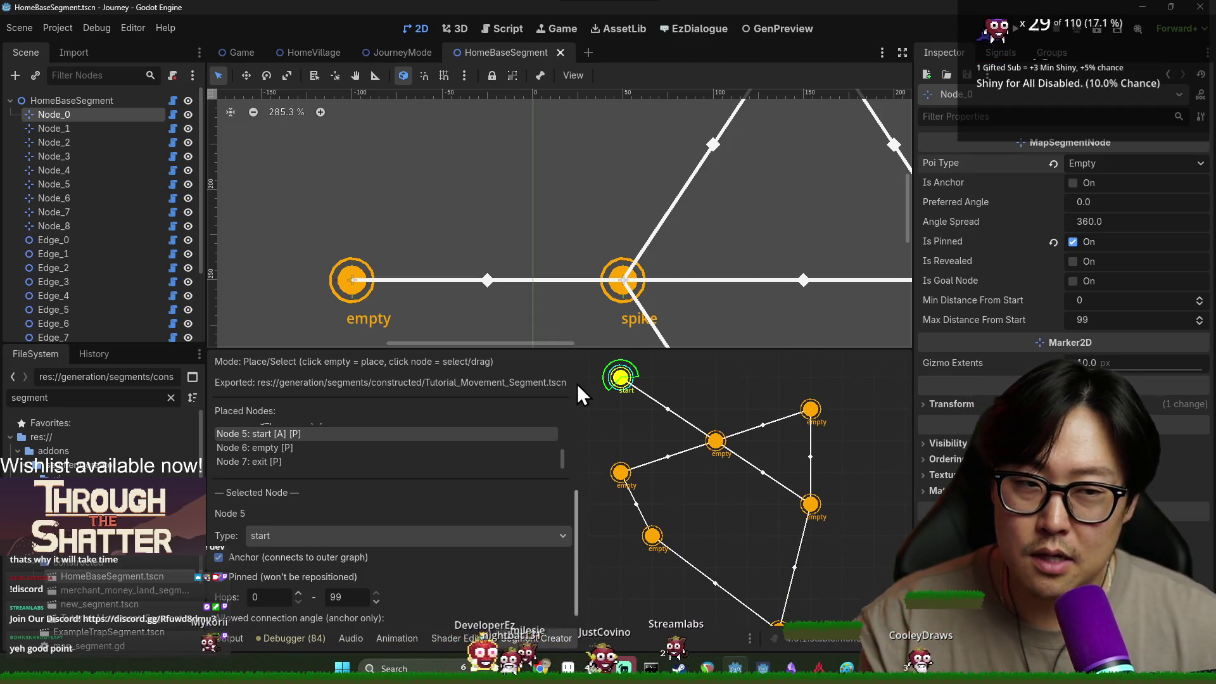
{"action": "left_click", "coordinate": [11, 100]}
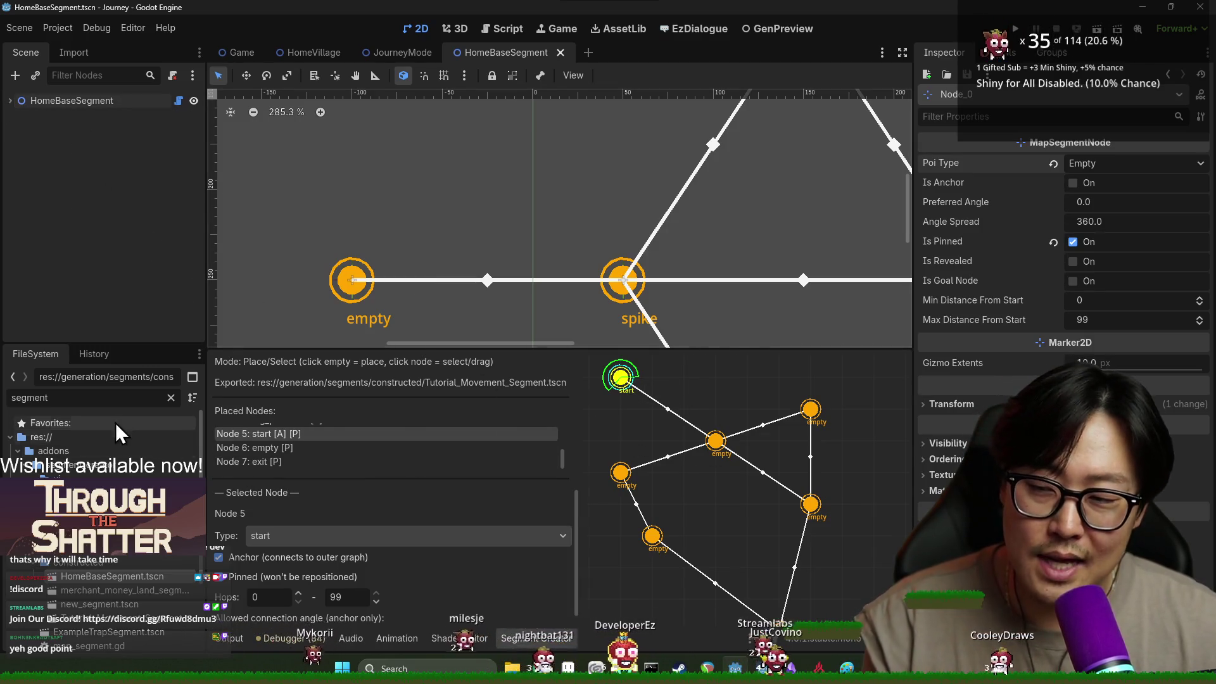
{"action": "left_click", "coordinate": [370, 48]}
{"action": "left_click", "coordinate": [172, 100]}
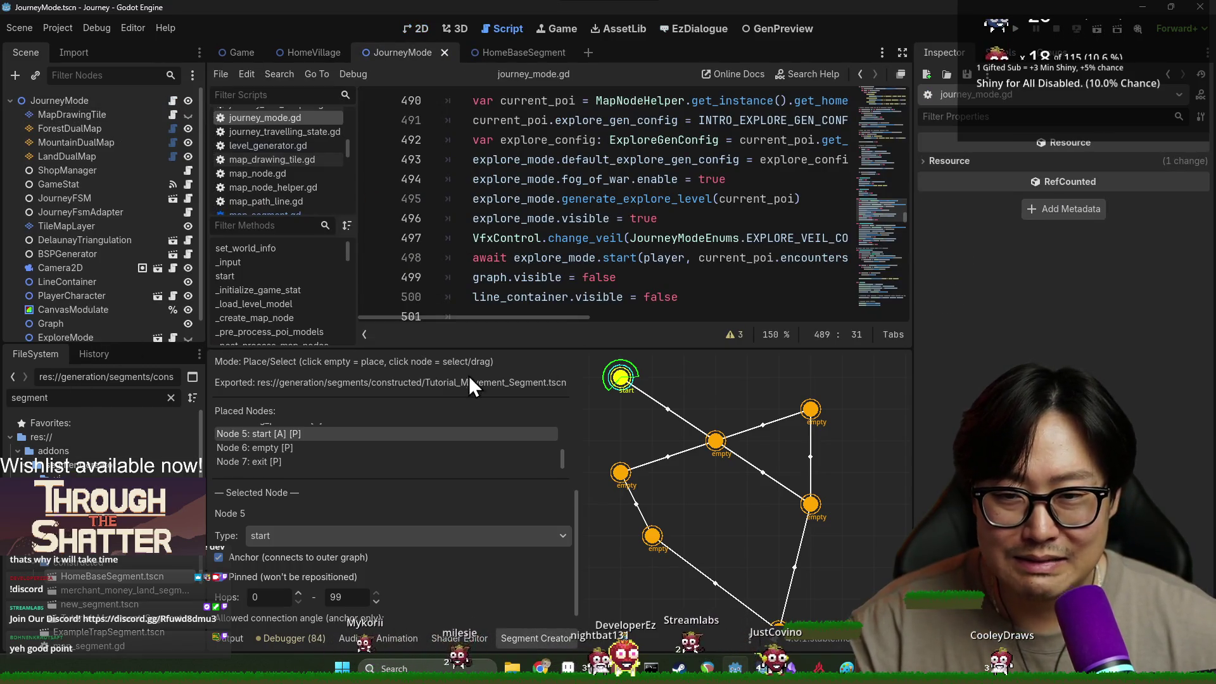
{"action": "left_click", "coordinate": [529, 637]}
{"action": "scroll", "coordinate": [446, 194], "scroll_direction": "up", "scroll_amount": 2}
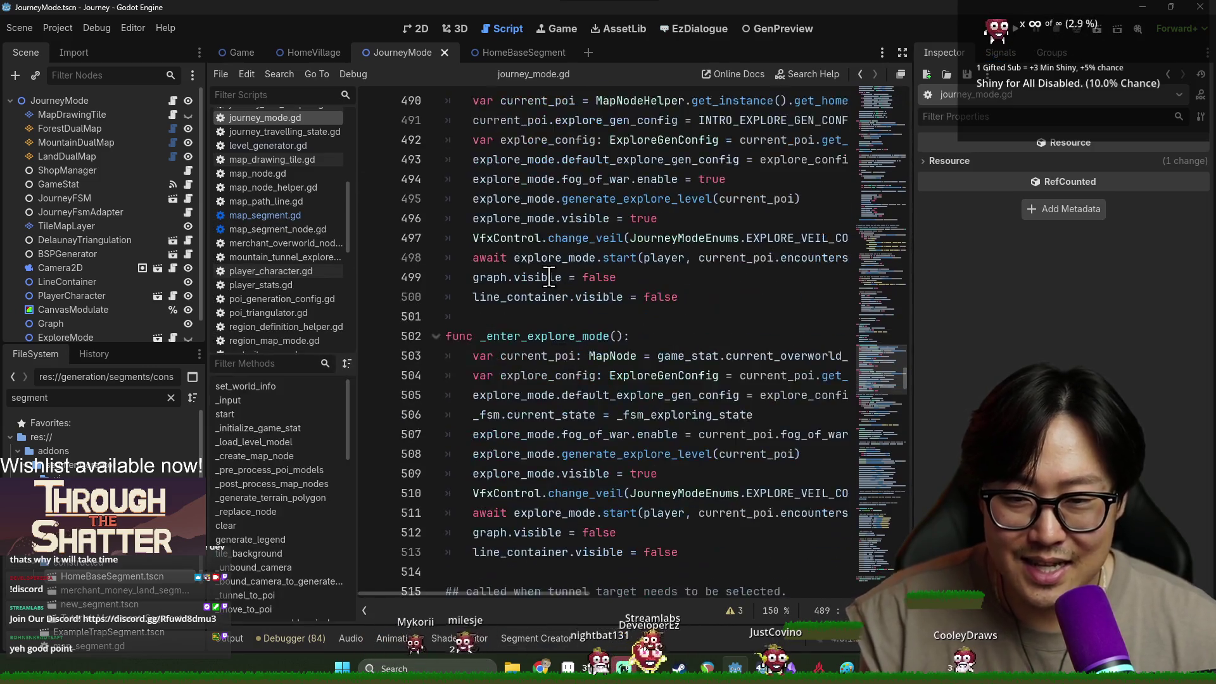
Select lines 489–500 of _enter_intro_explore_mode, then restore the segment node-graph tool.
{"action": "left_click_drag", "start_coordinate": [446, 193], "coordinate": [719, 402]}
{"action": "left_click", "coordinate": [720, 396]}
{"action": "mouse_move", "coordinate": [493, 198]}
{"action": "left_mouse_down"}
{"action": "mouse_move", "coordinate": [608, 219]}
{"action": "mouse_move", "coordinate": [721, 423]}
{"action": "left_mouse_up"}
{"action": "left_click", "coordinate": [720, 422]}
{"action": "left_click", "coordinate": [507, 218]}
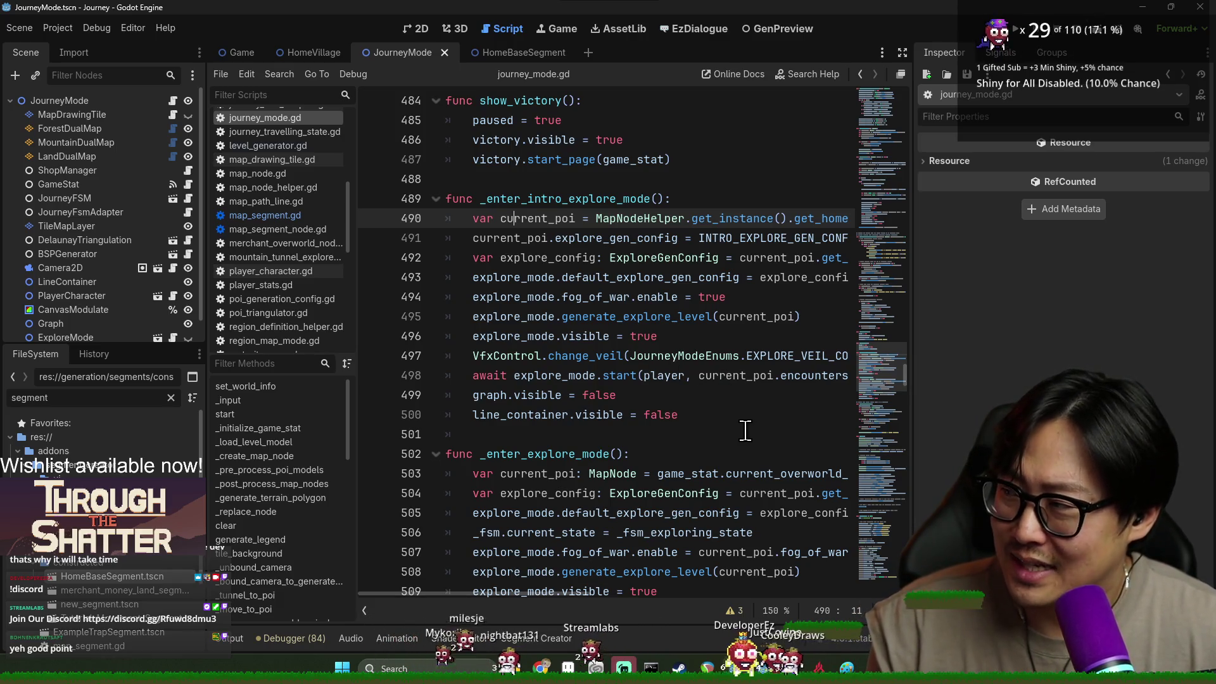
{"action": "left_click", "coordinate": [545, 639]}
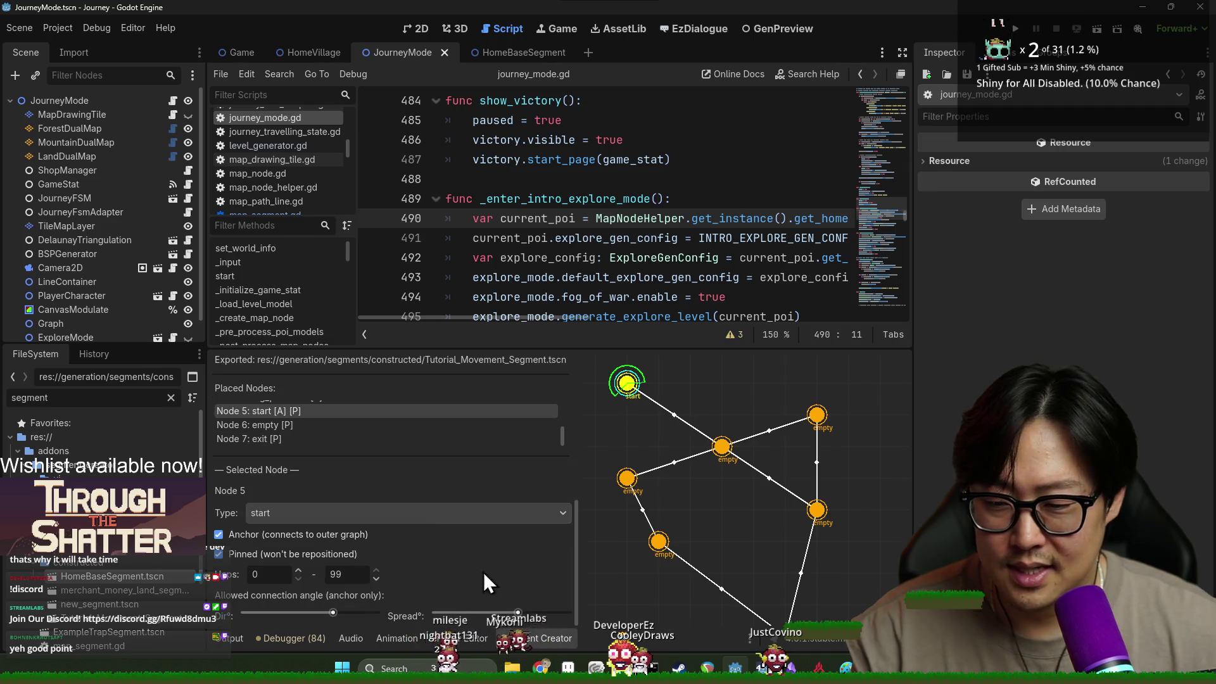
{"action": "scroll", "coordinate": [576, 541], "scroll_direction": "up", "scroll_amount": 5}
{"action": "scroll", "coordinate": [573, 487], "scroll_direction": "down", "scroll_amount": 5}
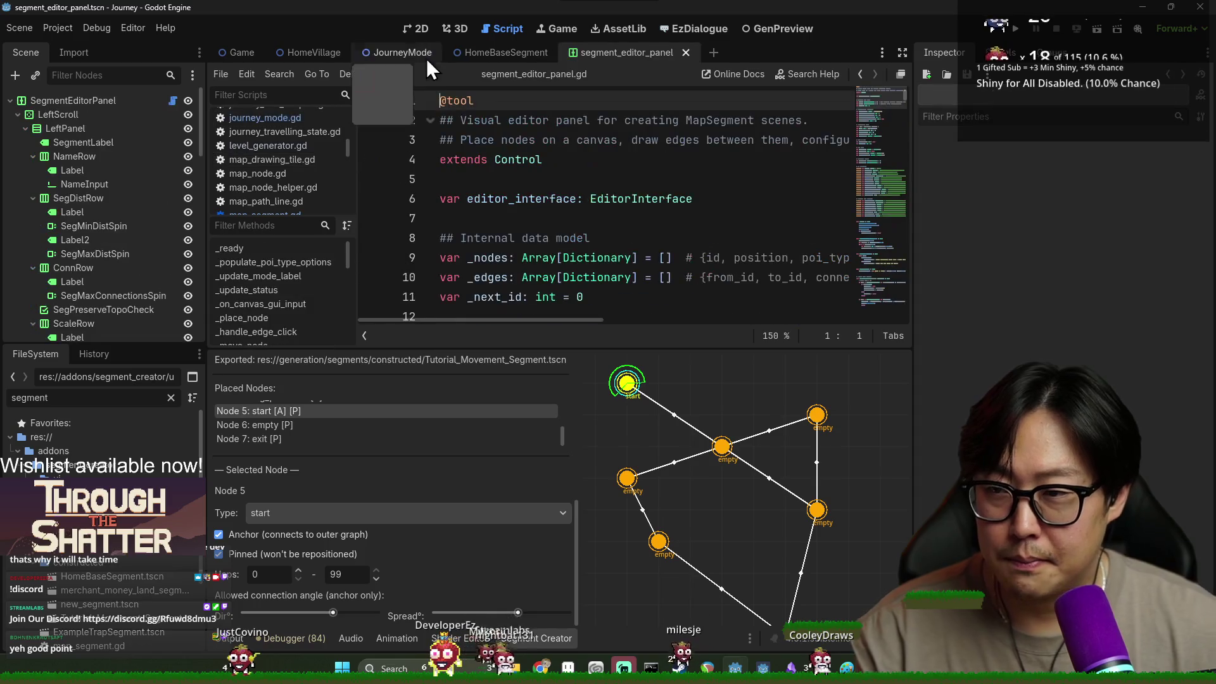
Switch to the 2D view and reopen the HomeBaseSegment scene from FileSystem.
{"action": "left_click", "coordinate": [407, 28]}
{"action": "scroll", "coordinate": [485, 255], "scroll_direction": "down", "scroll_amount": 4}
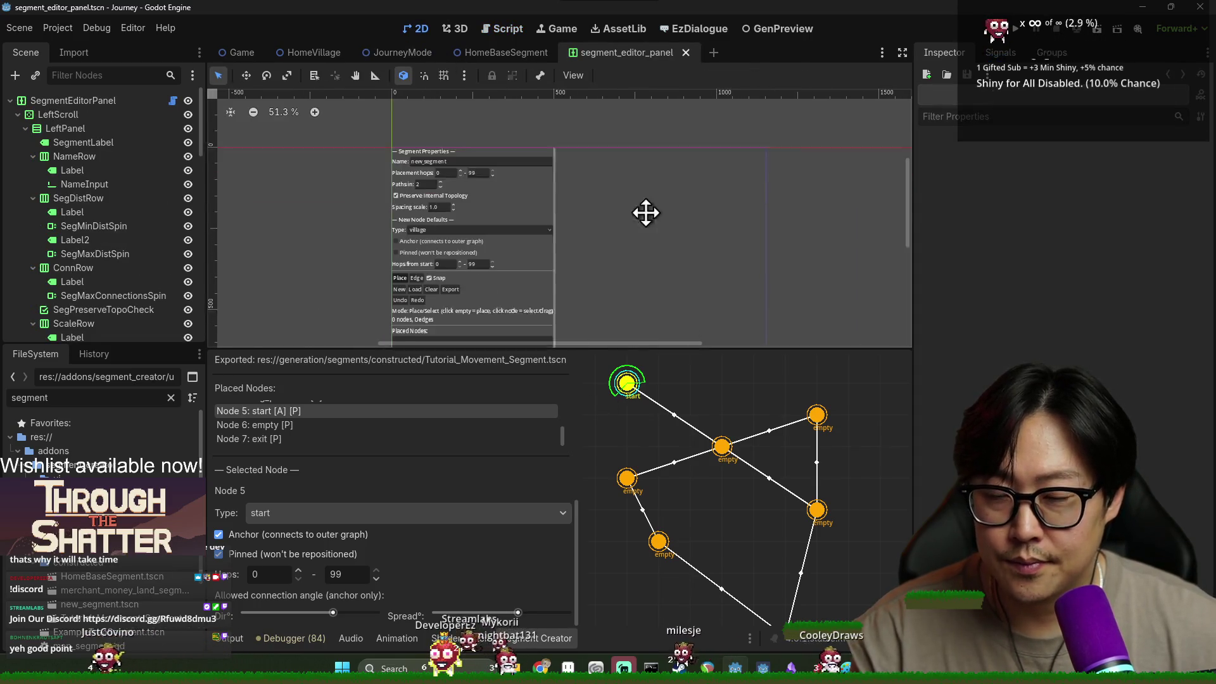
{"action": "scroll", "coordinate": [497, 294], "scroll_direction": "down", "scroll_amount": 4}
{"action": "scroll", "coordinate": [481, 302], "scroll_direction": "up", "scroll_amount": 4}
{"action": "scroll", "coordinate": [465, 309], "scroll_direction": "up", "scroll_amount": 2}
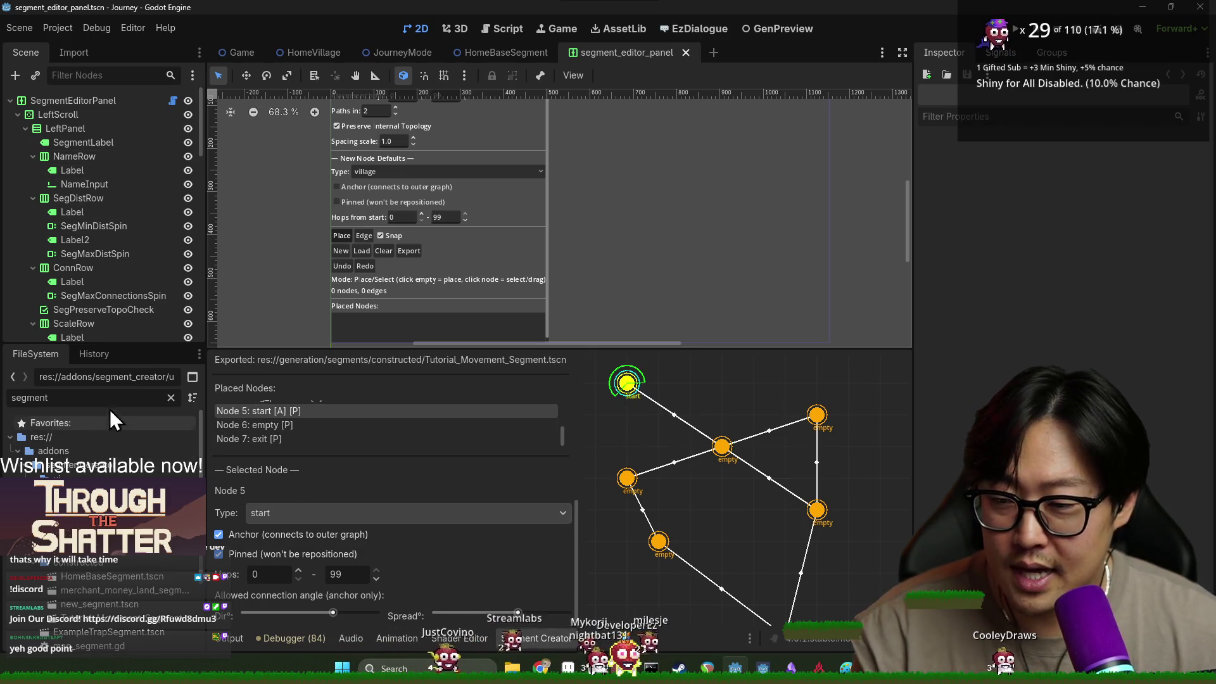
{"action": "double_click", "coordinate": [38, 398]}
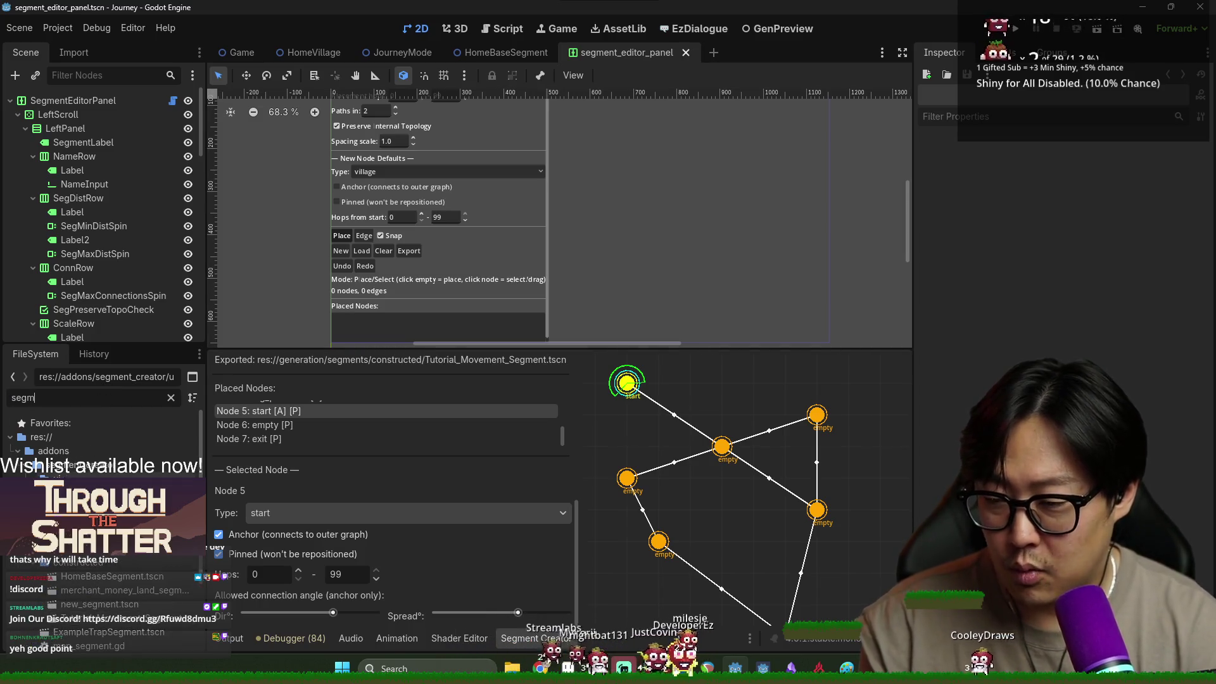
{"action": "left_click", "coordinate": [135, 570]}
{"action": "double_click", "coordinate": [135, 573]}
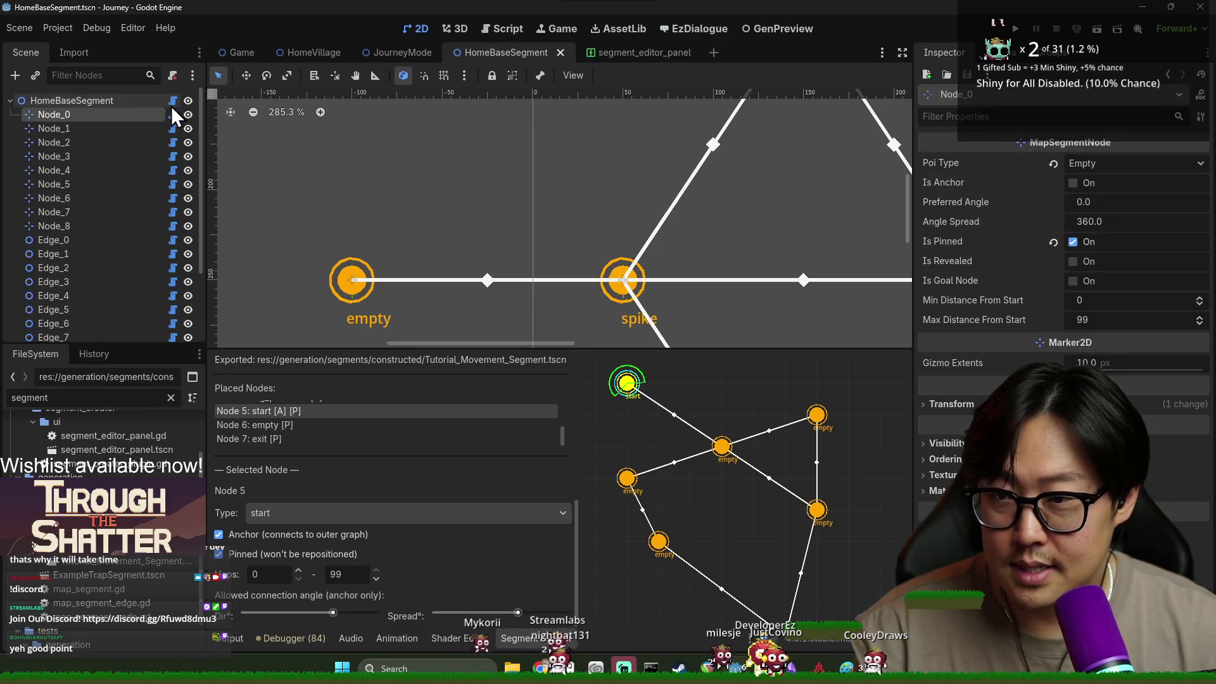
{"action": "scroll", "coordinate": [143, 245], "scroll_direction": "down", "scroll_amount": 1}
{"action": "scroll", "coordinate": [147, 243], "scroll_direction": "up", "scroll_amount": 2}
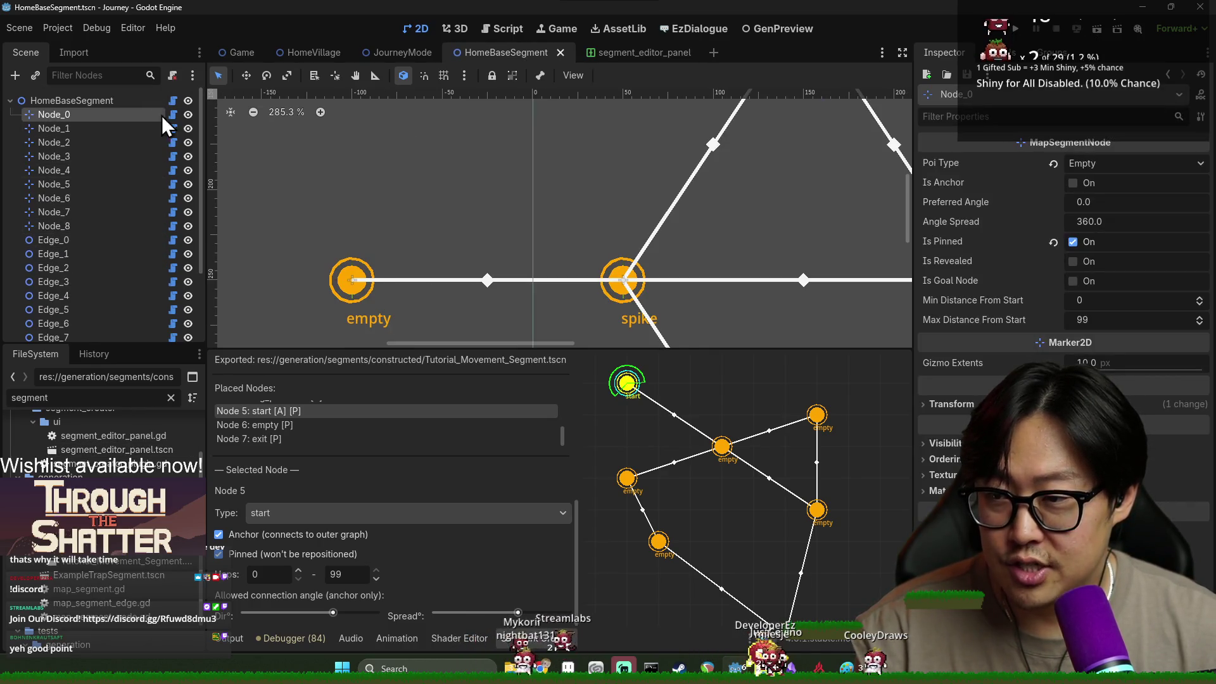
Open Node_0's MapSegmentNode script with the scripts list hidden, then close HomeBaseSegment.
{"action": "left_click", "coordinate": [173, 114]}
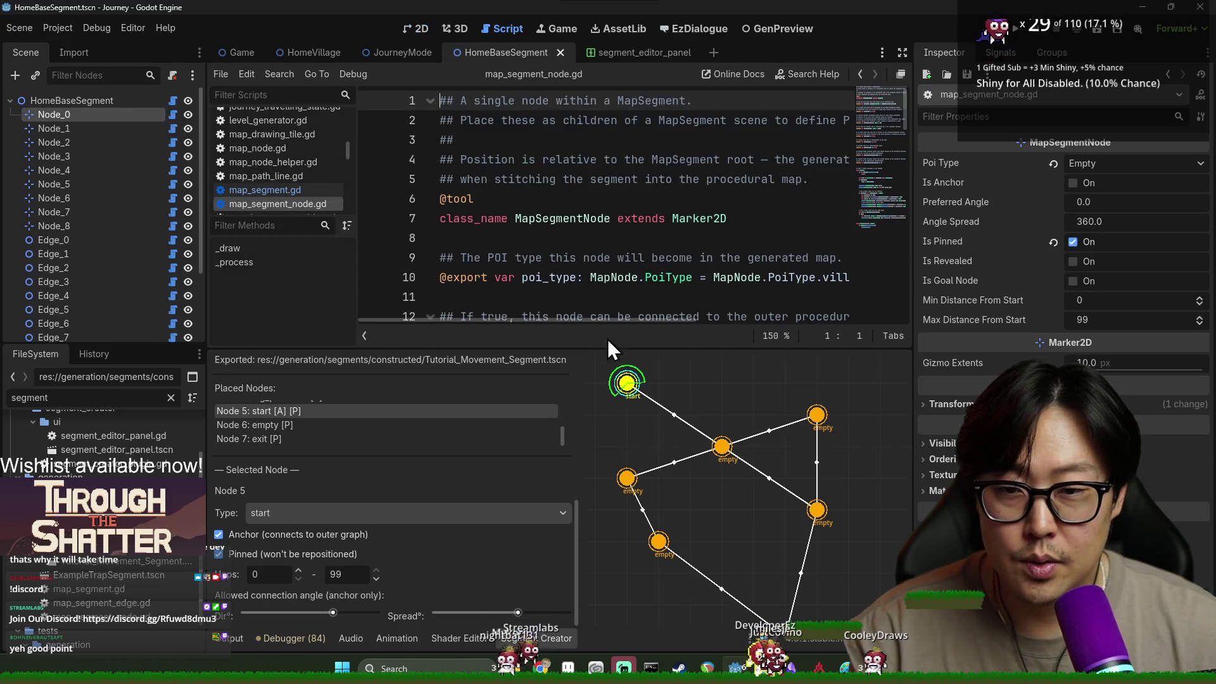
{"action": "left_click", "coordinate": [522, 638]}
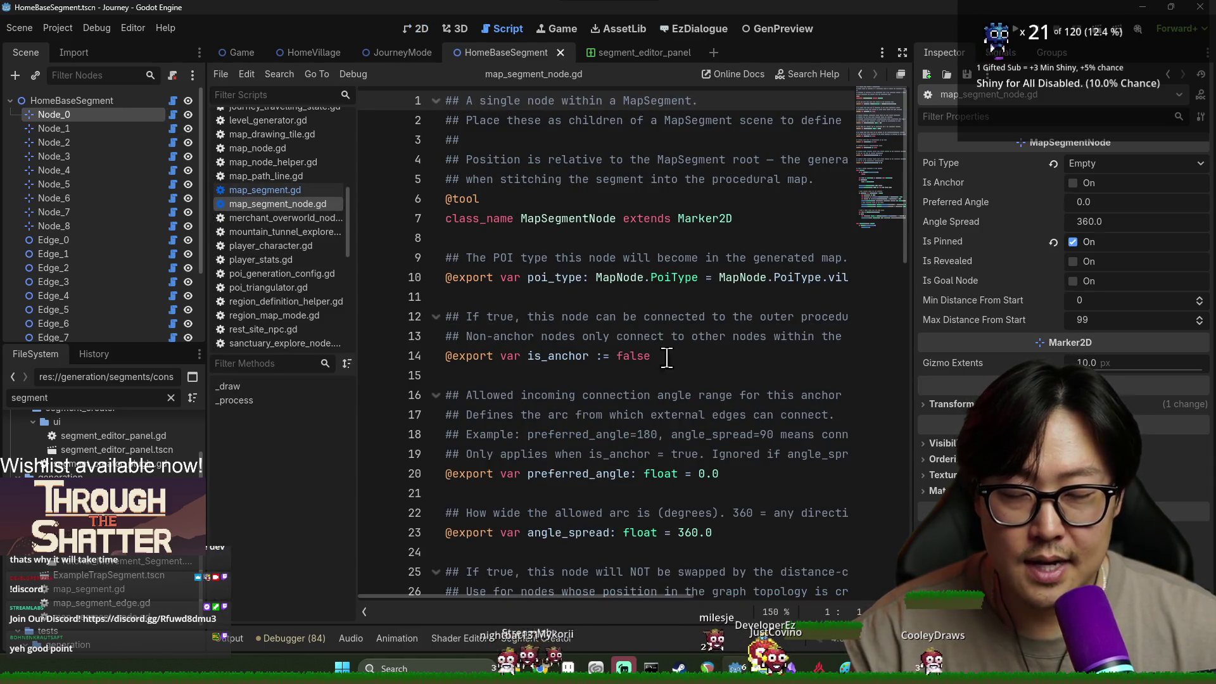
{"action": "left_click_drag", "start_coordinate": [599, 603], "coordinate": [663, 606]}
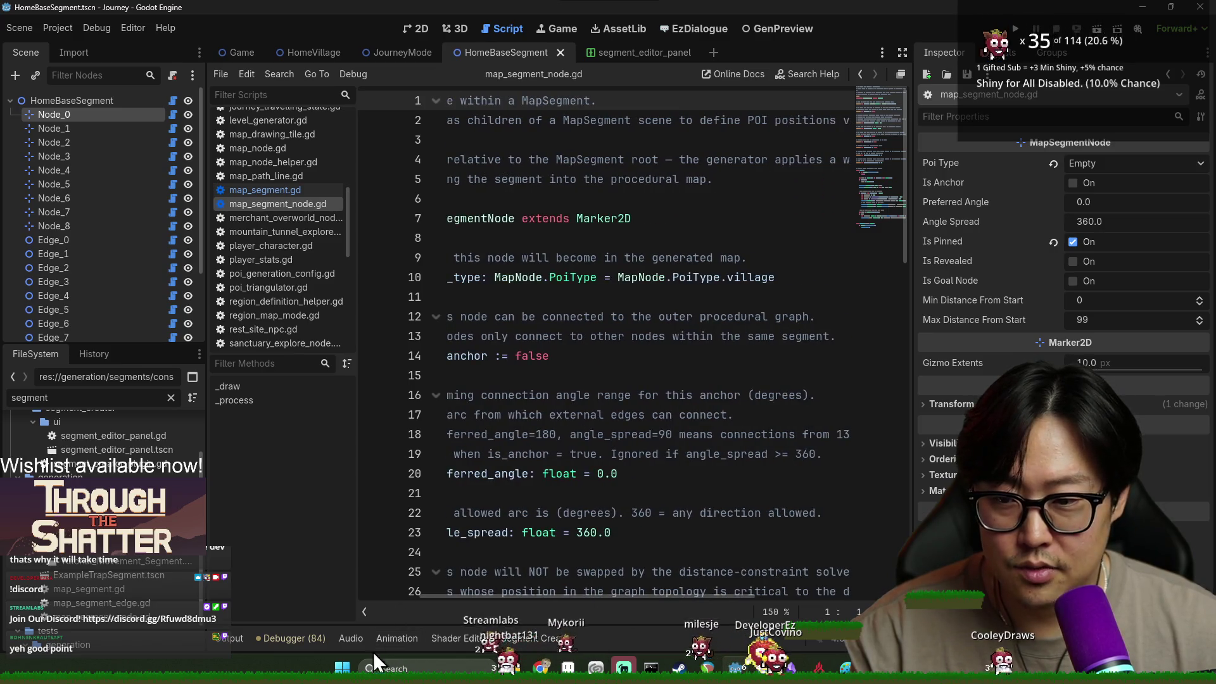
{"action": "left_click_drag", "start_coordinate": [360, 614], "coordinate": [361, 615]}
{"action": "key", "text": "ctrl+backslash"}
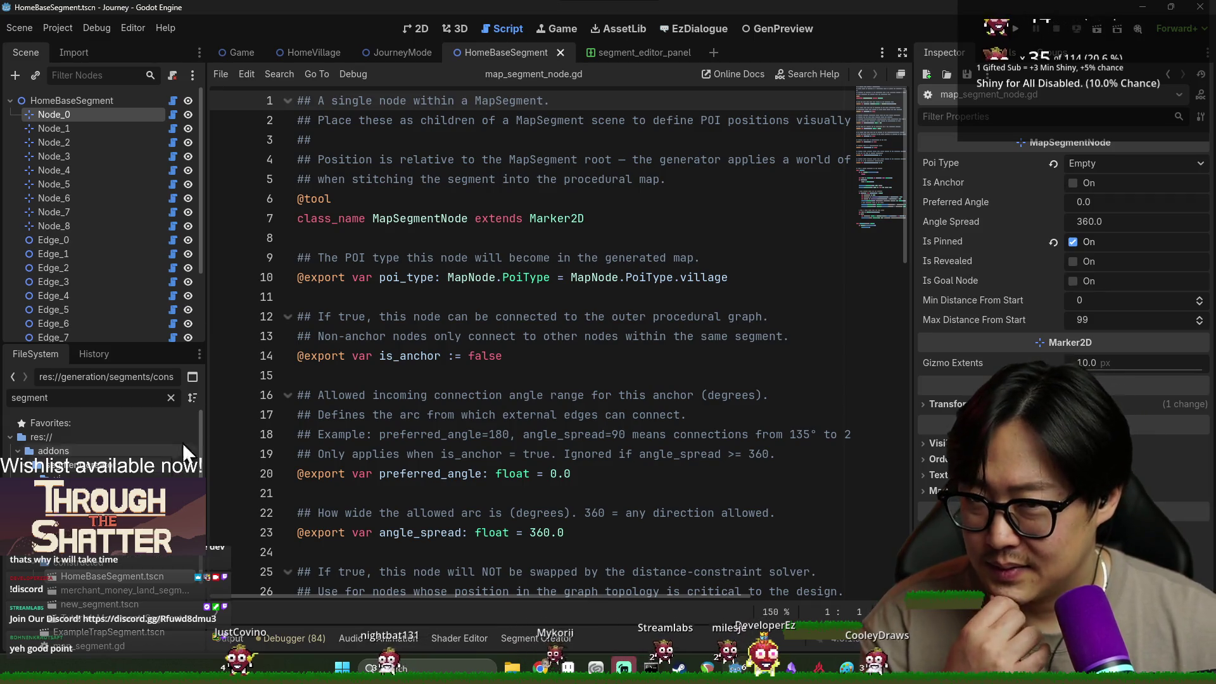
{"action": "left_click", "coordinate": [559, 54]}
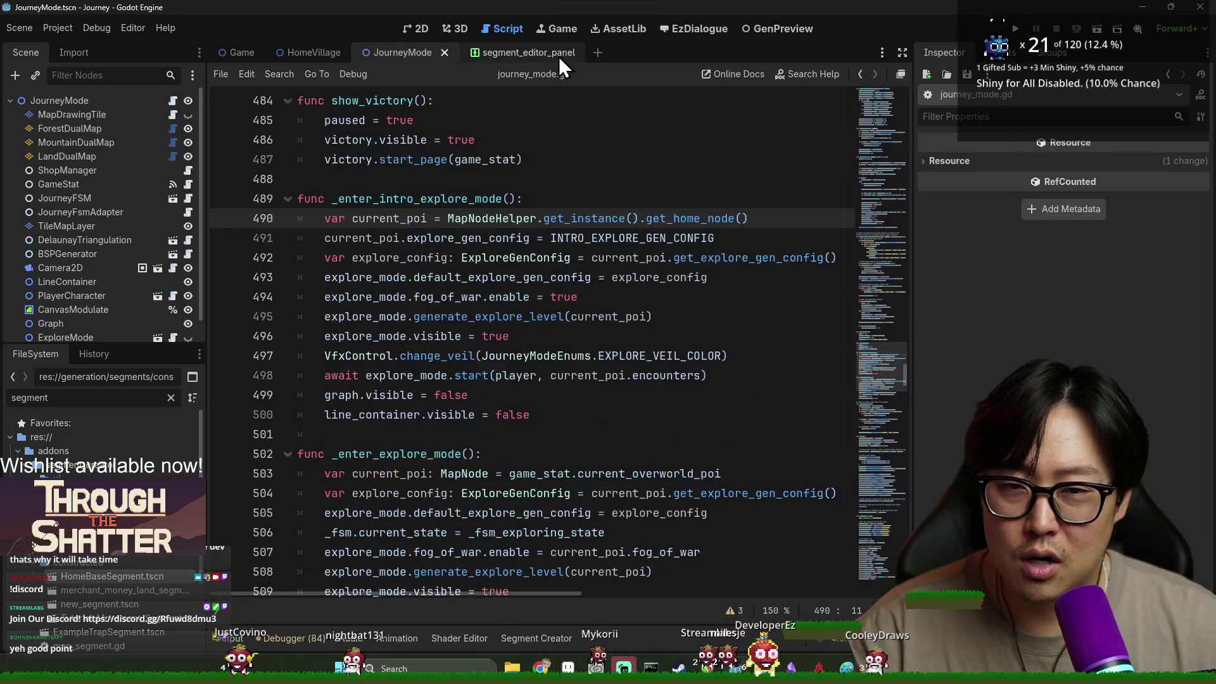
Close segment_editor_panel, filter FileSystem by 'npc', and open RestSiteNPC.tscn.
{"action": "left_click", "coordinate": [506, 55]}
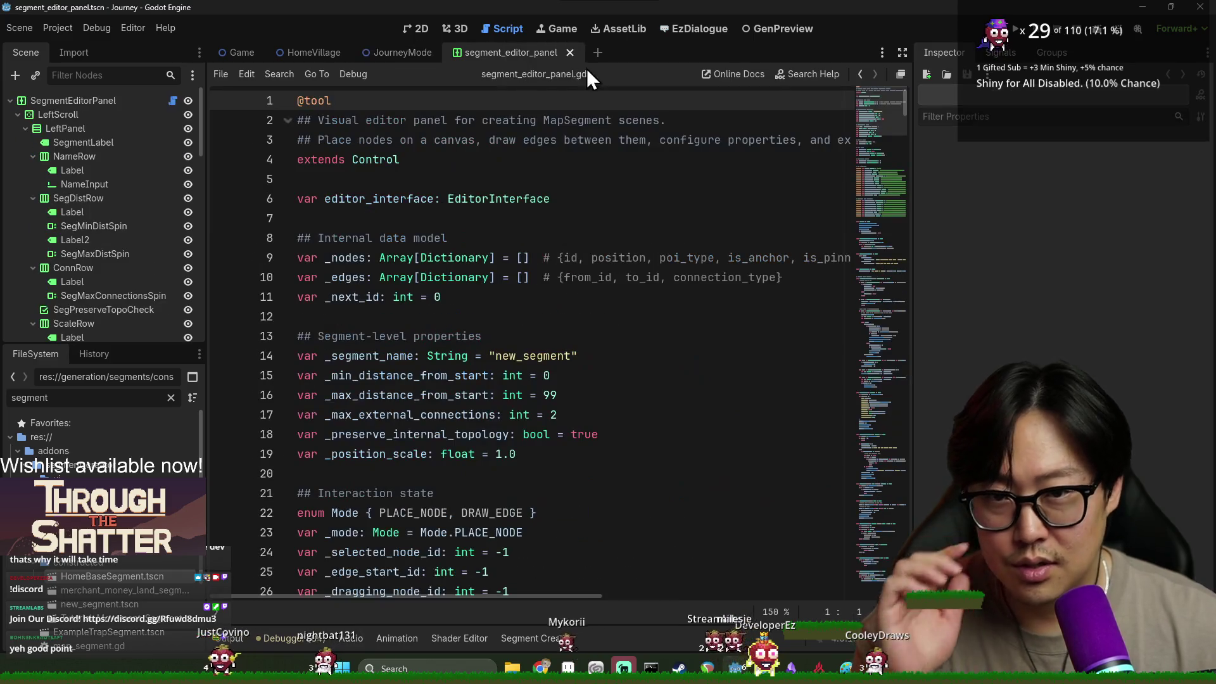
{"action": "left_click", "coordinate": [569, 53]}
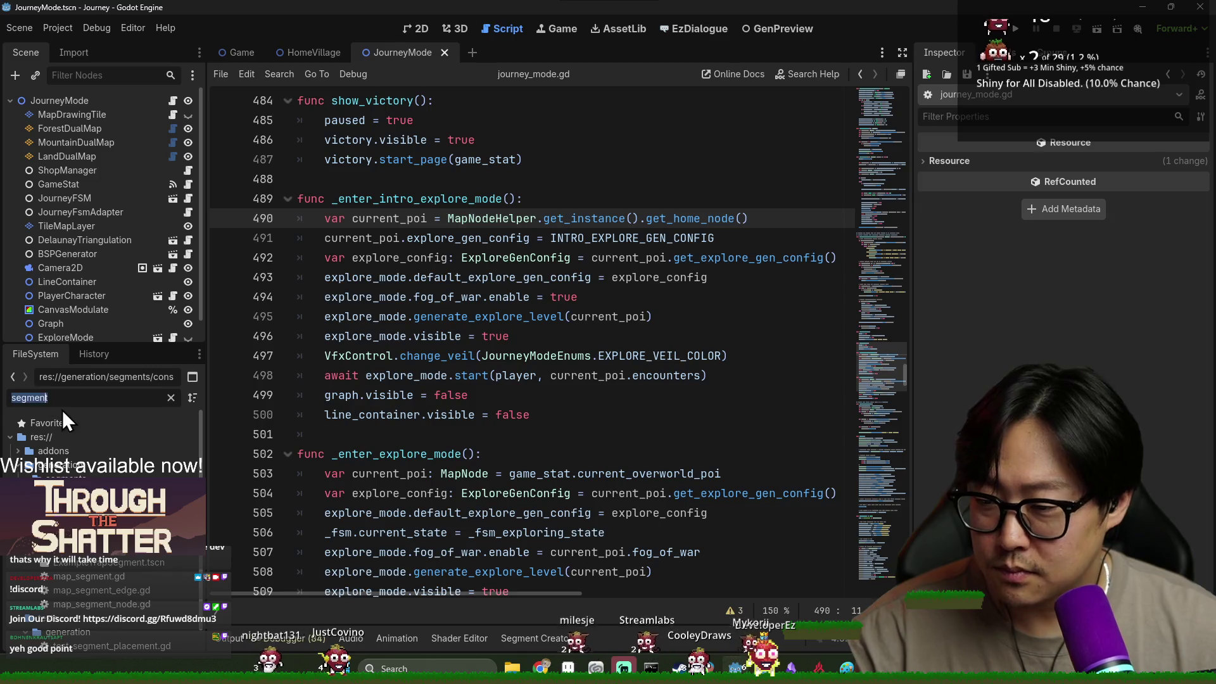
{"action": "key", "text": "ctrl+a"}
{"action": "type", "text": "npcwe"}
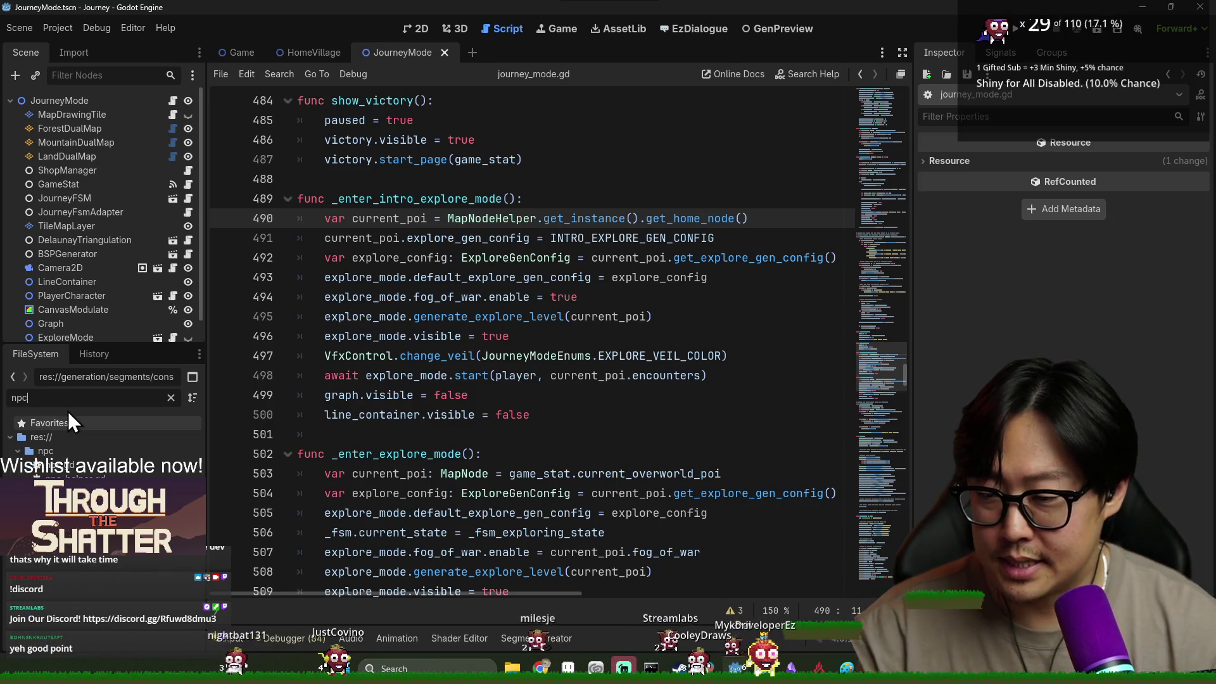
{"action": "key", "text": "BackSpace"}
{"action": "double_click", "coordinate": [57, 478]}
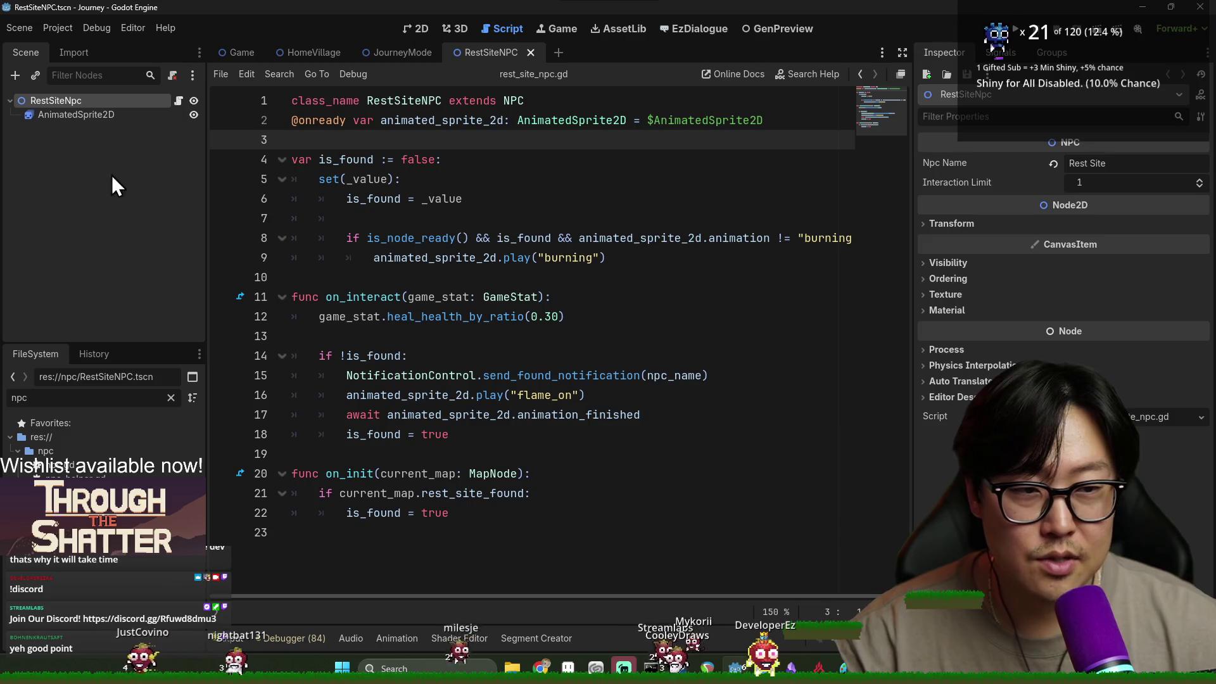
Check the NPC's Rest Site name, then open npc_helper.gd showing the PACKED_NPCS preloads.
{"action": "double_click", "coordinate": [1091, 163]}
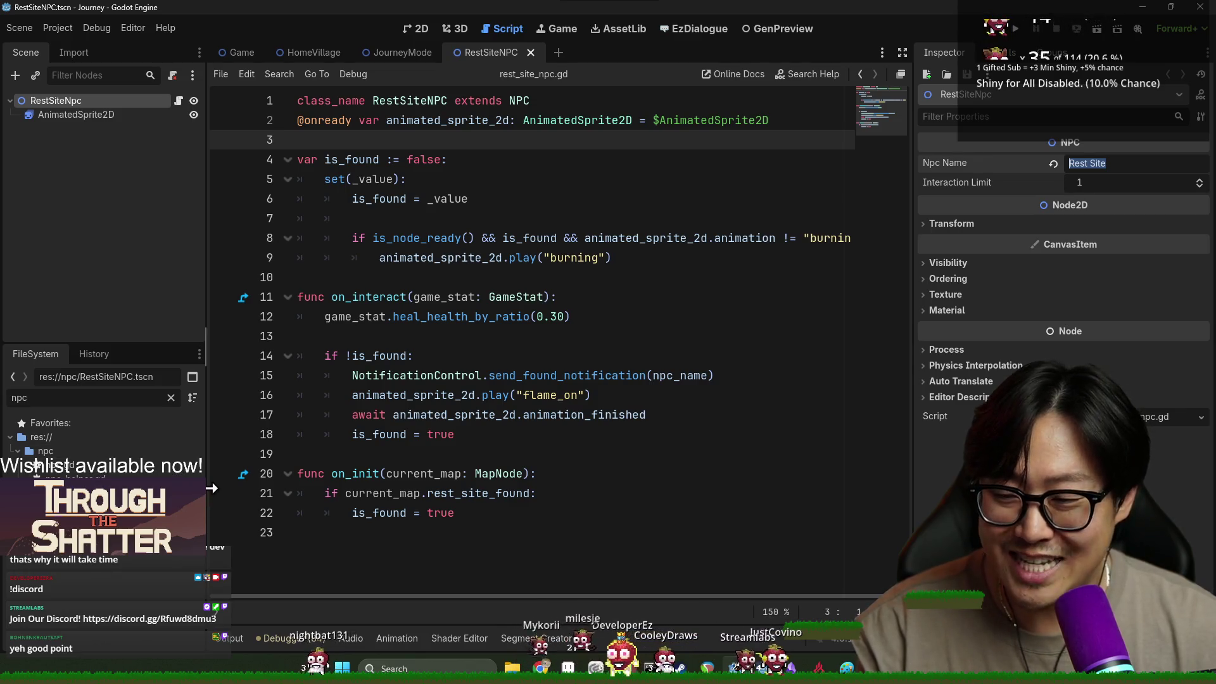
{"action": "left_click_drag", "start_coordinate": [211, 488], "coordinate": [234, 487]}
{"action": "left_click", "coordinate": [416, 28]}
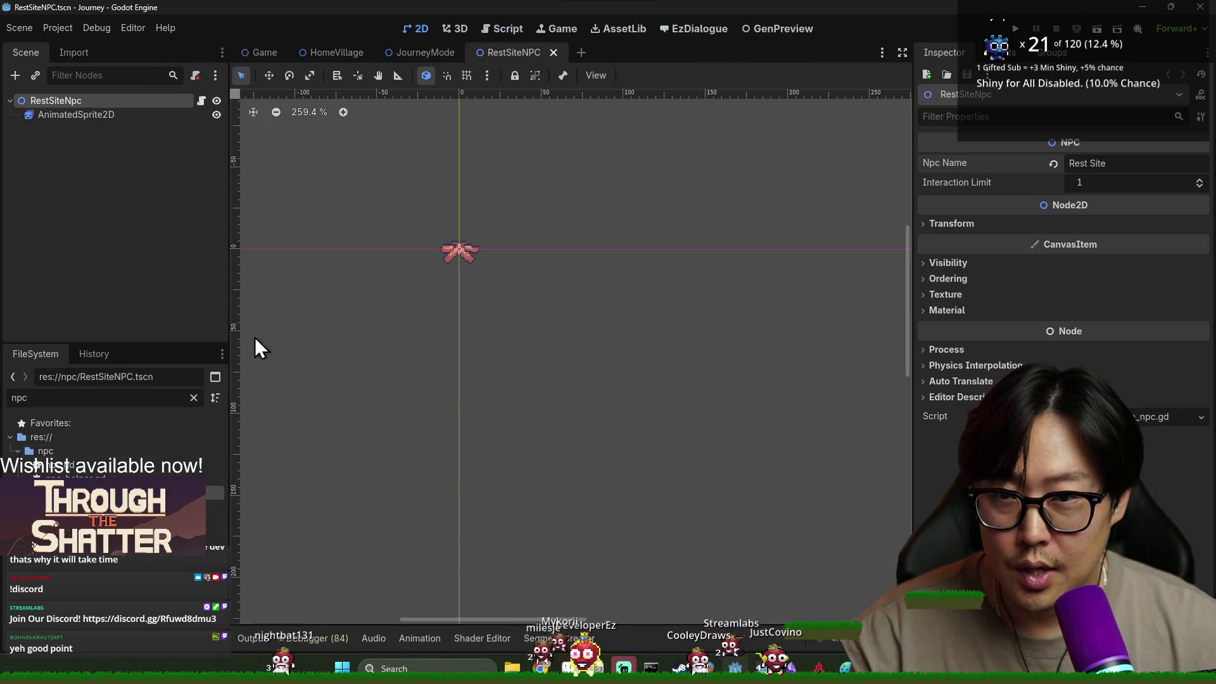
{"action": "left_click", "coordinate": [76, 478]}
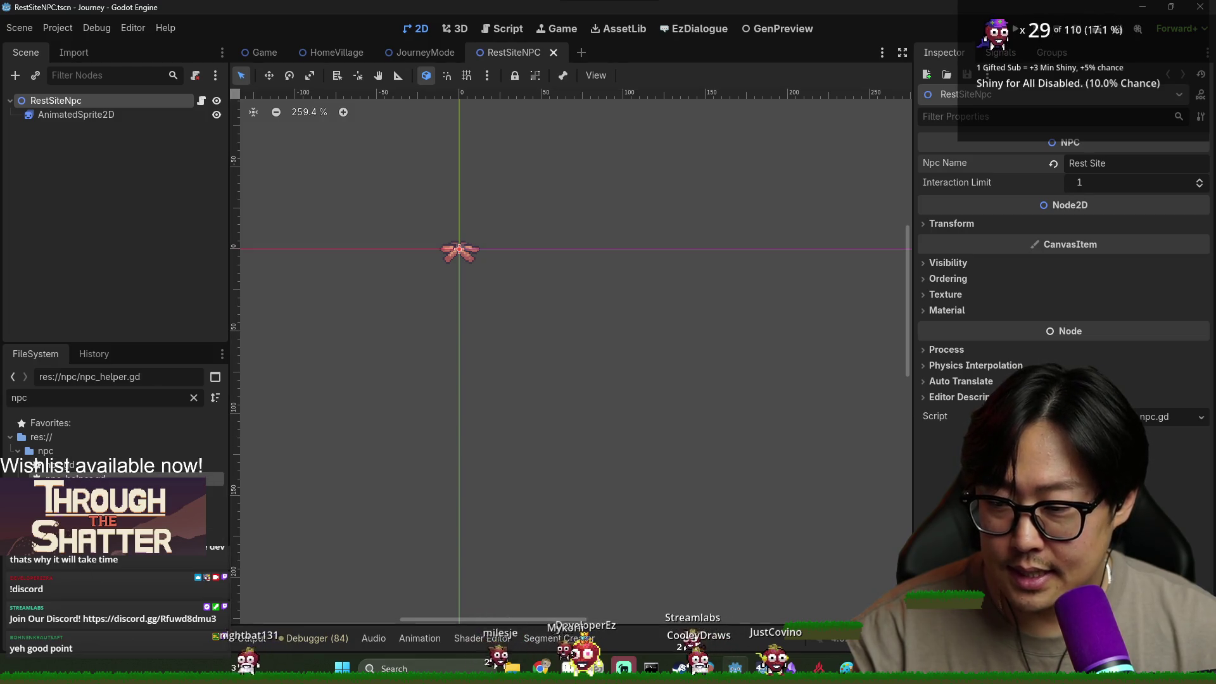
{"action": "left_click", "coordinate": [193, 397]}
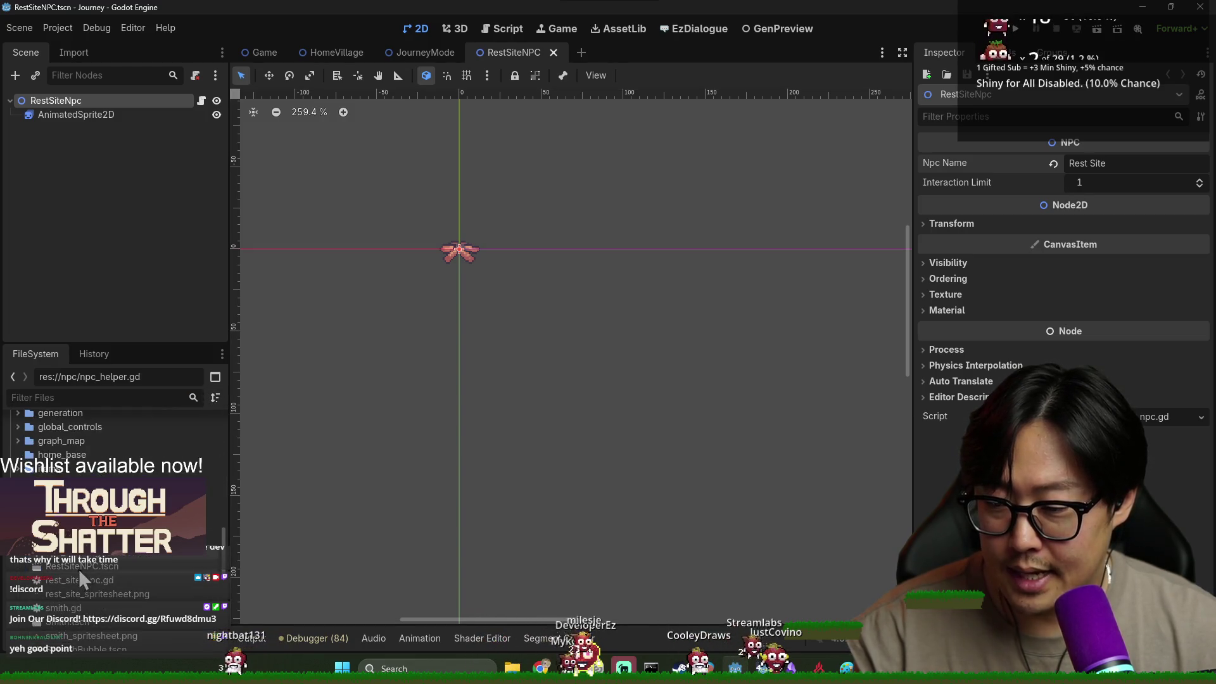
{"action": "double_click", "coordinate": [88, 561]}
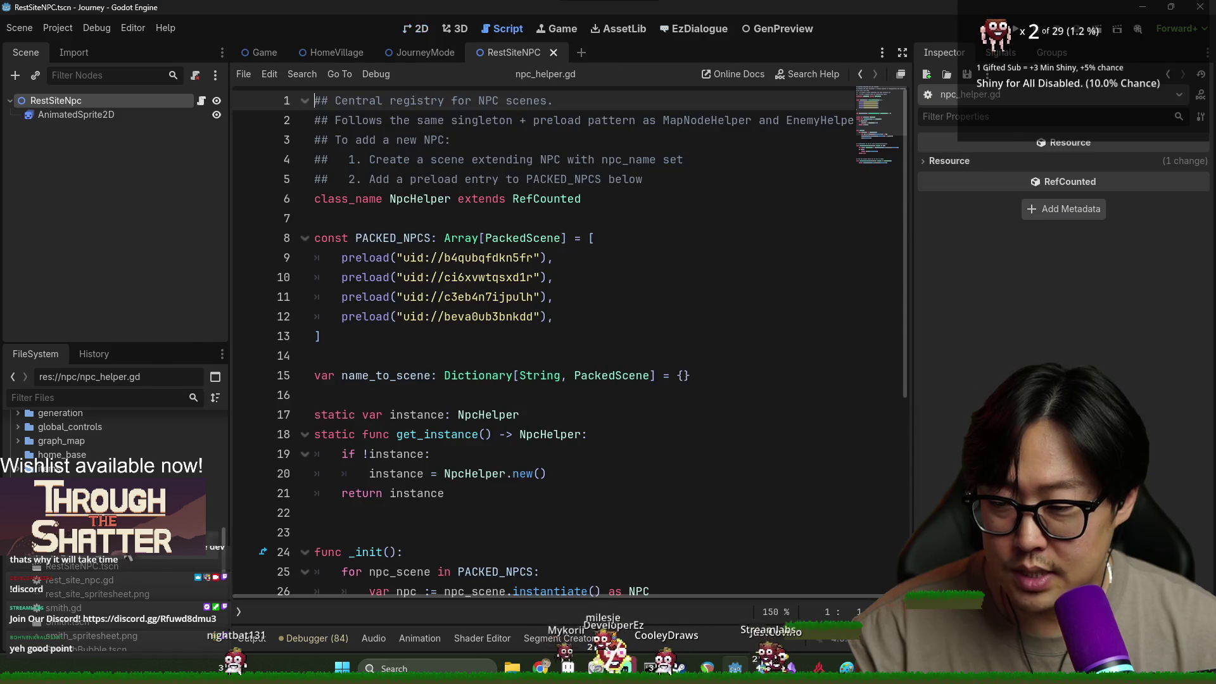
Add the Warden scene from the file search as a new preload entry in the NPC list.
{"action": "left_click", "coordinate": [344, 248]}
{"action": "scroll", "coordinate": [353, 190], "scroll_direction": "down", "scroll_amount": 2}
{"action": "mouse_move", "coordinate": [353, 179]}
{"action": "left_mouse_down"}
{"action": "mouse_move", "coordinate": [571, 290]}
{"action": "mouse_move", "coordinate": [535, 257]}
{"action": "left_mouse_up"}
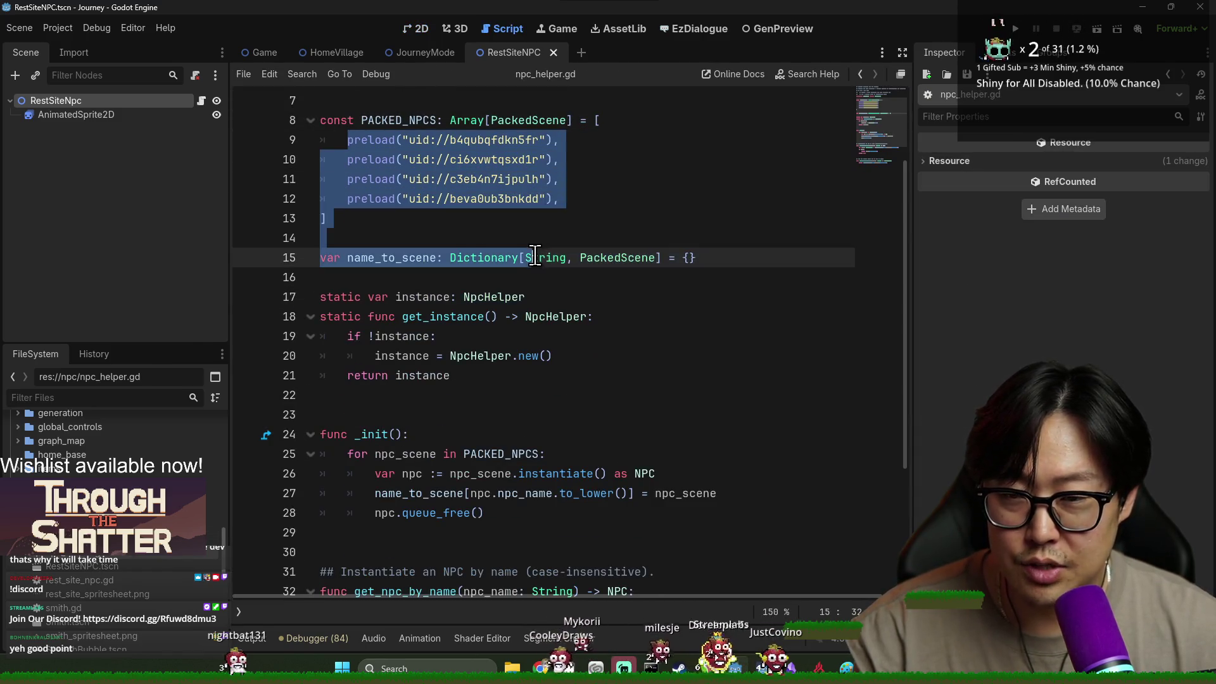
{"action": "double_click", "coordinate": [399, 120]}
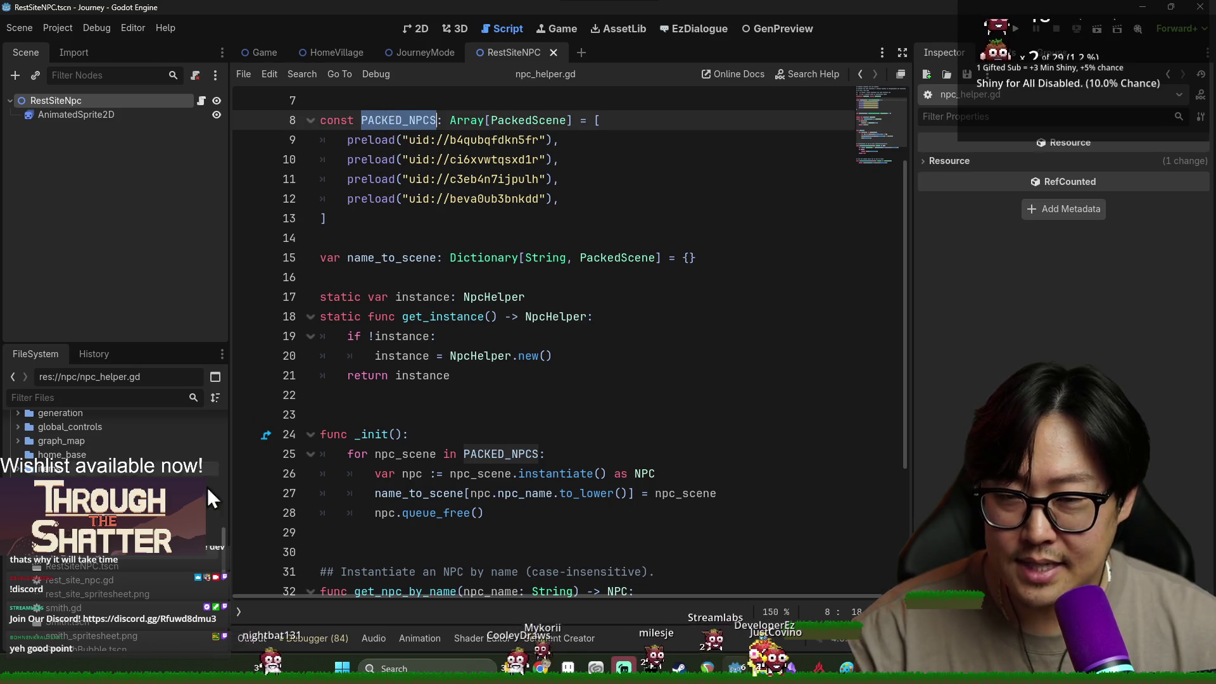
{"action": "left_click", "coordinate": [101, 397]}
{"action": "type", "text": "warden"}
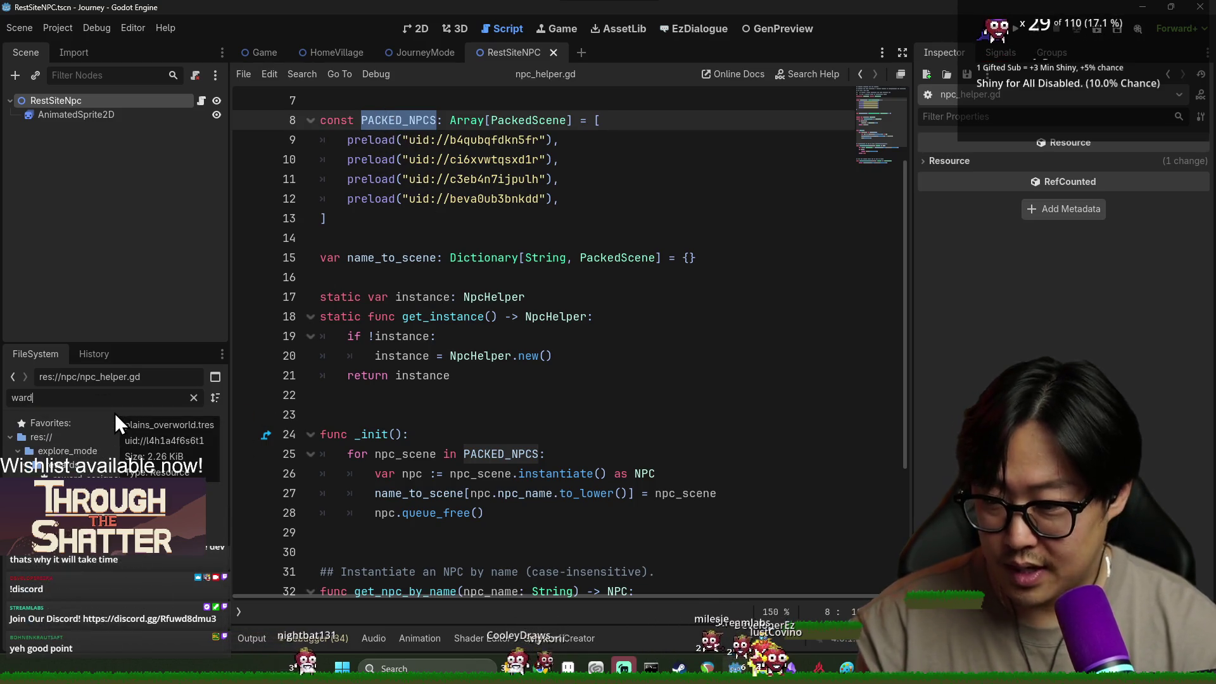
{"action": "mouse_move", "coordinate": [69, 479]}
{"action": "left_mouse_down"}
{"action": "mouse_move", "coordinate": [503, 234]}
{"action": "mouse_move", "coordinate": [606, 193]}
{"action": "mouse_move", "coordinate": [557, 201]}
{"action": "left_mouse_up"}
{"action": "type", "text": ","}
{"action": "key", "text": "Return"}
{"action": "left_click", "coordinate": [285, 322]}
{"action": "left_click", "coordinate": [194, 398]}
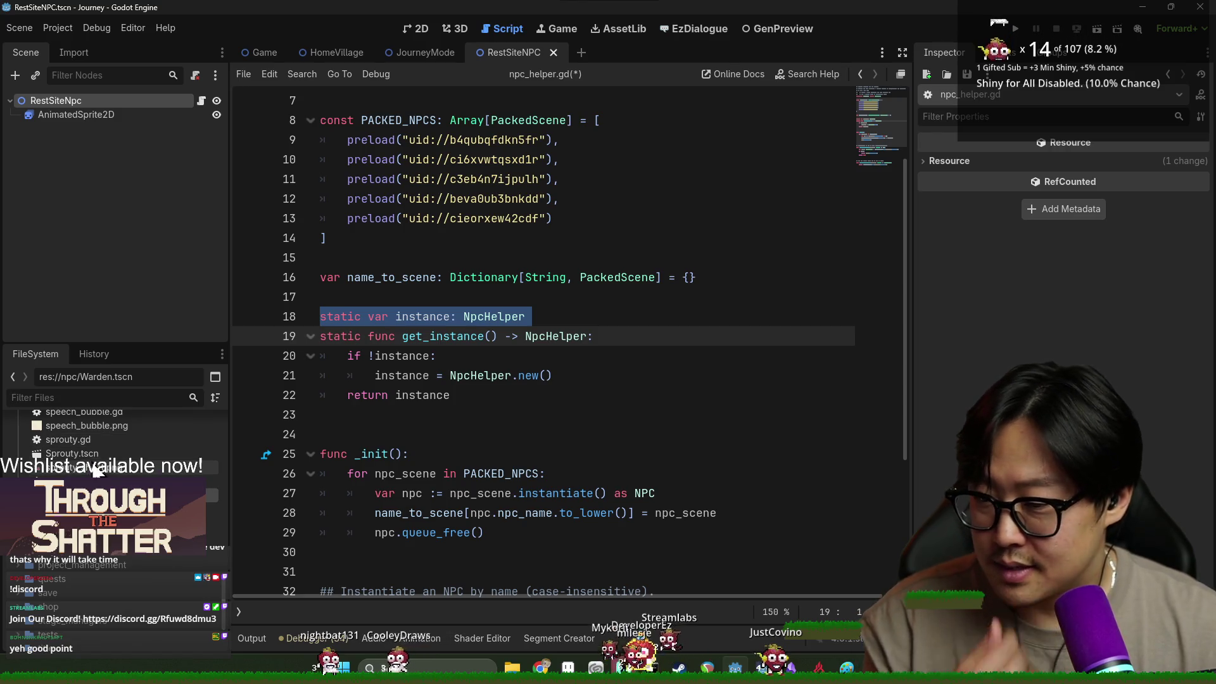
Insert a Sprouty scene preload, then undo it.
{"action": "left_click_drag", "start_coordinate": [89, 462], "coordinate": [472, 256]}
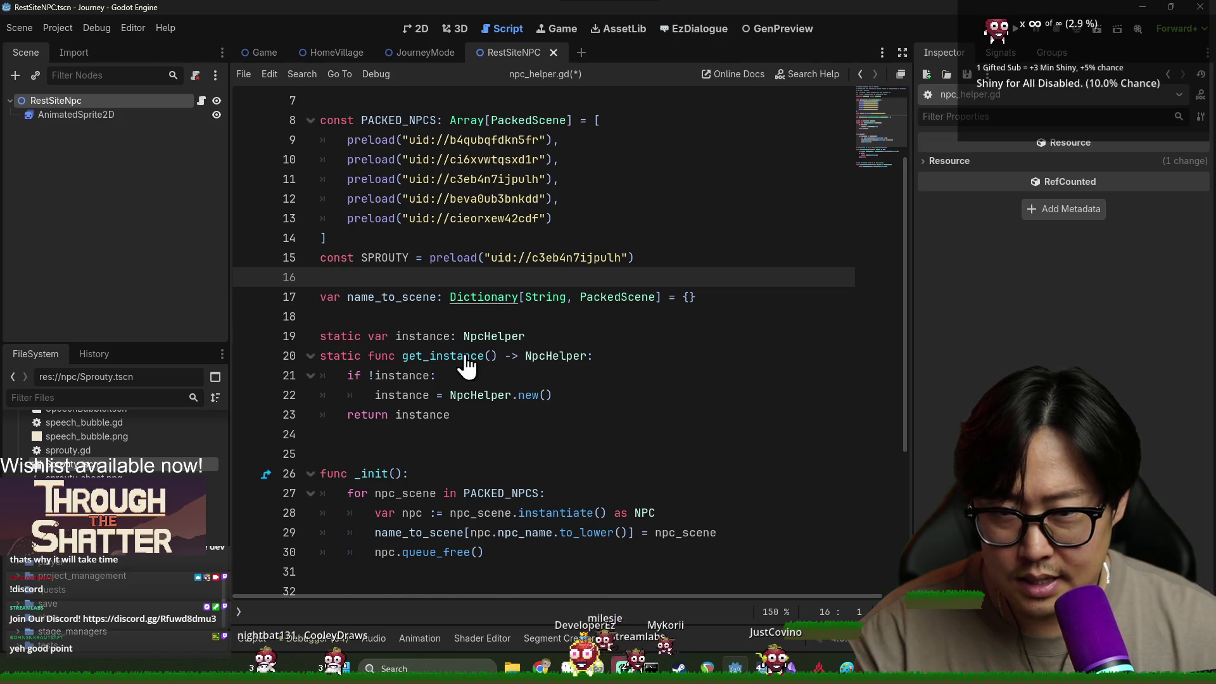
{"action": "key", "text": "ctrl+z"}
{"action": "scroll", "coordinate": [114, 506], "scroll_direction": "up", "scroll_amount": 4}
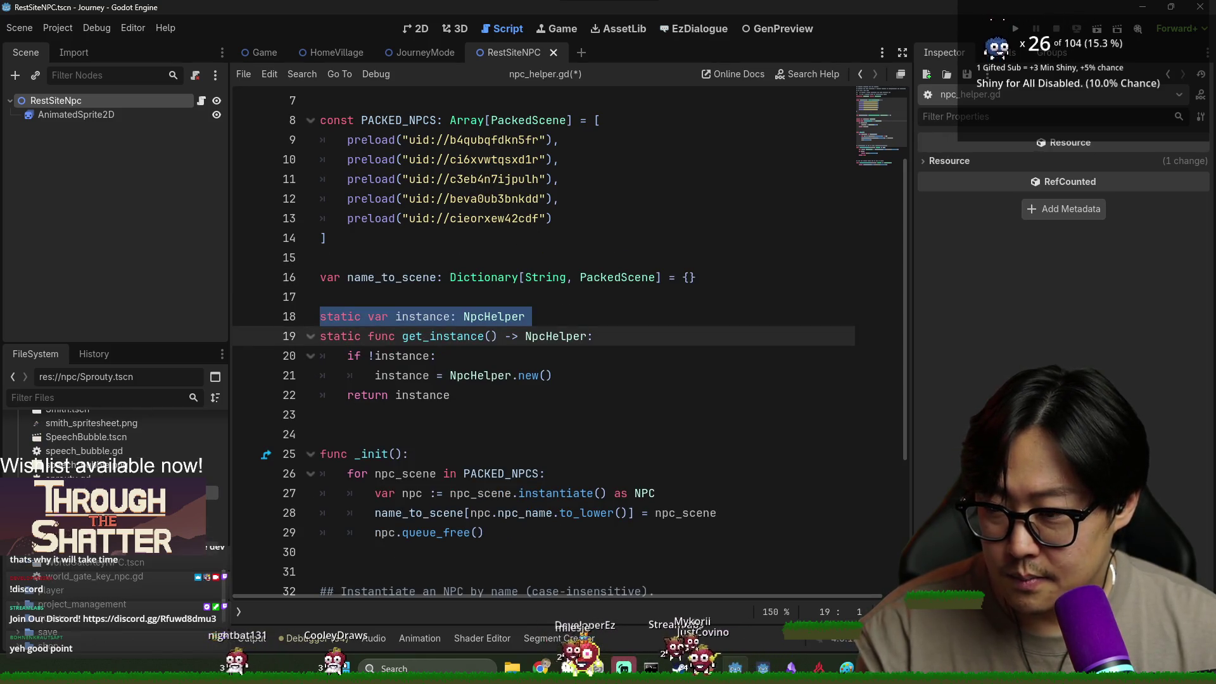
Move the Smith scene preload into the PACKED_NPCS array and delete the leftover const SMITH line.
{"action": "mouse_move", "coordinate": [89, 495]}
{"action": "left_mouse_down"}
{"action": "mouse_move", "coordinate": [446, 287]}
{"action": "mouse_move", "coordinate": [446, 260]}
{"action": "left_mouse_up"}
{"action": "double_click", "coordinate": [441, 259]}
{"action": "key", "text": "shift+End"}
{"action": "key", "text": "ctrl+x"}
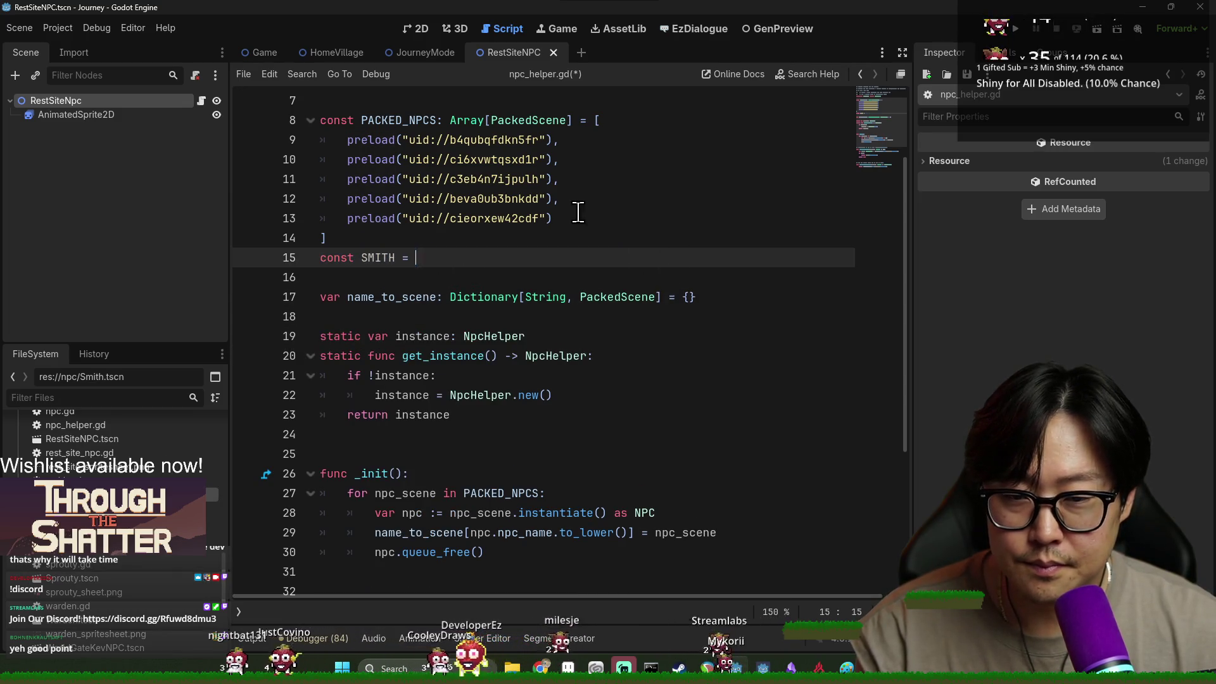
{"action": "left_click", "coordinate": [589, 218]}
{"action": "type", "text": ","}
{"action": "key", "text": "Return"}
{"action": "key", "text": "ctrl+v"}
{"action": "triple_click", "coordinate": [358, 278]}
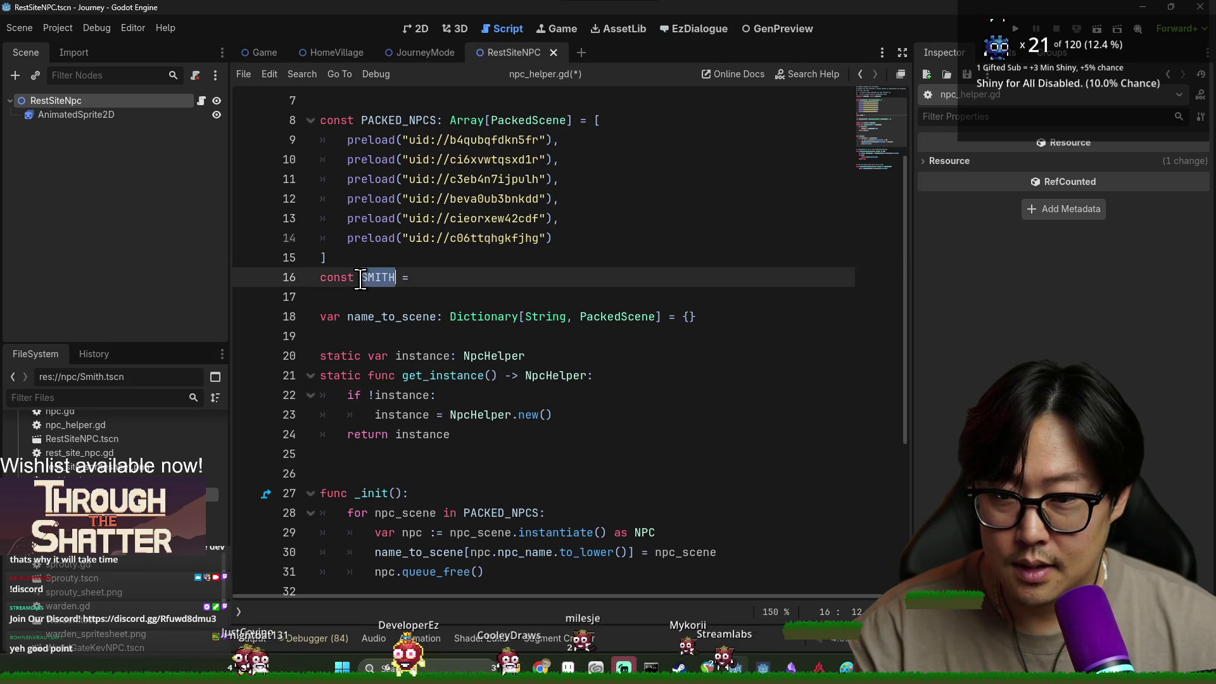
{"action": "key", "text": "BackSpace"}
{"action": "key", "text": "BackSpace"}
Inspect get_instance and how the loop instantiates each npc_scene from PACKED_NPCS.
{"action": "double_click", "coordinate": [459, 356]}
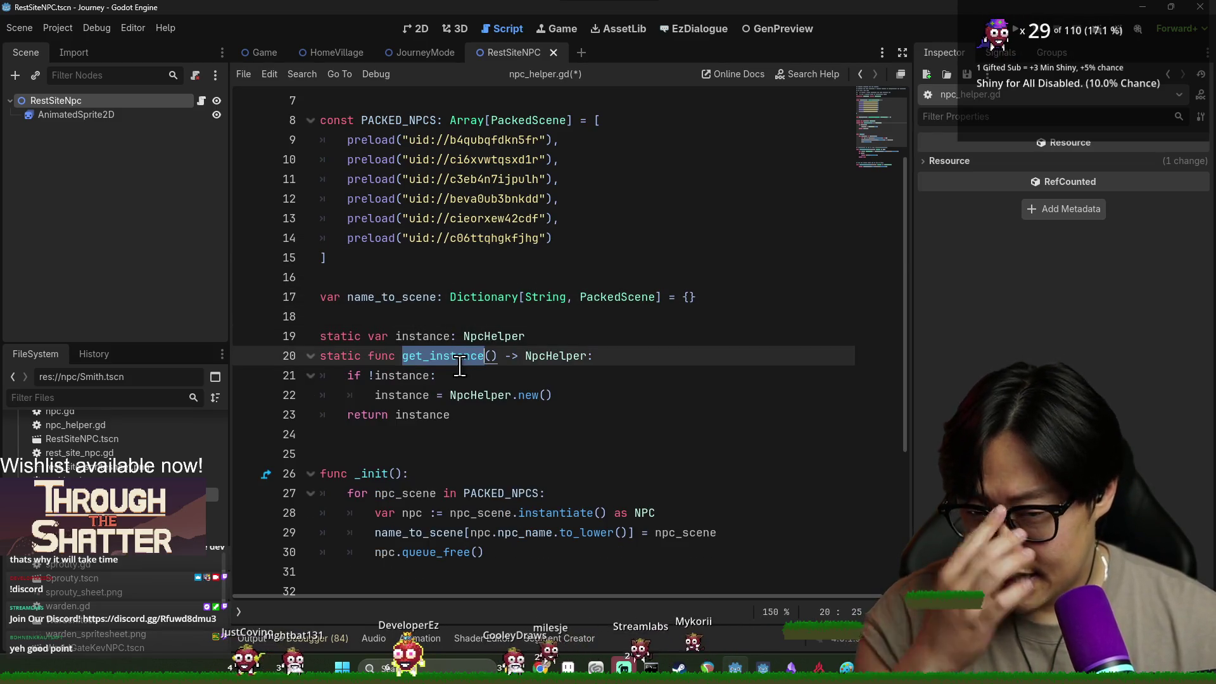
{"action": "double_click", "coordinate": [478, 513]}
{"action": "scroll", "coordinate": [400, 339], "scroll_direction": "down", "scroll_amount": 3}
{"action": "double_click", "coordinate": [406, 317]}
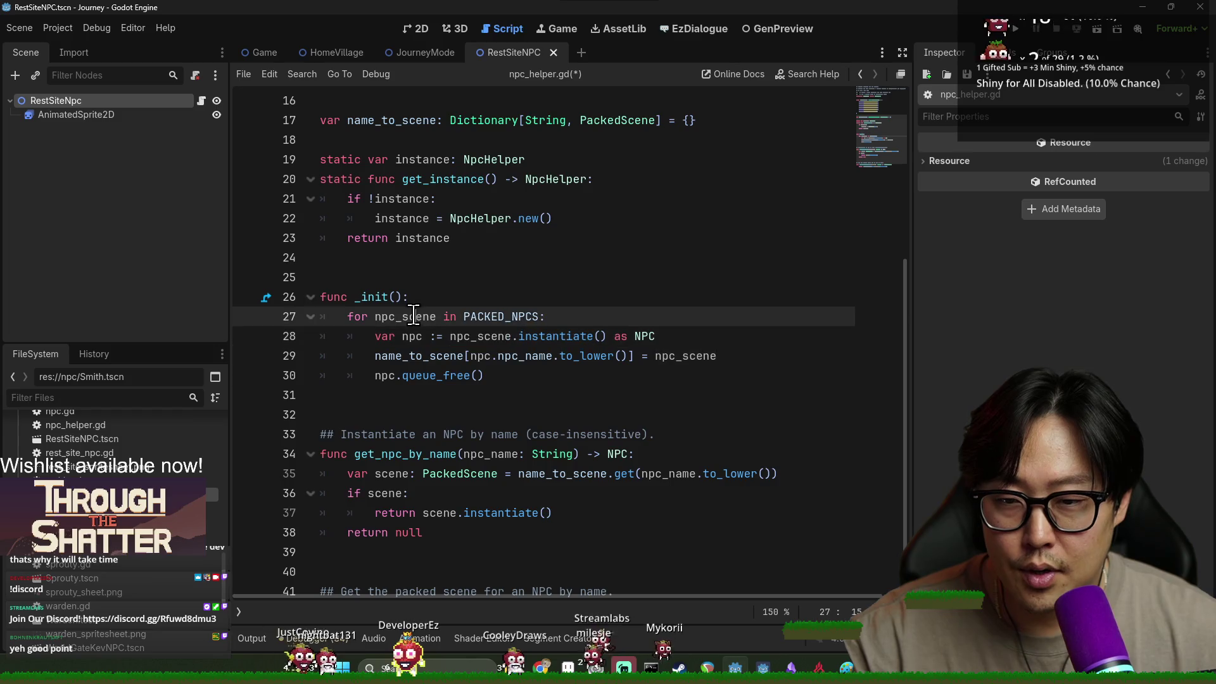
{"action": "double_click", "coordinate": [503, 314]}
{"action": "left_click", "coordinate": [406, 329]}
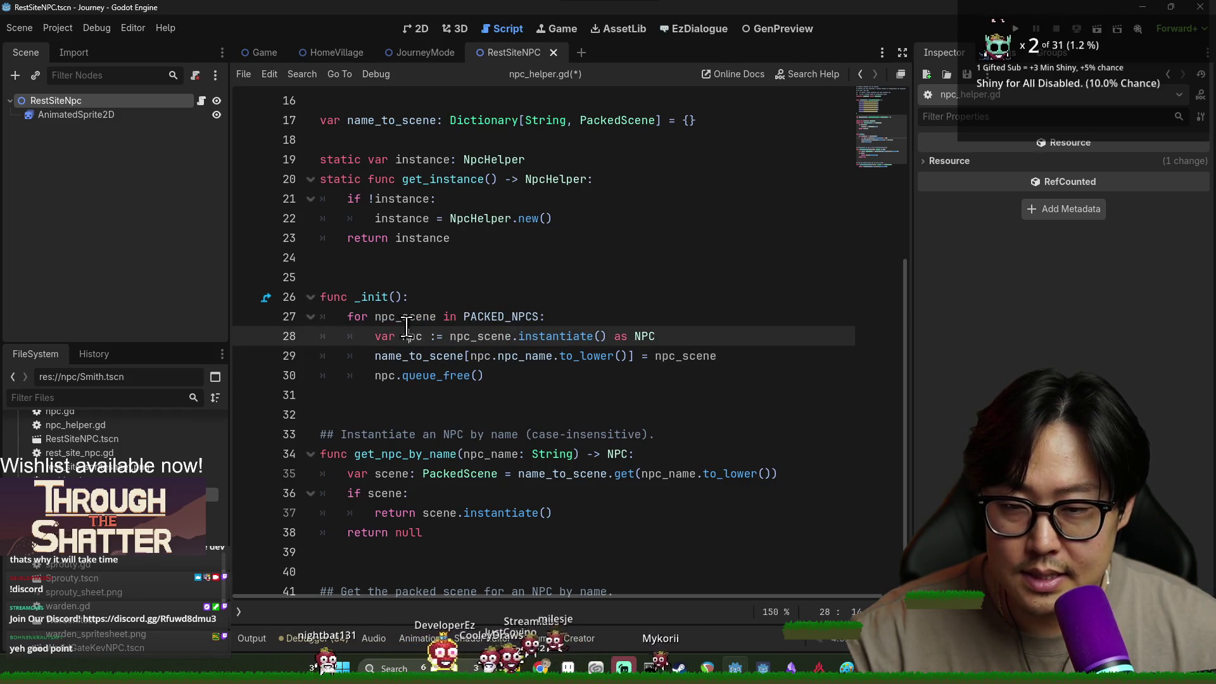
{"action": "double_click", "coordinate": [402, 317]}
{"action": "double_click", "coordinate": [556, 337]}
{"action": "double_click", "coordinate": [409, 336]}
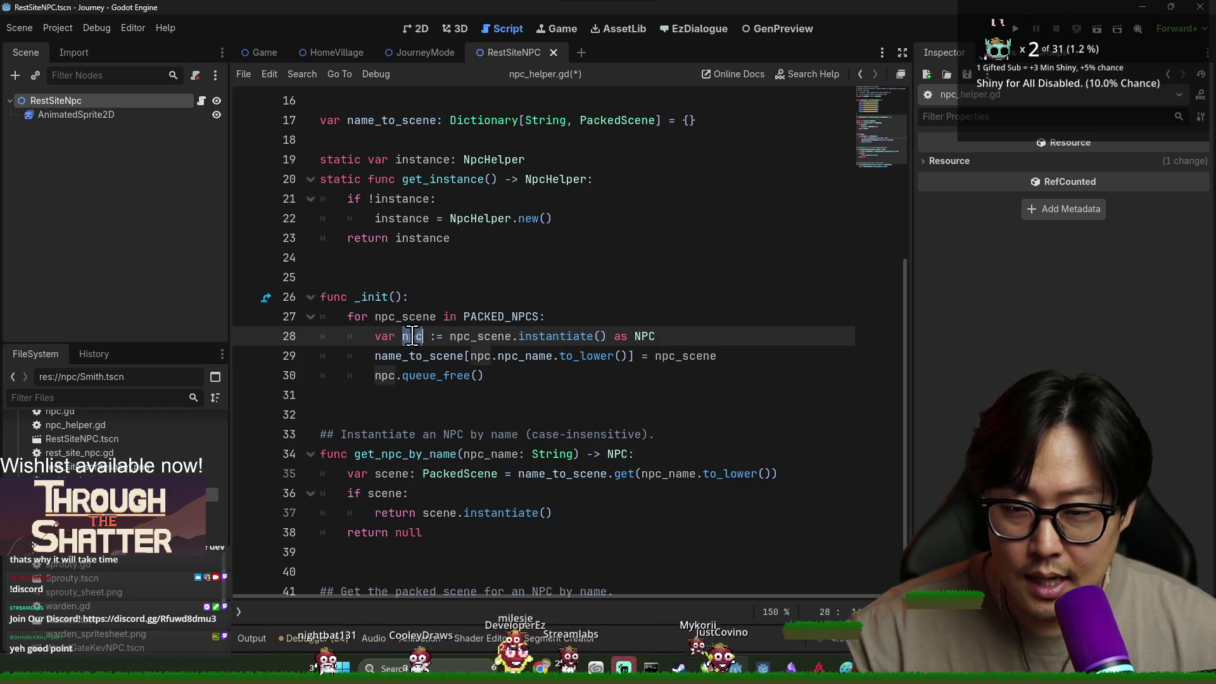
Check how name_to_scene is keyed by each npc's npc_name, then save the script.
{"action": "double_click", "coordinate": [422, 357]}
{"action": "double_click", "coordinate": [539, 356]}
{"action": "double_click", "coordinate": [478, 356]}
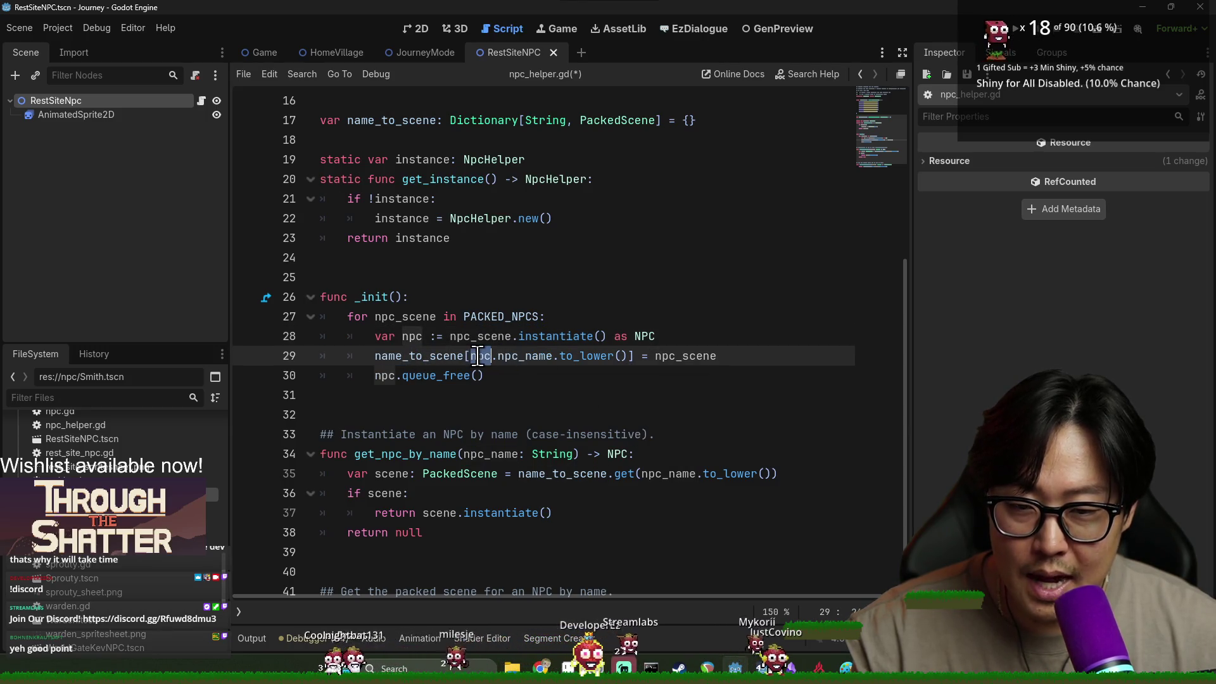
{"action": "double_click", "coordinate": [532, 356]}
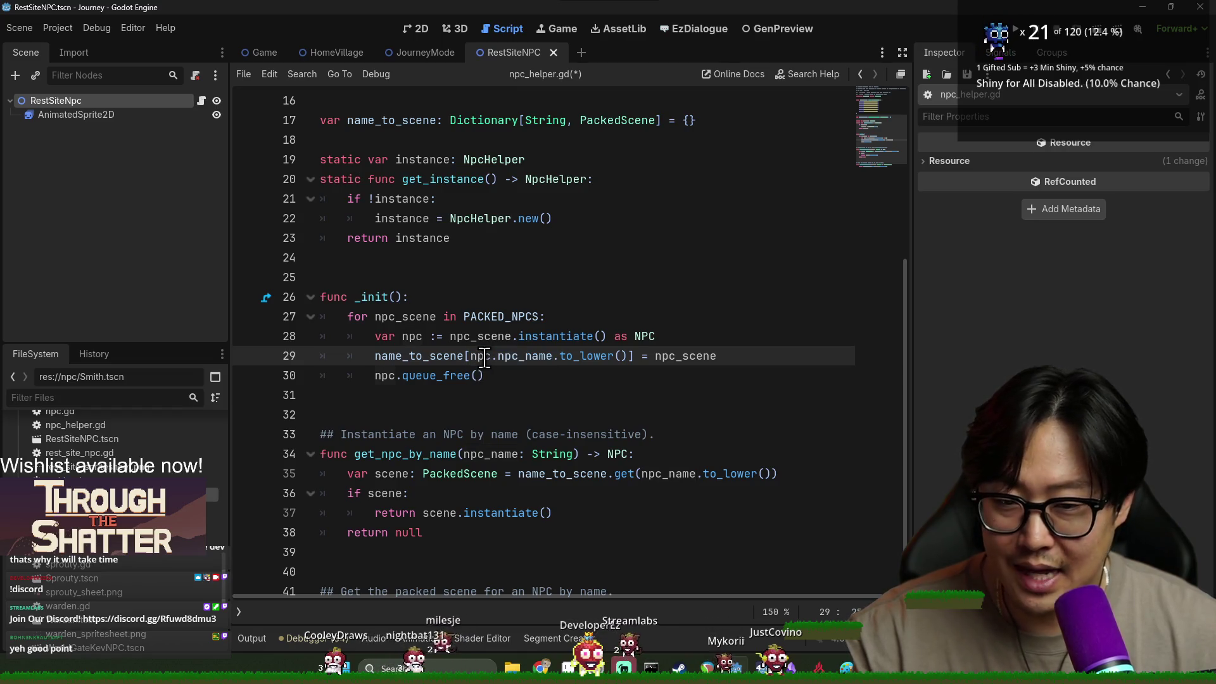
{"action": "double_click", "coordinate": [482, 356]}
{"action": "key", "text": "ctrl+s"}
Review the _init and get_npc_by_name functions, leaving the caret on empty line 32.
{"action": "double_click", "coordinate": [374, 298]}
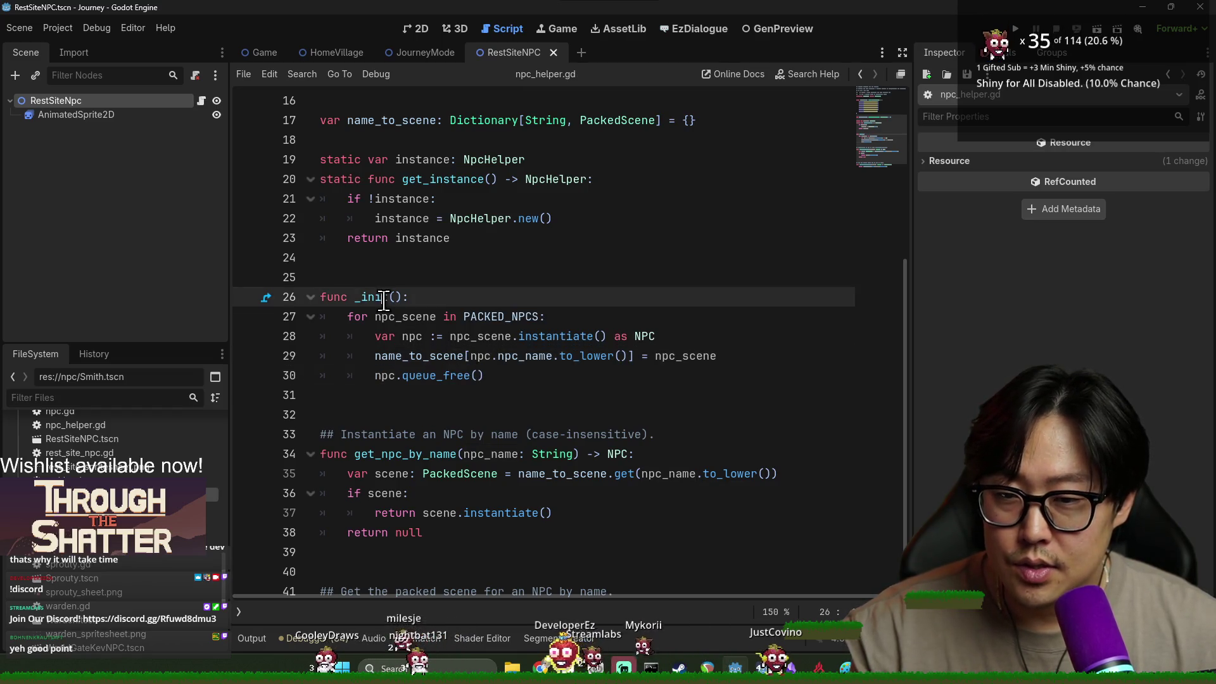
{"action": "scroll", "coordinate": [535, 381], "scroll_direction": "down", "scroll_amount": 2}
{"action": "double_click", "coordinate": [391, 384]}
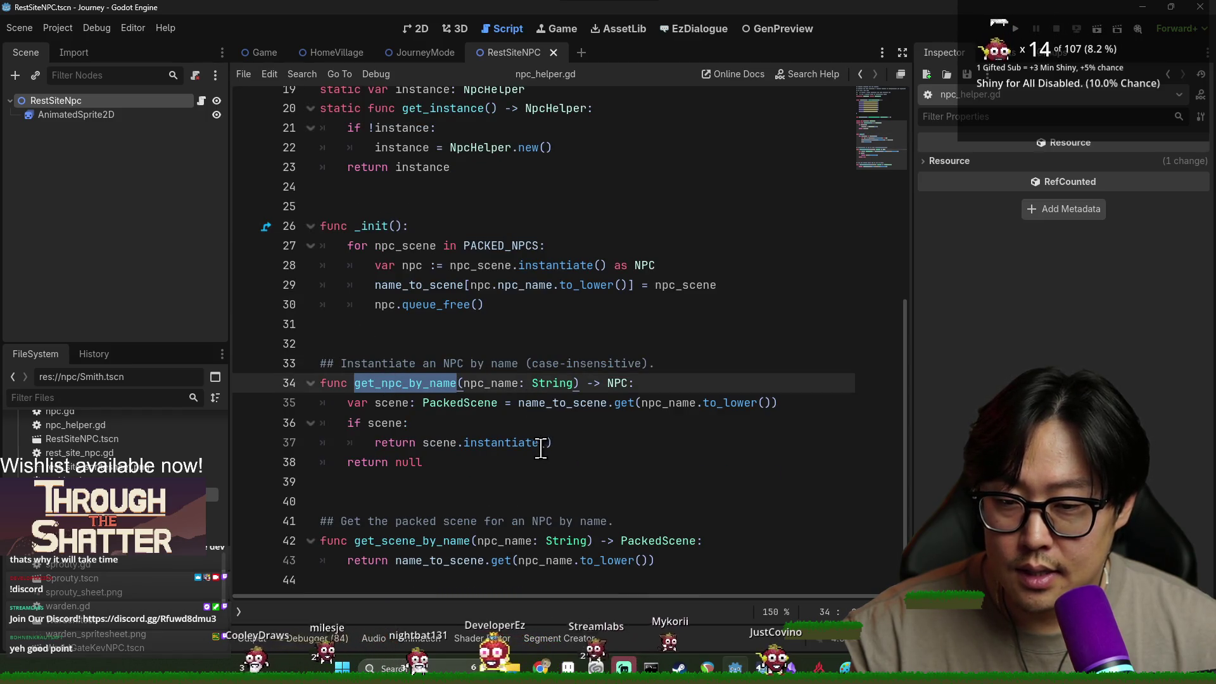
{"action": "left_click", "coordinate": [344, 346]}
Write _get_npc_name_list() -> Array[String] returning name_to_scene.keys() and save npc_helper.gd.
{"action": "key", "text": "Return"}
{"action": "type", "text": "func _get_npc_name_list() -> Array["}
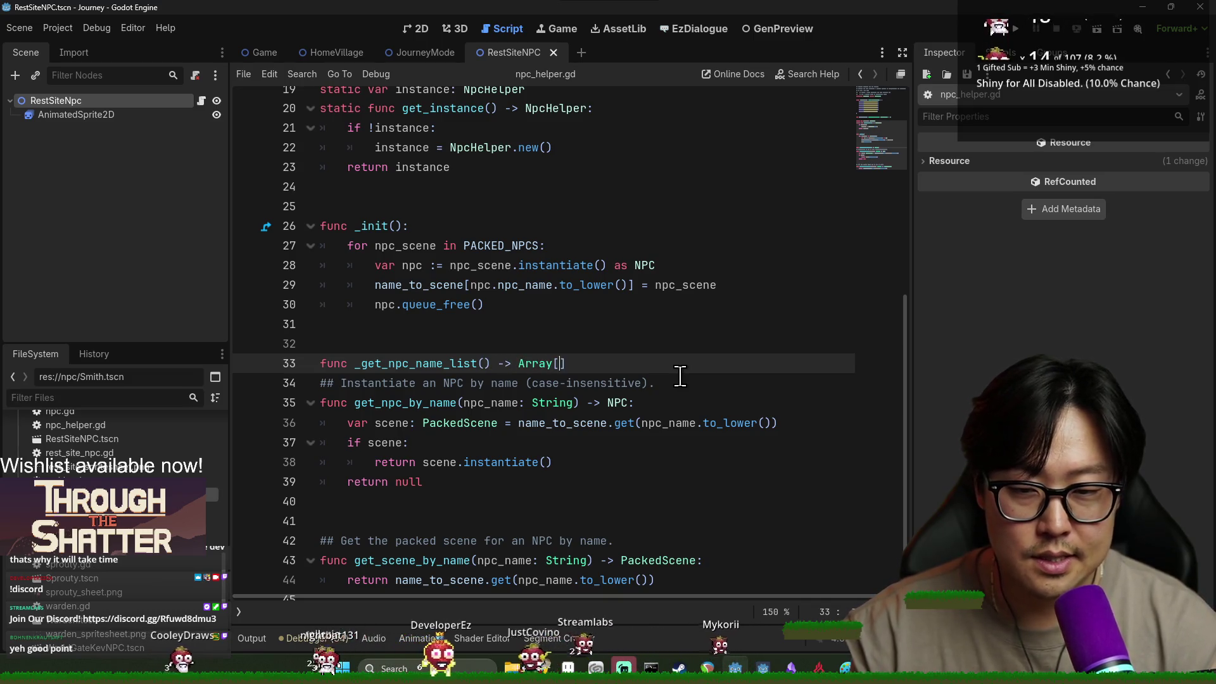
{"action": "type", "text": "String]:"}
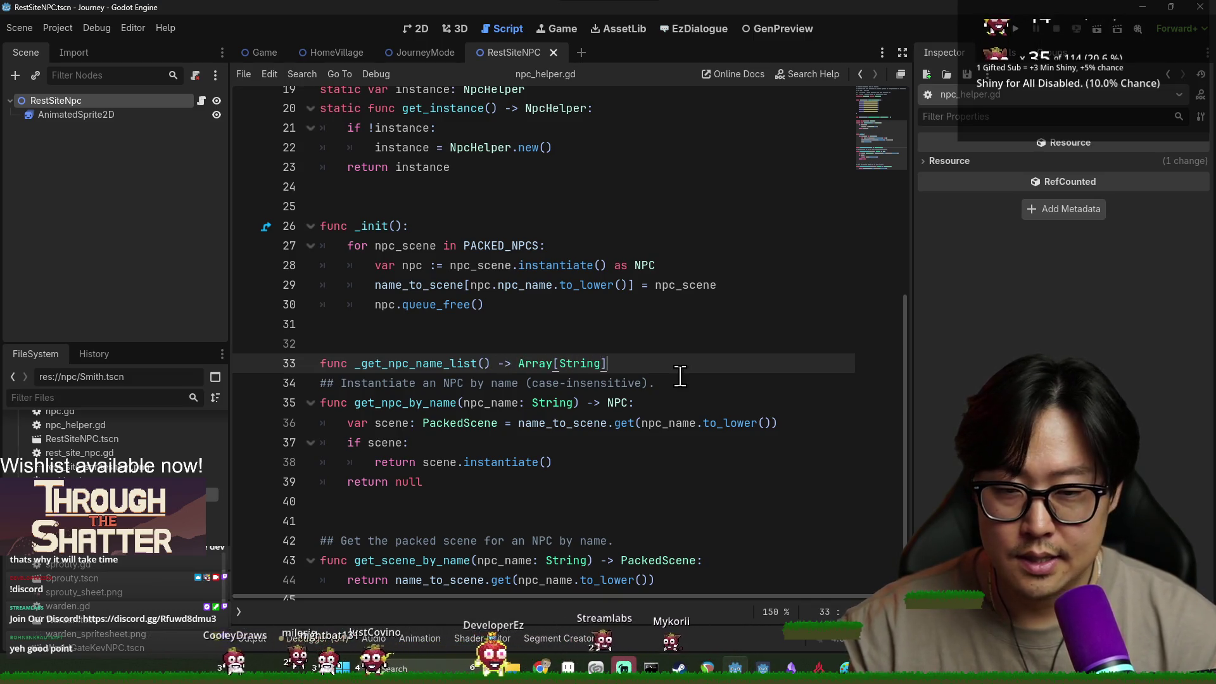
{"action": "key", "text": "Return"}
{"action": "type", "text": "r"}
{"action": "scroll", "coordinate": [593, 422], "scroll_direction": "down", "scroll_amount": 1}
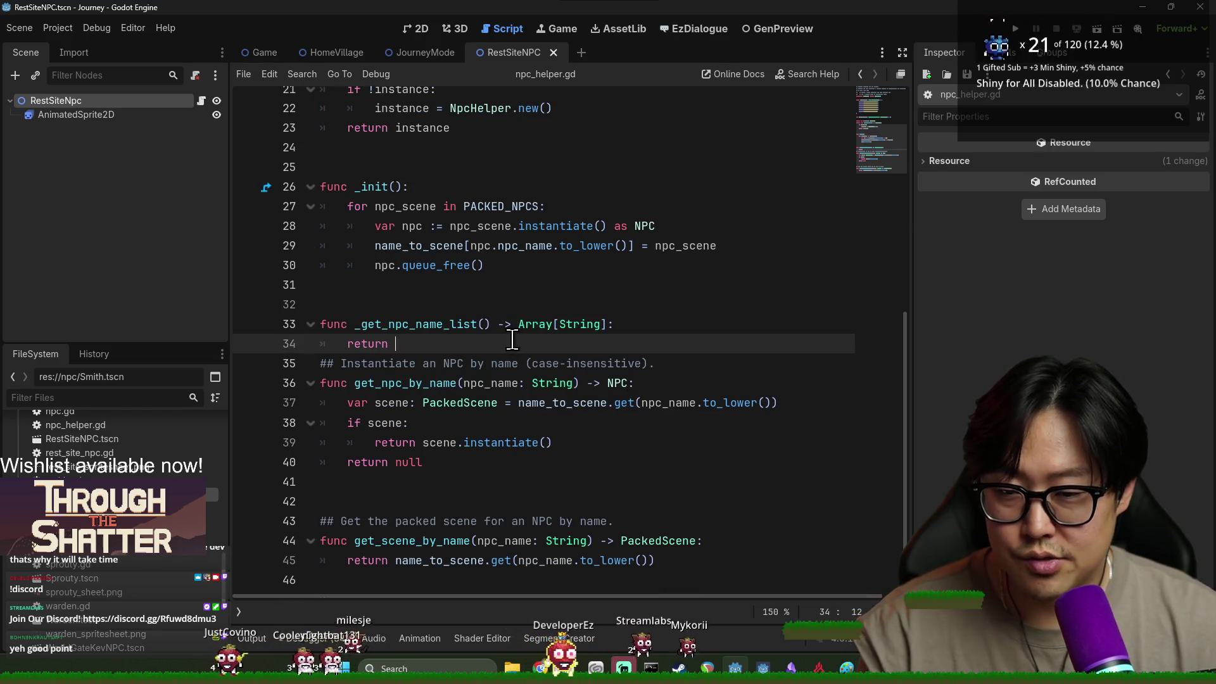
{"action": "key", "text": "Return"}
{"action": "left_click", "coordinate": [493, 350]}
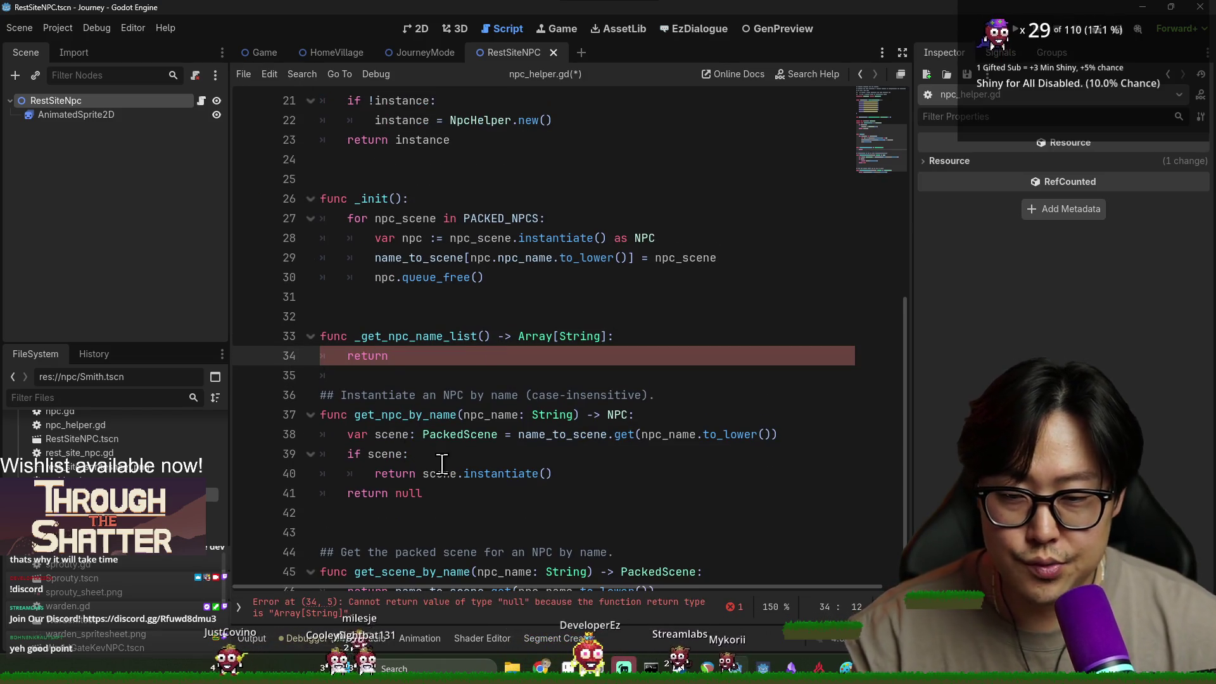
{"action": "scroll", "coordinate": [451, 470], "scroll_direction": "up", "scroll_amount": 6}
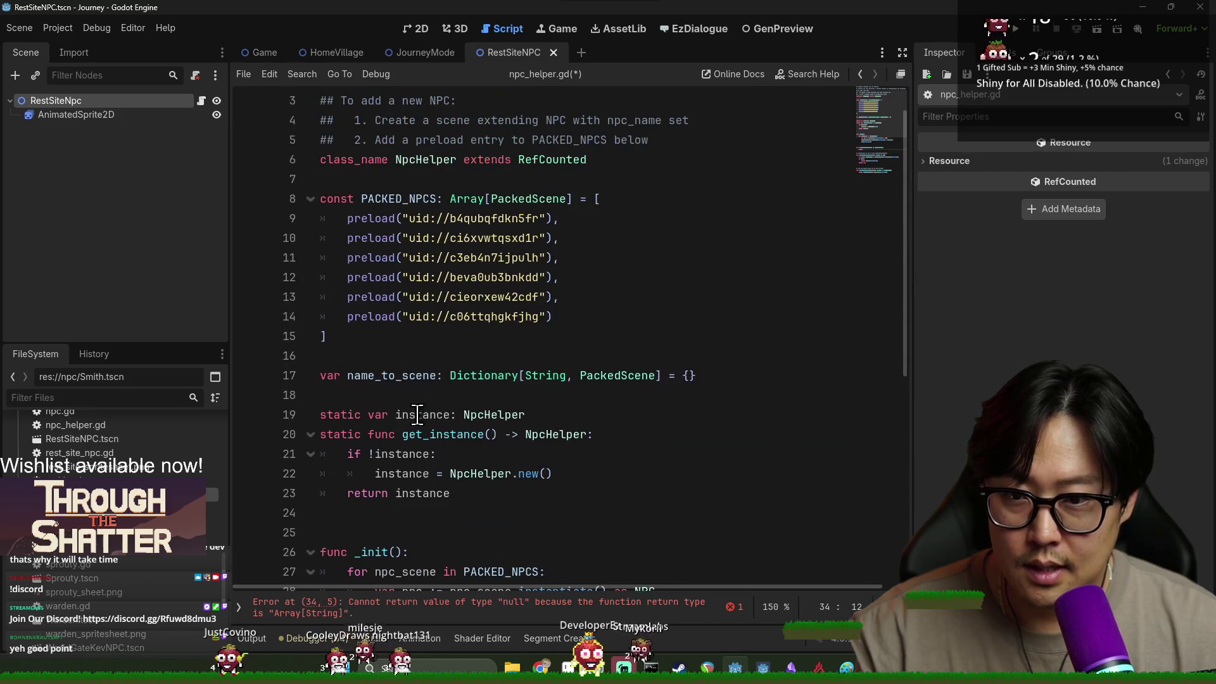
{"action": "scroll", "coordinate": [443, 380], "scroll_direction": "down", "scroll_amount": 6}
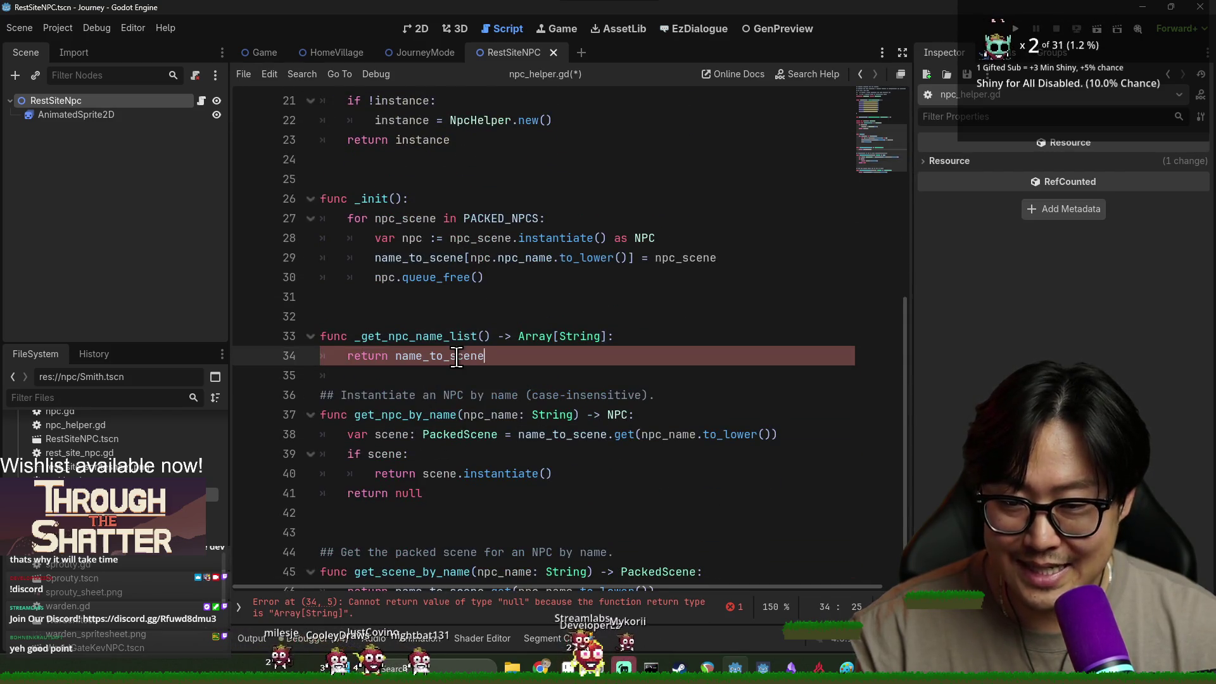
{"action": "type", "text": ".keys()"}
{"action": "key", "text": "ctrl+s"}
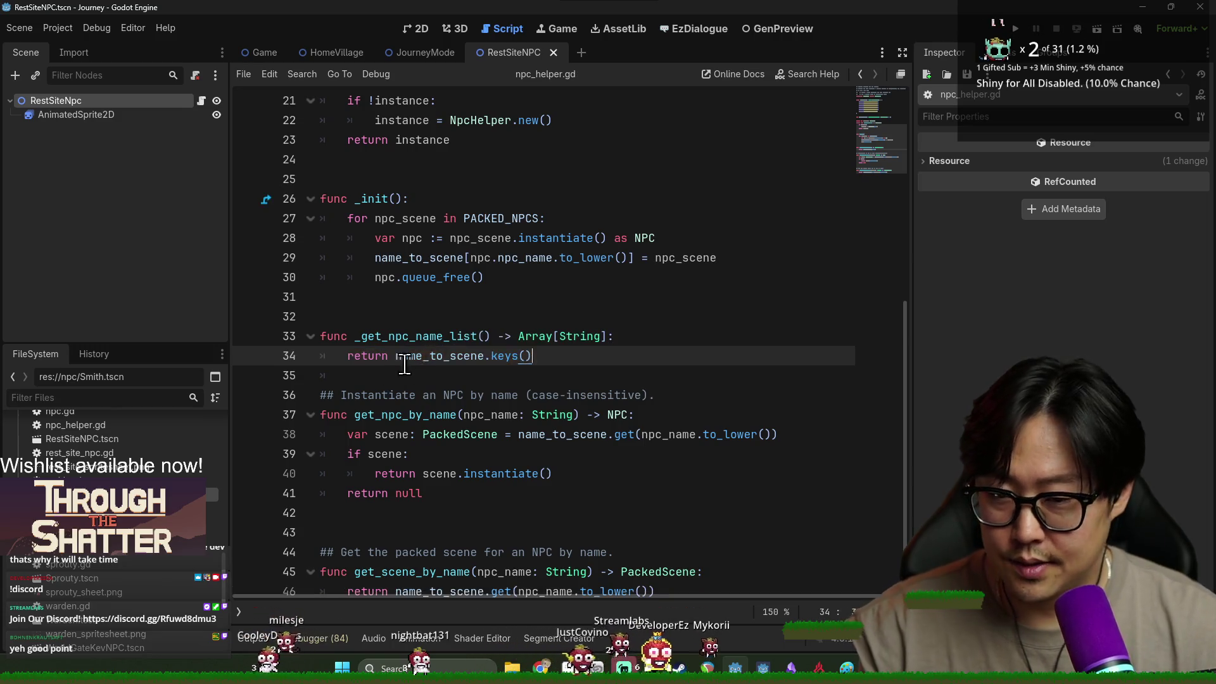
Remove the blank line above the new function, then switch to the test_runner.gd window.
{"action": "left_click", "coordinate": [435, 337]}
{"action": "double_click", "coordinate": [434, 337]}
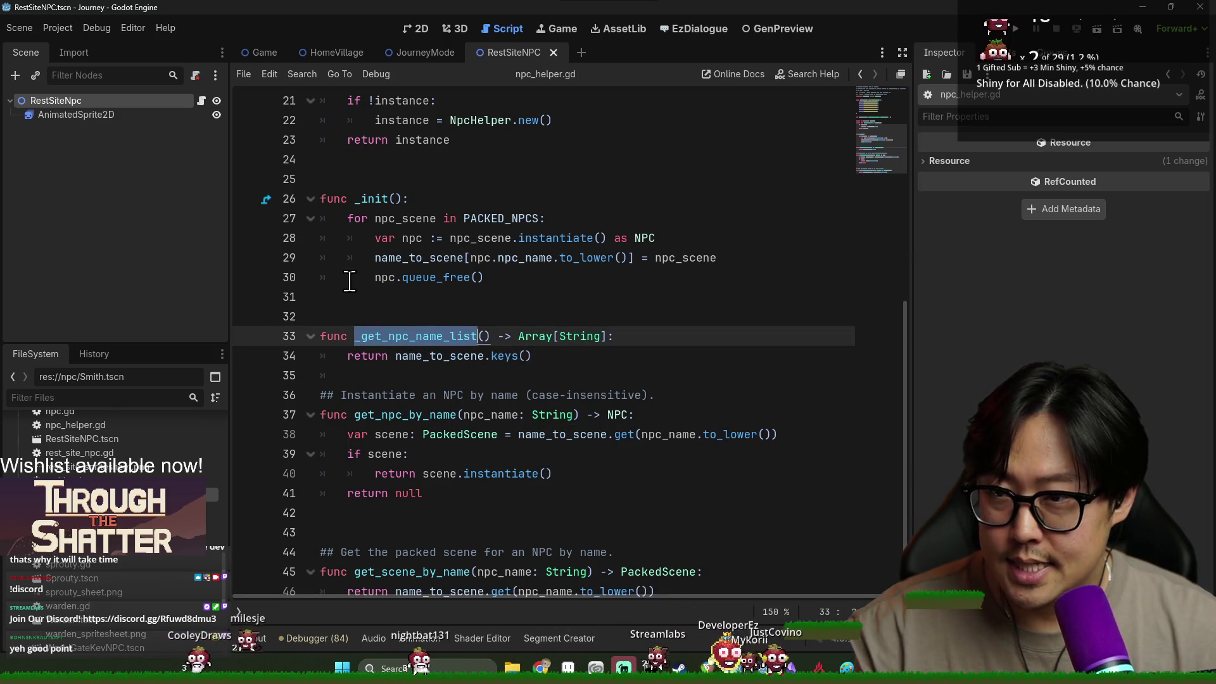
{"action": "scroll", "coordinate": [487, 227], "scroll_direction": "up", "scroll_amount": 7}
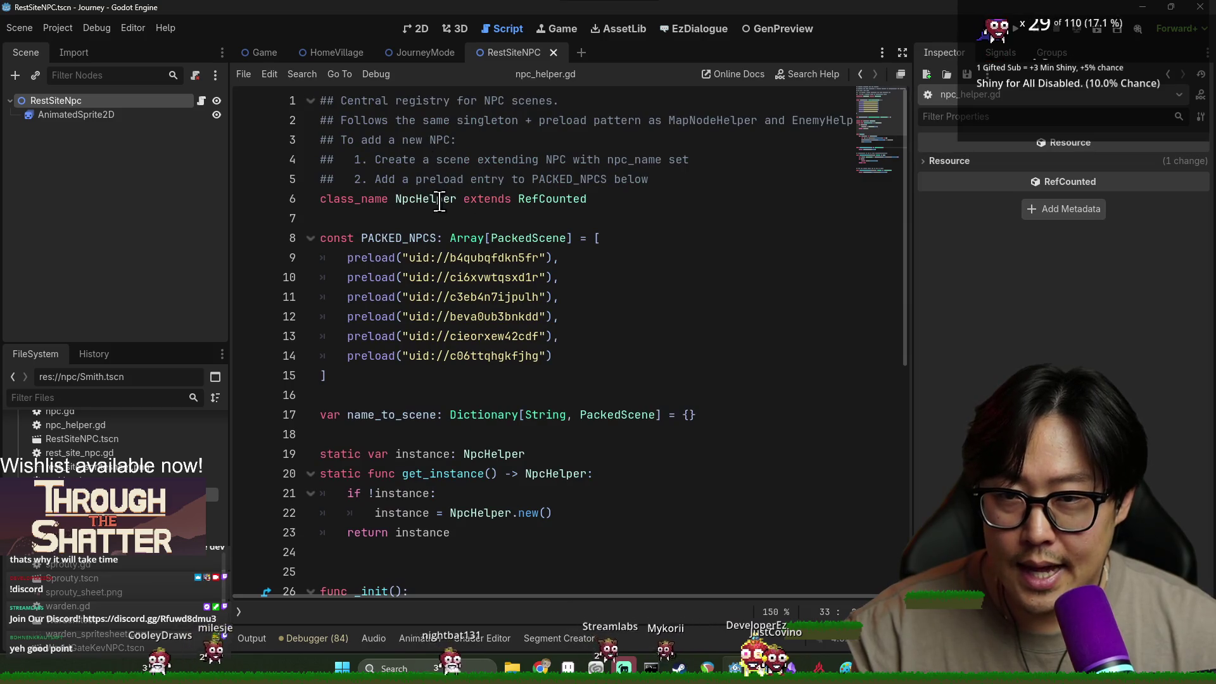
{"action": "scroll", "coordinate": [476, 324], "scroll_direction": "down", "scroll_amount": 6}
{"action": "double_click", "coordinate": [415, 375]}
{"action": "left_click", "coordinate": [384, 336]}
{"action": "key", "text": "Delete"}
{"action": "double_click", "coordinate": [415, 356]}
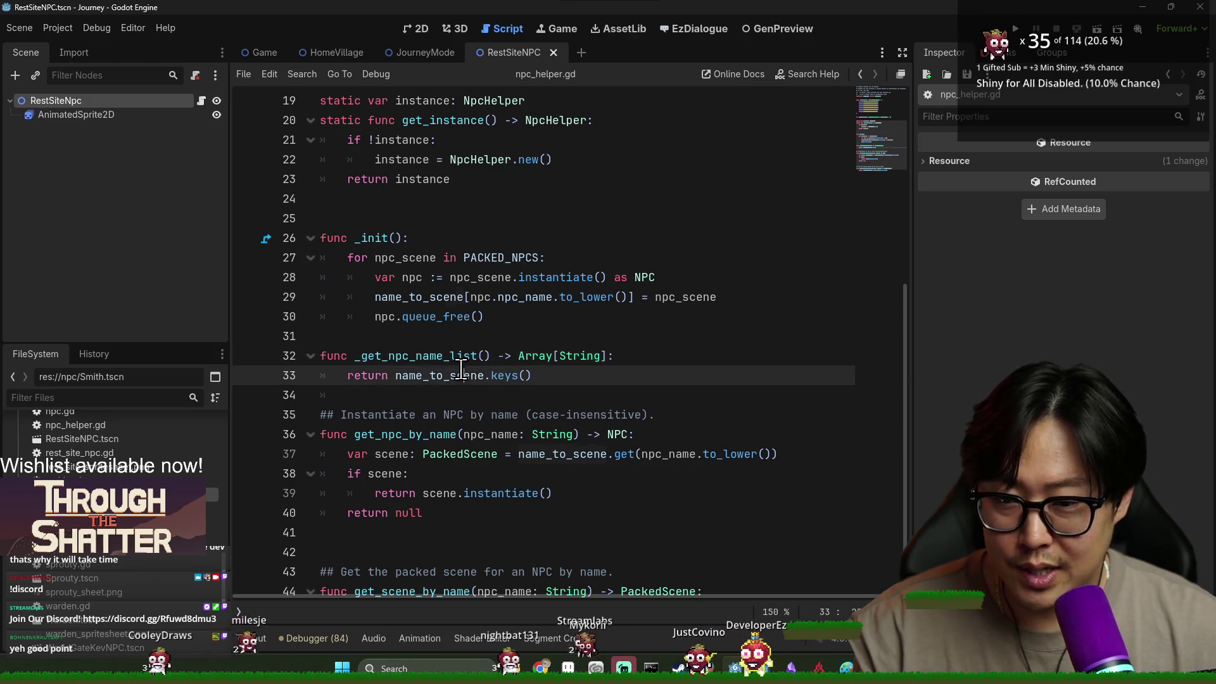
{"action": "double_click", "coordinate": [440, 375]}
{"action": "double_click", "coordinate": [415, 355]}
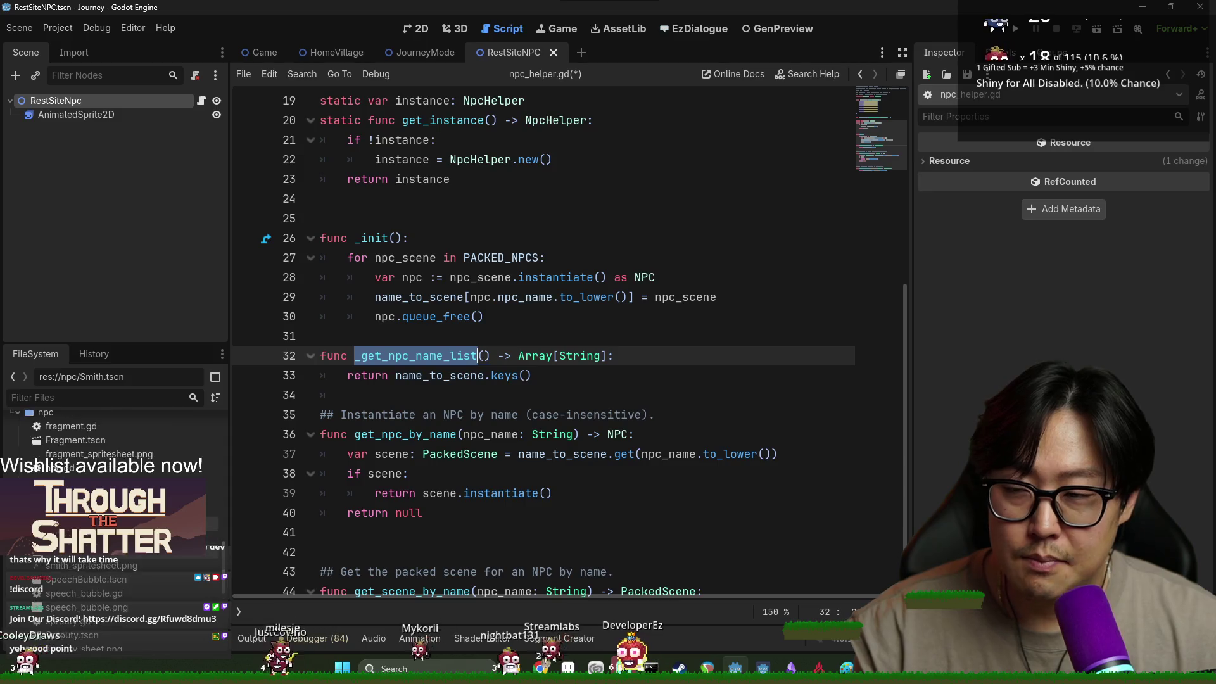
{"action": "scroll", "coordinate": [114, 507], "scroll_direction": "up", "scroll_amount": 4}
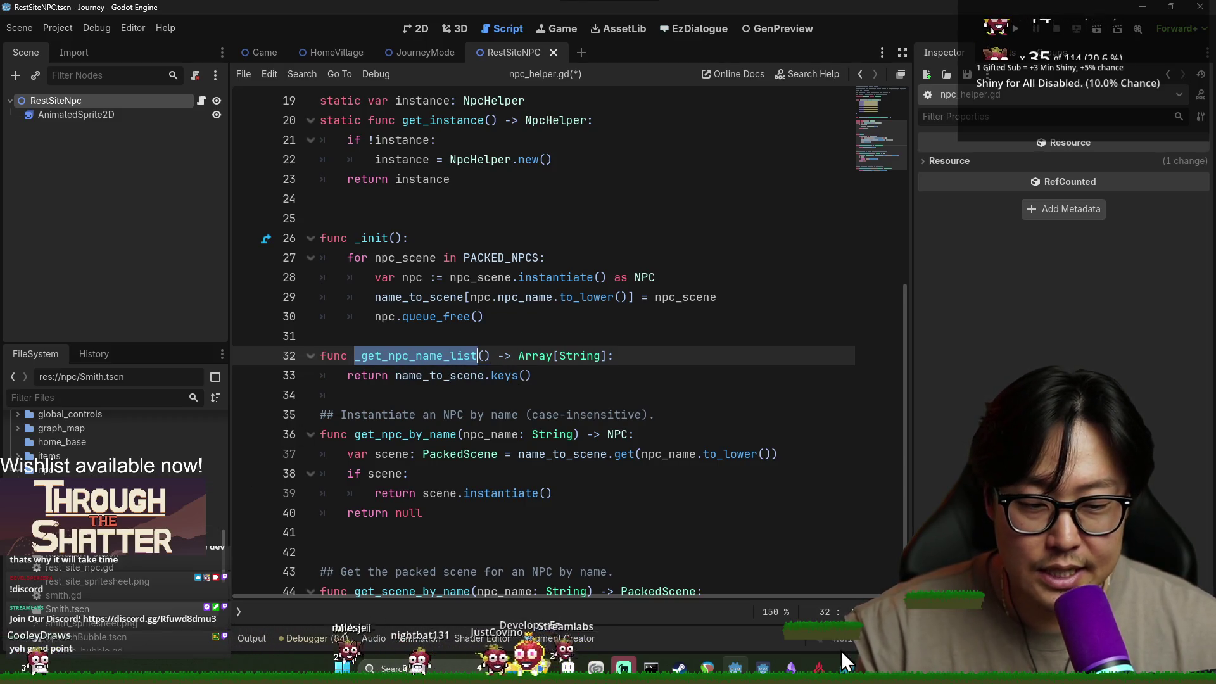
{"action": "mouse_move", "coordinate": [763, 669]}
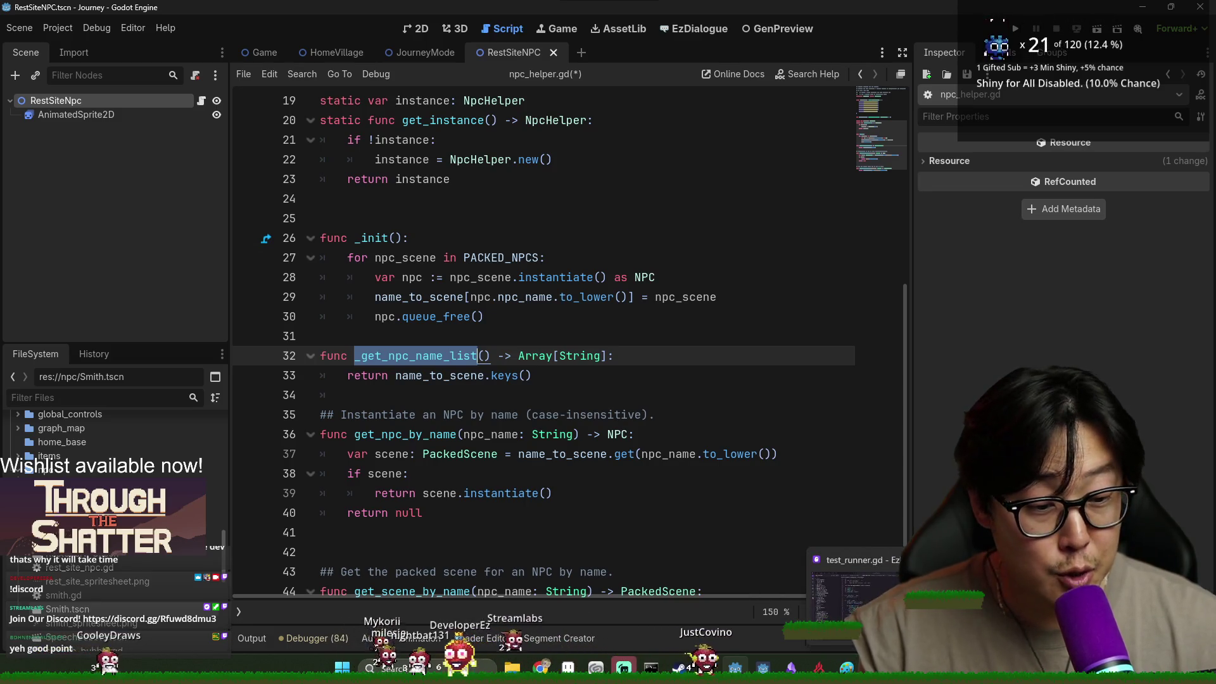
{"action": "left_click", "coordinate": [855, 589]}
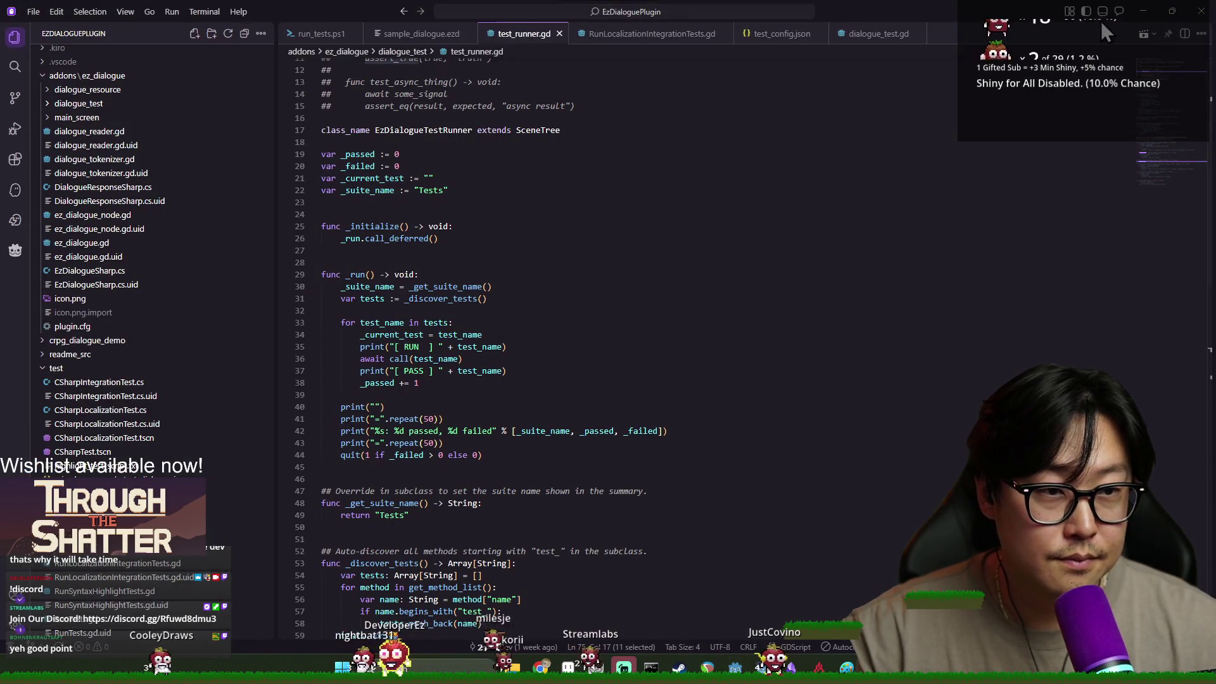
Open and widen the agent chat panel, then collapse the addons\ez_dialogue and test folders.
{"action": "left_click", "coordinate": [1119, 11]}
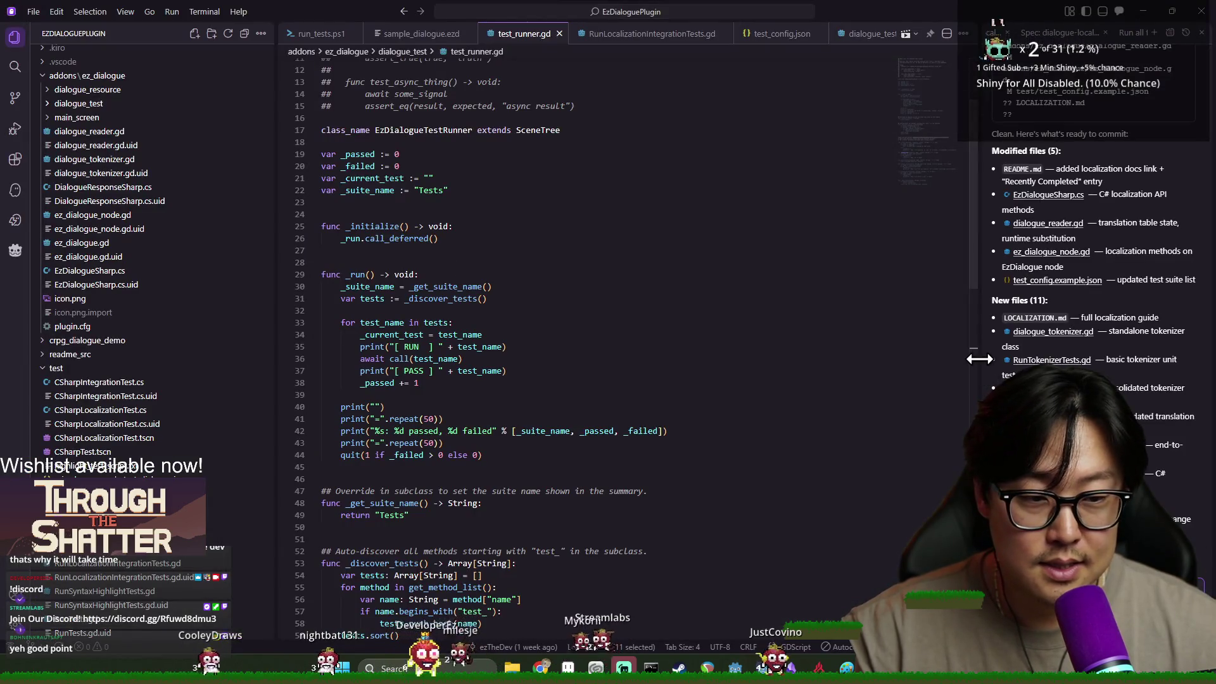
{"action": "left_click_drag", "start_coordinate": [794, 355], "coordinate": [641, 354]}
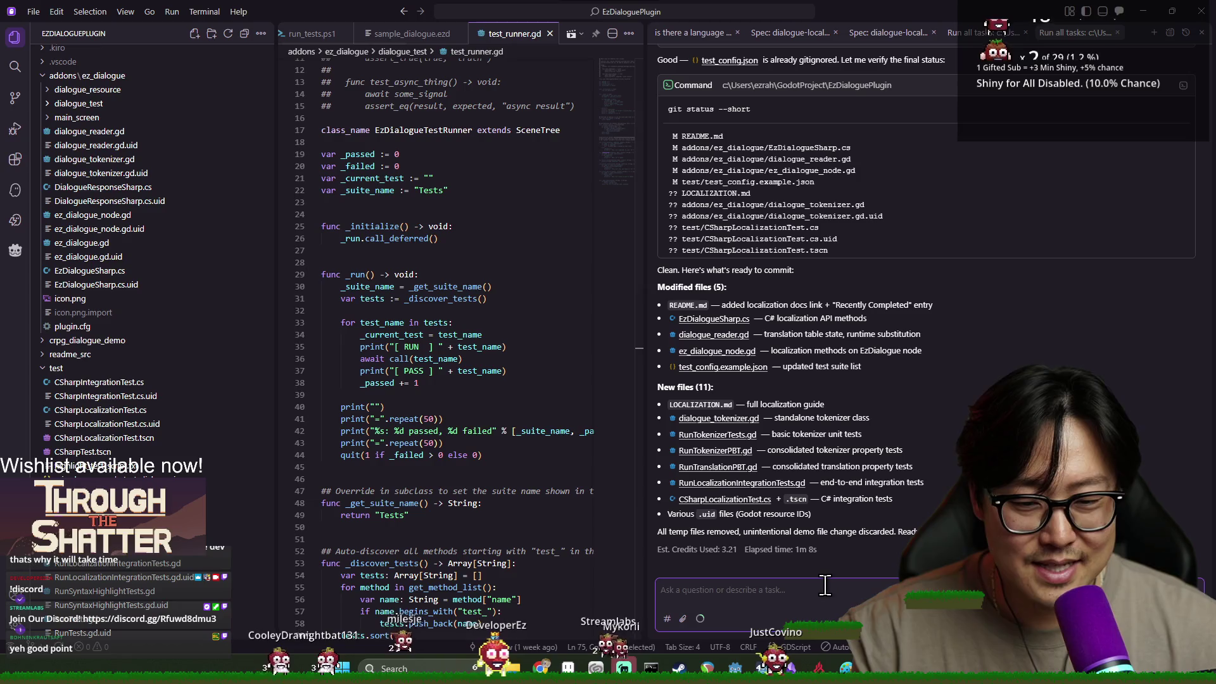
{"action": "scroll", "coordinate": [69, 190], "scroll_direction": "up", "scroll_amount": 1}
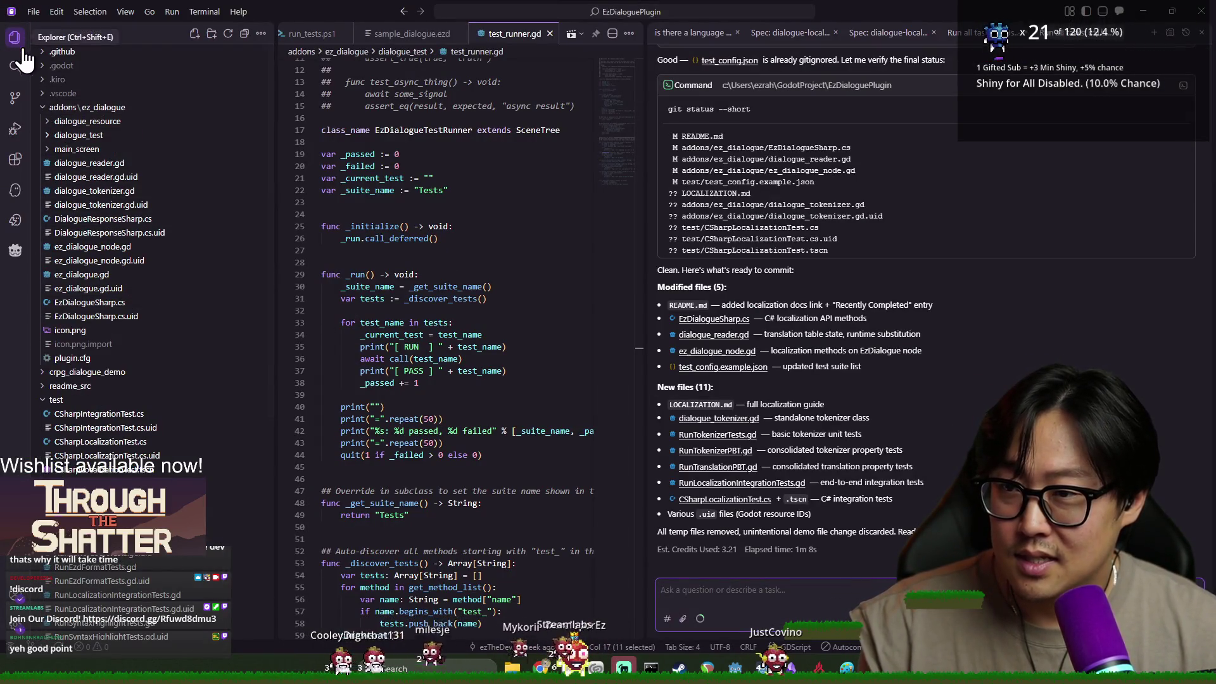
{"action": "left_click", "coordinate": [55, 108]}
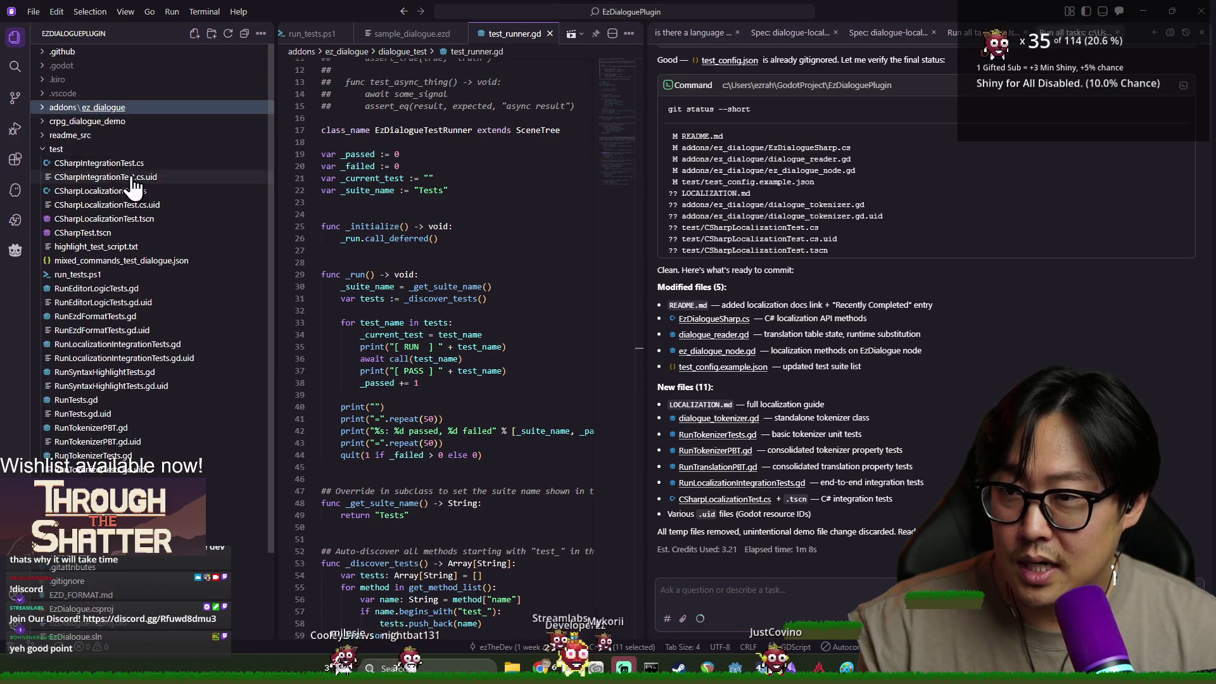
{"action": "left_click", "coordinate": [63, 149]}
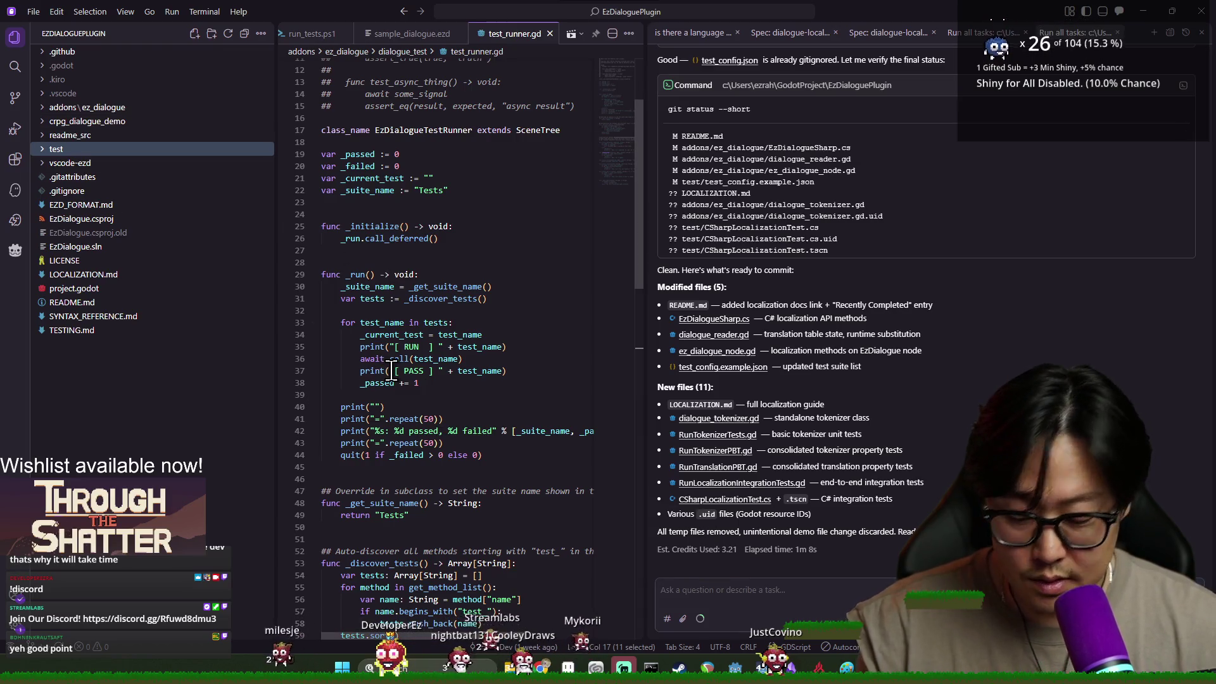
{"action": "left_click", "coordinate": [33, 18]}
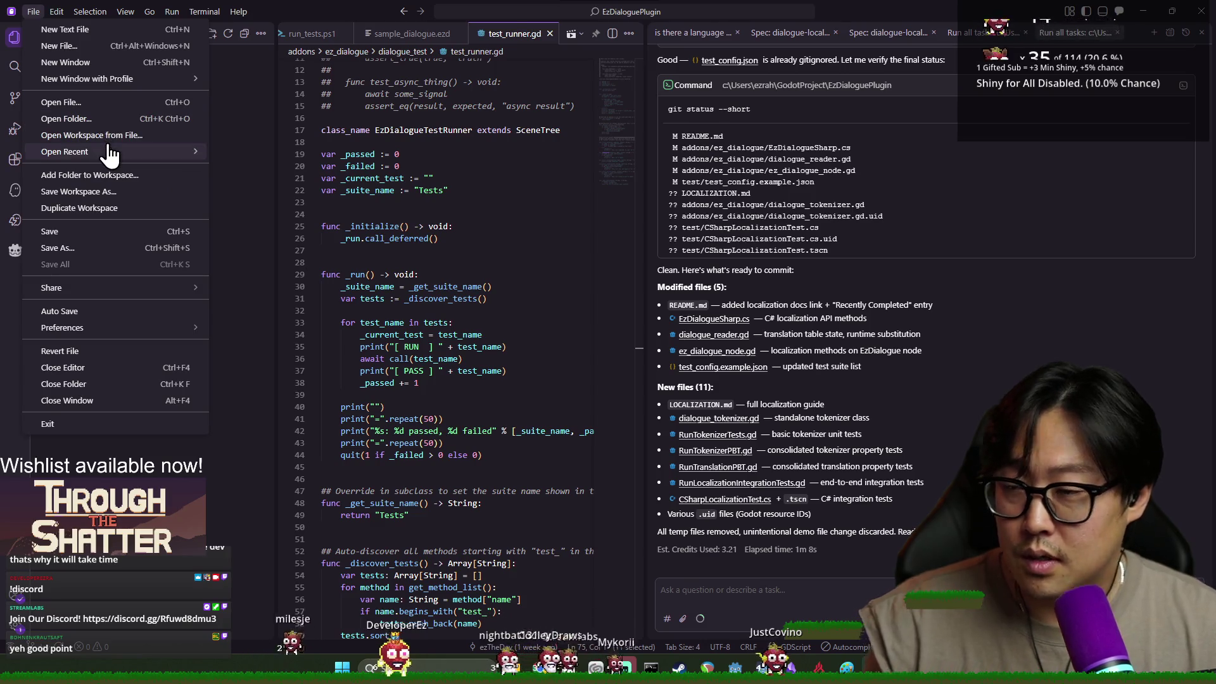
Browse the workspace file picker up to Documents and into the journey project folder.
{"action": "key", "text": "Escape"}
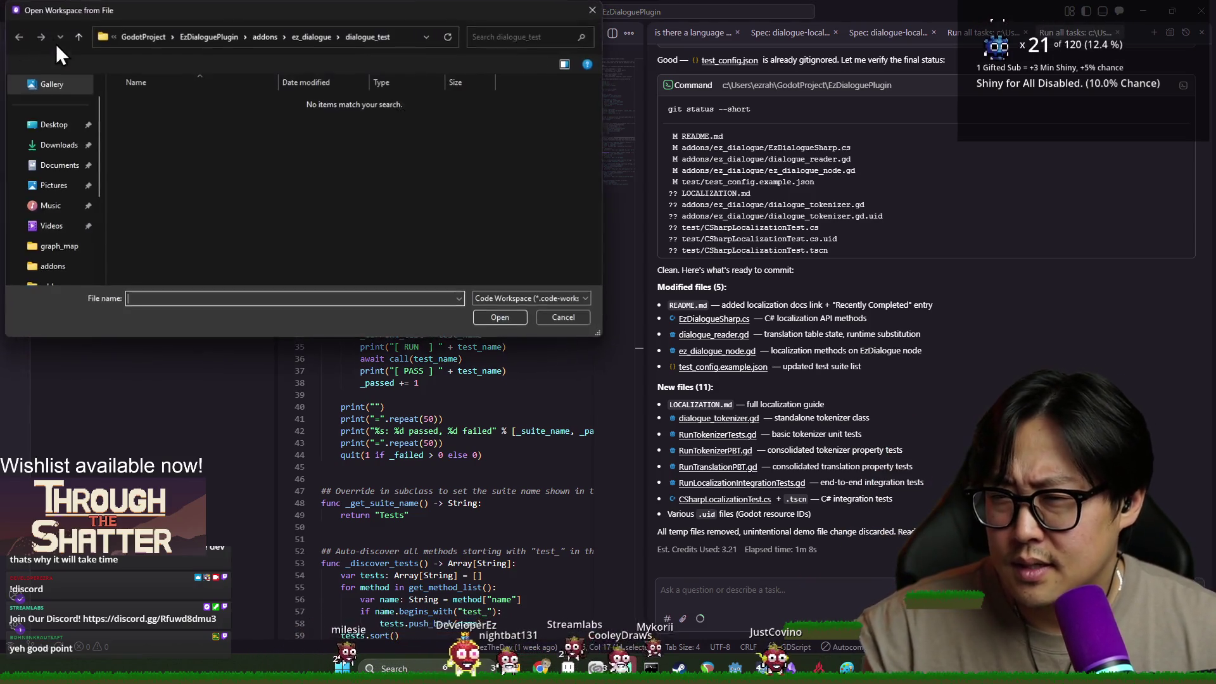
{"action": "left_click", "coordinate": [147, 39]}
{"action": "key", "text": "alt+Up"}
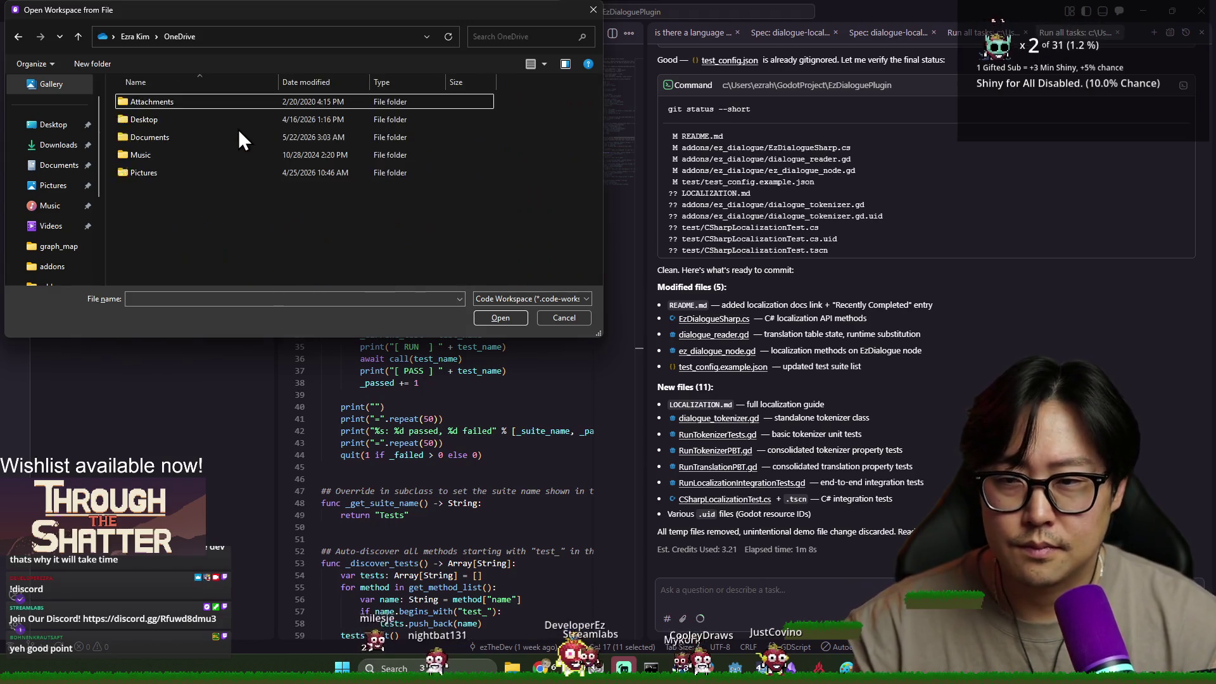
{"action": "double_click", "coordinate": [238, 132]}
{"action": "key", "text": "Return"}
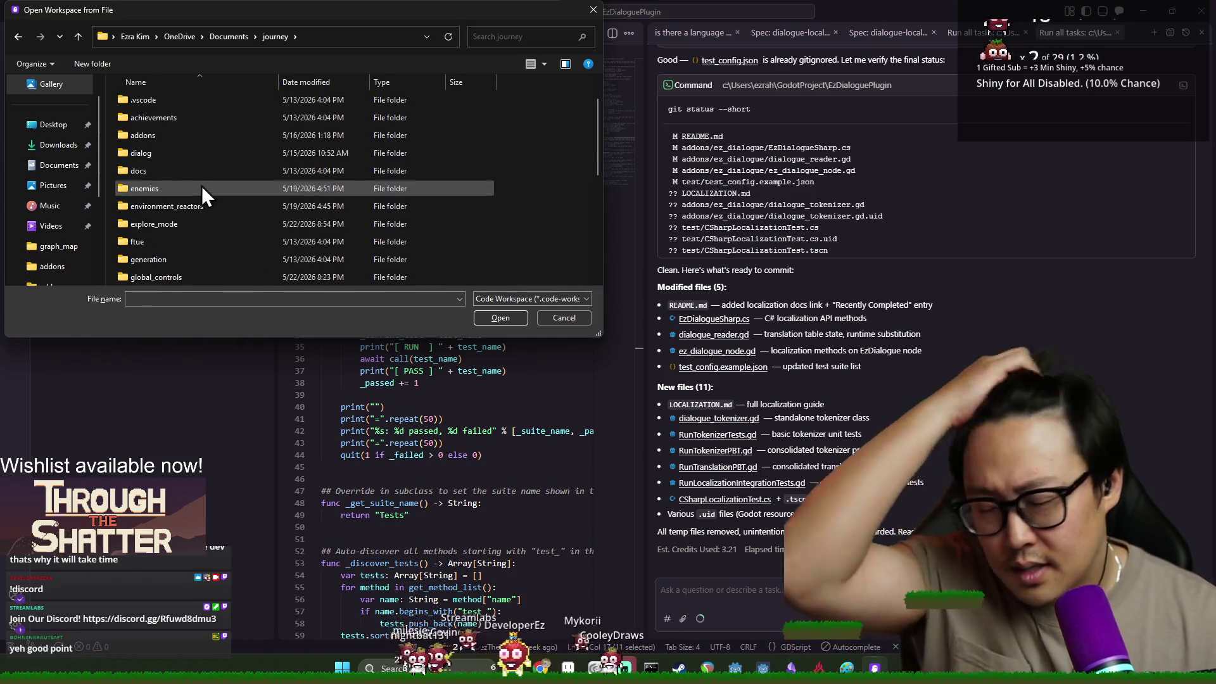
{"action": "scroll", "coordinate": [169, 229], "scroll_direction": "down", "scroll_amount": 2}
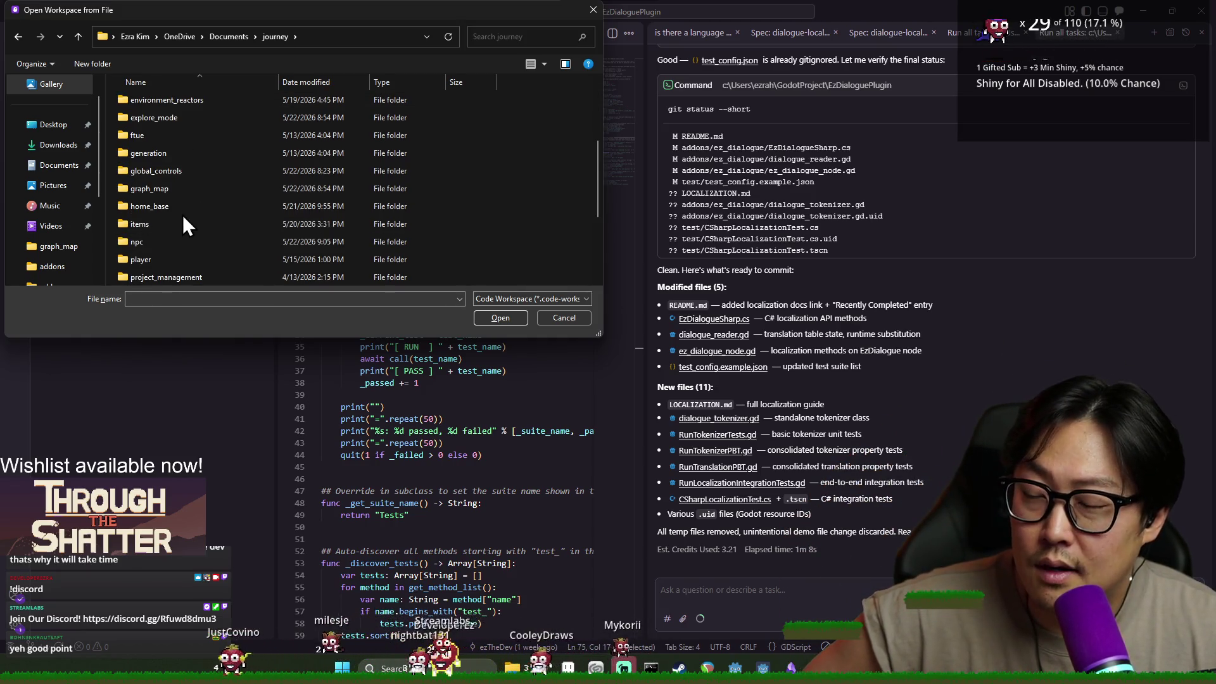
{"action": "scroll", "coordinate": [183, 214], "scroll_direction": "up", "scroll_amount": 3}
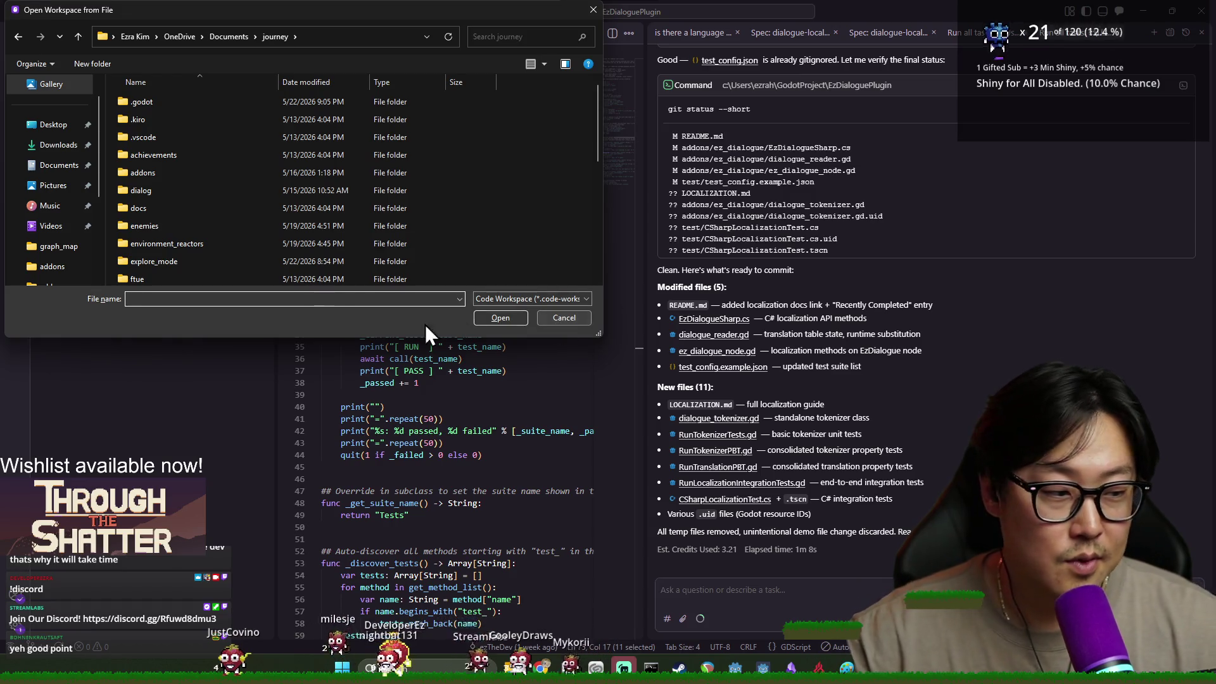
{"action": "scroll", "coordinate": [272, 231], "scroll_direction": "down", "scroll_amount": 6}
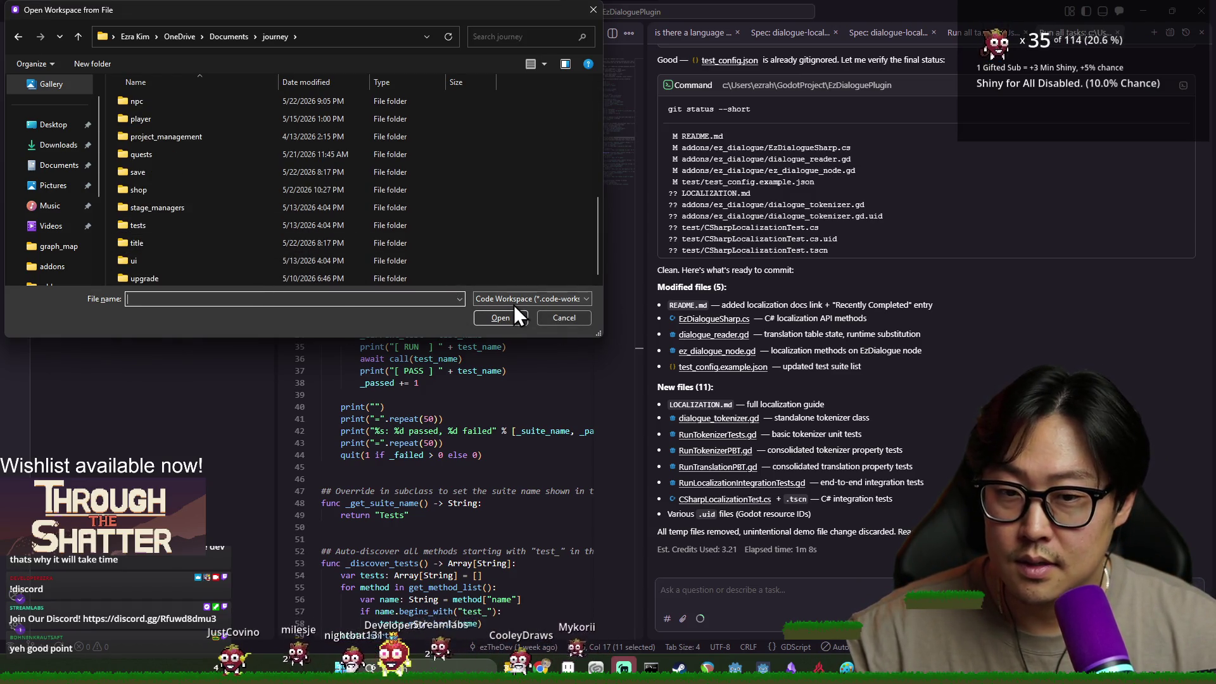
{"action": "scroll", "coordinate": [193, 216], "scroll_direction": "up", "scroll_amount": 1}
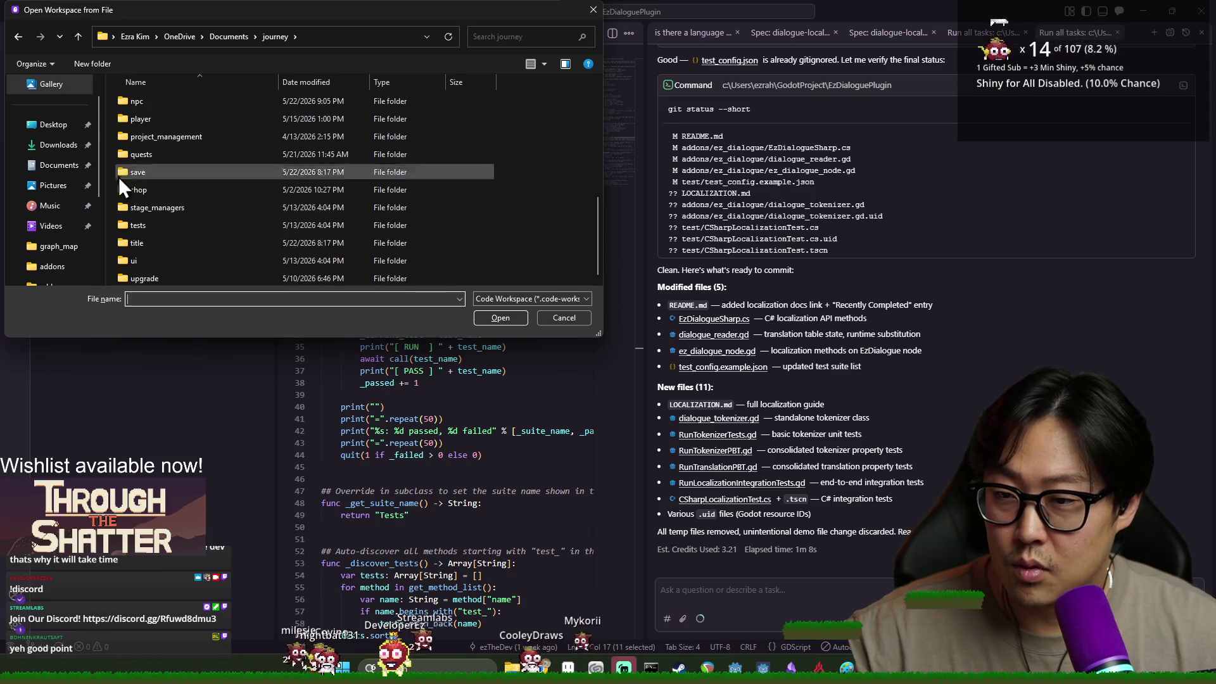
{"action": "left_click", "coordinate": [78, 36]}
{"action": "scroll", "coordinate": [178, 216], "scroll_direction": "down", "scroll_amount": 5}
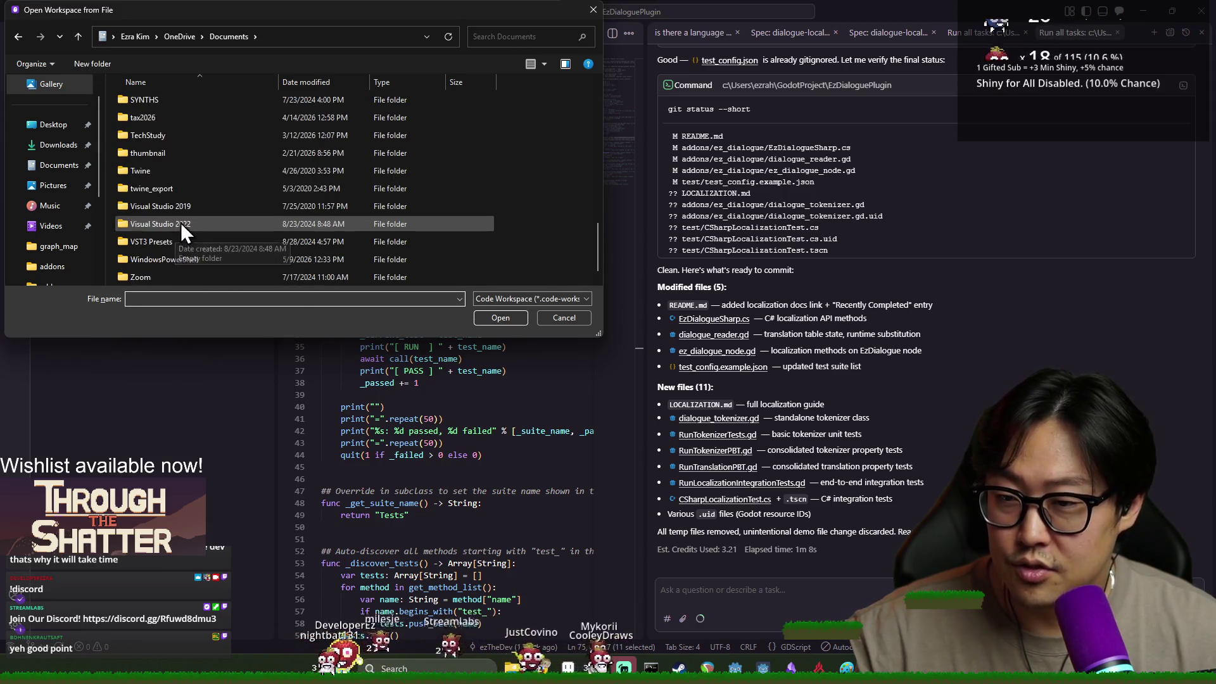
Dismiss the workspace picker and use File > Open Folder... to browse home, OneDrive, Documents, journey.
{"action": "left_click", "coordinate": [553, 317]}
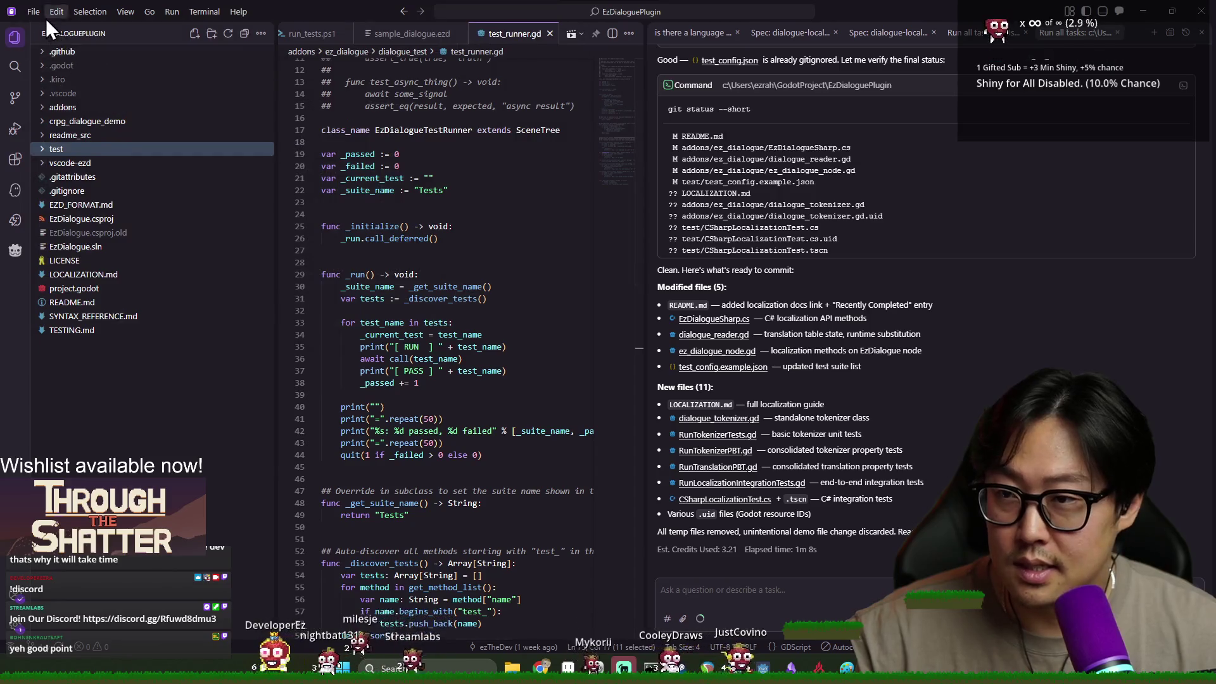
{"action": "left_click", "coordinate": [33, 12]}
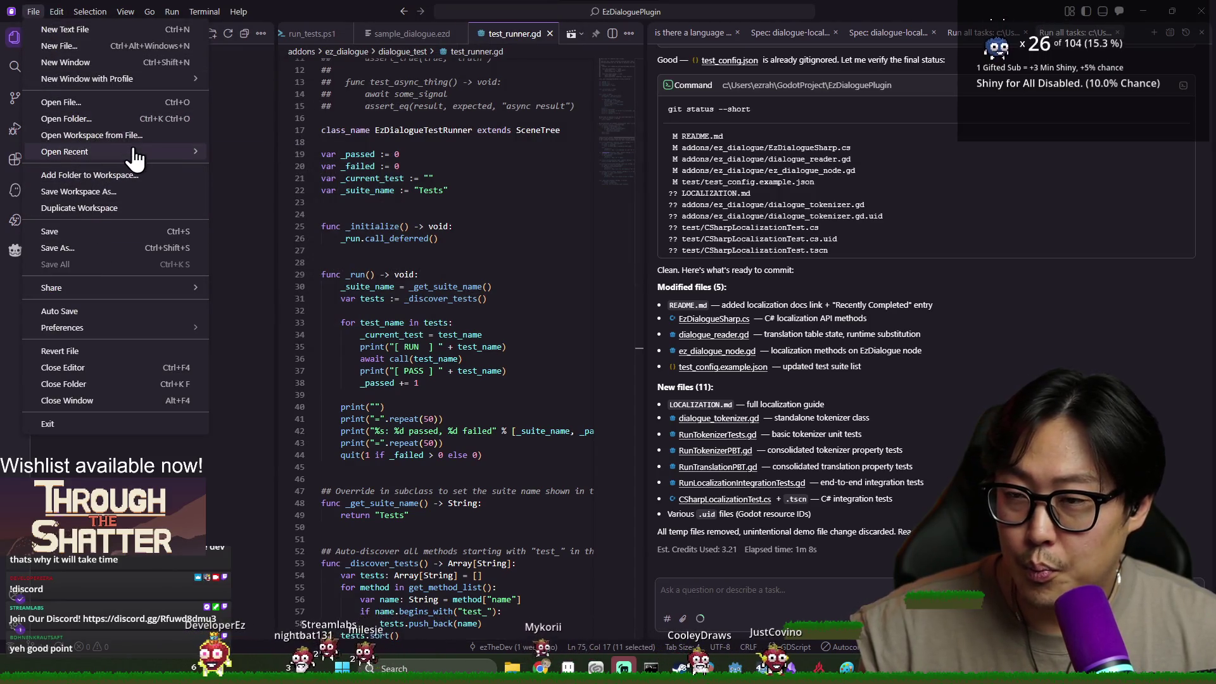
{"action": "left_click", "coordinate": [125, 120]}
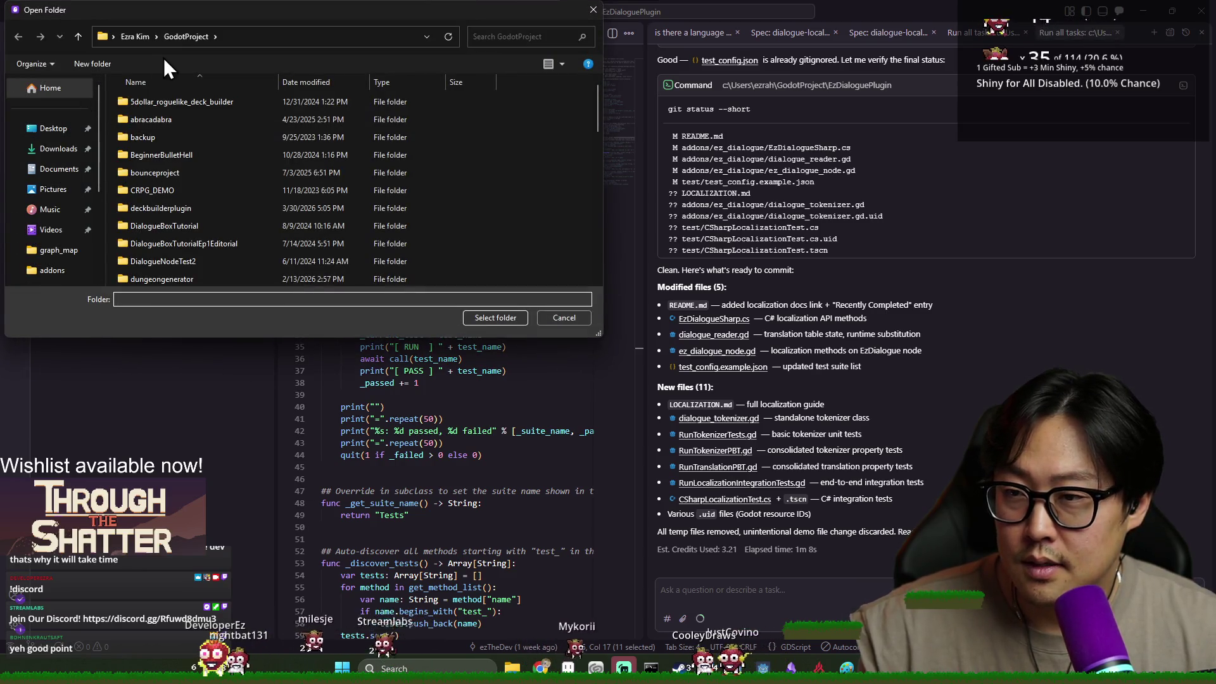
{"action": "left_click", "coordinate": [145, 36]}
{"action": "double_click", "coordinate": [304, 201]}
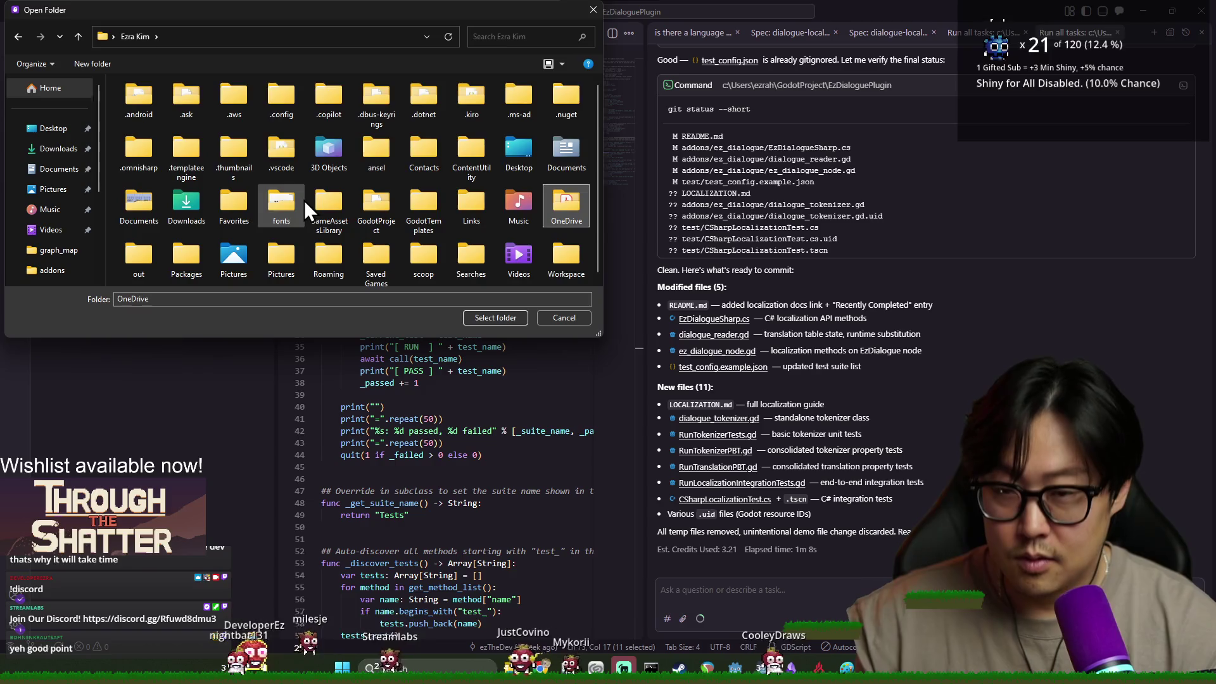
{"action": "key", "text": "Down"}
{"action": "key", "text": "Down"}
{"action": "key", "text": "Return"}
{"action": "left_click", "coordinate": [304, 200]}
Open the journey folder as Kiro's project.
{"action": "double_click", "coordinate": [305, 200]}
{"action": "left_click", "coordinate": [496, 315]}
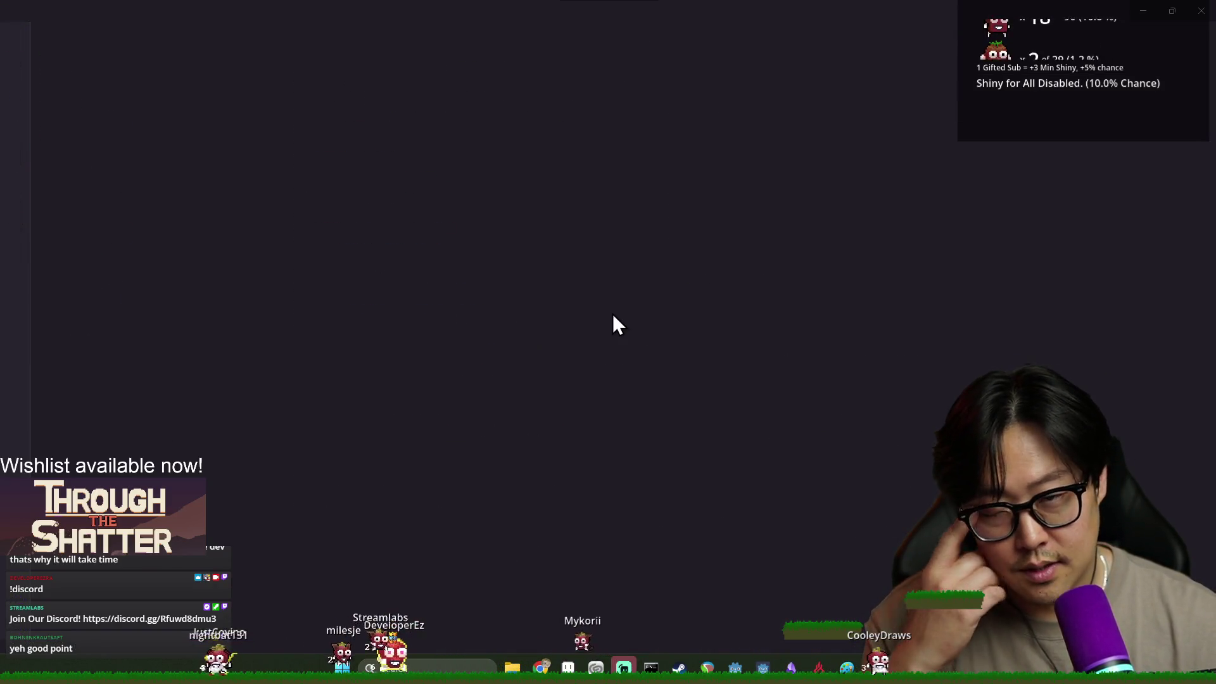
{"action": "key", "text": "alt+Tab"}
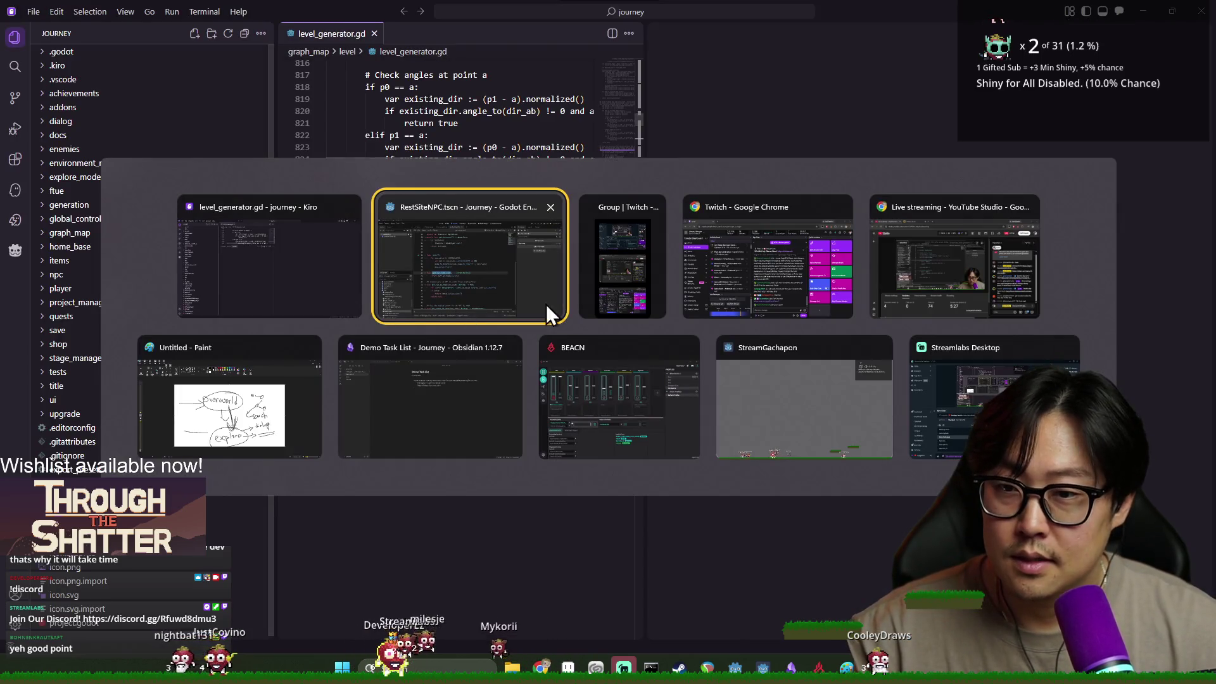
{"action": "key", "text": "alt+shift+Tab"}
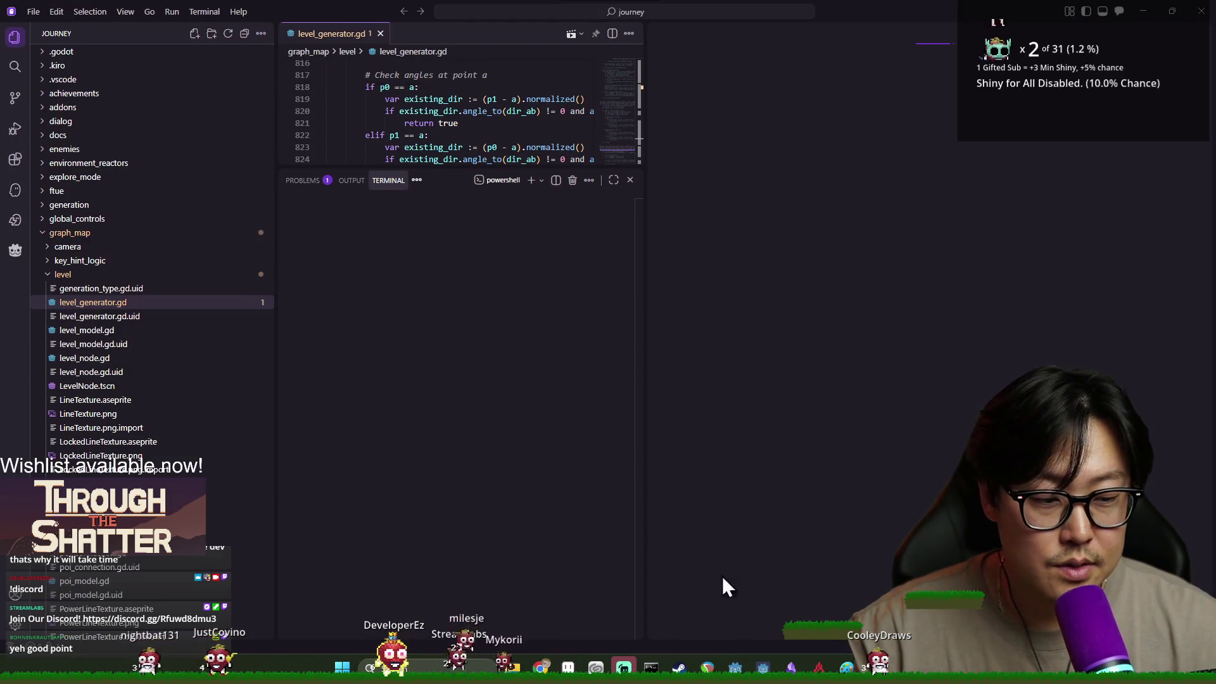
Widen the Kiro window, shrink the terminal panel, and switch to Godot.
{"action": "left_click_drag", "start_coordinate": [762, 374], "coordinate": [859, 380]}
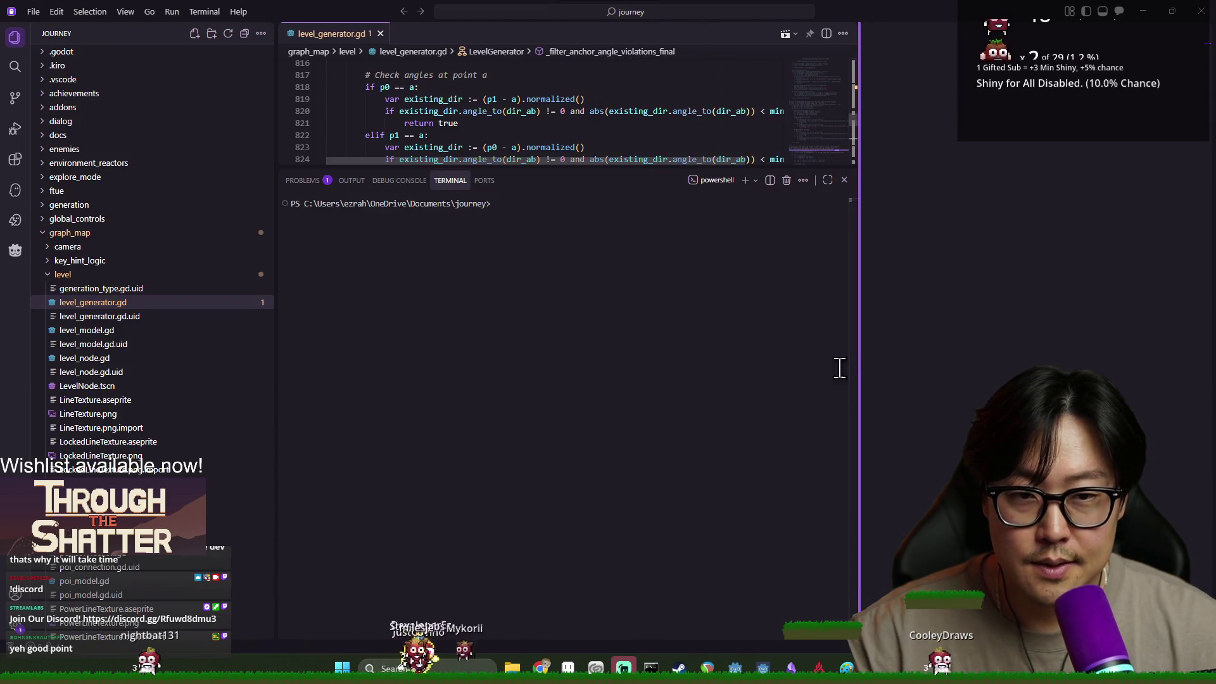
{"action": "left_click_drag", "start_coordinate": [559, 166], "coordinate": [559, 405]}
{"action": "key", "text": "alt+Tab"}
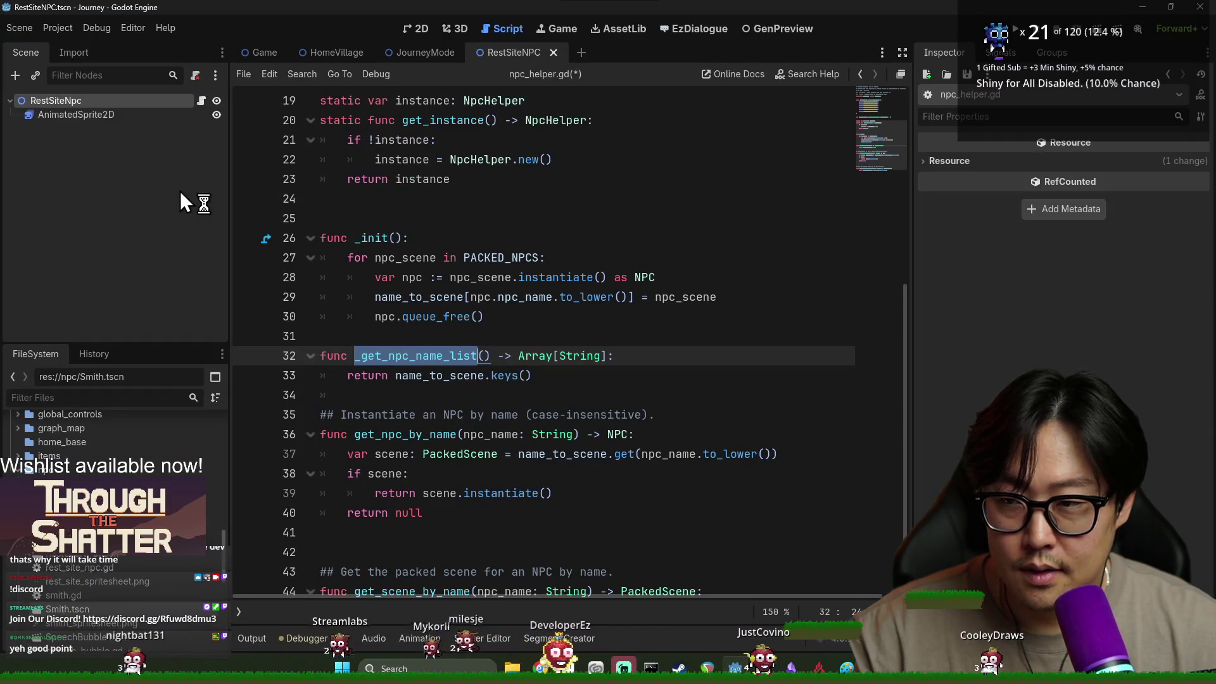
Return to Kiro to read the agent's PoiType enum fix summary.
{"action": "key", "text": "alt+Tab"}
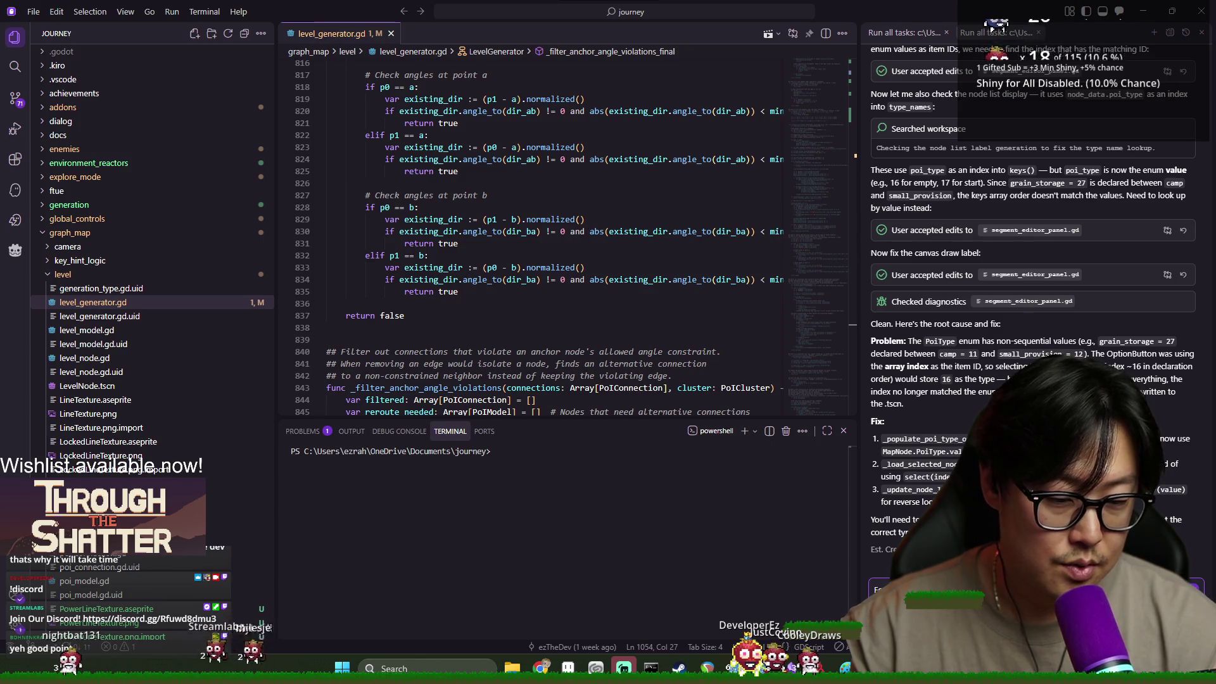
Send the agent a request for an NPC name dropdown on segment nodes, filled from npc_helper's name list.
{"action": "key", "text": "alt+Tab"}
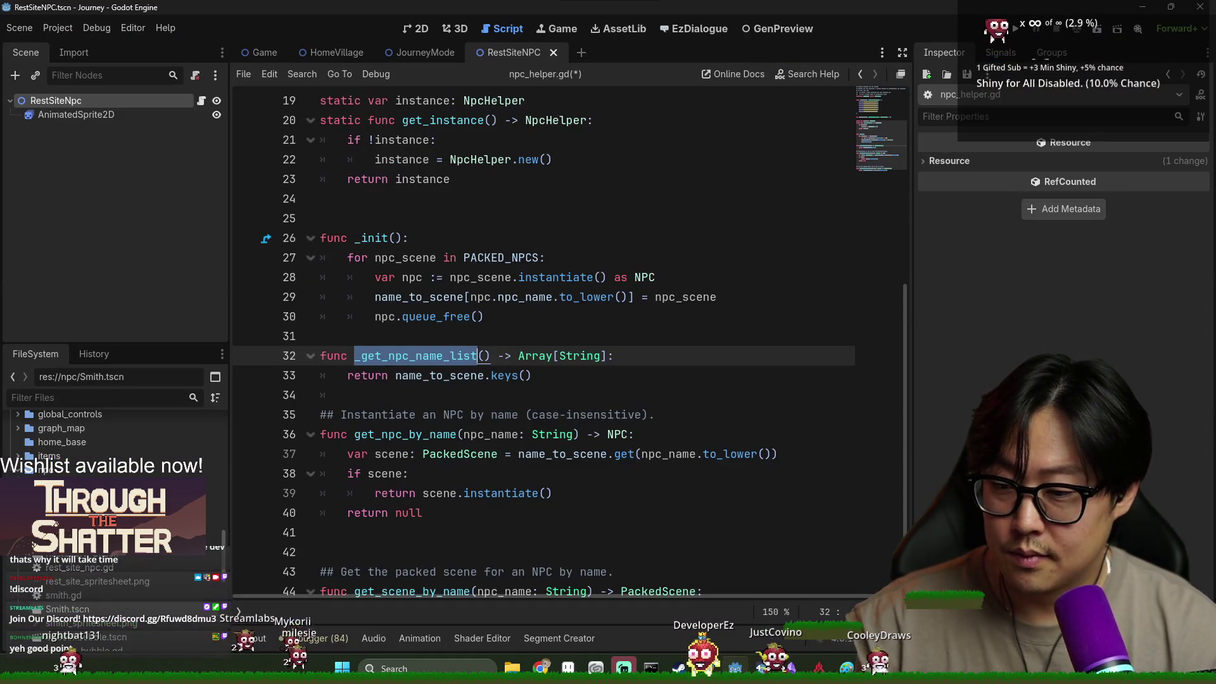
{"action": "key", "text": "alt+Tab"}
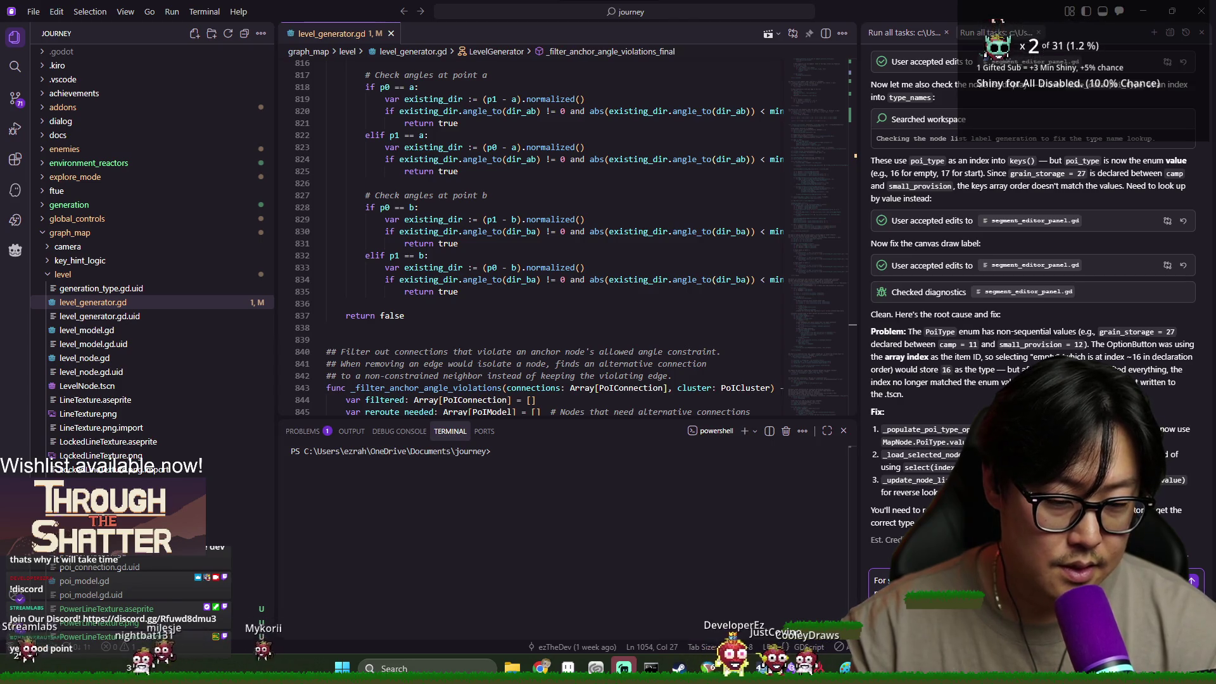
{"action": "key", "text": "alt+Tab"}
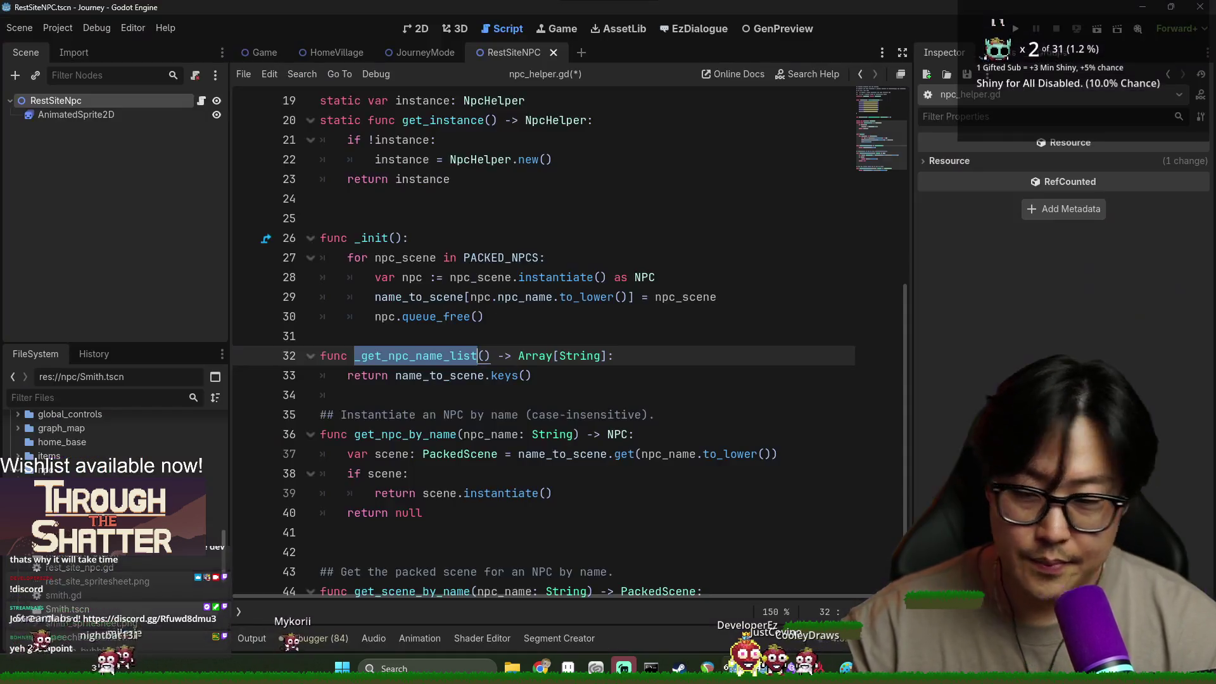
{"action": "key", "text": "alt+Tab"}
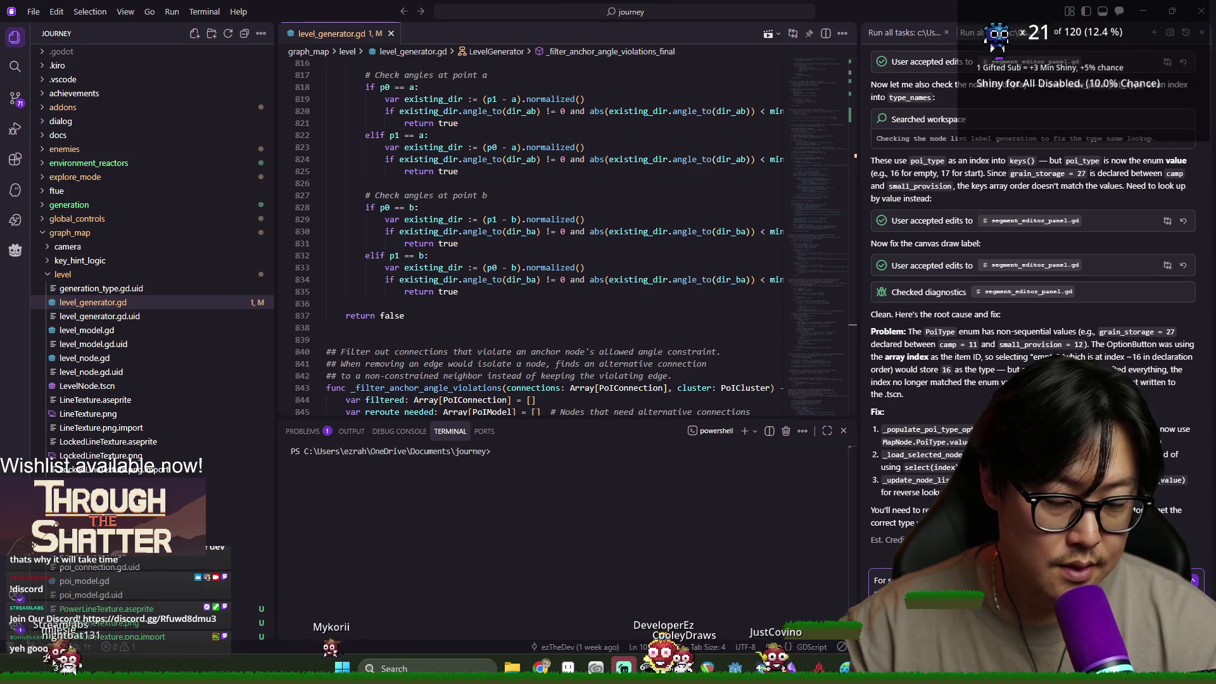
{"action": "type", "text": "node"}
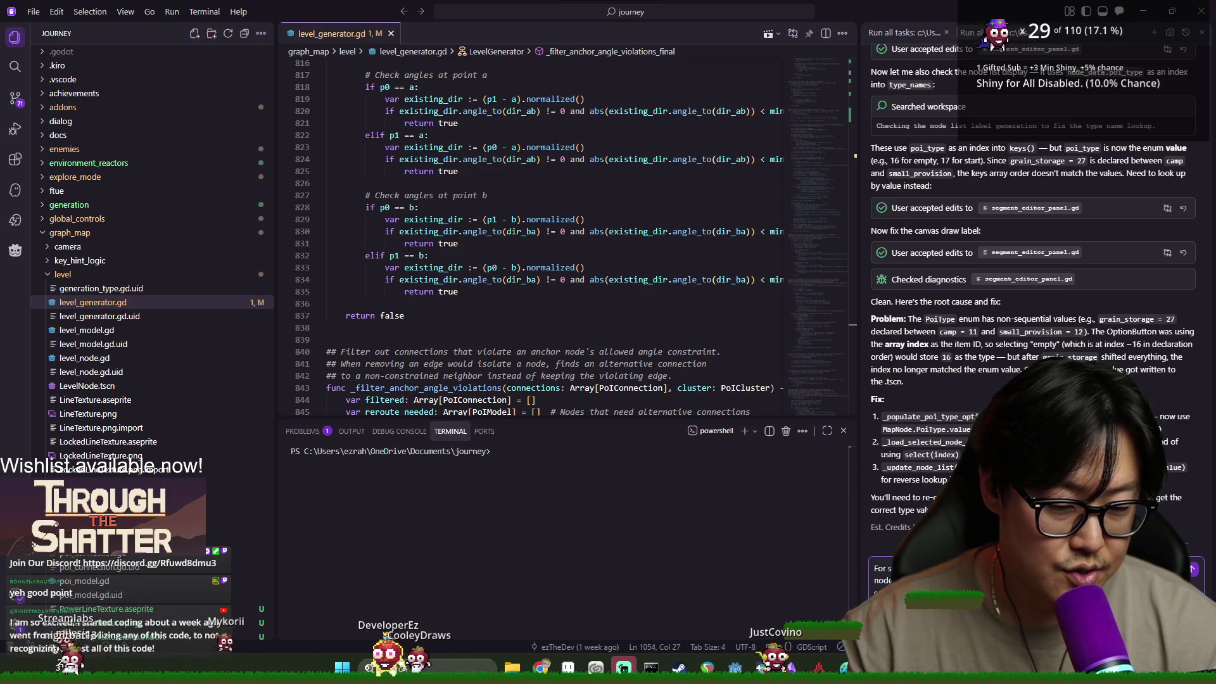
{"action": "key", "text": "shift+Return"}
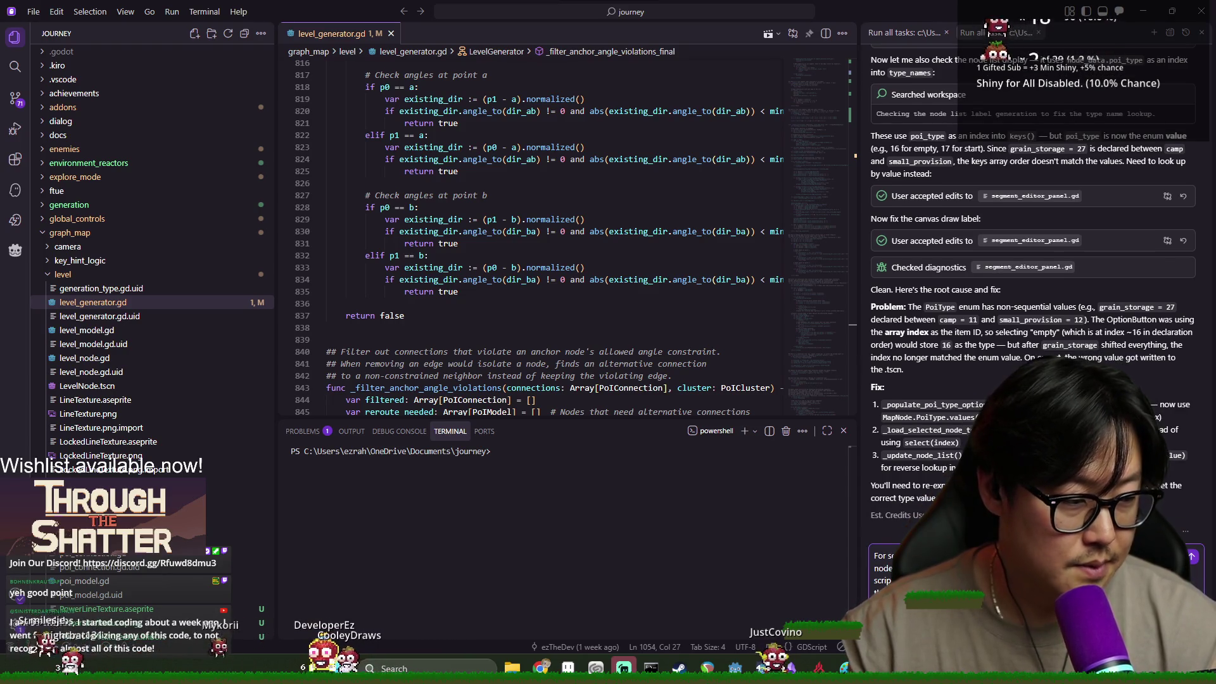
{"action": "key", "text": "BackSpace"}
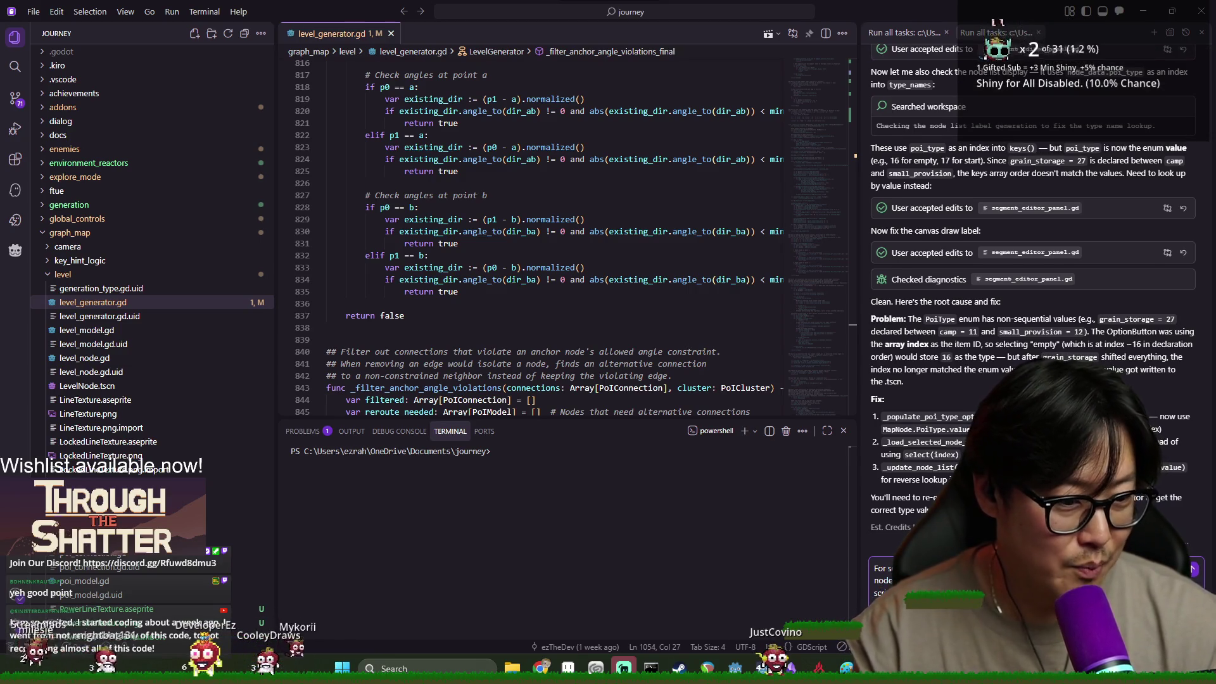
{"action": "key", "text": "Return"}
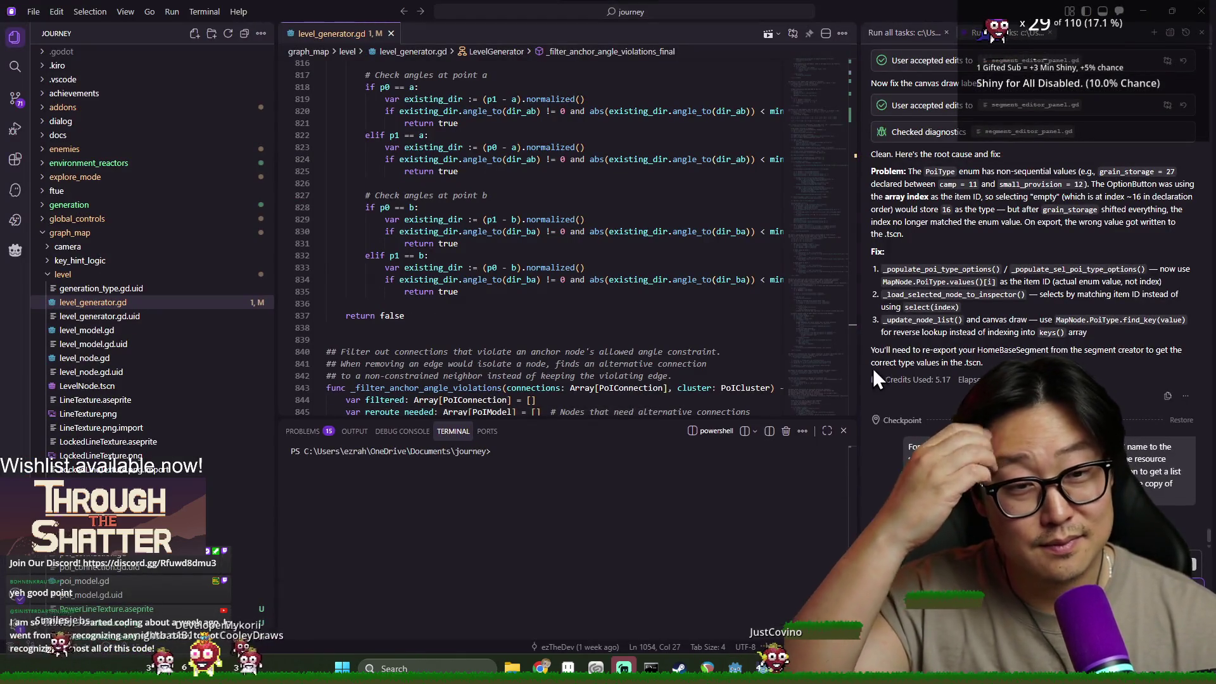
Alternate between Godot's npc_helper.gd and Kiro while the agent works.
{"action": "key", "text": "alt+Tab"}
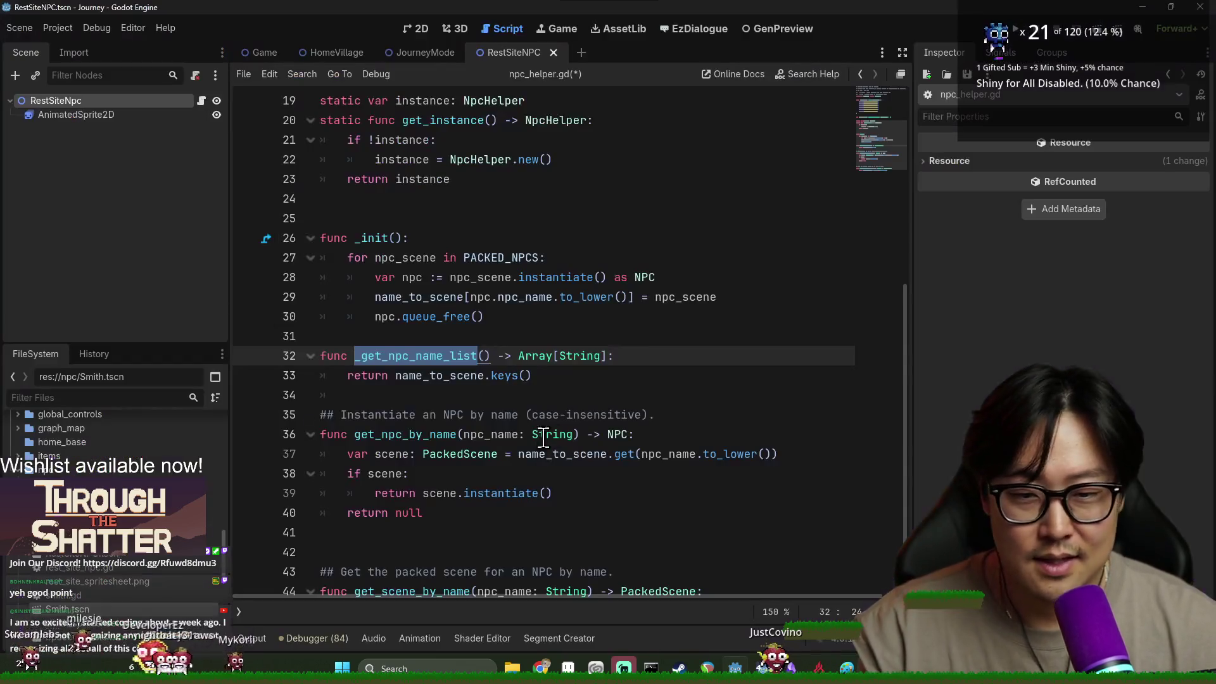
{"action": "left_click", "coordinate": [402, 396]}
{"action": "key", "text": "Up"}
{"action": "key", "text": "Up"}
{"action": "key", "text": "Up"}
{"action": "key", "text": "alt+Tab"}
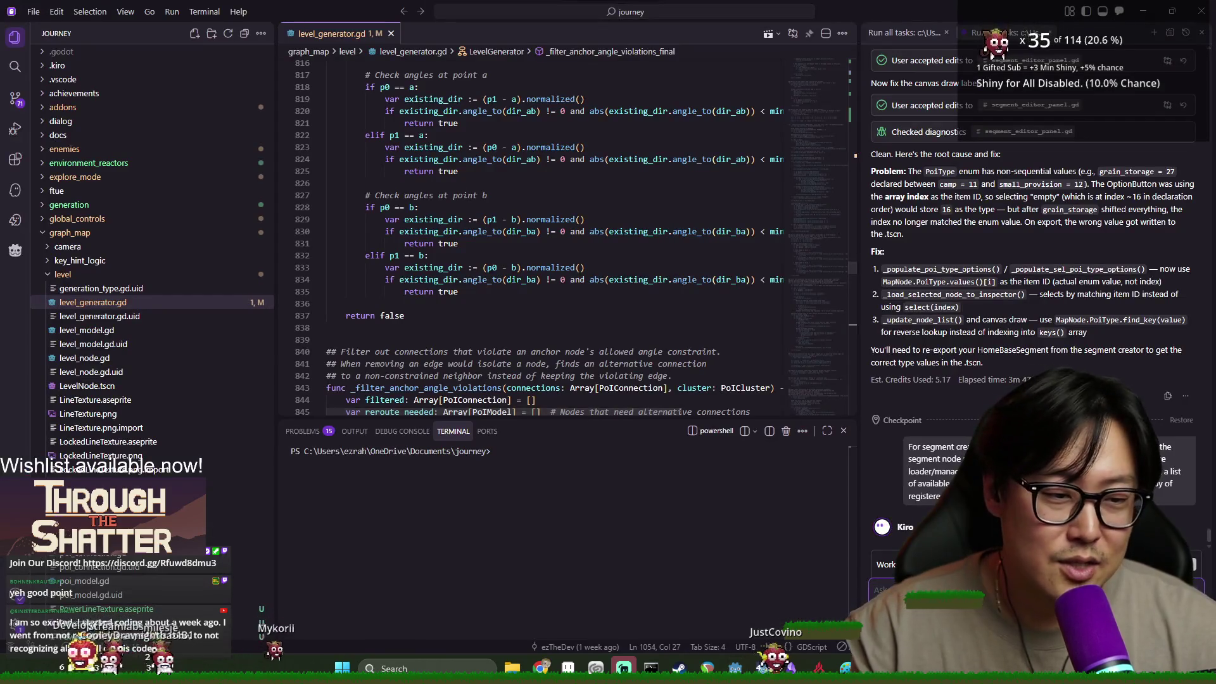
{"action": "key", "text": "alt+Tab"}
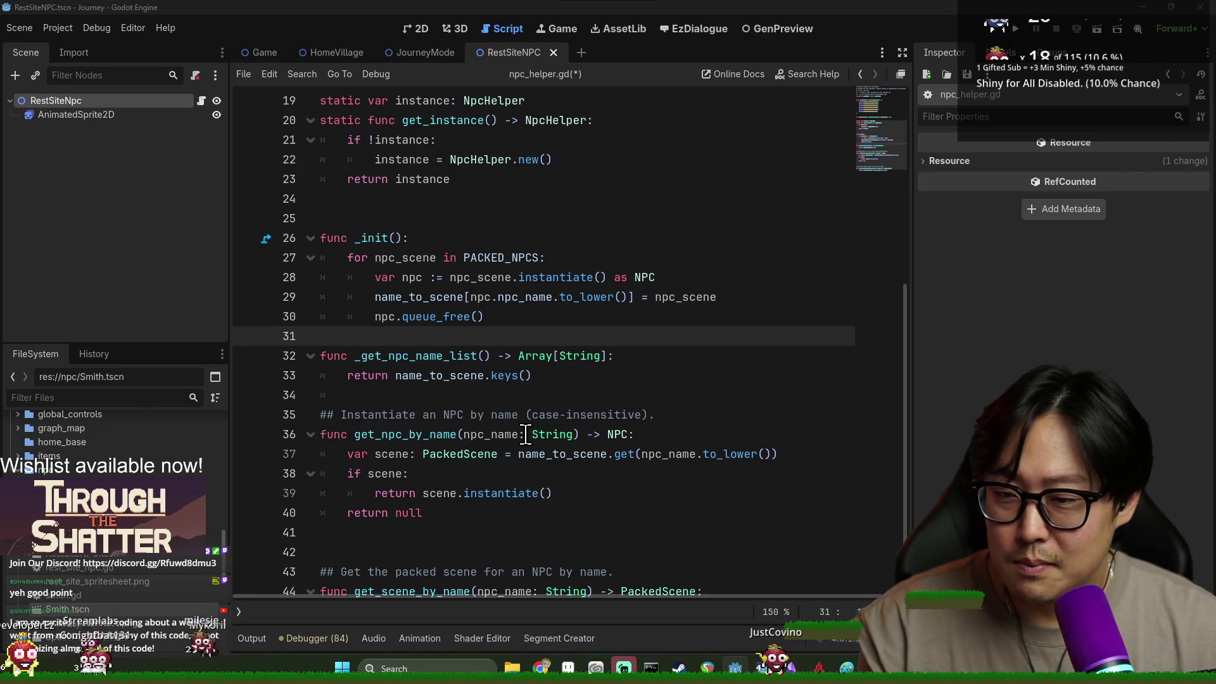
{"action": "key", "text": "alt+Tab"}
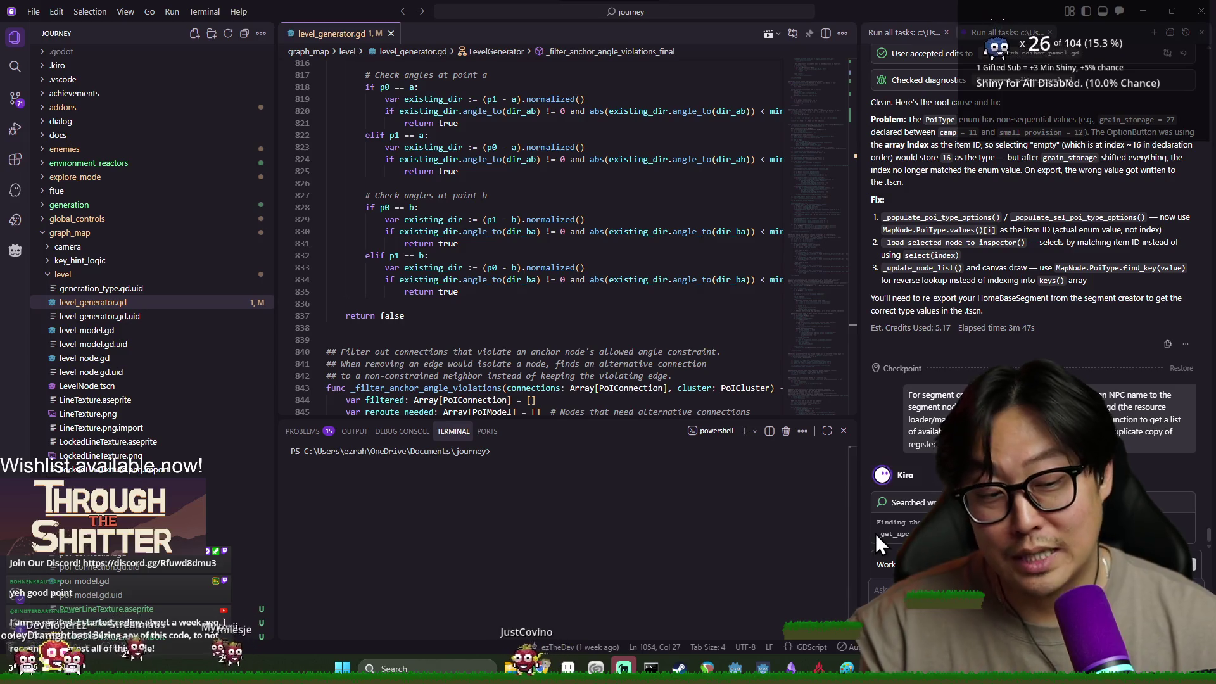
{"action": "key", "text": "alt+Tab"}
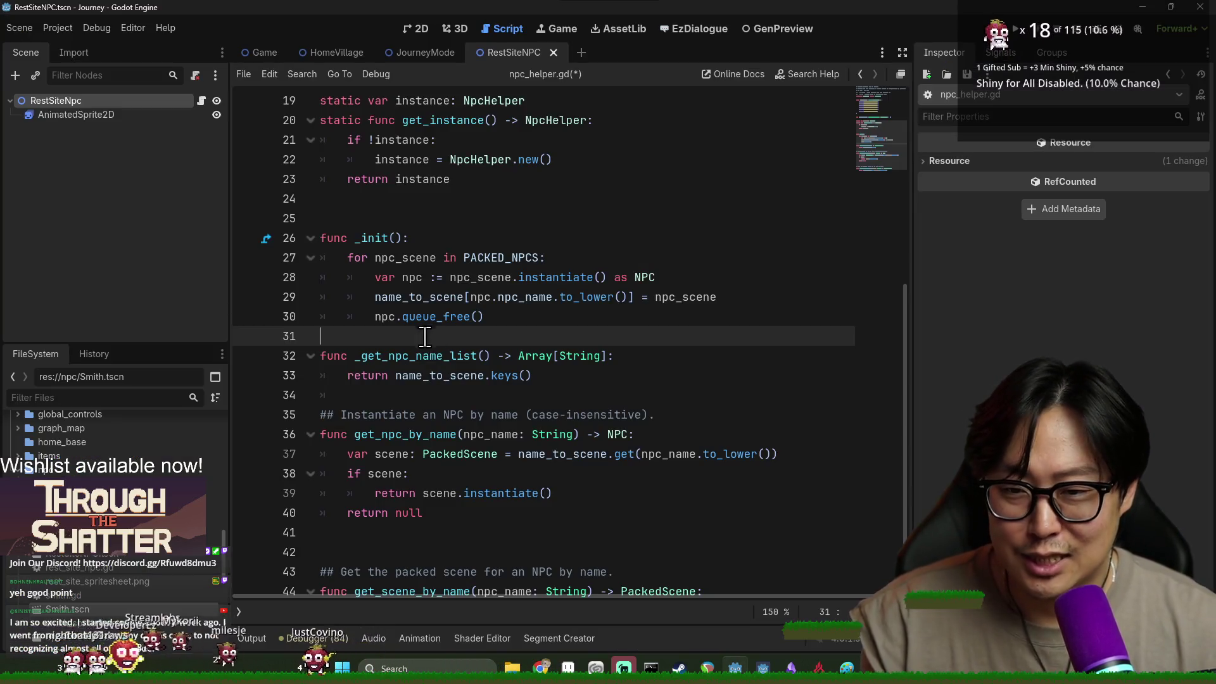
Open the JourneyMode scene and its ExploreMode node's script, explore_mode.gd.
{"action": "left_click", "coordinate": [421, 53]}
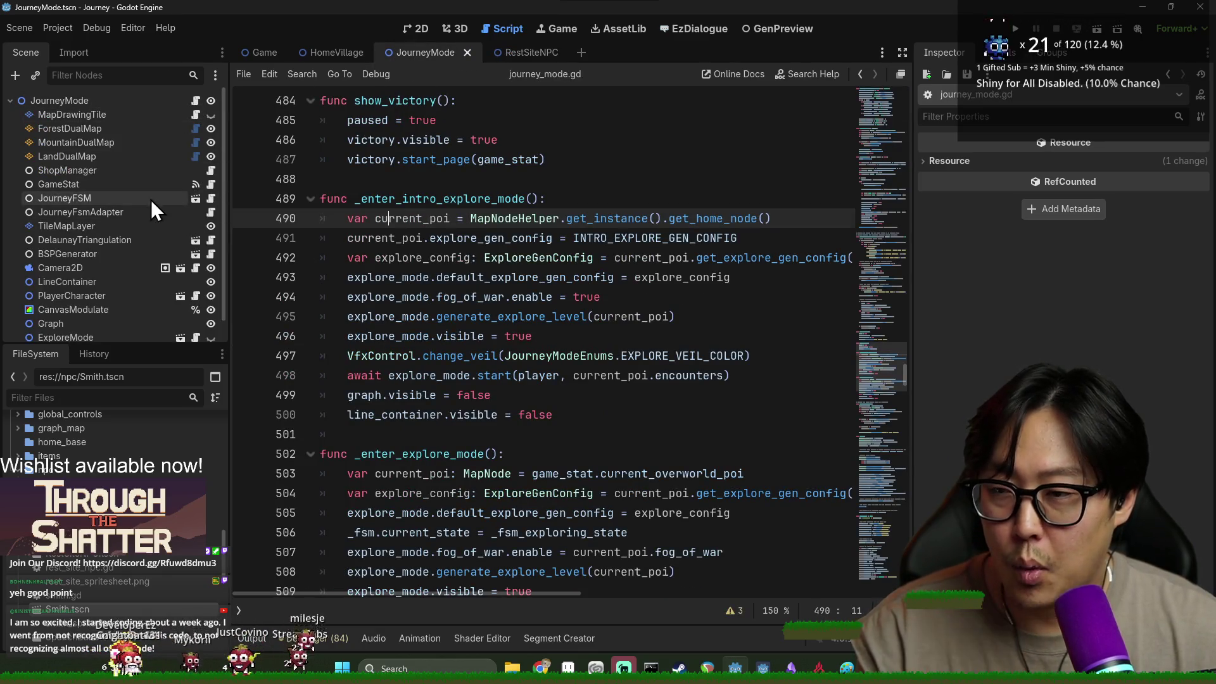
{"action": "scroll", "coordinate": [146, 197], "scroll_direction": "down", "scroll_amount": 1}
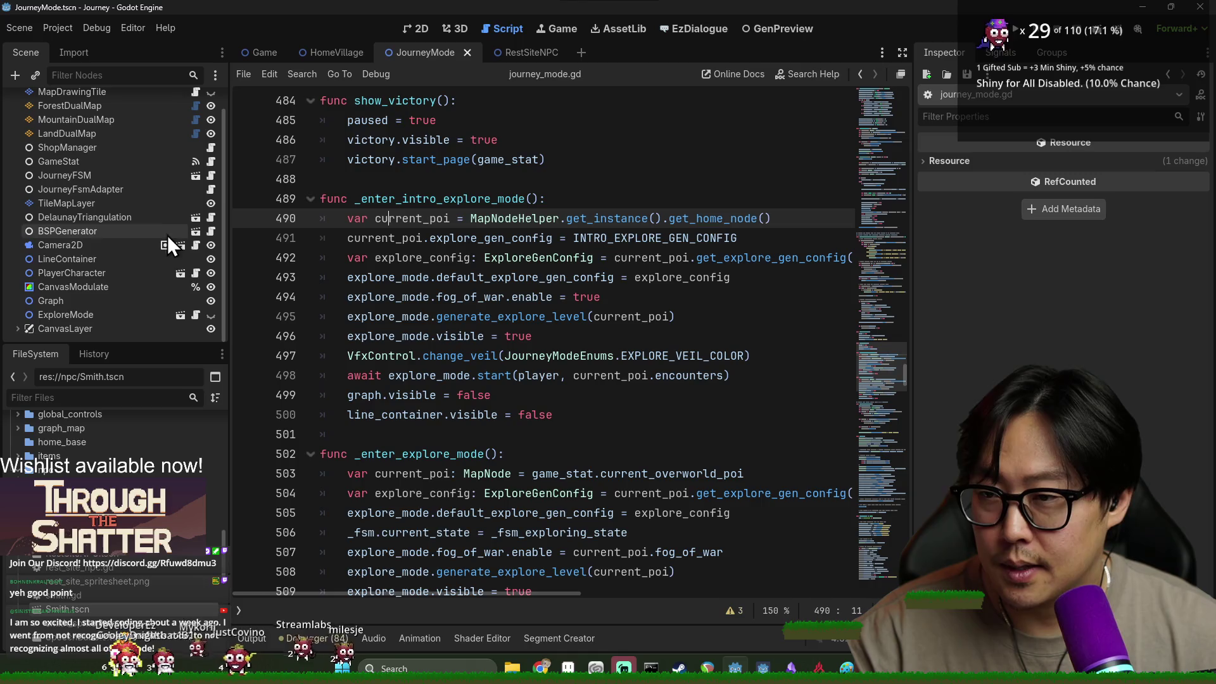
{"action": "left_click", "coordinate": [195, 315]}
{"action": "scroll", "coordinate": [525, 263], "scroll_direction": "down", "scroll_amount": 3}
{"action": "scroll", "coordinate": [525, 263], "scroll_direction": "up", "scroll_amount": 15}
Search explore_mode.gd for 'load', trace explore_map_saver and _load_level_model, then open generate_single's definition.
{"action": "key", "text": "ctrl+f"}
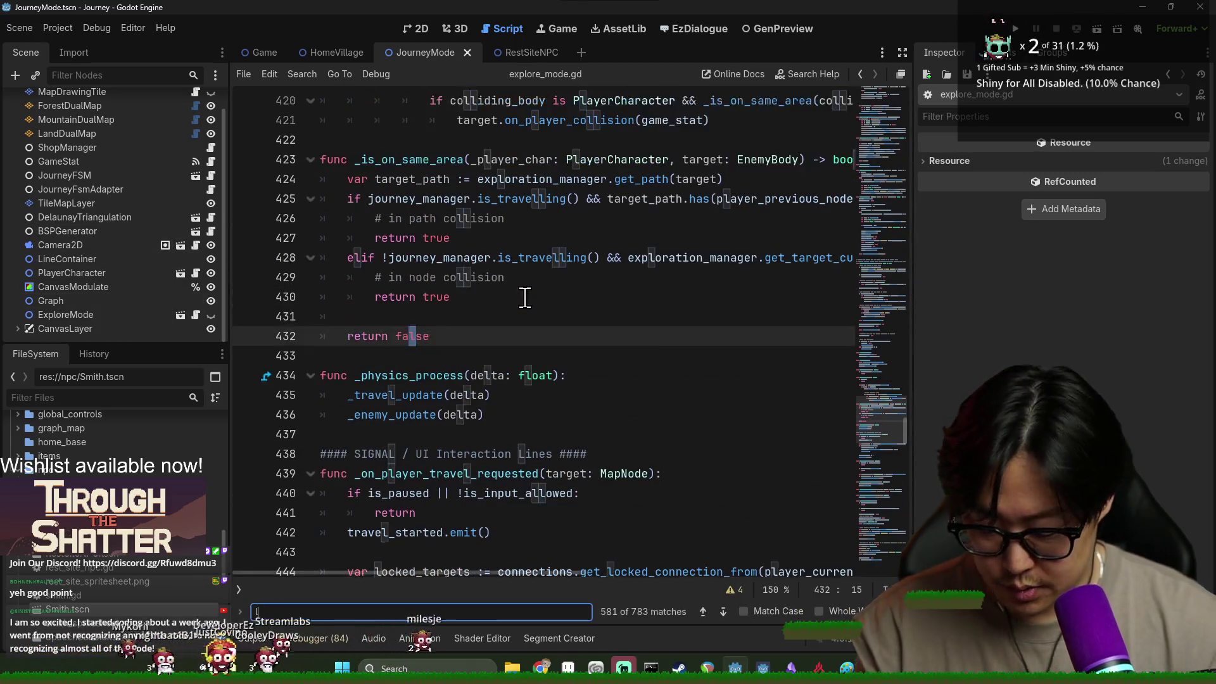
{"action": "type", "text": "load"}
{"action": "scroll", "coordinate": [377, 360], "scroll_direction": "down", "scroll_amount": 1}
{"action": "double_click", "coordinate": [484, 299]}
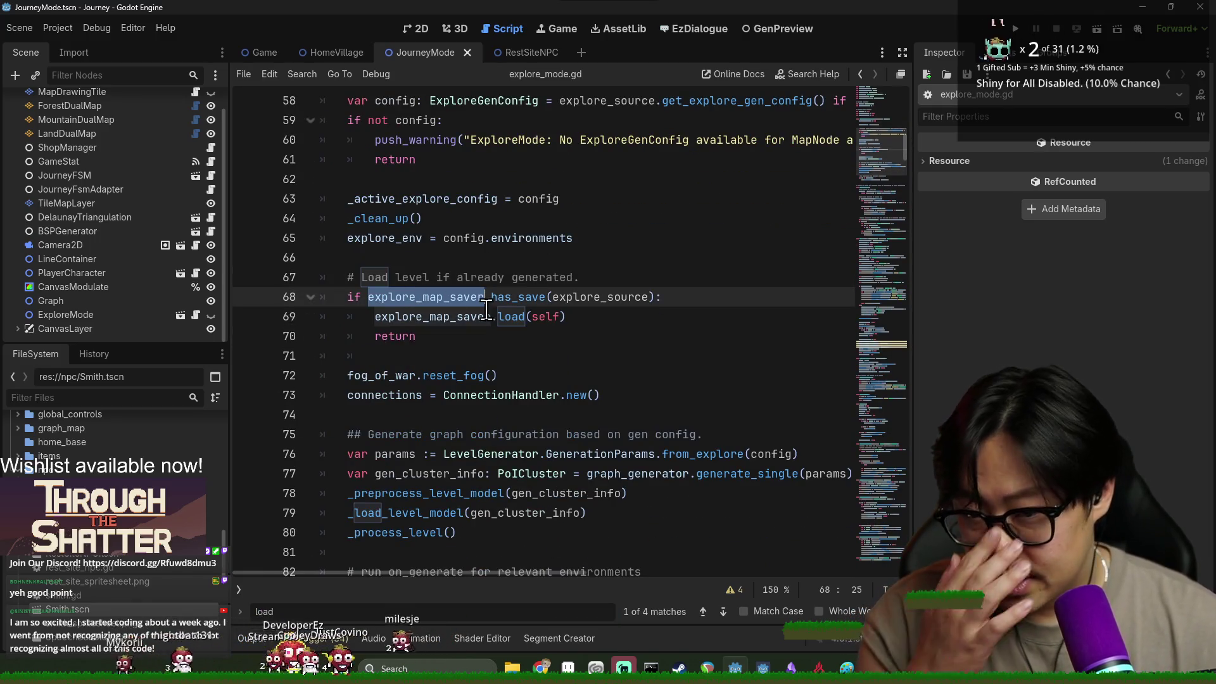
{"action": "scroll", "coordinate": [463, 494], "scroll_direction": "down", "scroll_amount": 2}
{"action": "double_click", "coordinate": [387, 396]}
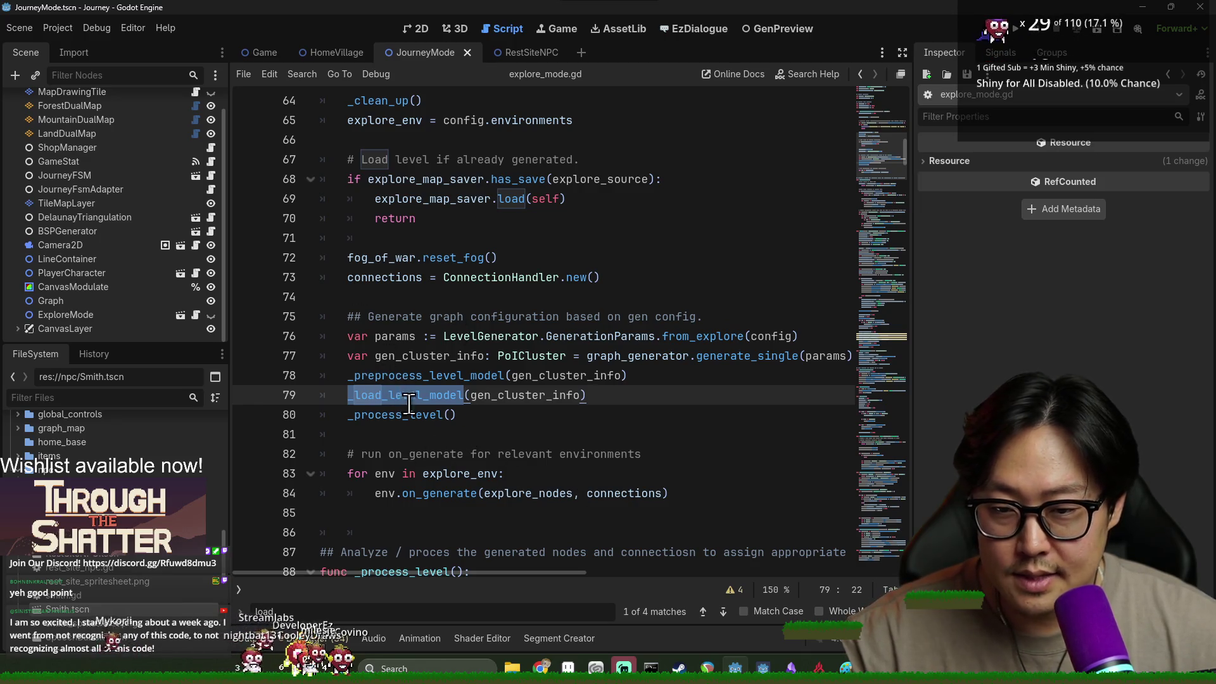
{"action": "left_click", "coordinate": [733, 359]}
{"action": "left_click", "coordinate": [723, 360], "text": "ctrl"}
{"action": "key", "text": "ctrl+f"}
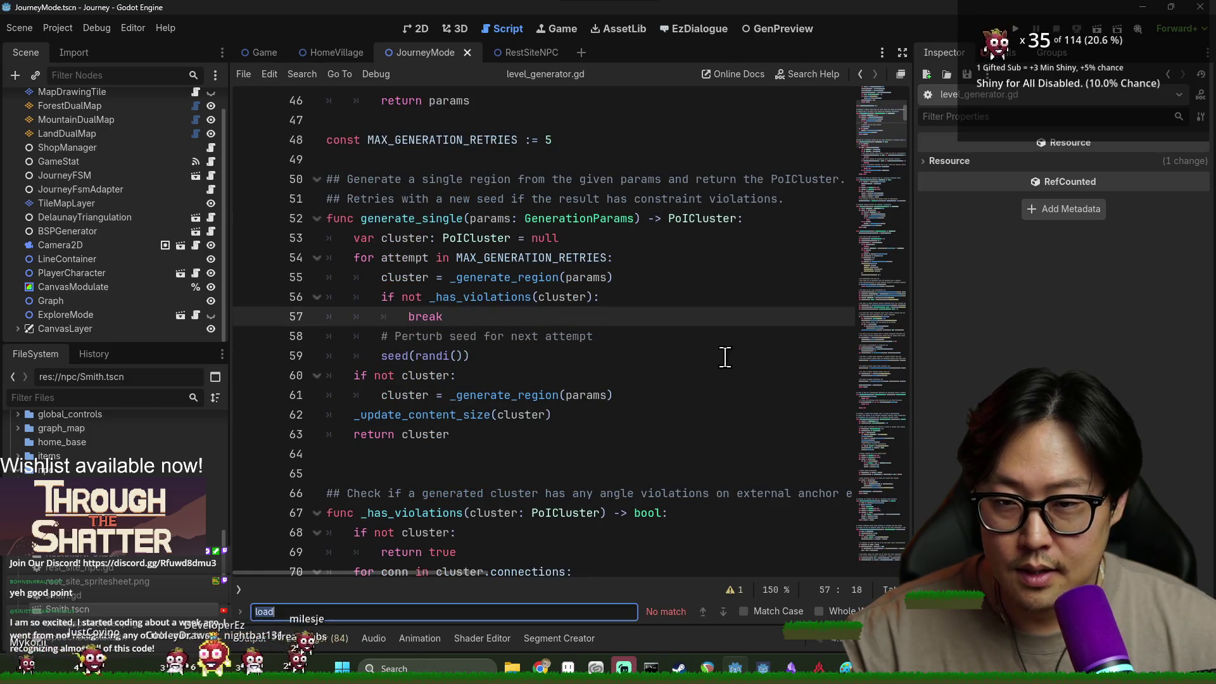
Inspect the segments field of GenerationParams and its params usage on line 34 in level_generator.gd.
{"action": "type", "text": "seg"}
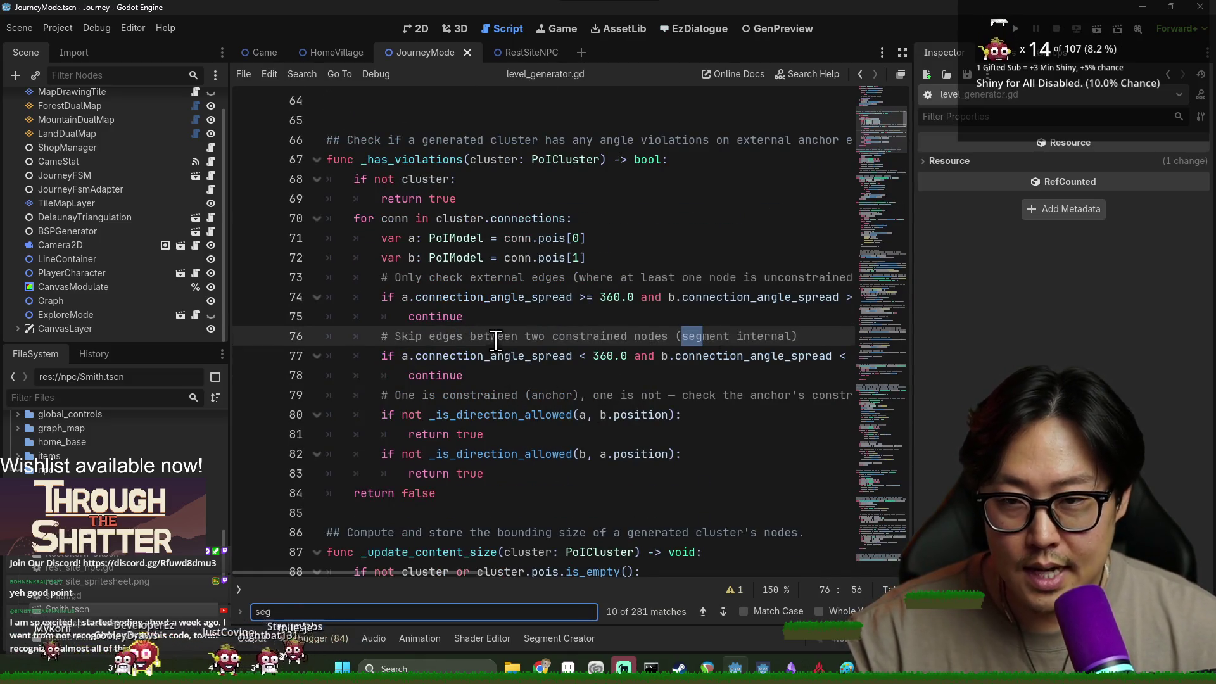
{"action": "scroll", "coordinate": [495, 343], "scroll_direction": "up", "scroll_amount": 18}
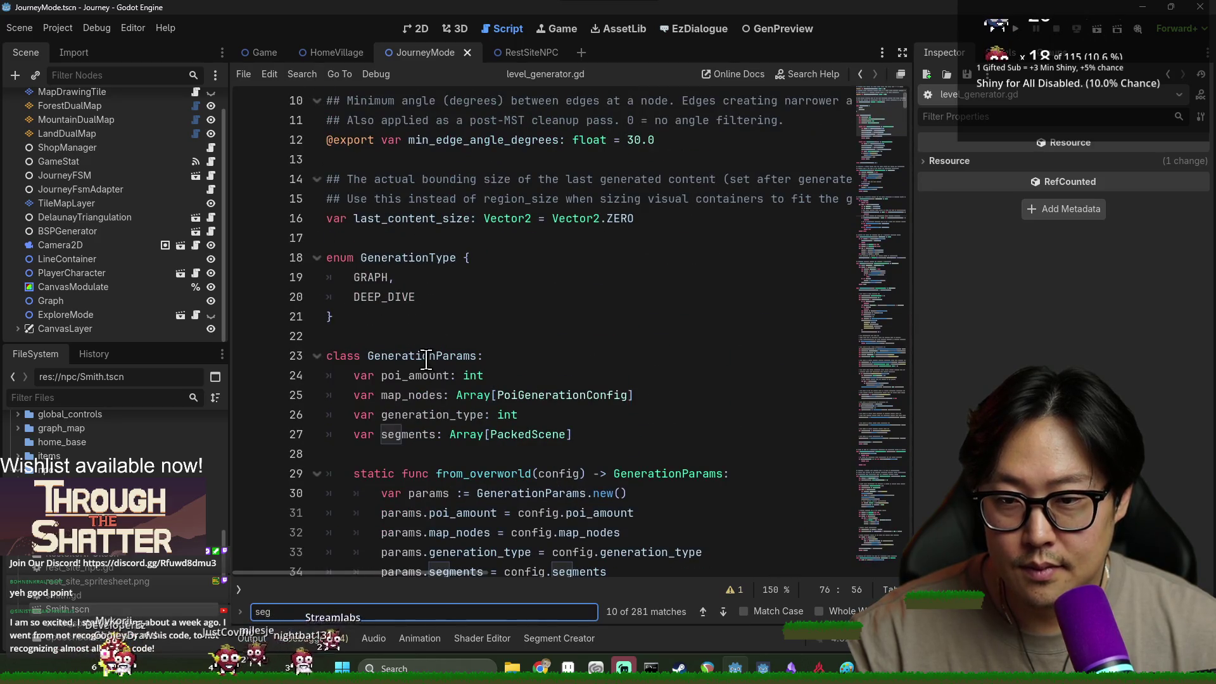
{"action": "scroll", "coordinate": [437, 329], "scroll_direction": "down", "scroll_amount": 4}
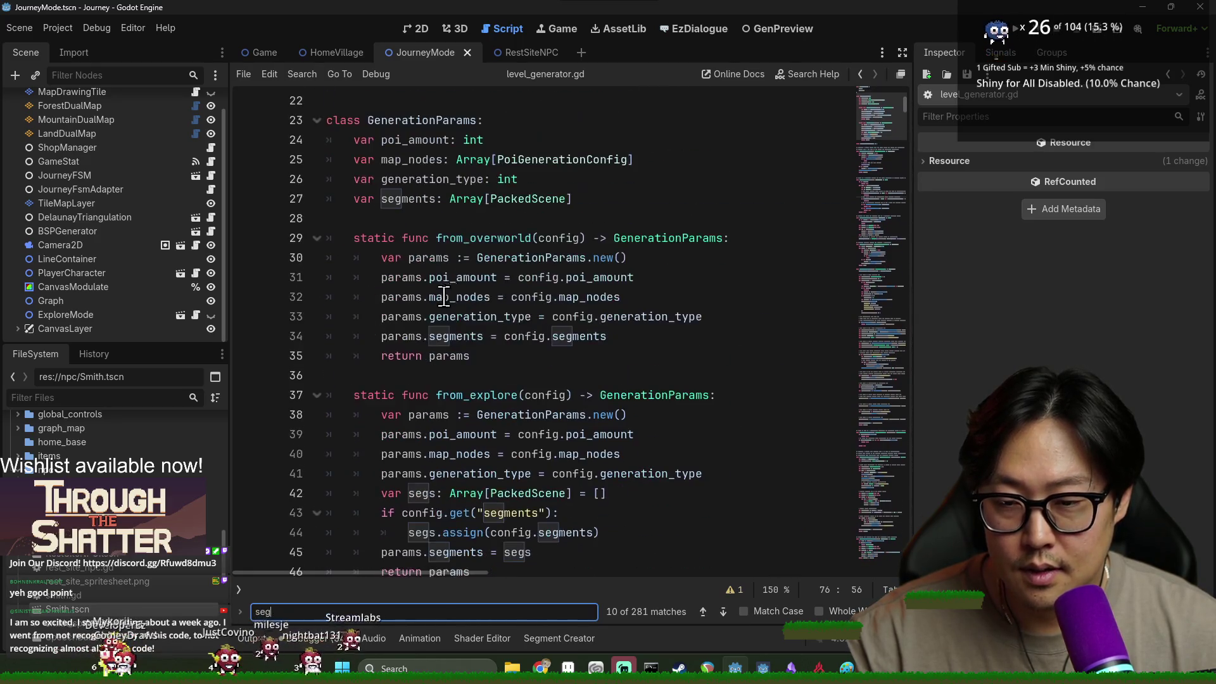
{"action": "double_click", "coordinate": [437, 204]}
{"action": "left_click_drag", "start_coordinate": [381, 198], "coordinate": [435, 198]}
{"action": "double_click", "coordinate": [391, 342]}
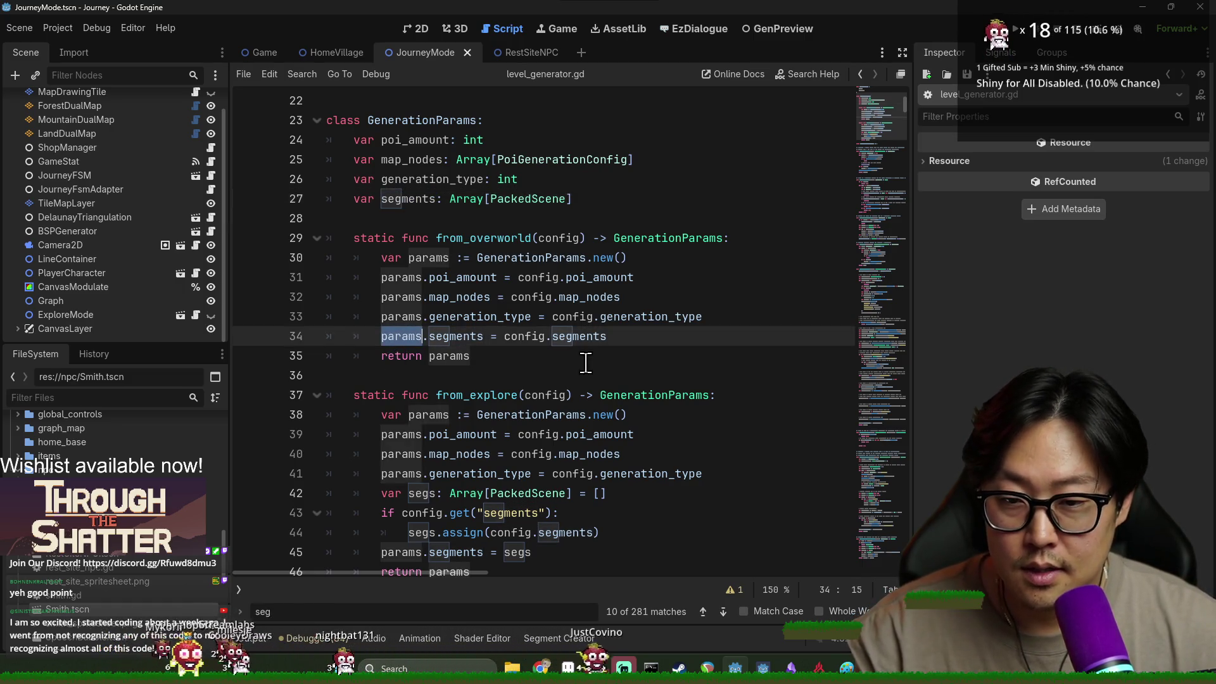
{"action": "scroll", "coordinate": [562, 361], "scroll_direction": "down", "scroll_amount": 2}
{"action": "scroll", "coordinate": [461, 236], "scroll_direction": "up", "scroll_amount": 1}
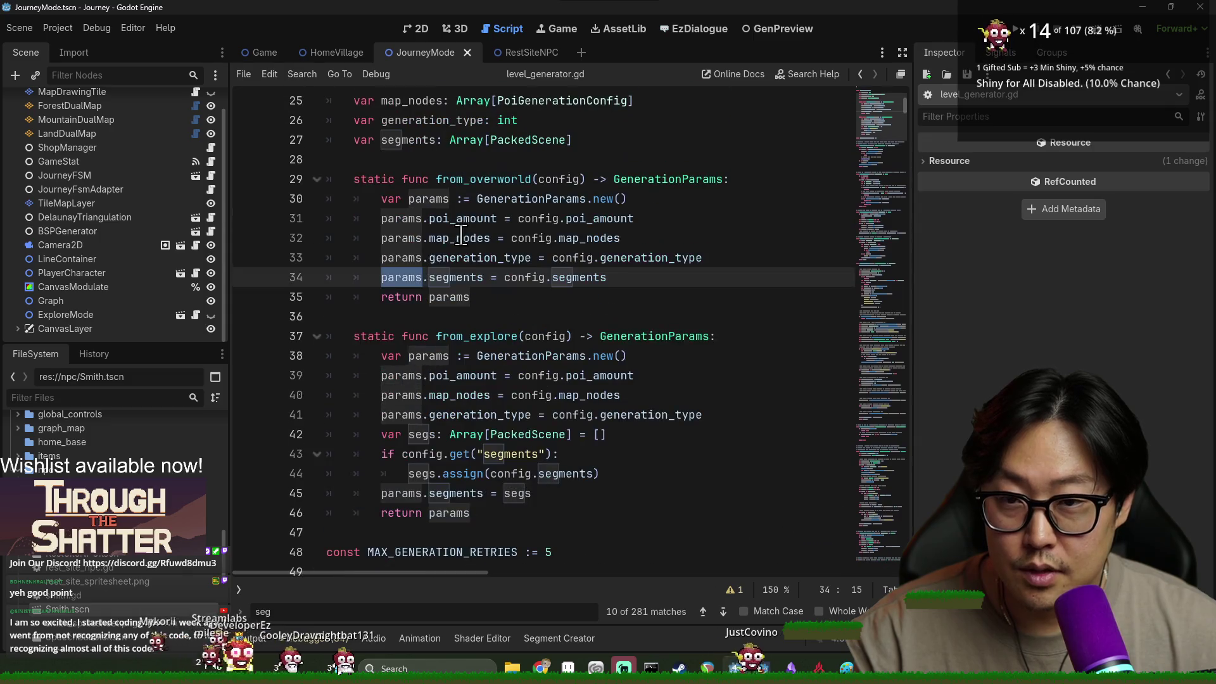
{"action": "double_click", "coordinate": [443, 277]}
Search level_generator.gd for 'segments', then return to Kiro.
{"action": "key", "text": "ctrl+f"}
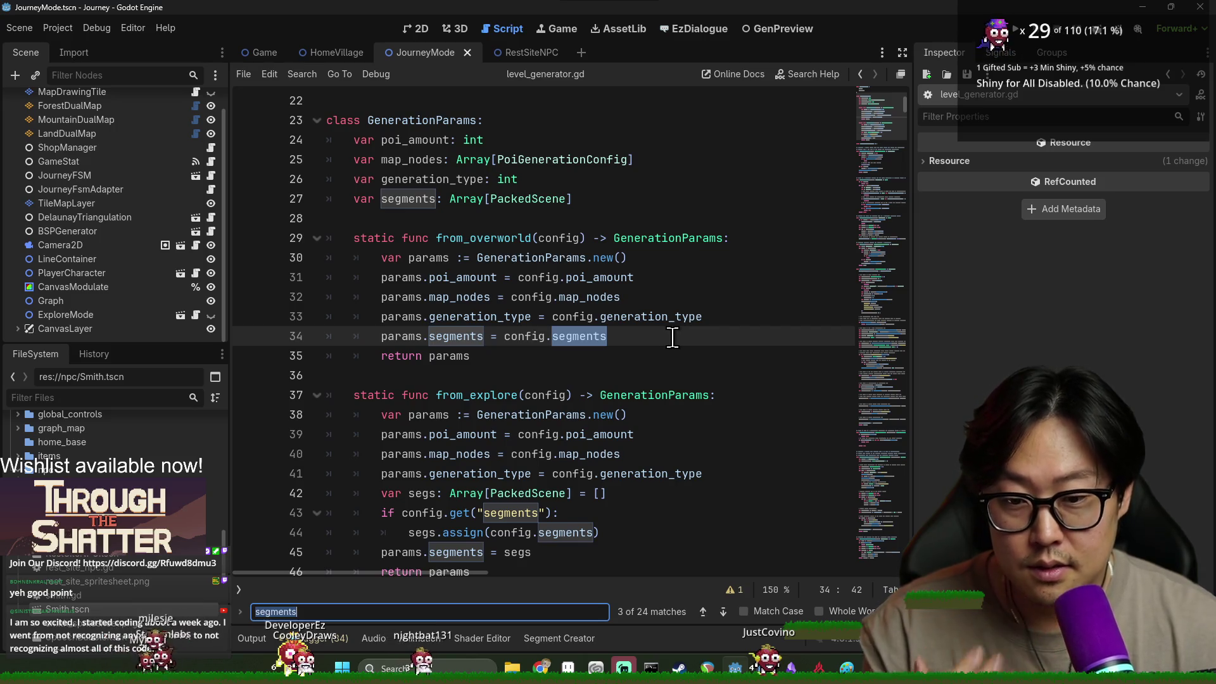
{"action": "key", "text": "Escape"}
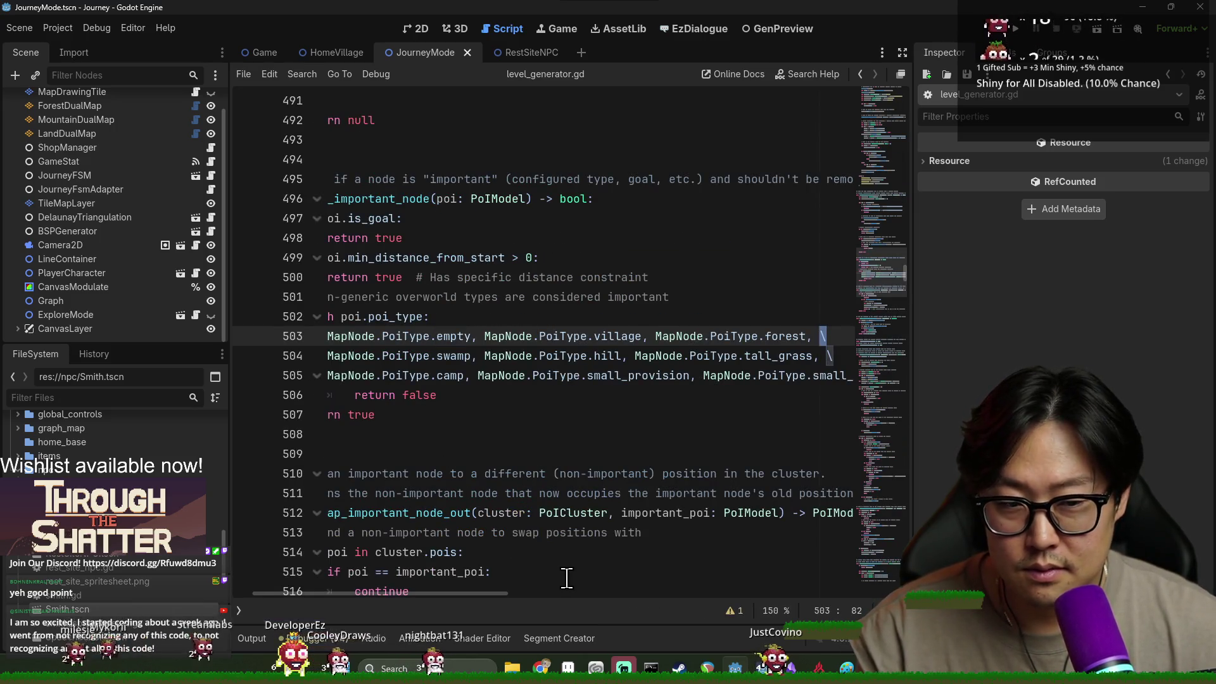
{"action": "scroll", "coordinate": [570, 579], "scroll_direction": "left", "scroll_amount": 2}
{"action": "scroll", "coordinate": [570, 578], "scroll_direction": "down", "scroll_amount": 3}
{"action": "key", "text": "alt+Tab"}
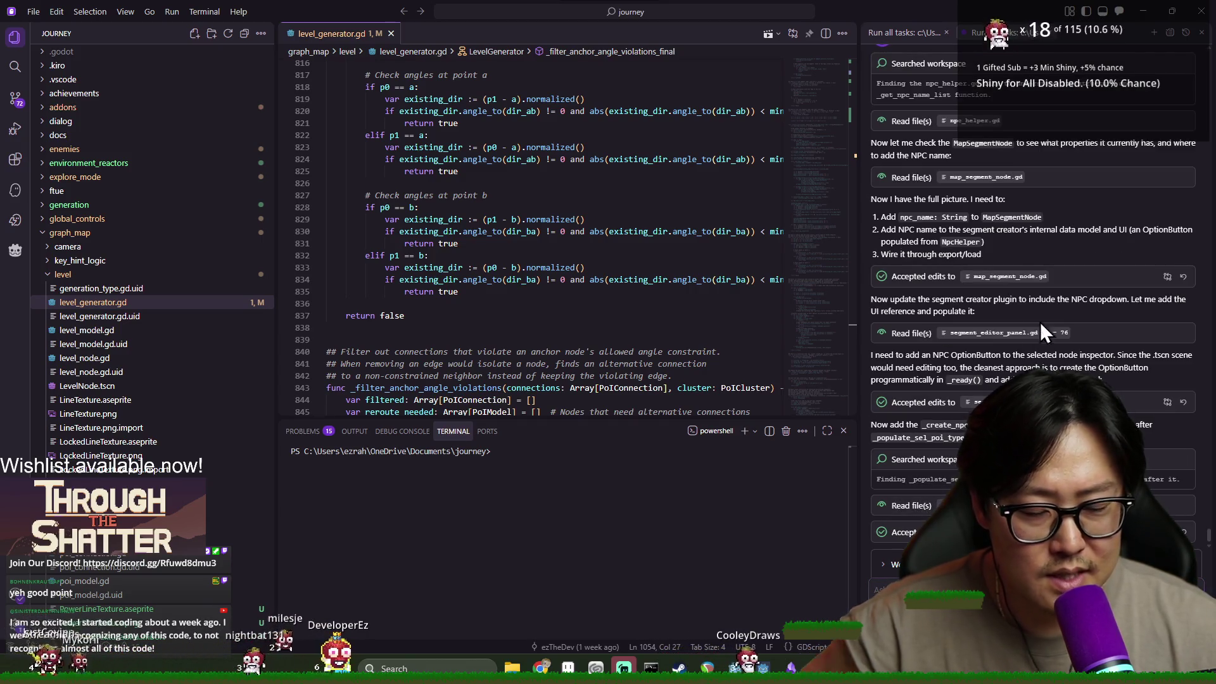
Open level_generator.gd in Kiro via quick file search for 'level_gener'.
{"action": "key", "text": "alt+Tab"}
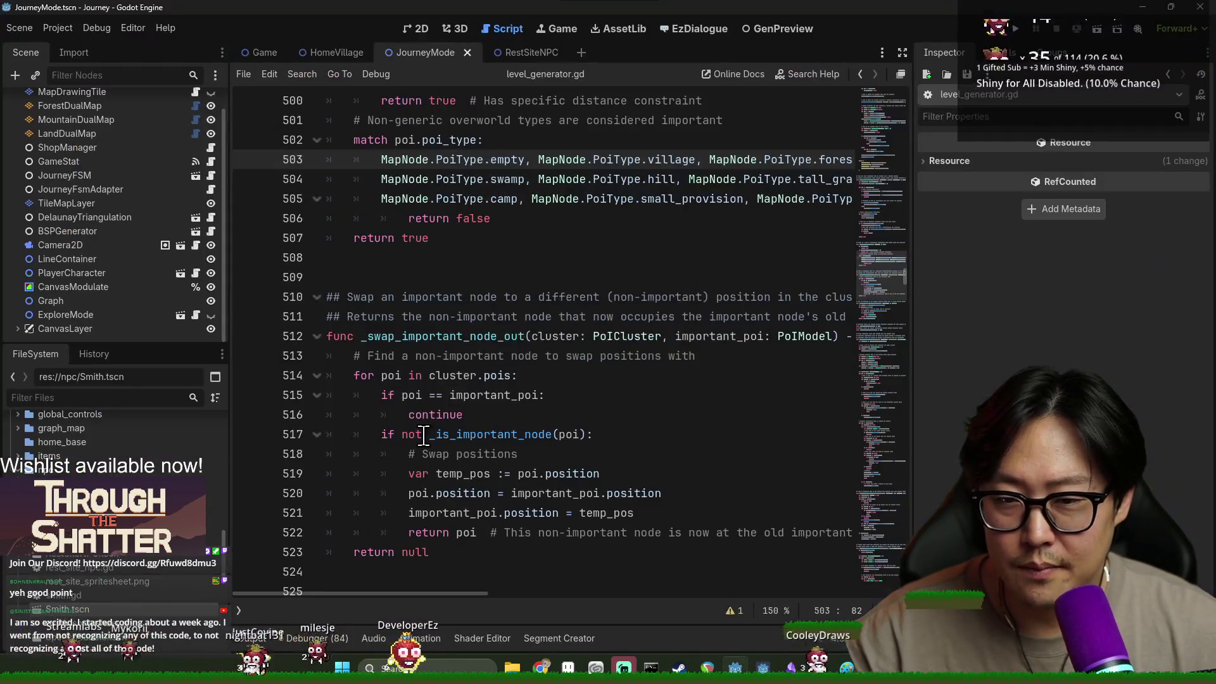
{"action": "scroll", "coordinate": [396, 371], "scroll_direction": "up", "scroll_amount": 4}
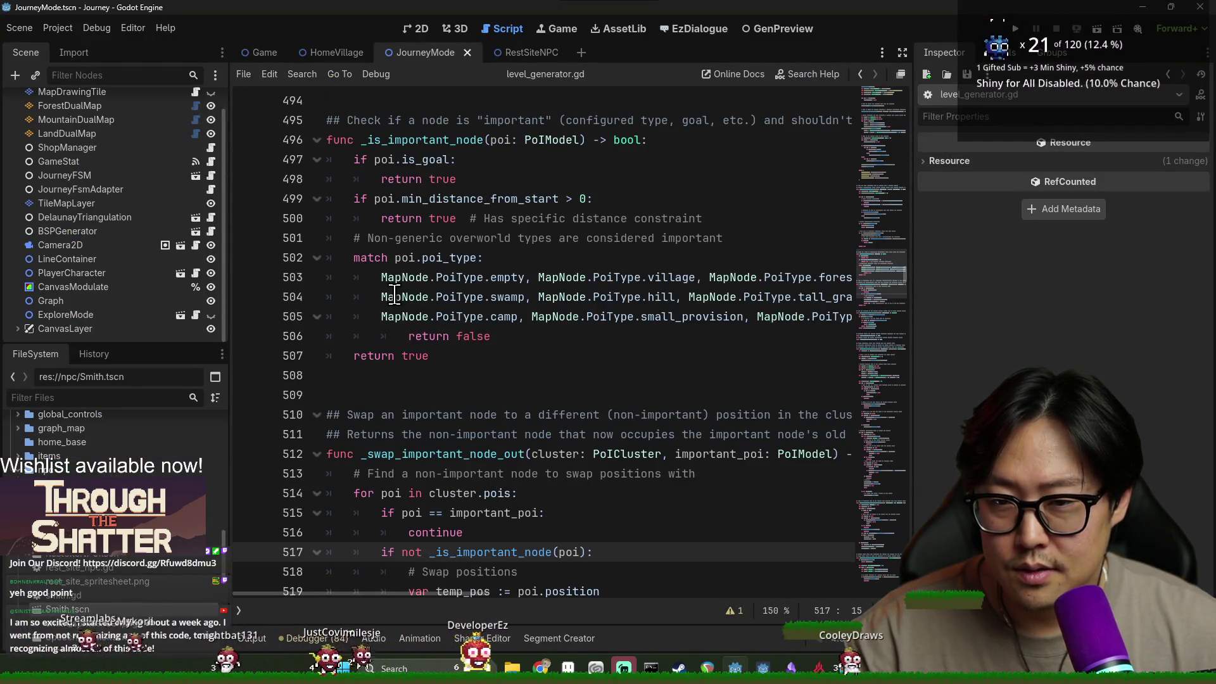
{"action": "key", "text": "alt+Tab"}
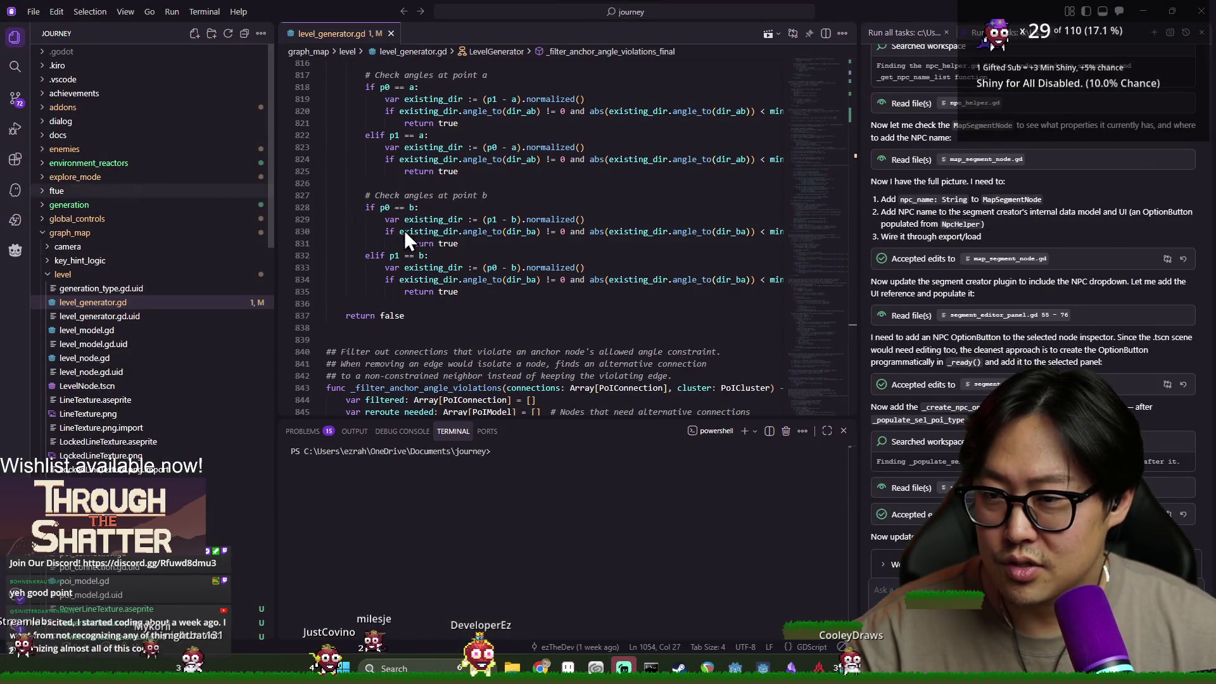
{"action": "key", "text": "ctrl+p"}
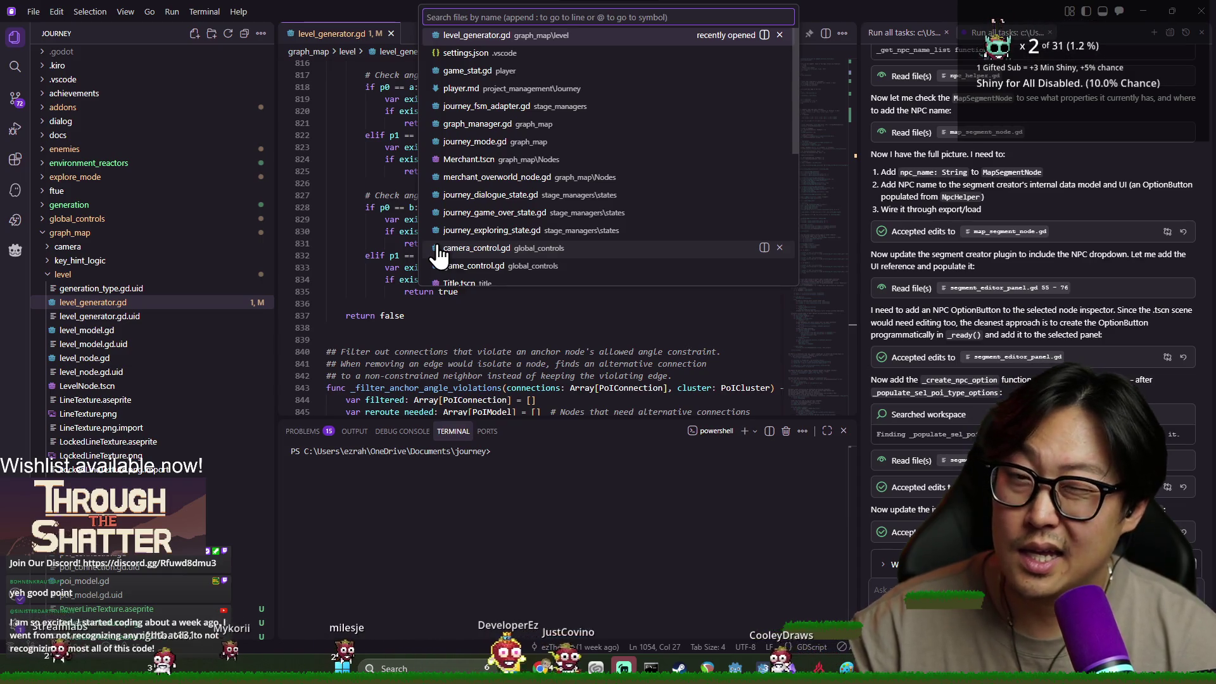
{"action": "type", "text": "level_gener"}
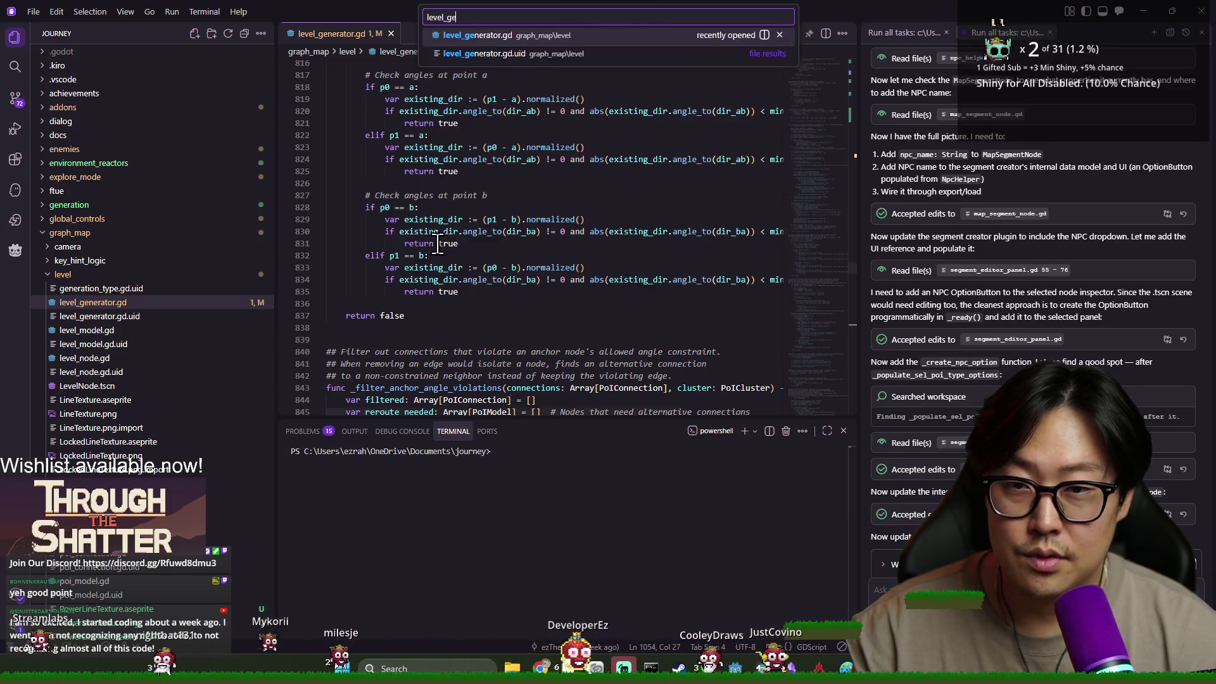
{"action": "left_click", "coordinate": [543, 37]}
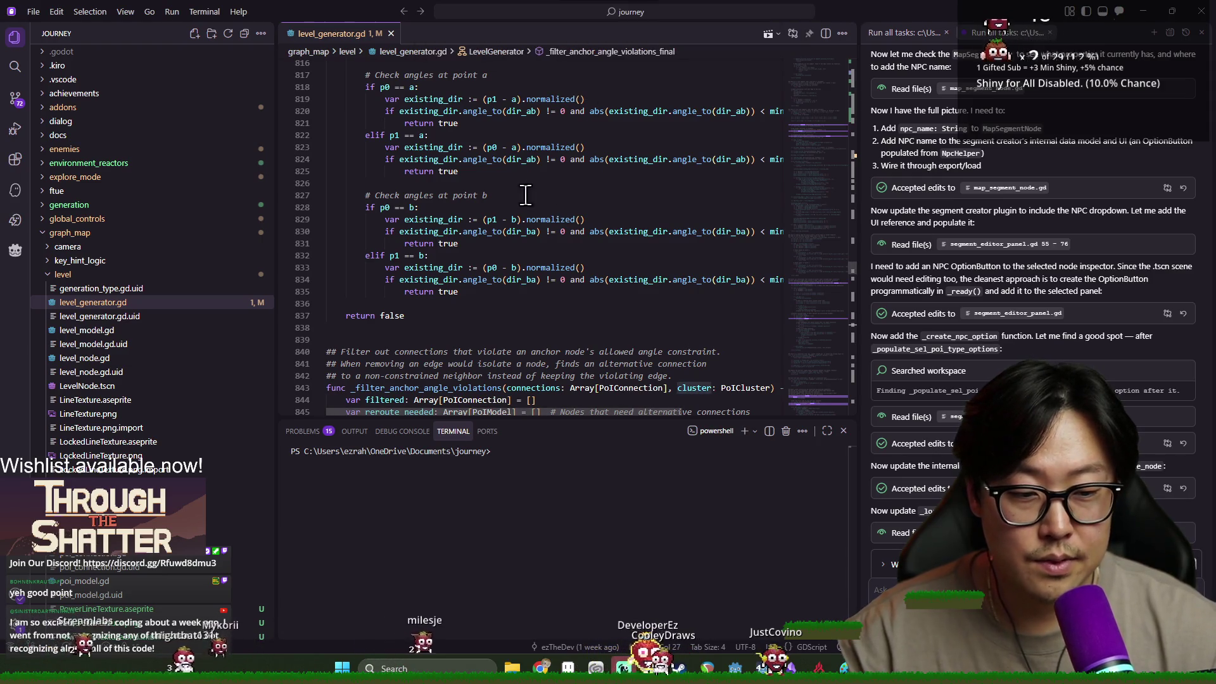
Zoom the Kiro window in one step and widen the editor against the sidebar and agent chat.
{"action": "scroll", "coordinate": [561, 198], "scroll_direction": "up", "scroll_amount": 2}
{"action": "left_click_drag", "start_coordinate": [858, 255], "coordinate": [873, 256]}
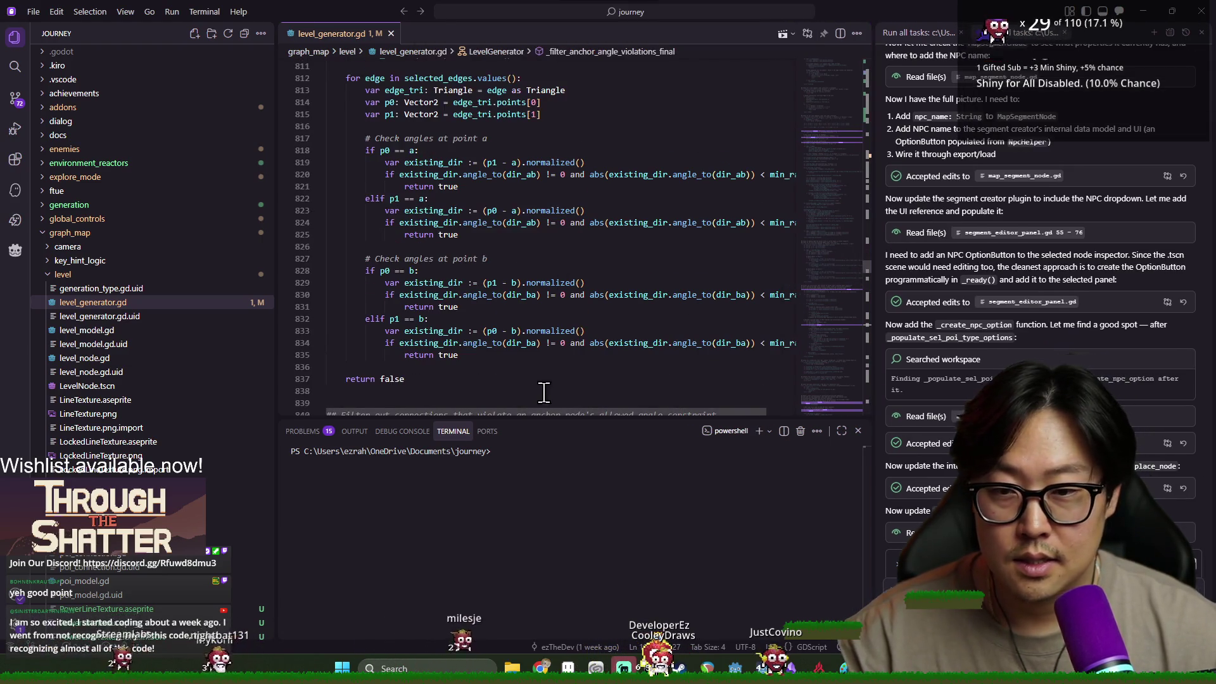
{"action": "scroll", "coordinate": [548, 334], "scroll_direction": "up", "scroll_amount": 20}
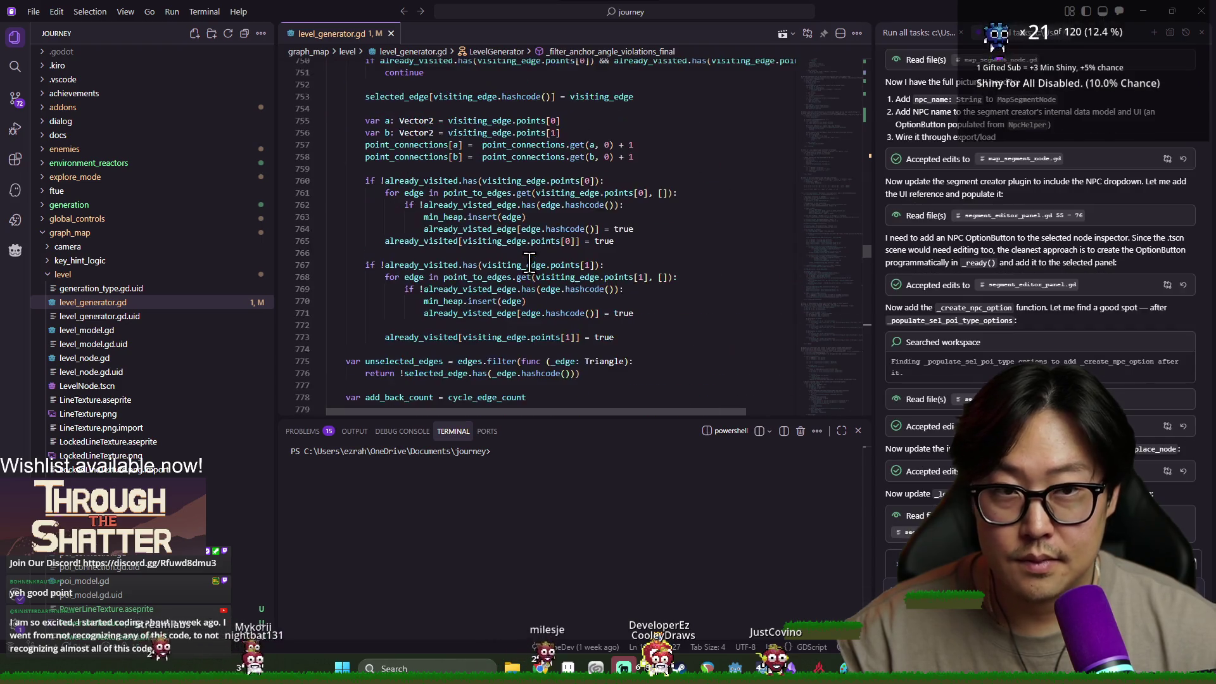
{"action": "left_click", "coordinate": [385, 252]}
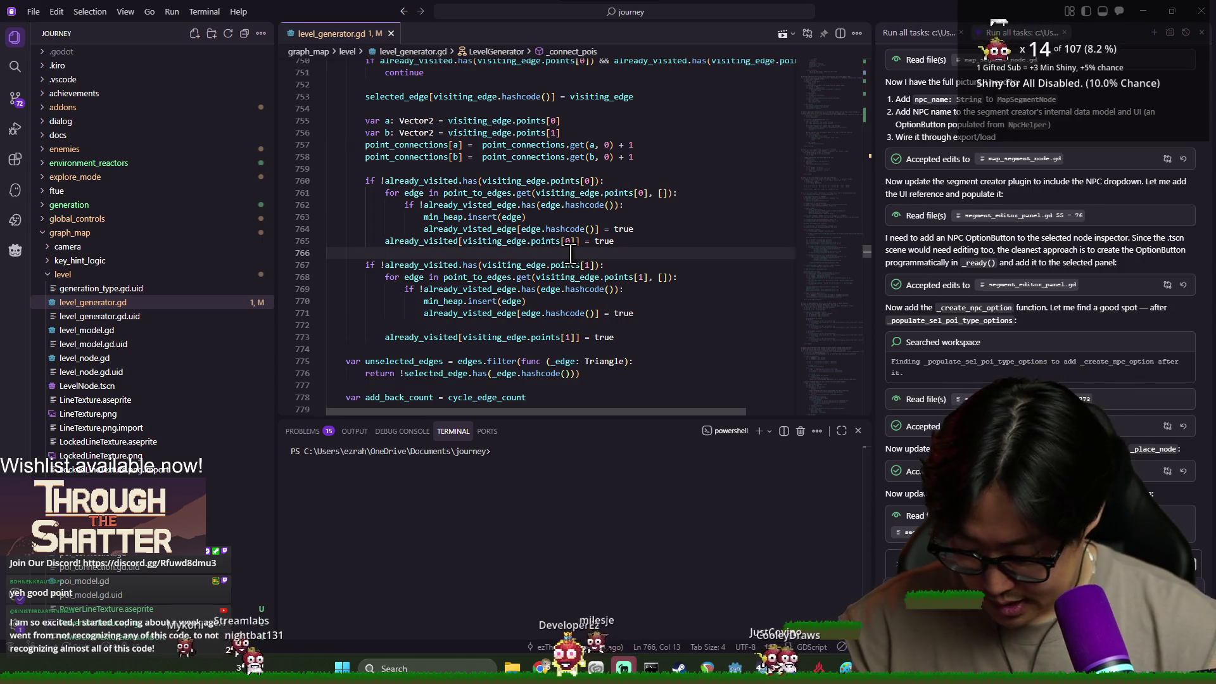
{"action": "key", "text": "ctrl+equal"}
{"action": "key", "text": "ctrl+equal"}
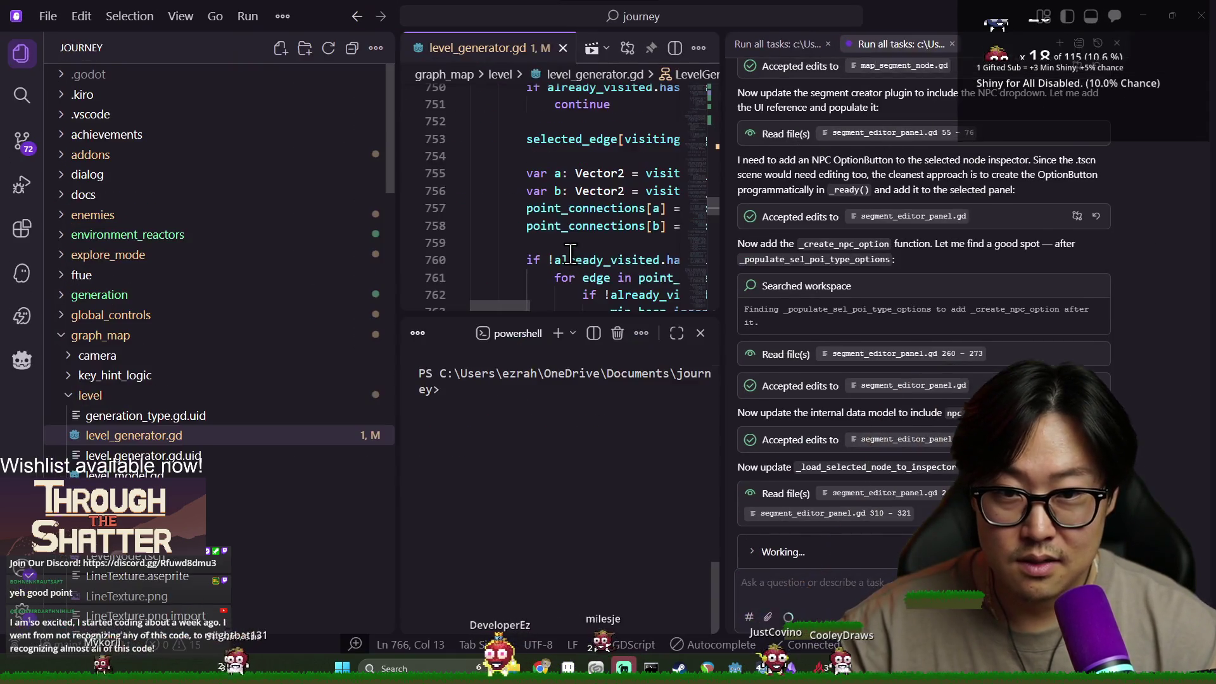
{"action": "left_click_drag", "start_coordinate": [392, 232], "coordinate": [209, 229]}
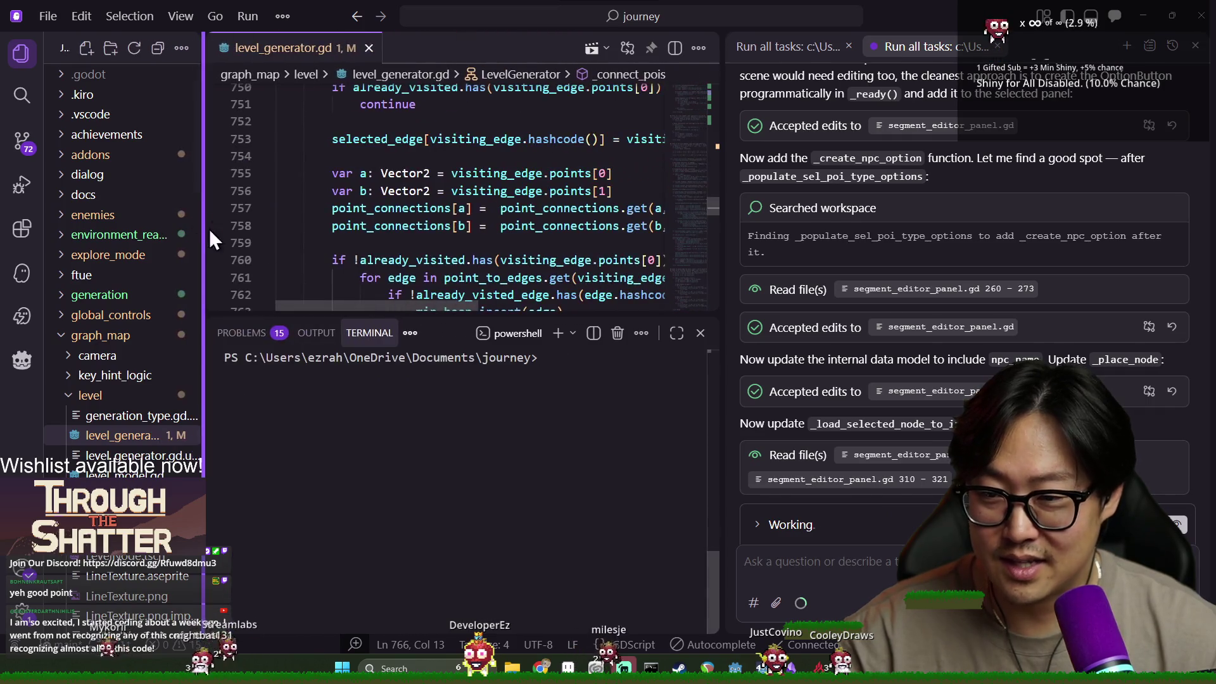
{"action": "left_click_drag", "start_coordinate": [722, 239], "coordinate": [892, 249]}
{"action": "left_click", "coordinate": [530, 243]}
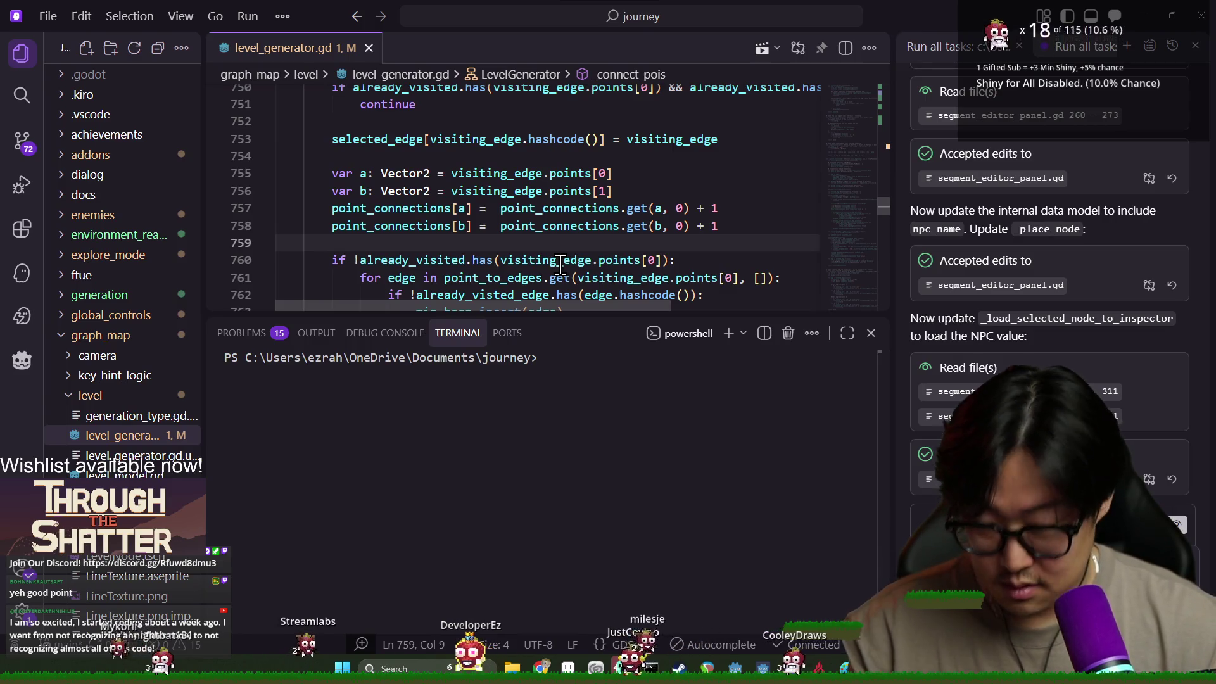
Close the terminal panel and place the caret inside _connect_pois.
{"action": "left_click", "coordinate": [463, 345]}
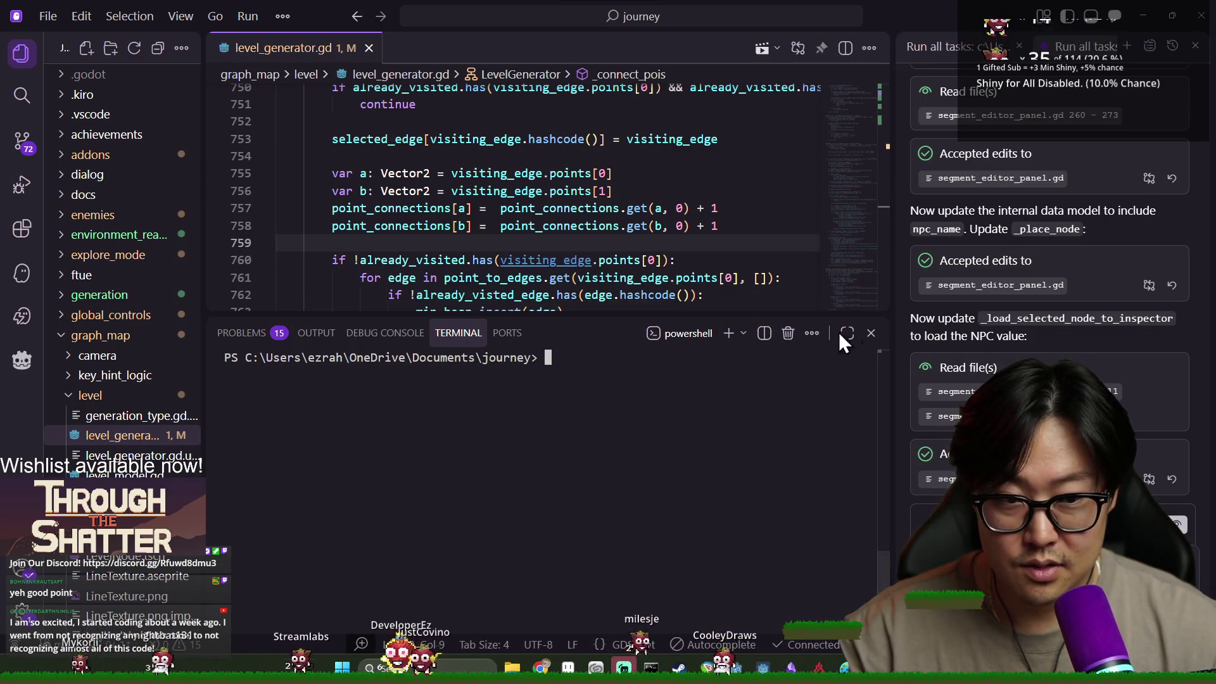
{"action": "left_click", "coordinate": [871, 334]}
{"action": "scroll", "coordinate": [534, 331], "scroll_direction": "down", "scroll_amount": 2}
{"action": "scroll", "coordinate": [407, 279], "scroll_direction": "up", "scroll_amount": 6}
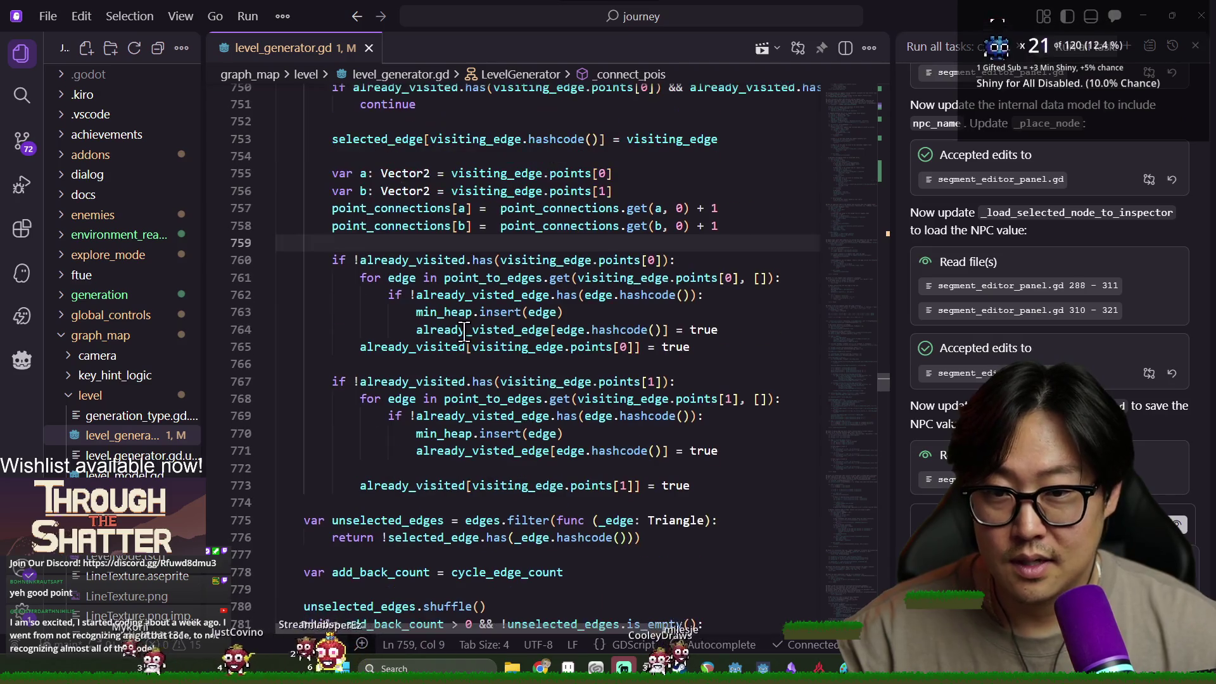
{"action": "scroll", "coordinate": [407, 279], "scroll_direction": "up", "scroll_amount": 4}
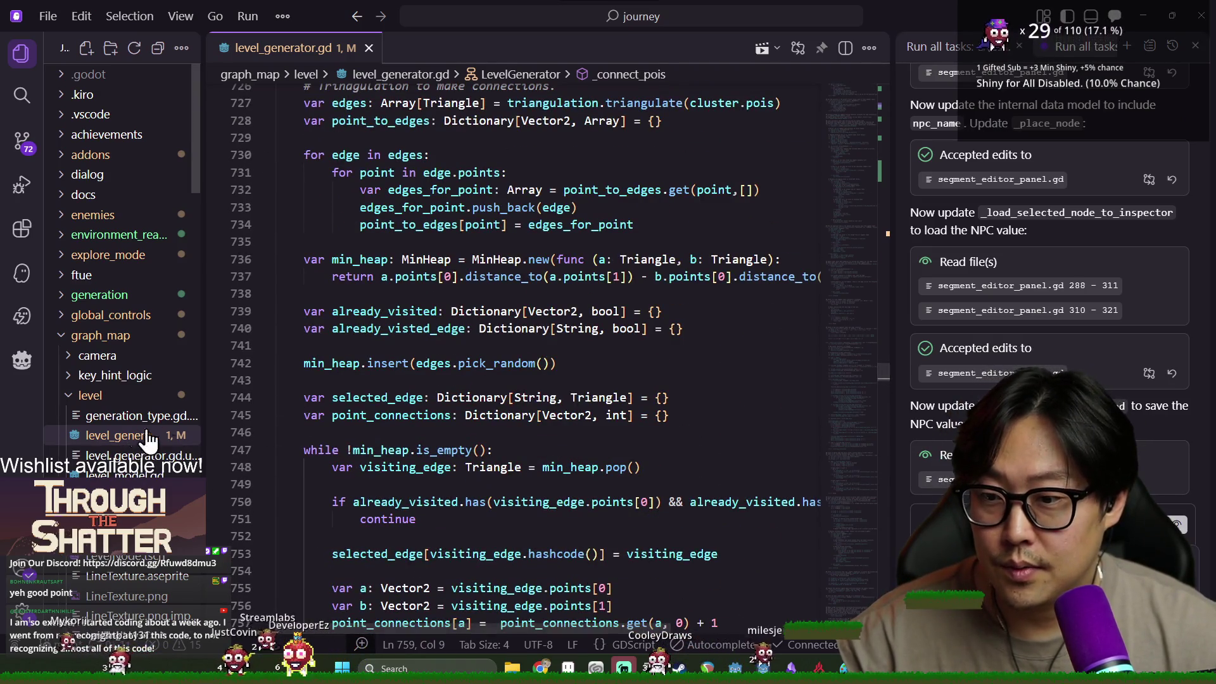
{"action": "scroll", "coordinate": [333, 256], "scroll_direction": "up", "scroll_amount": 5}
{"action": "left_click", "coordinate": [336, 266]}
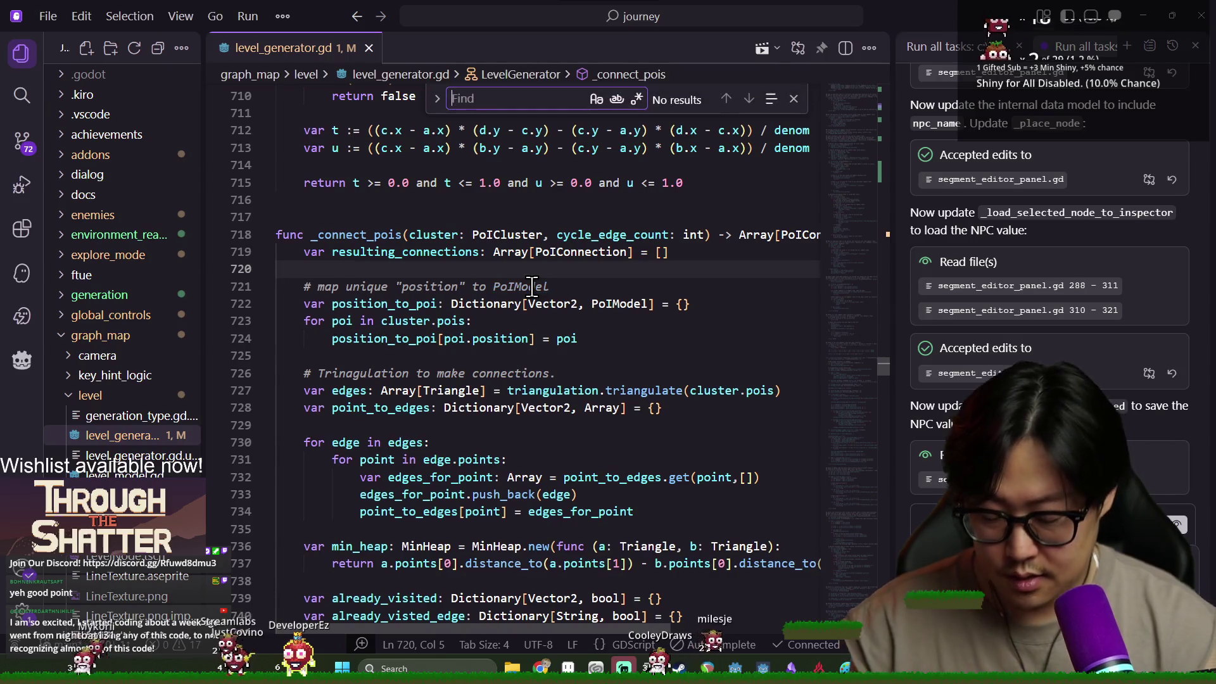
Find generate_single and jump from its _generate_region call to that definition.
{"action": "key", "text": "ctrl+f"}
{"action": "type", "text": "generate_single"}
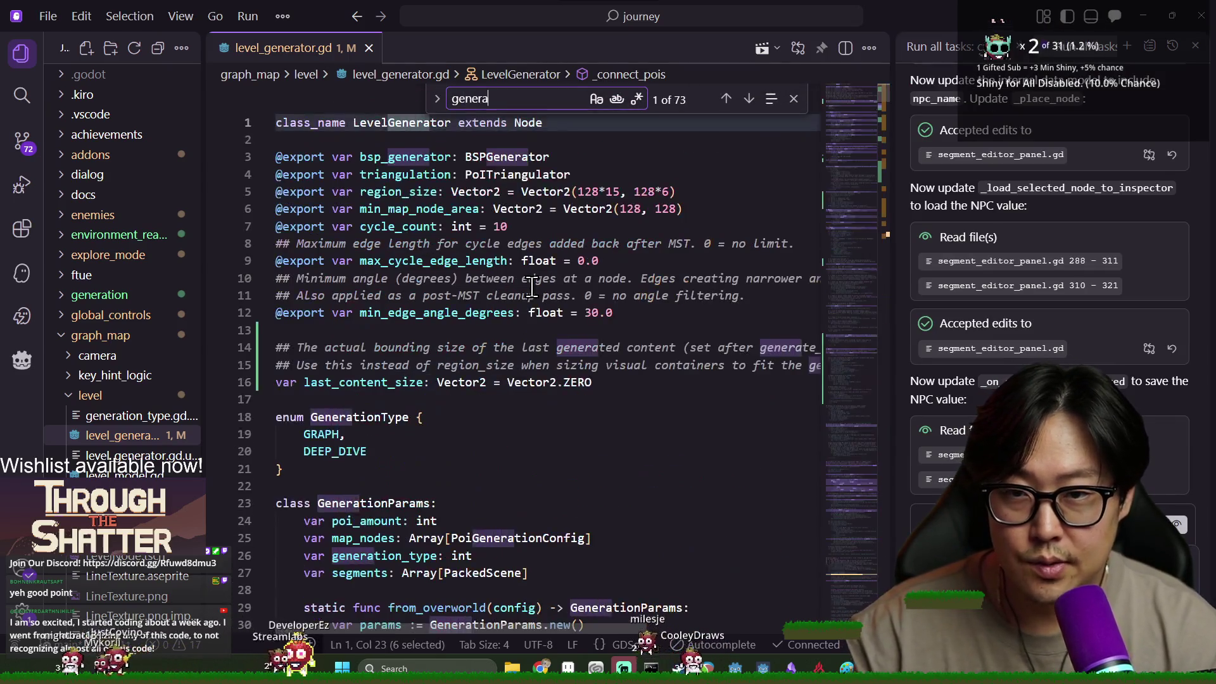
{"action": "key", "text": "Return"}
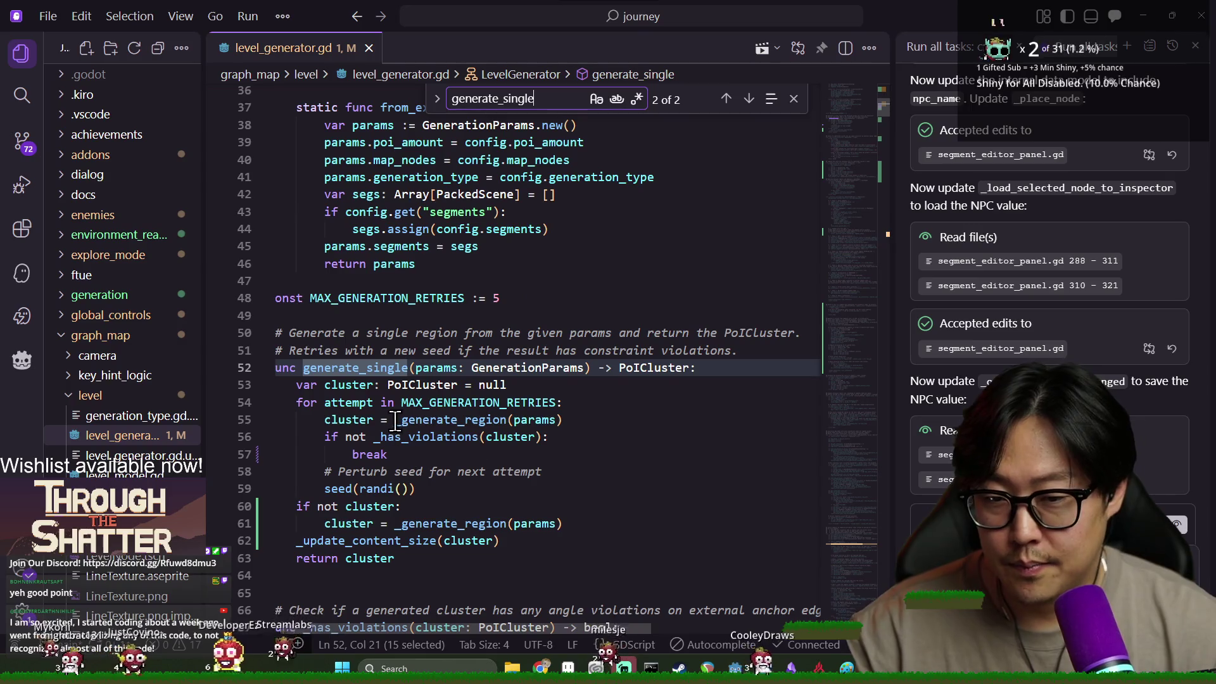
{"action": "double_click", "coordinate": [437, 367]}
{"action": "scroll", "coordinate": [454, 458], "scroll_direction": "down", "scroll_amount": 1}
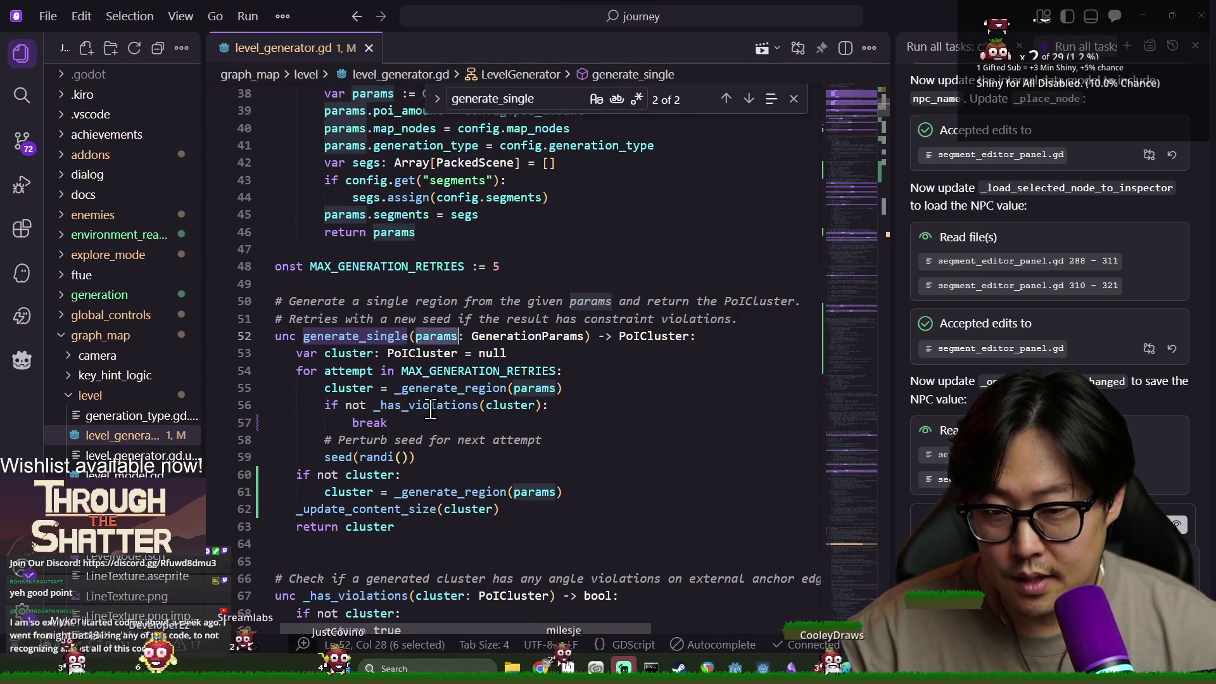
{"action": "double_click", "coordinate": [435, 389]}
{"action": "key", "text": "F12"}
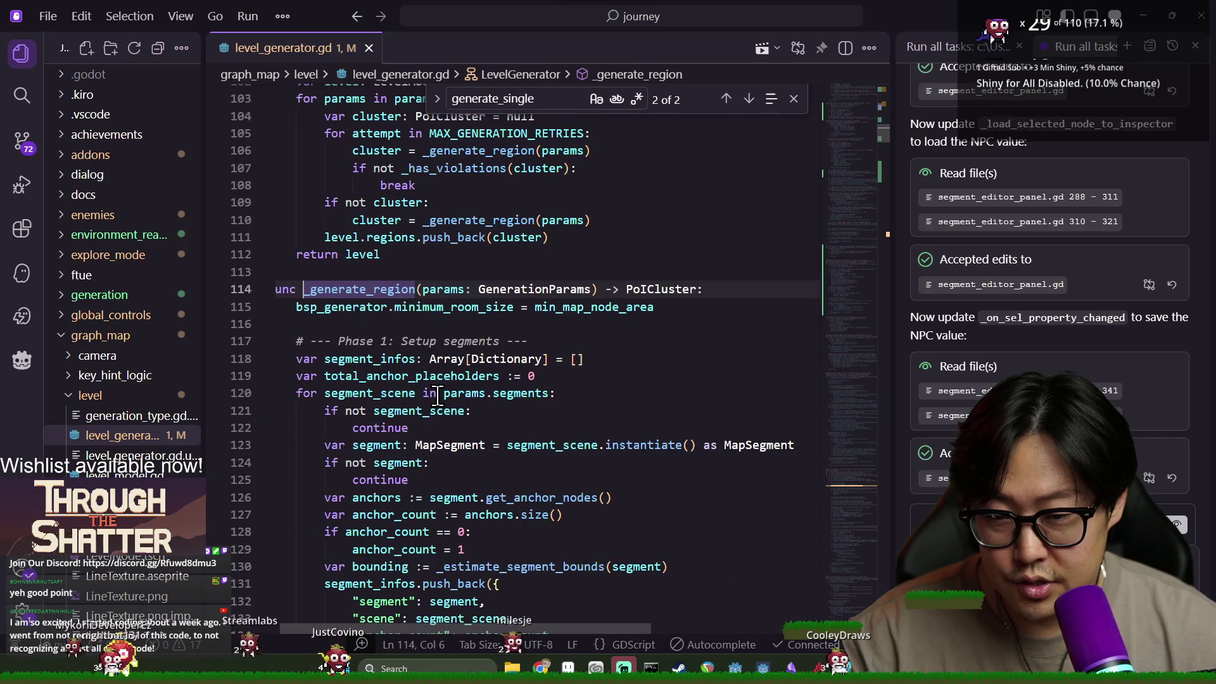
Trace params, segment_scene and the _is_segment_only check through to _generate_segment_only.
{"action": "double_click", "coordinate": [442, 290]}
{"action": "scroll", "coordinate": [421, 356], "scroll_direction": "down", "scroll_amount": 1}
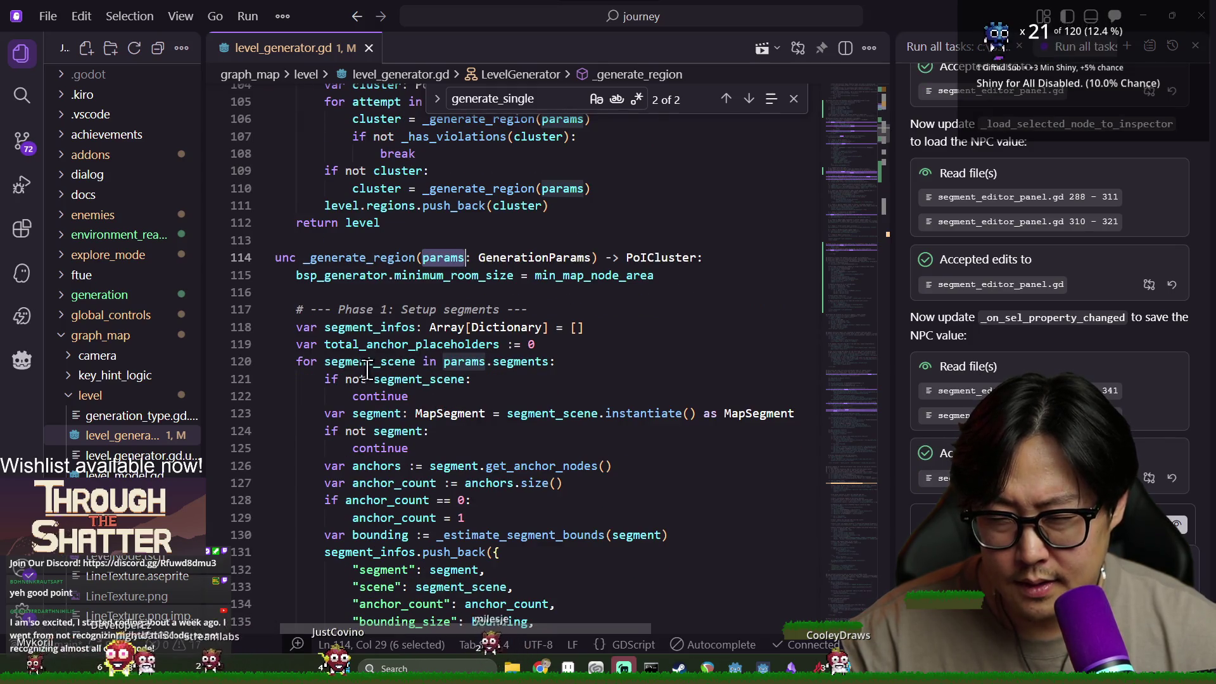
{"action": "double_click", "coordinate": [345, 361]}
{"action": "scroll", "coordinate": [478, 433], "scroll_direction": "down", "scroll_amount": 1}
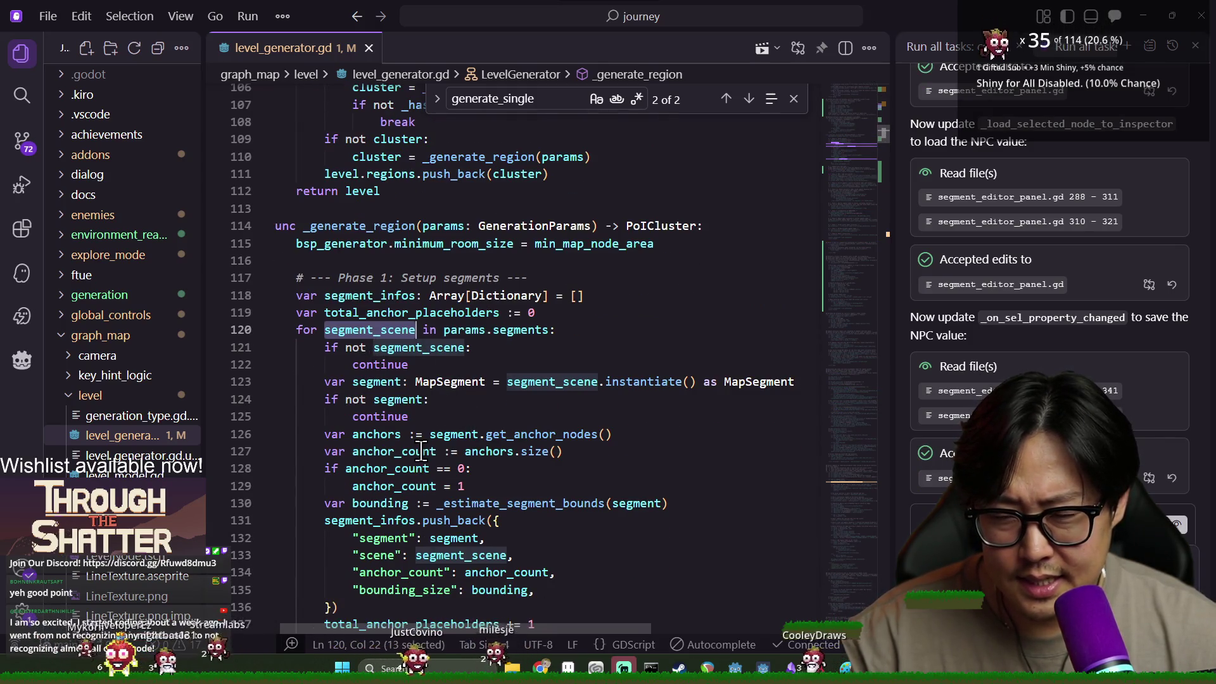
{"action": "scroll", "coordinate": [414, 482], "scroll_direction": "down", "scroll_amount": 3}
{"action": "scroll", "coordinate": [414, 483], "scroll_direction": "down", "scroll_amount": 3}
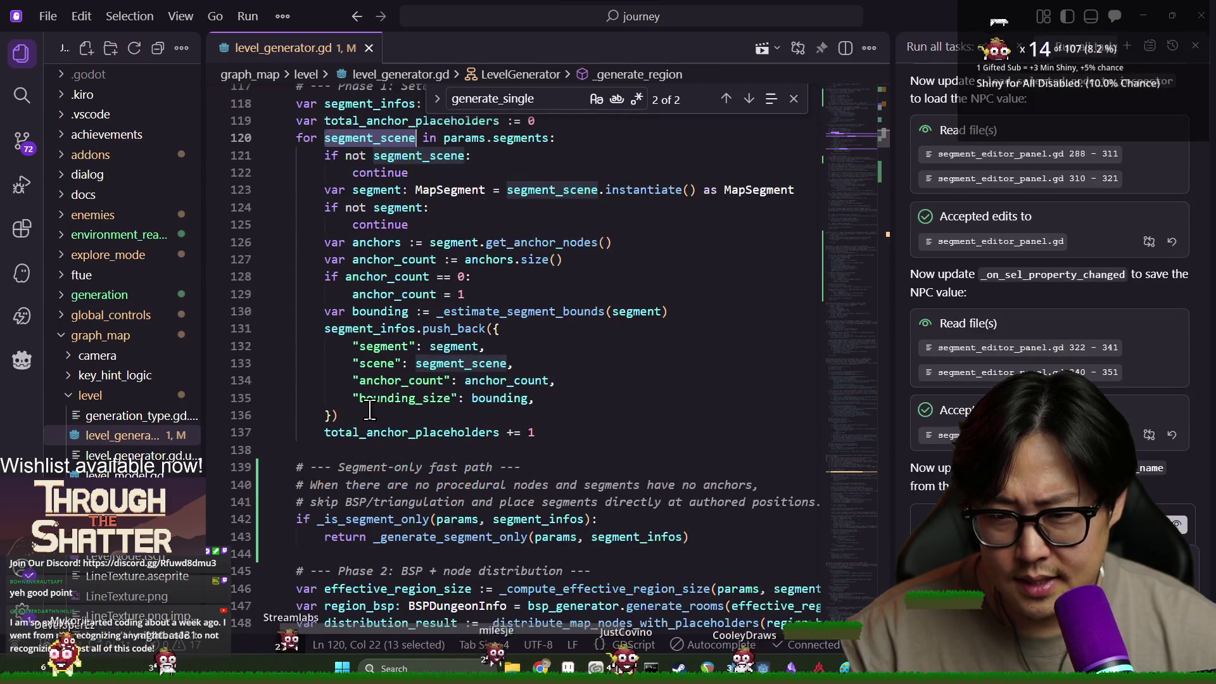
{"action": "double_click", "coordinate": [367, 421]}
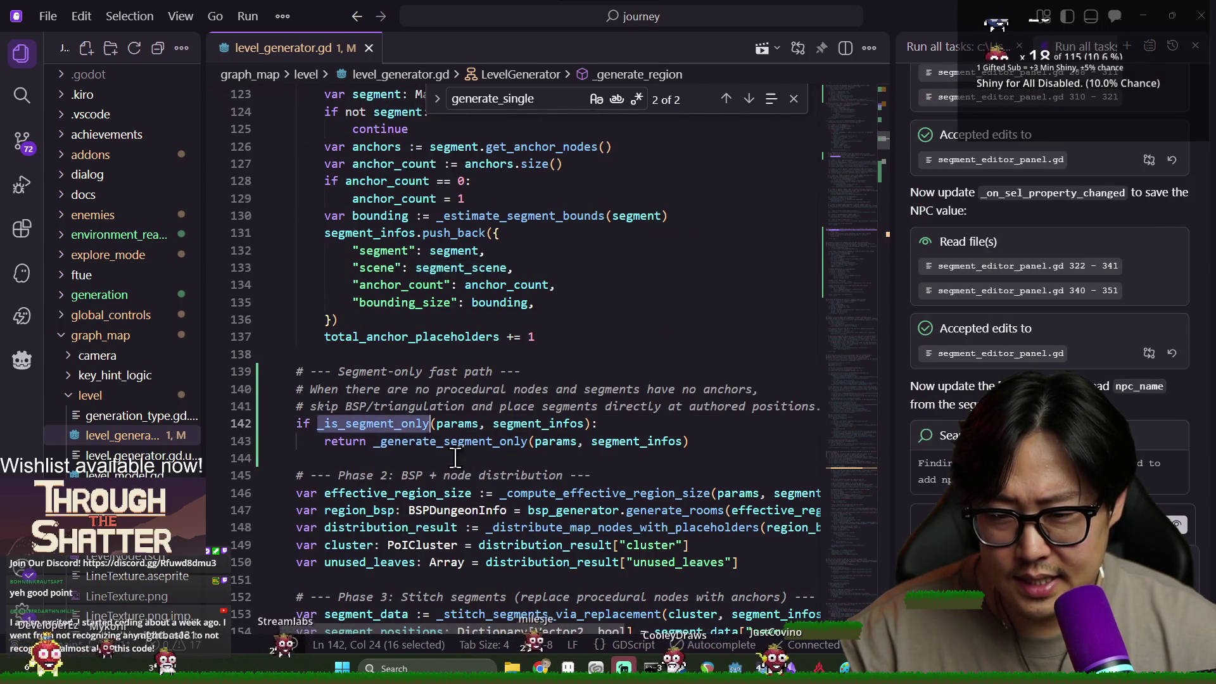
{"action": "scroll", "coordinate": [444, 420], "scroll_direction": "down", "scroll_amount": 1}
{"action": "left_click", "coordinate": [412, 379], "text": "ctrl"}
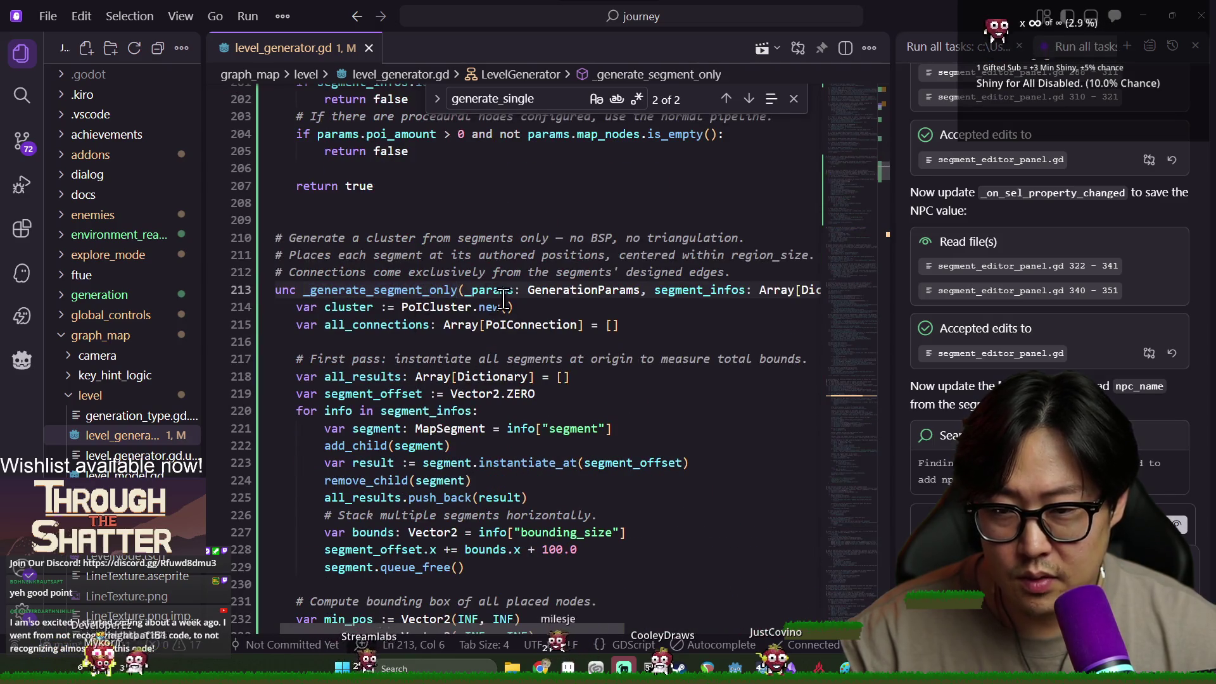
Examine the segment-placement loop: segment_infos, segment, add_child, segment_offset and info.
{"action": "scroll", "coordinate": [391, 256], "scroll_direction": "down", "scroll_amount": 1}
{"action": "double_click", "coordinate": [376, 226]}
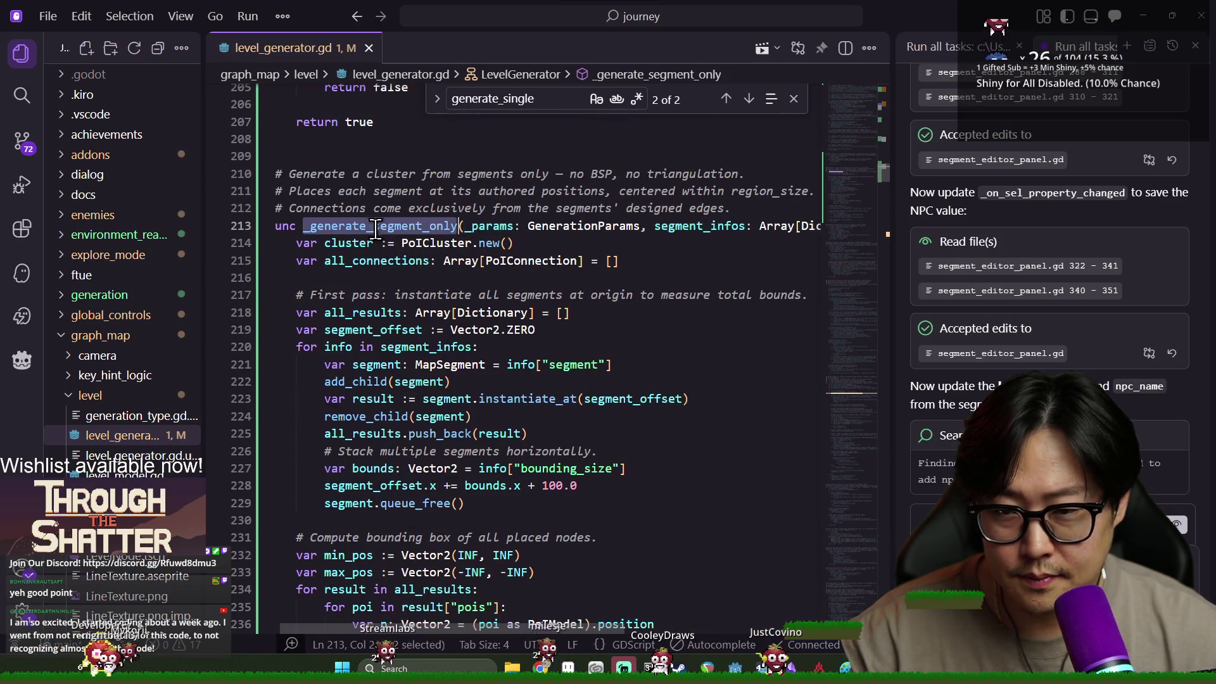
{"action": "double_click", "coordinate": [696, 226]}
{"action": "scroll", "coordinate": [670, 293], "scroll_direction": "down", "scroll_amount": 1}
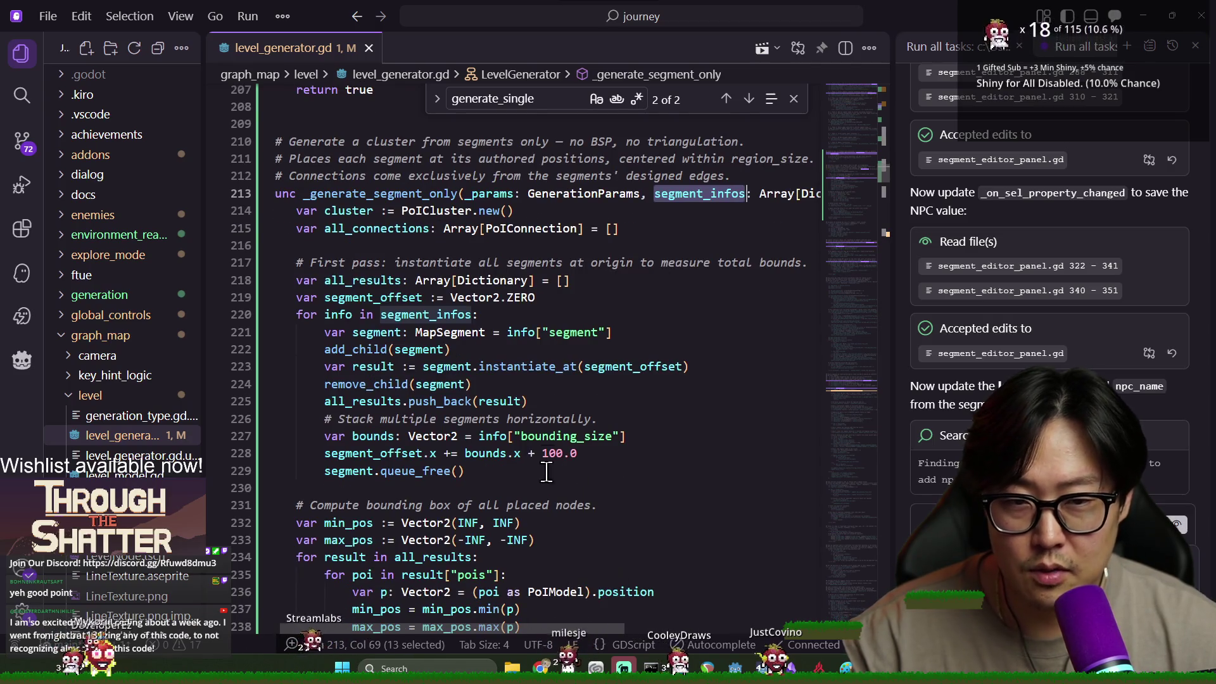
{"action": "scroll", "coordinate": [441, 384], "scroll_direction": "down", "scroll_amount": 1}
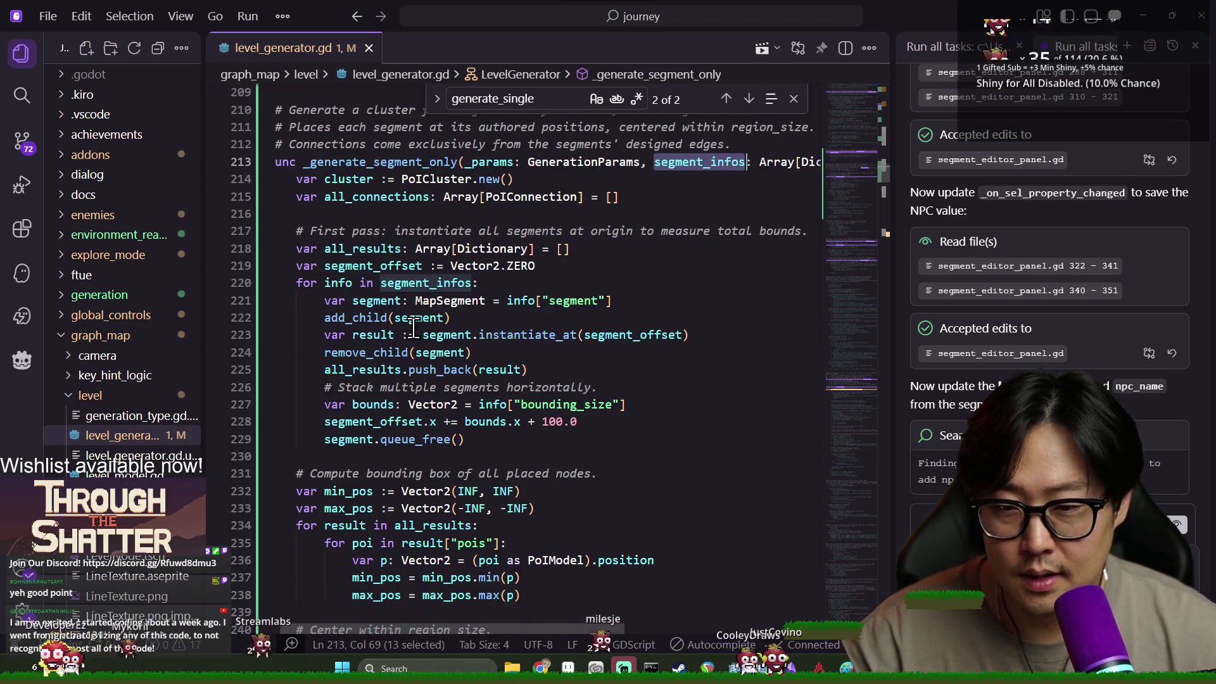
{"action": "scroll", "coordinate": [442, 384], "scroll_direction": "down", "scroll_amount": 1}
{"action": "double_click", "coordinate": [377, 269]}
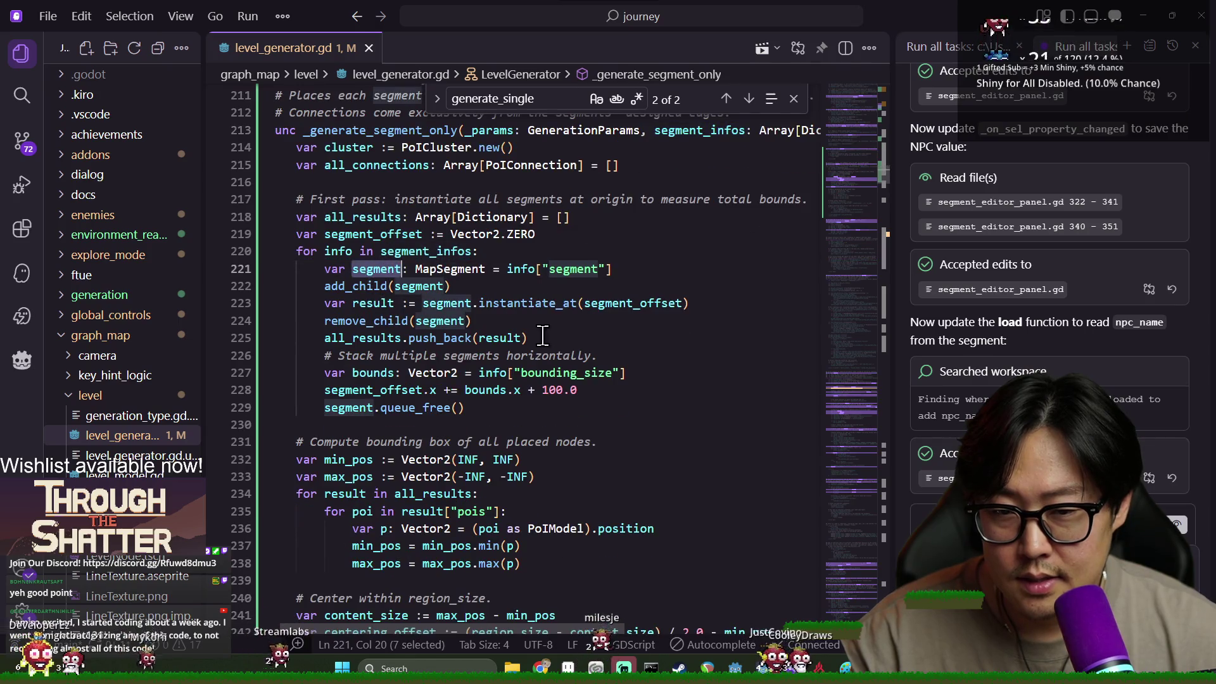
{"action": "double_click", "coordinate": [365, 287]}
{"action": "double_click", "coordinate": [380, 269]}
{"action": "left_click", "coordinate": [372, 408]}
{"action": "double_click", "coordinate": [374, 390]}
{"action": "double_click", "coordinate": [338, 252]}
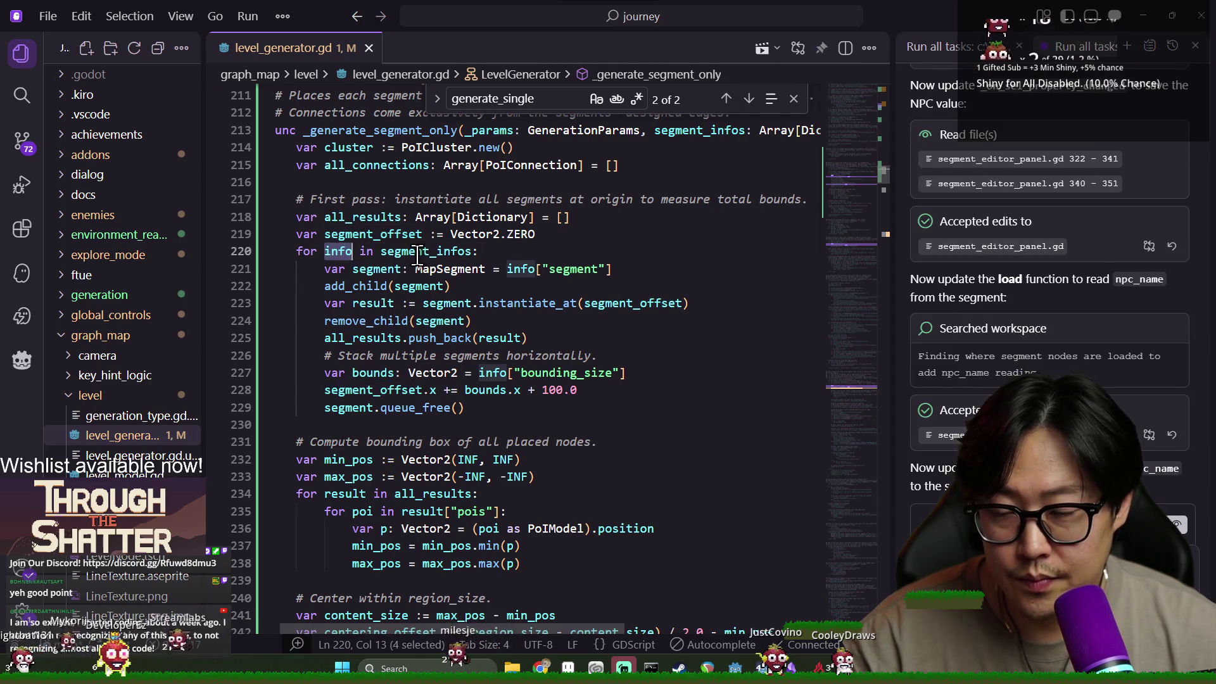
Review all_results and the inner loop's poi, centering_offset and connections usage.
{"action": "scroll", "coordinate": [380, 417], "scroll_direction": "down", "scroll_amount": 4}
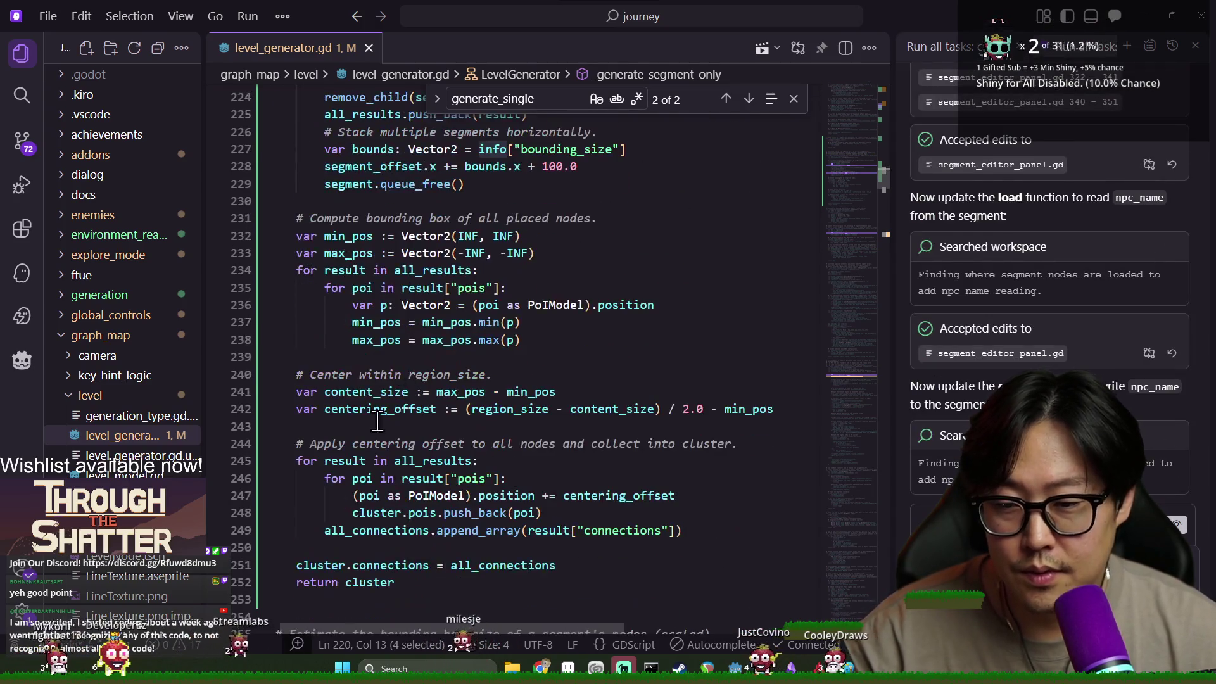
{"action": "double_click", "coordinate": [431, 462]}
{"action": "scroll", "coordinate": [421, 474], "scroll_direction": "down", "scroll_amount": 2}
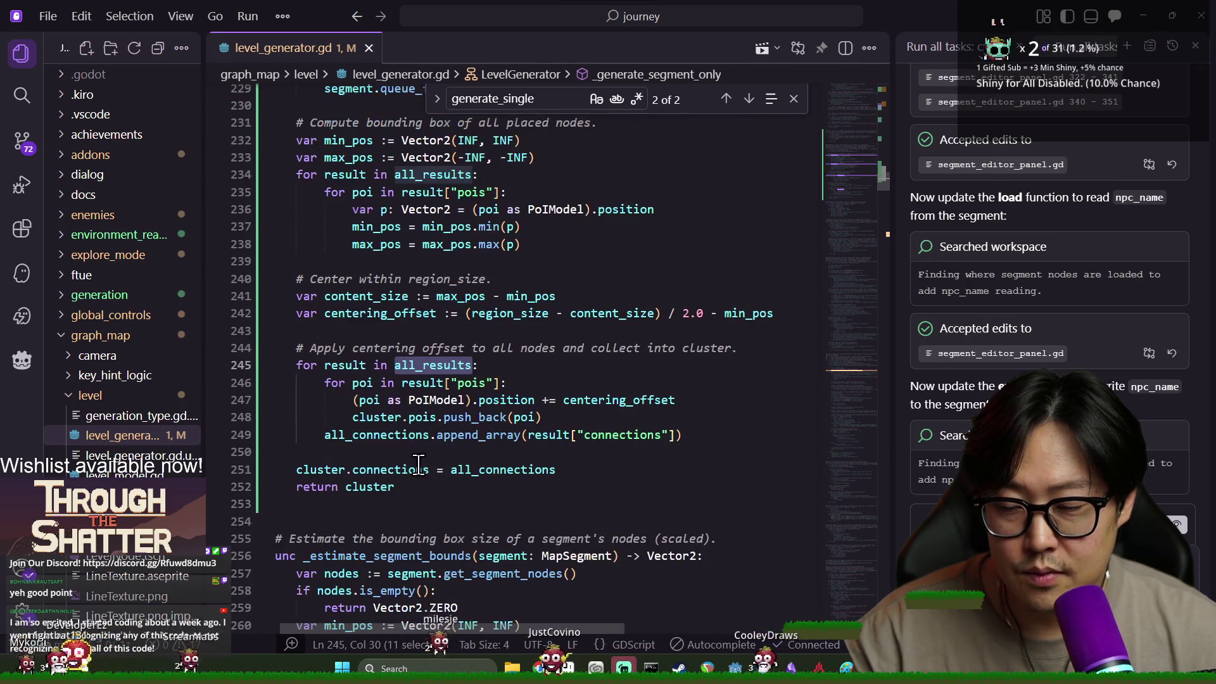
{"action": "double_click", "coordinate": [421, 382]}
{"action": "left_click", "coordinate": [345, 383]}
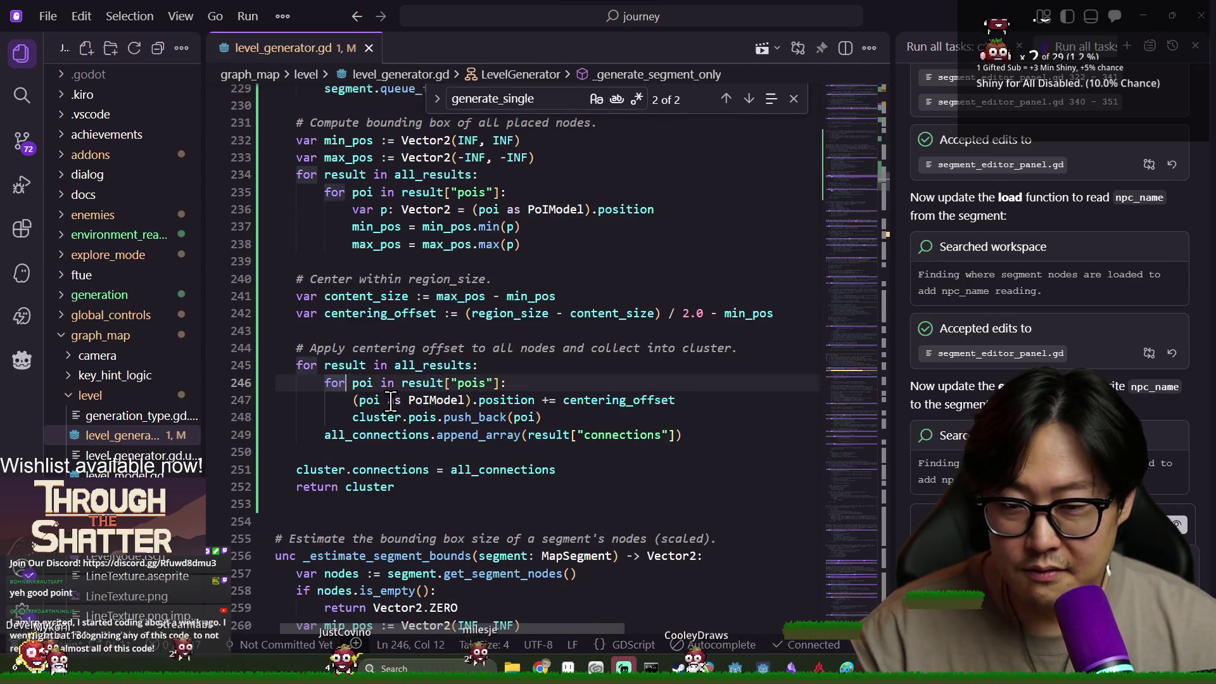
{"action": "double_click", "coordinate": [369, 400]}
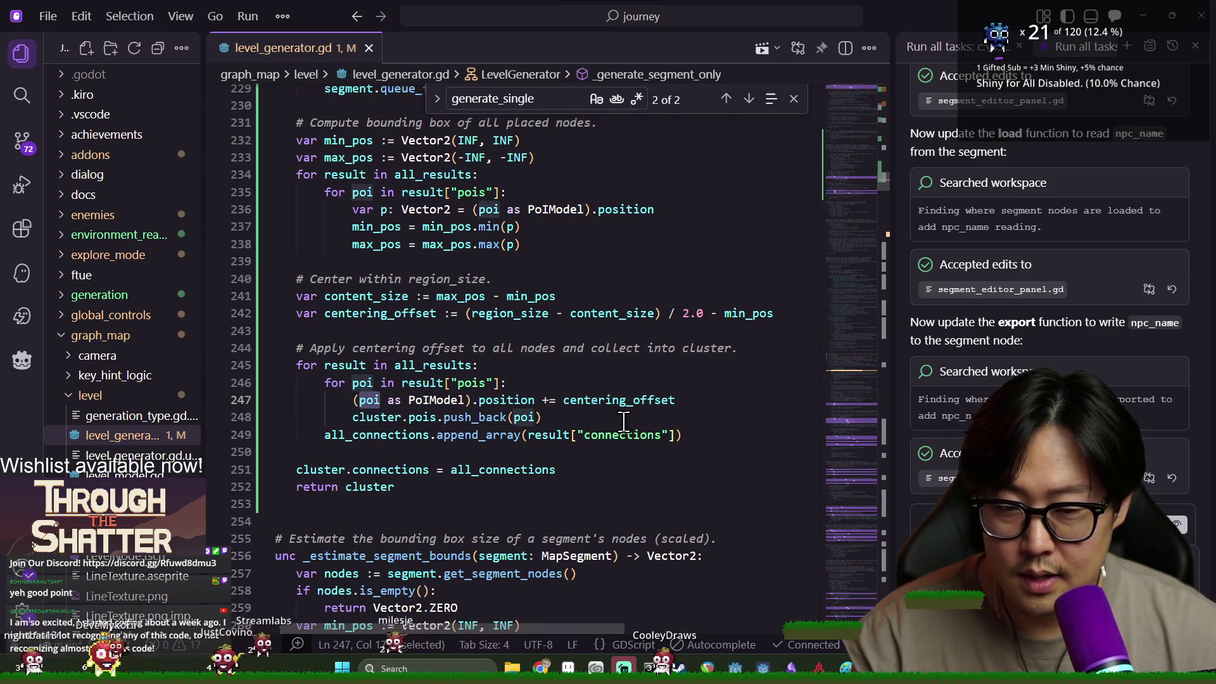
{"action": "left_click", "coordinate": [572, 417]}
{"action": "double_click", "coordinate": [581, 401]}
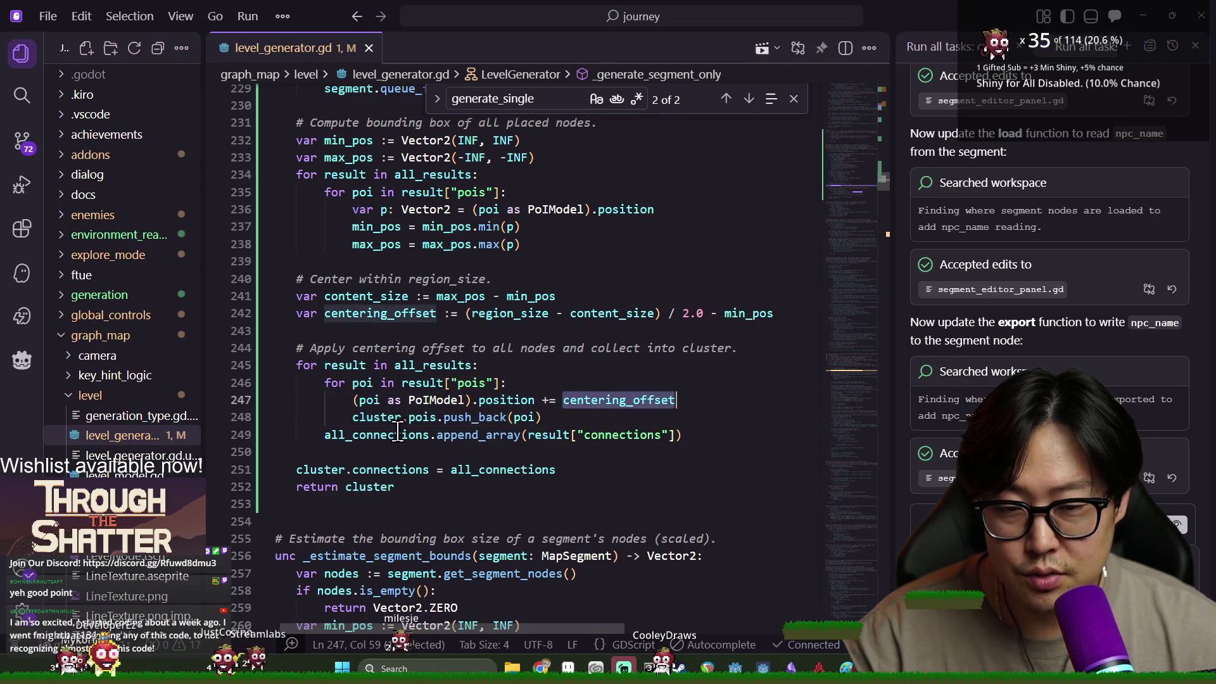
{"action": "left_click", "coordinate": [612, 435]}
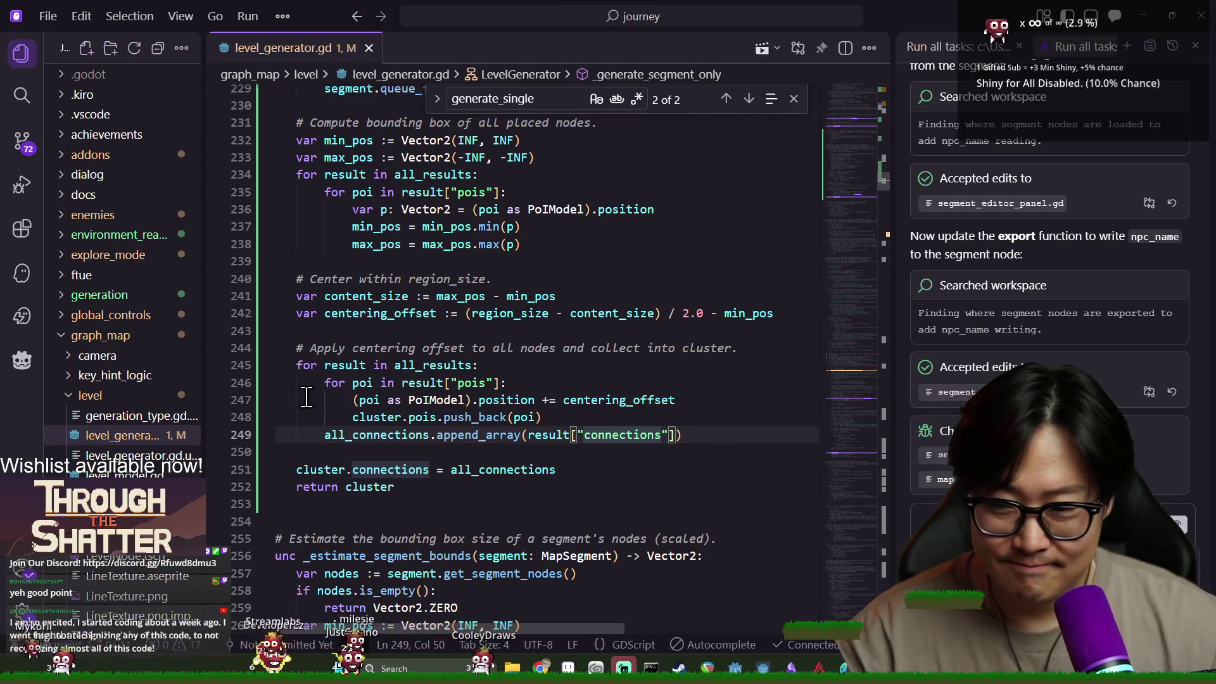
{"action": "scroll", "coordinate": [378, 412], "scroll_direction": "up", "scroll_amount": 9}
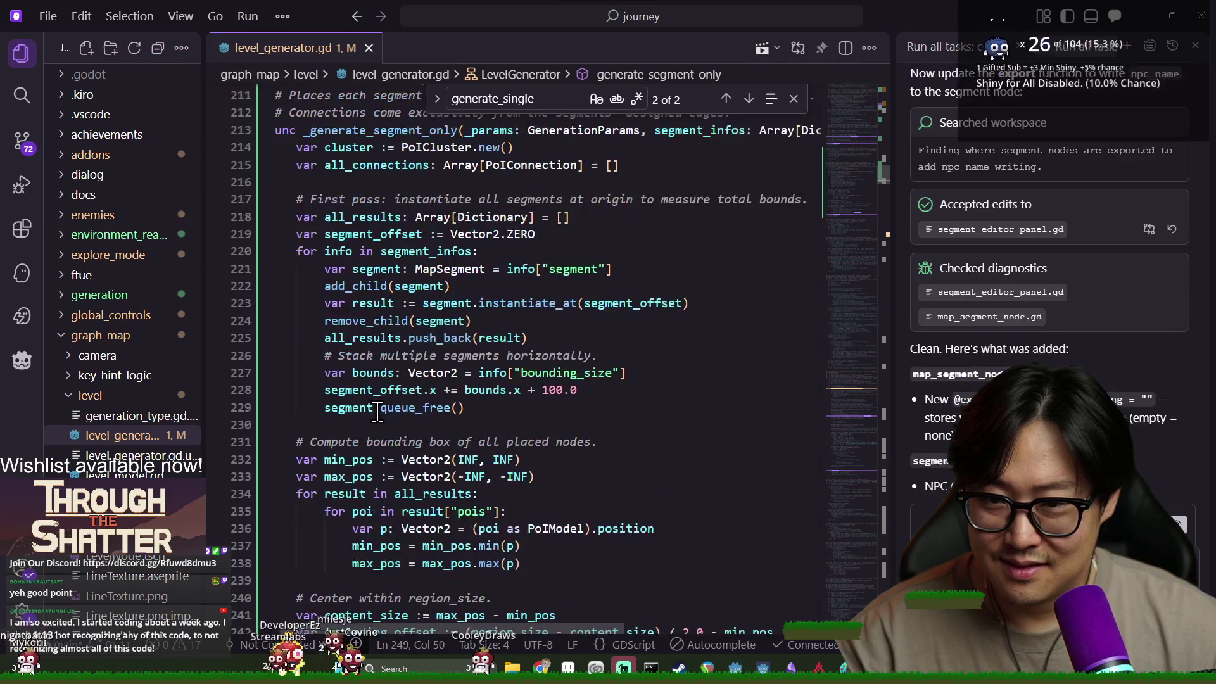
Read the agent's summary of the NPC dropdown, then show Godot's Project menu.
{"action": "scroll", "coordinate": [378, 412], "scroll_direction": "up", "scroll_amount": 2}
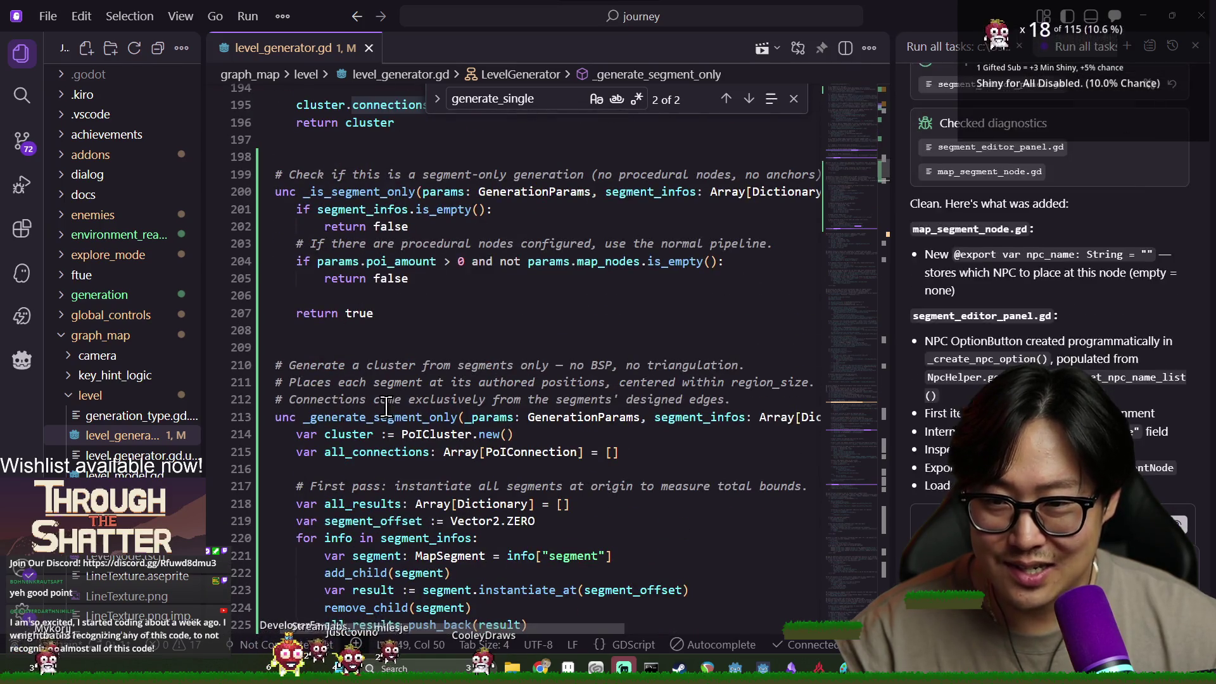
{"action": "scroll", "coordinate": [402, 412], "scroll_direction": "down", "scroll_amount": 5}
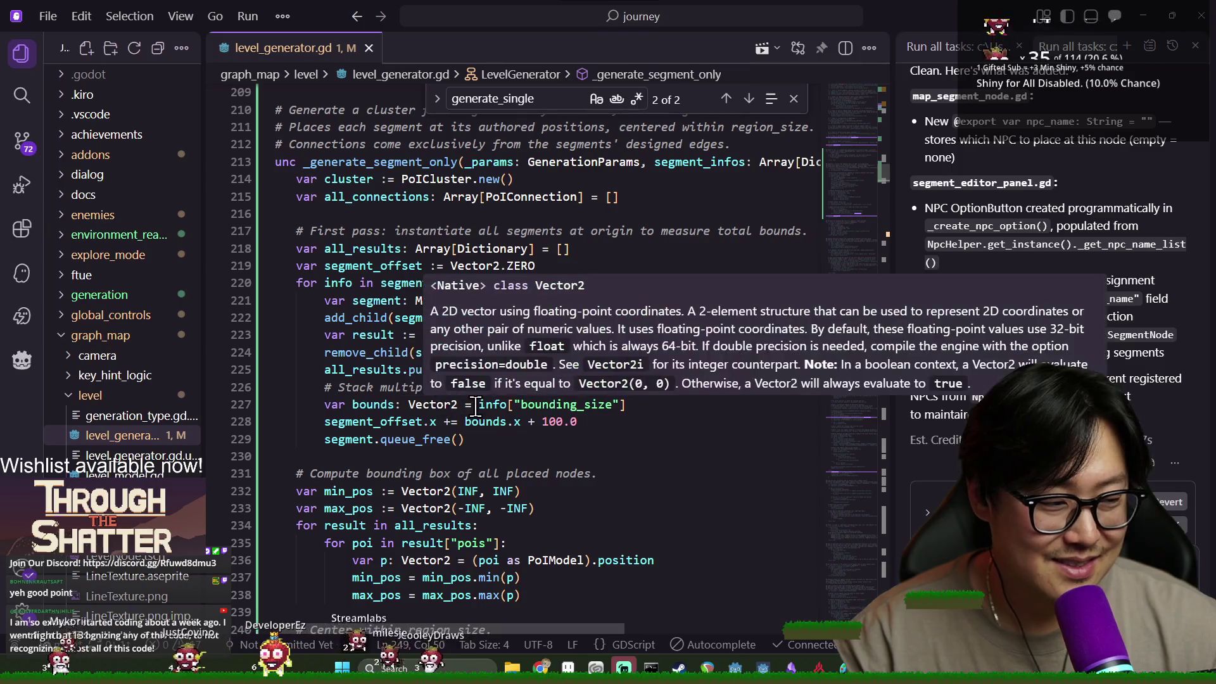
{"action": "left_click", "coordinate": [794, 100]}
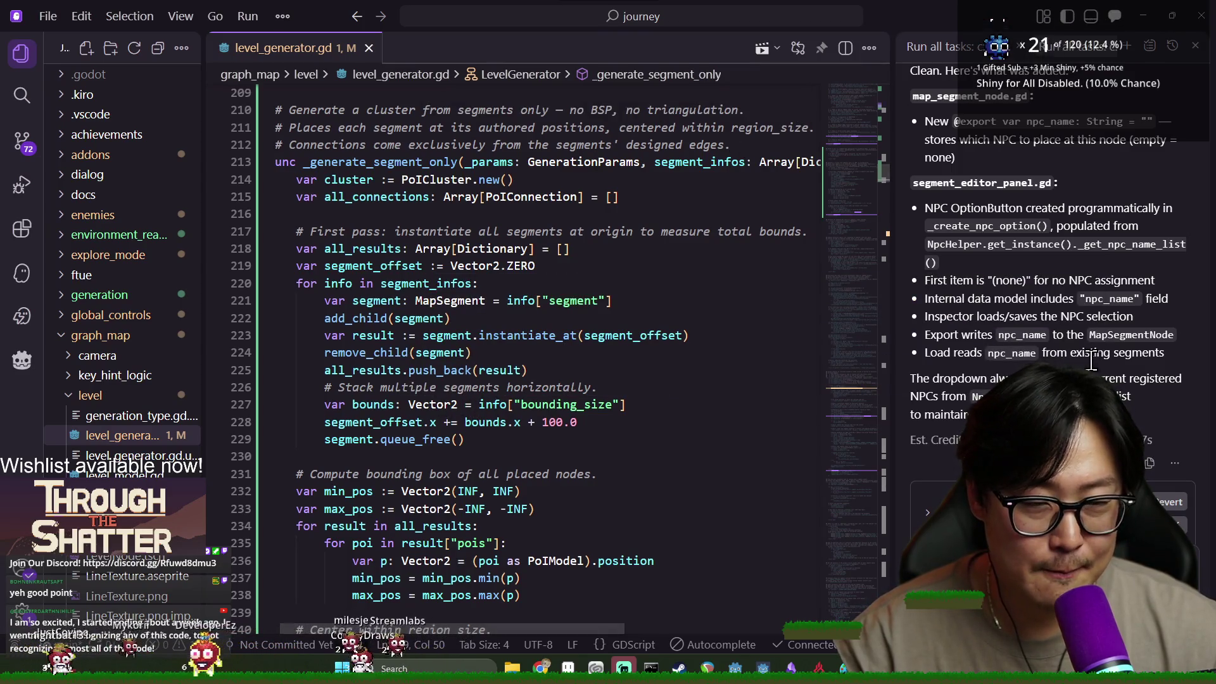
{"action": "scroll", "coordinate": [1045, 349], "scroll_direction": "up", "scroll_amount": 3}
{"action": "scroll", "coordinate": [966, 304], "scroll_direction": "down", "scroll_amount": 1}
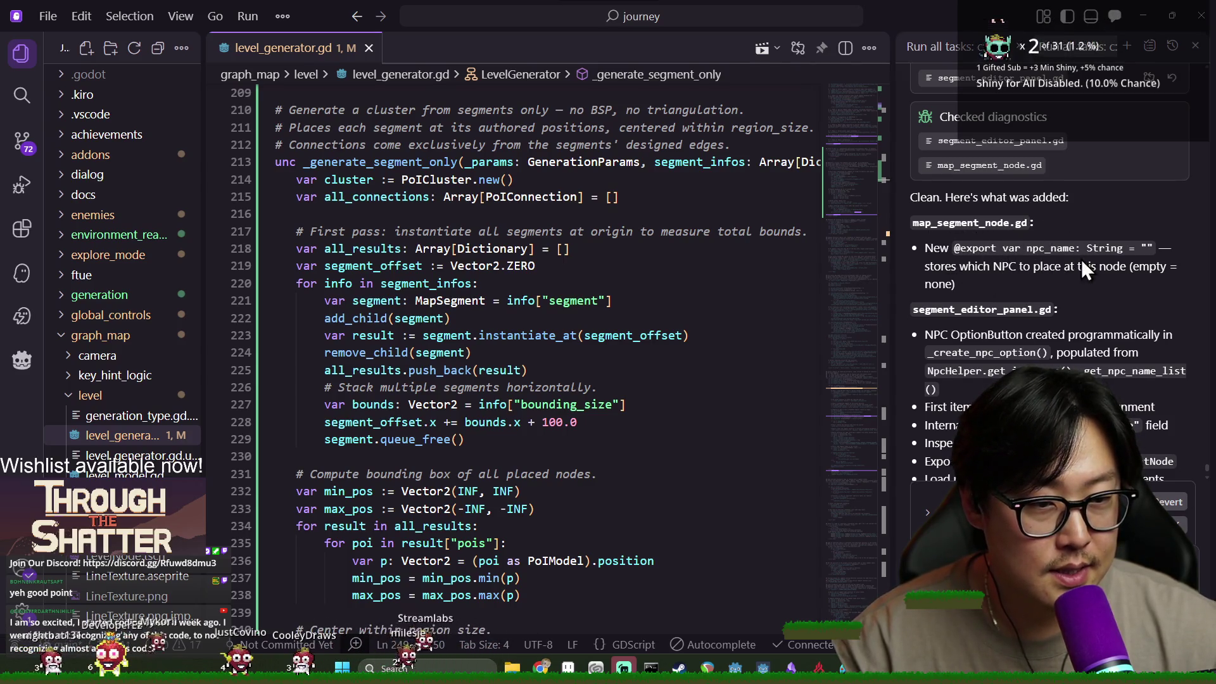
{"action": "scroll", "coordinate": [1019, 256], "scroll_direction": "down", "scroll_amount": 1}
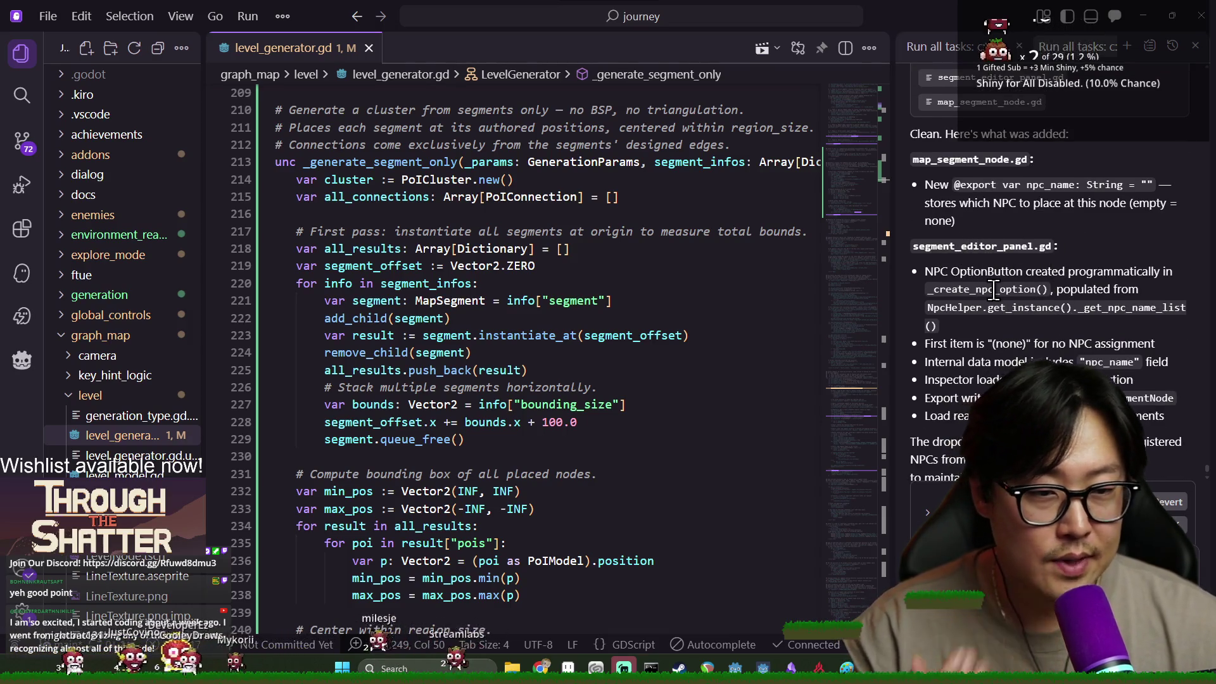
{"action": "scroll", "coordinate": [1020, 301], "scroll_direction": "down", "scroll_amount": 1}
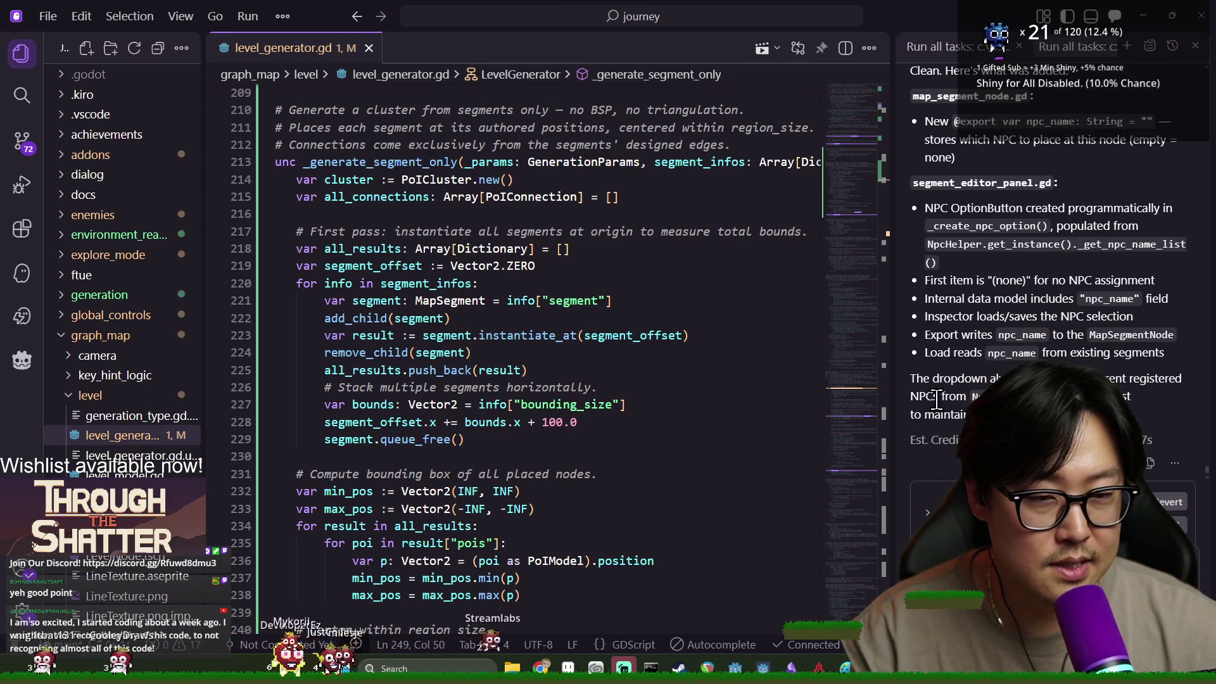
{"action": "key", "text": "alt+Tab"}
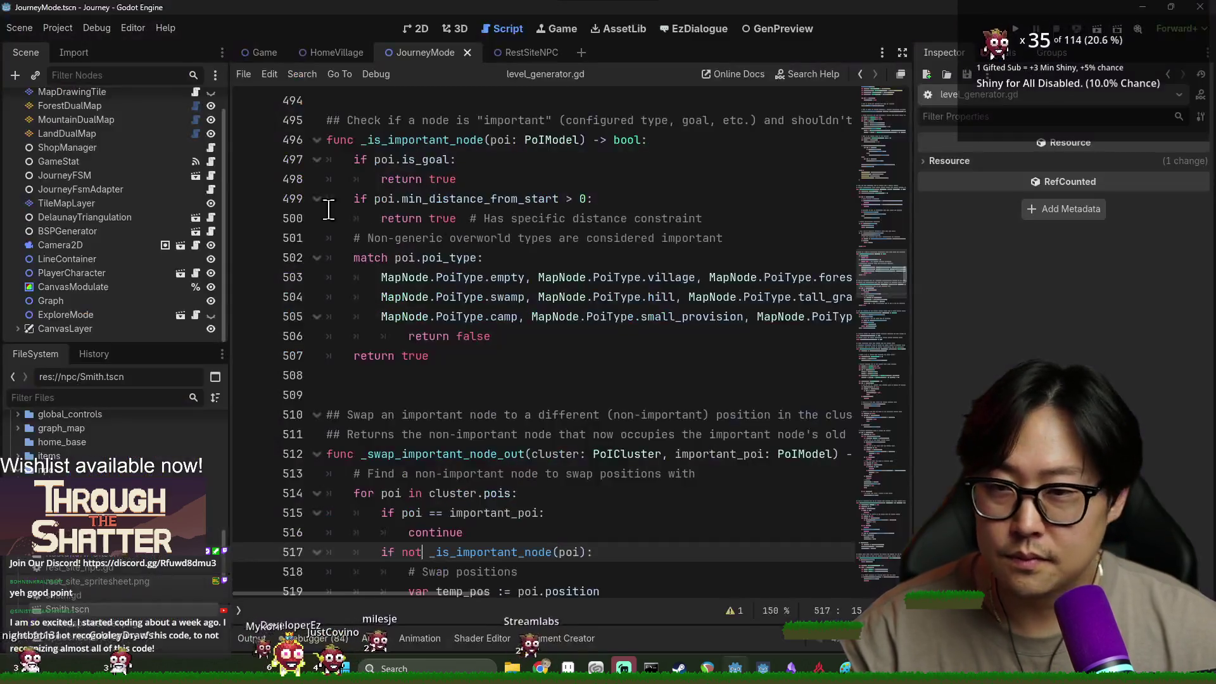
{"action": "left_click", "coordinate": [52, 30]}
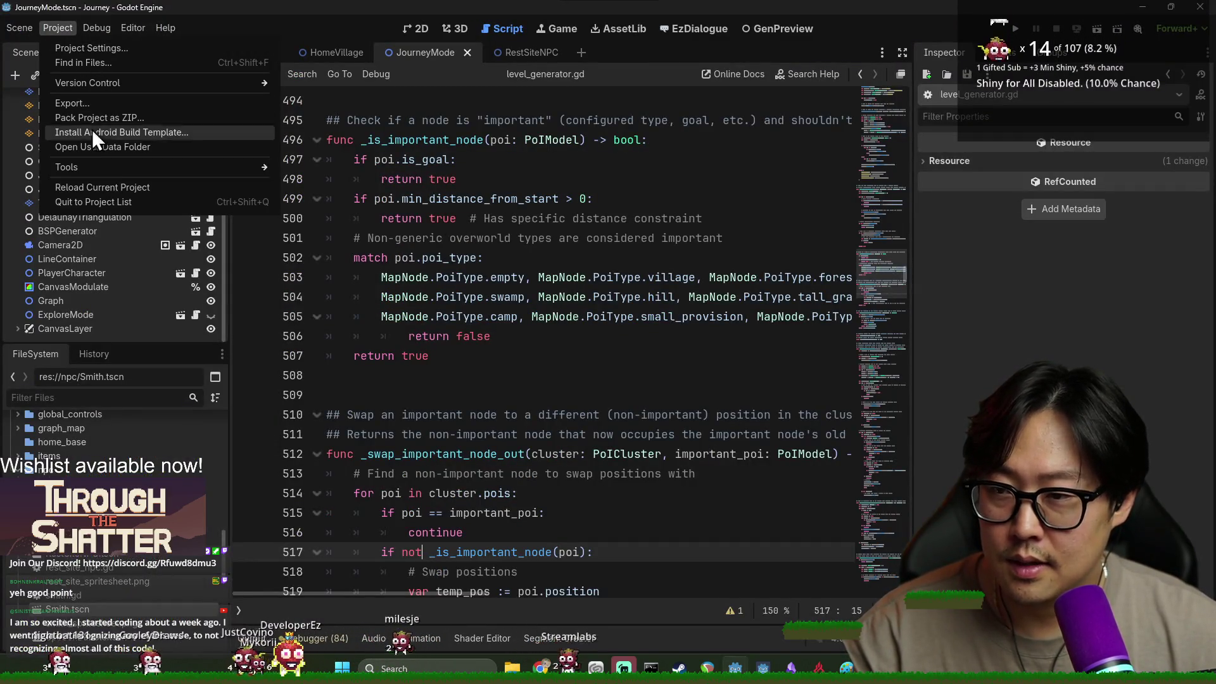